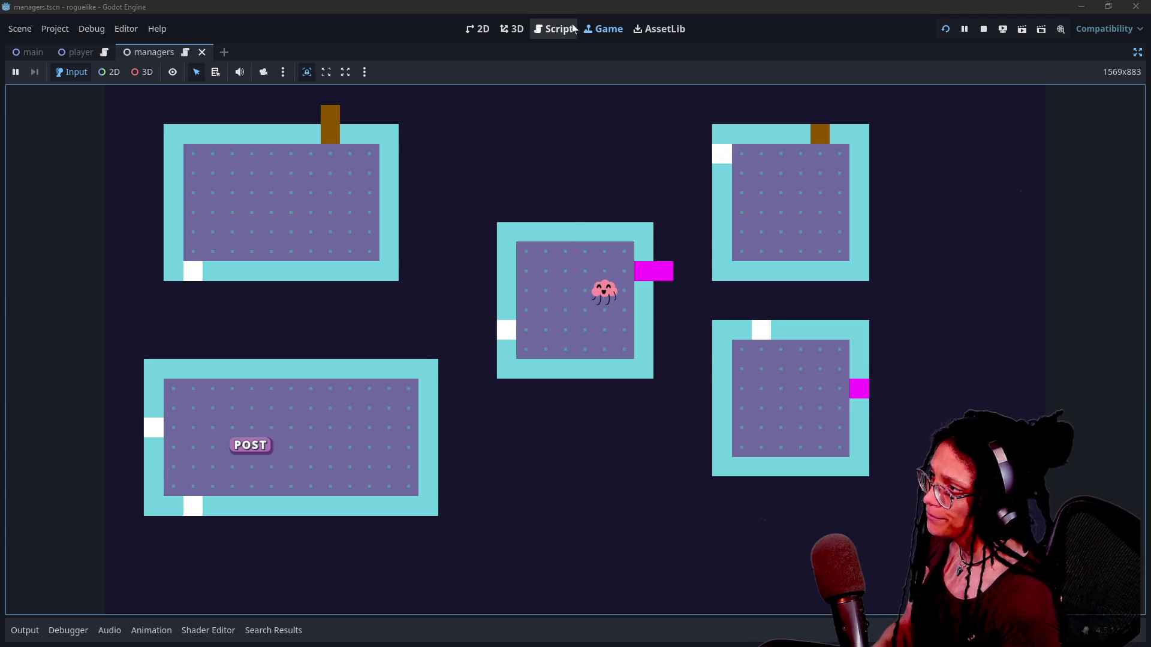
Show the managers script at the #endregion / #region Phase 2 lines, caret after Phase 1.
left_click(537, 33)
left_click(165, 207)
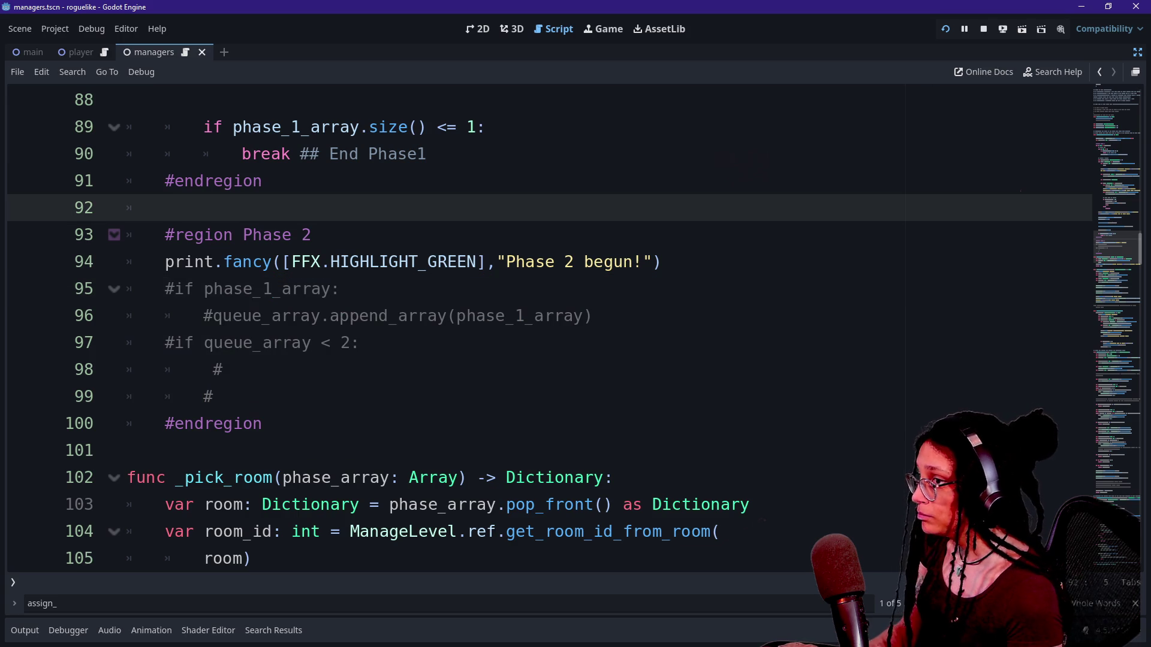
scroll(539, 323, "up", 1)
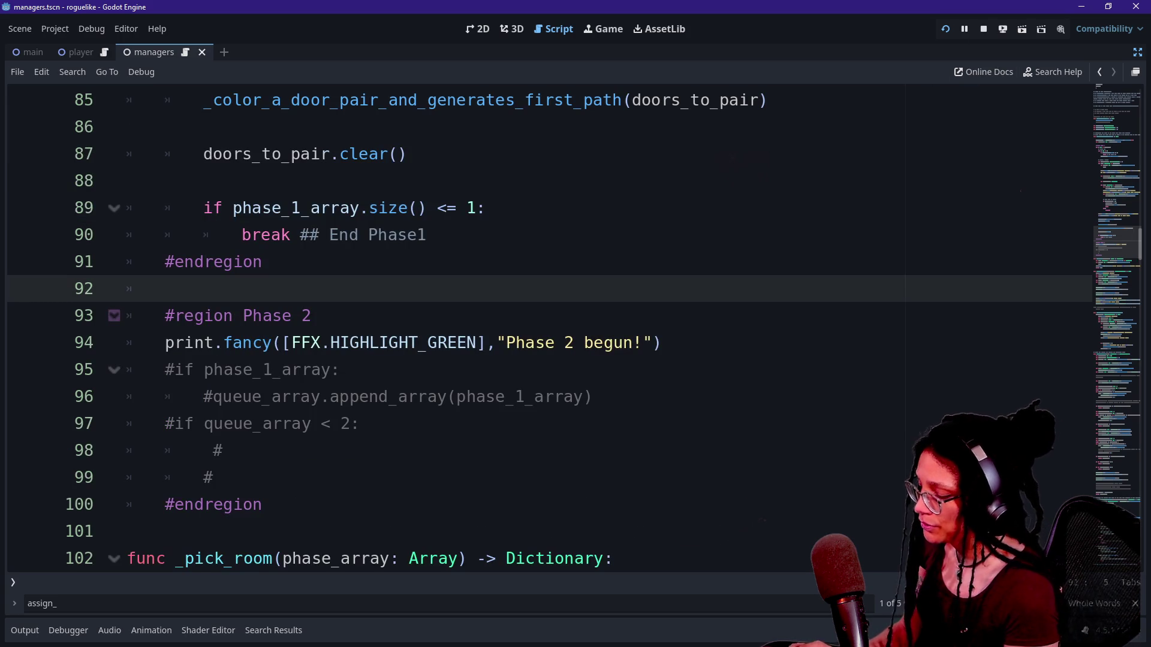
scroll(539, 324, "up", 10)
scroll(539, 324, "down", 6)
scroll(540, 324, "down", 5)
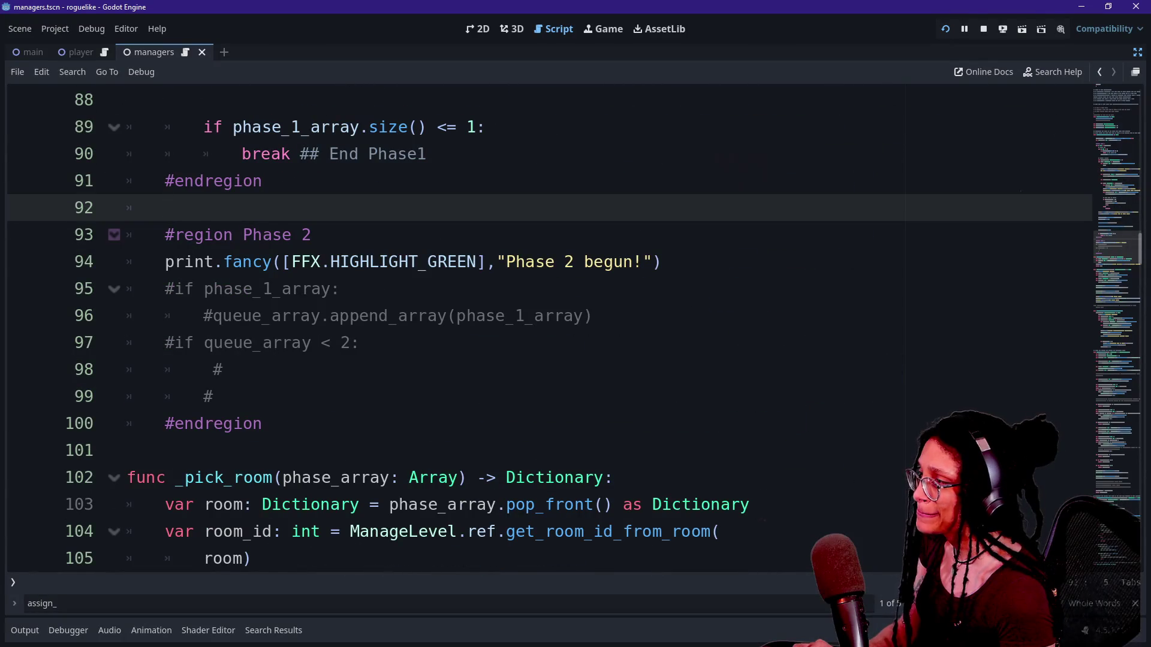
scroll(549, 333, "up", 2)
scroll(549, 332, "down", 1)
scroll(549, 333, "up", 1)
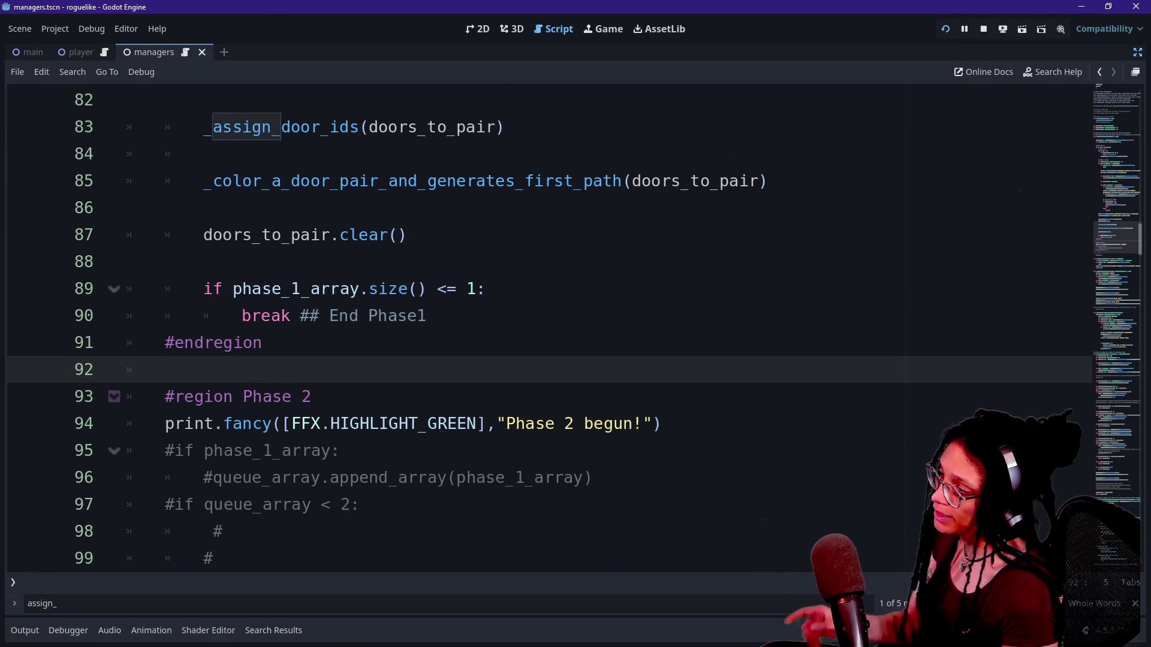
Add var current_path_id: int and var last_path_id: int lines under #region Phase 2.
key("Down")
key("End")
key("Return")
type("var")
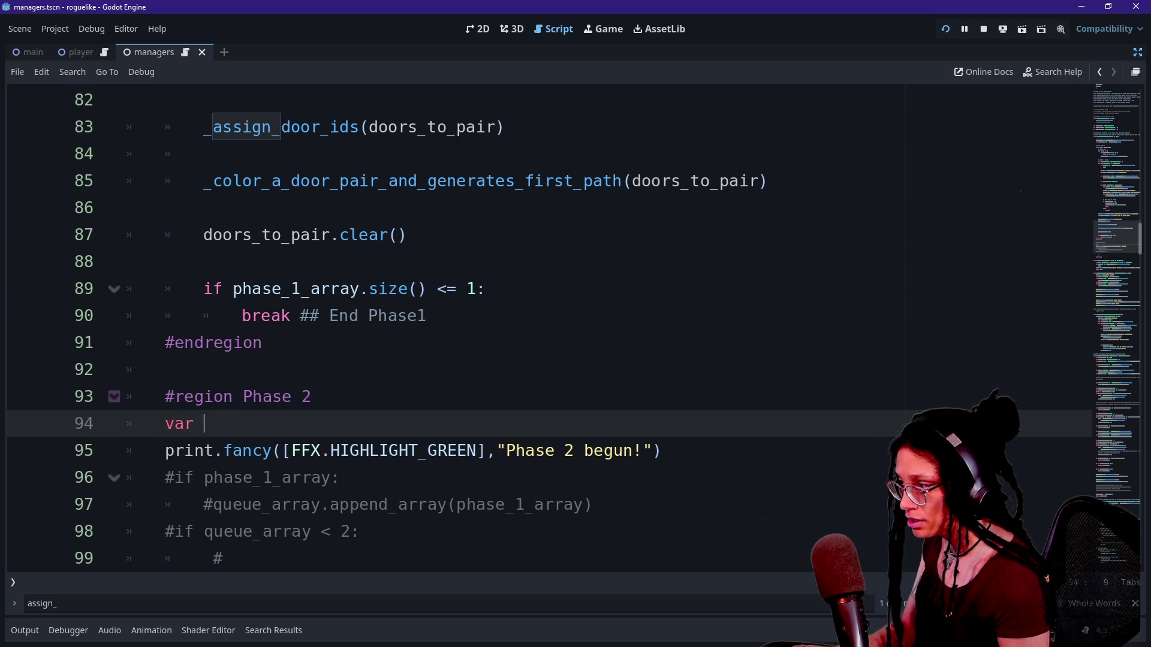
scroll(549, 332, "down", 1)
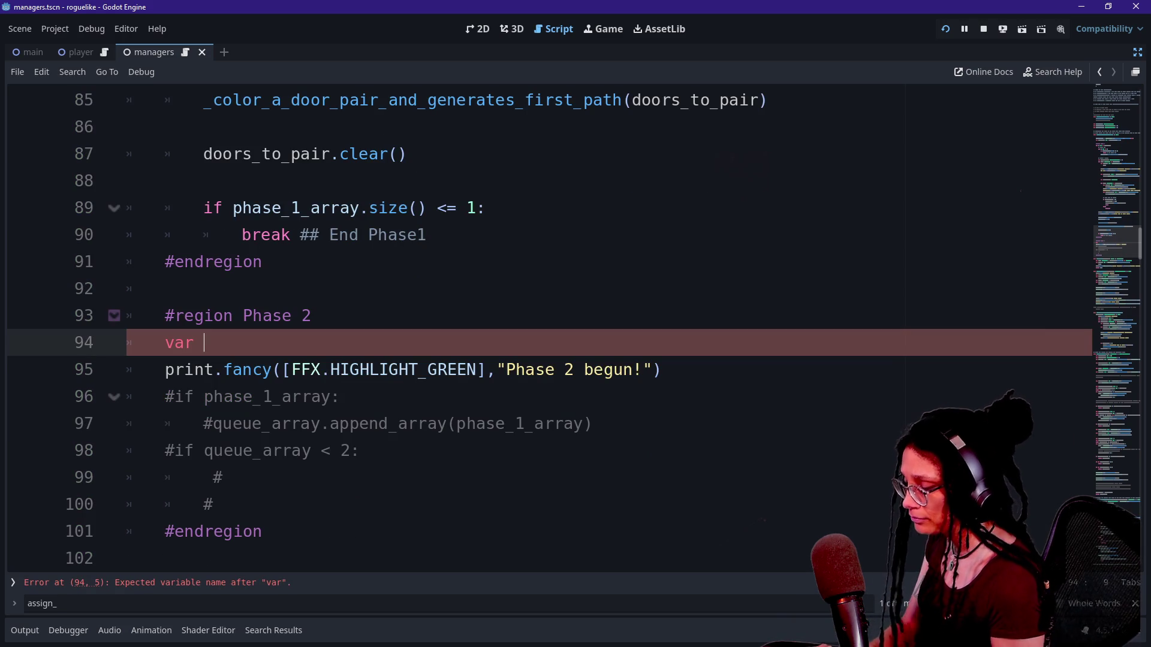
type("path_id_")
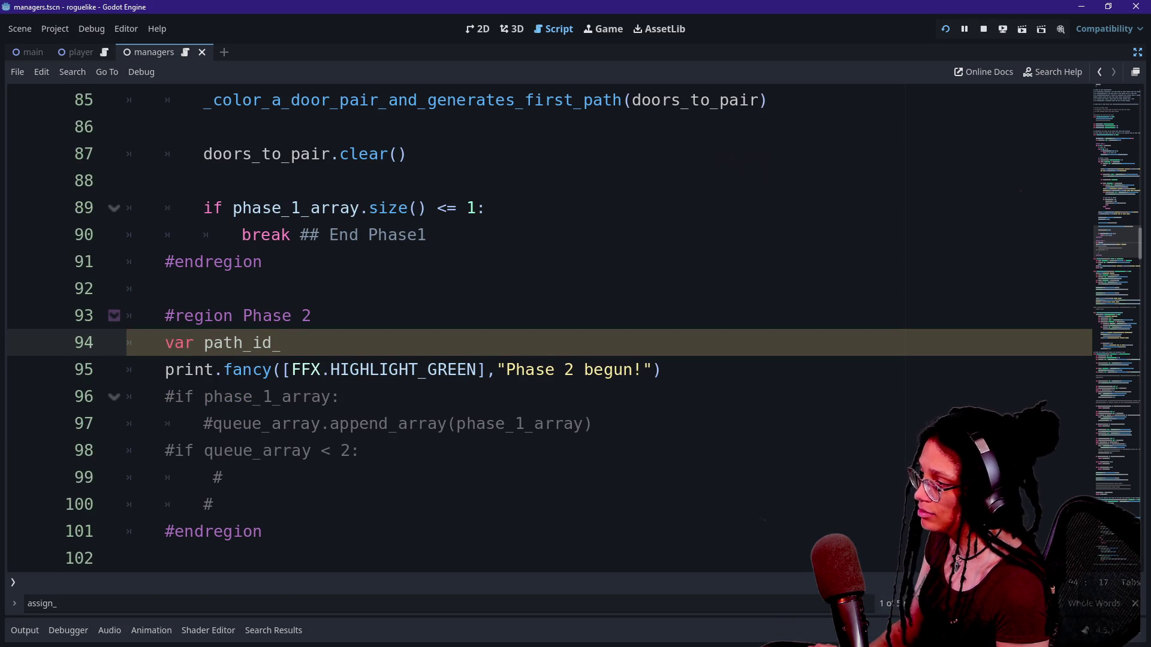
key("BackSpace")
key("BackSpace")
key("BackSpace")
key("BackSpace")
key("BackSpace")
key("BackSpace")
key("BackSpace")
key("BackSpace")
type("current")
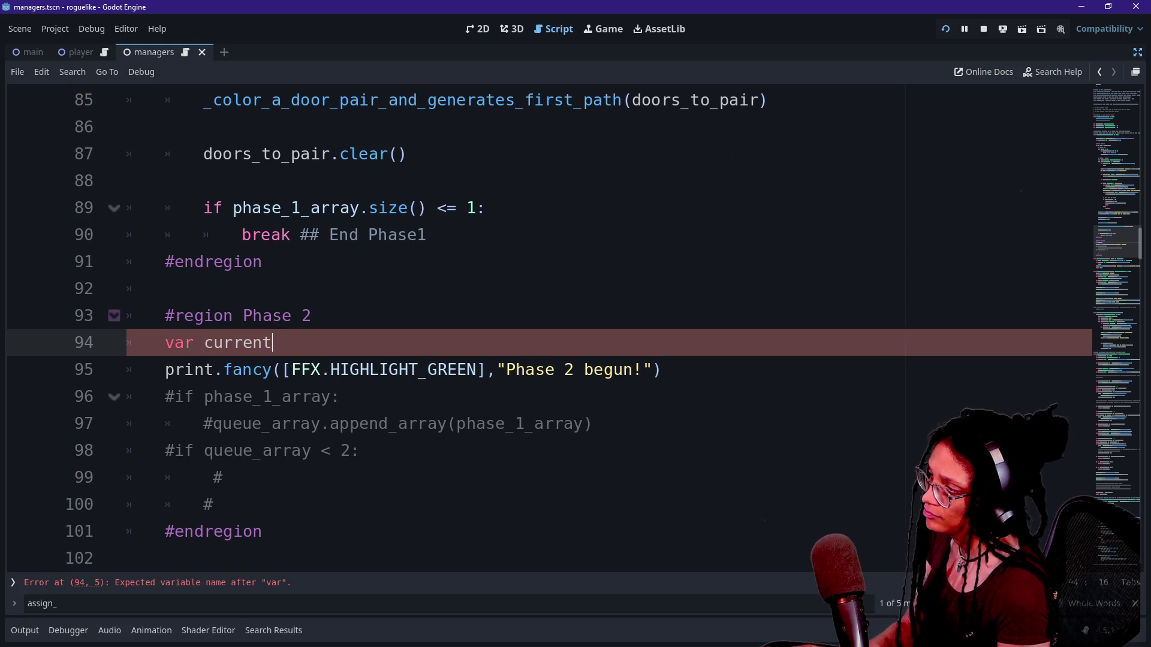
type("_path_id: ")
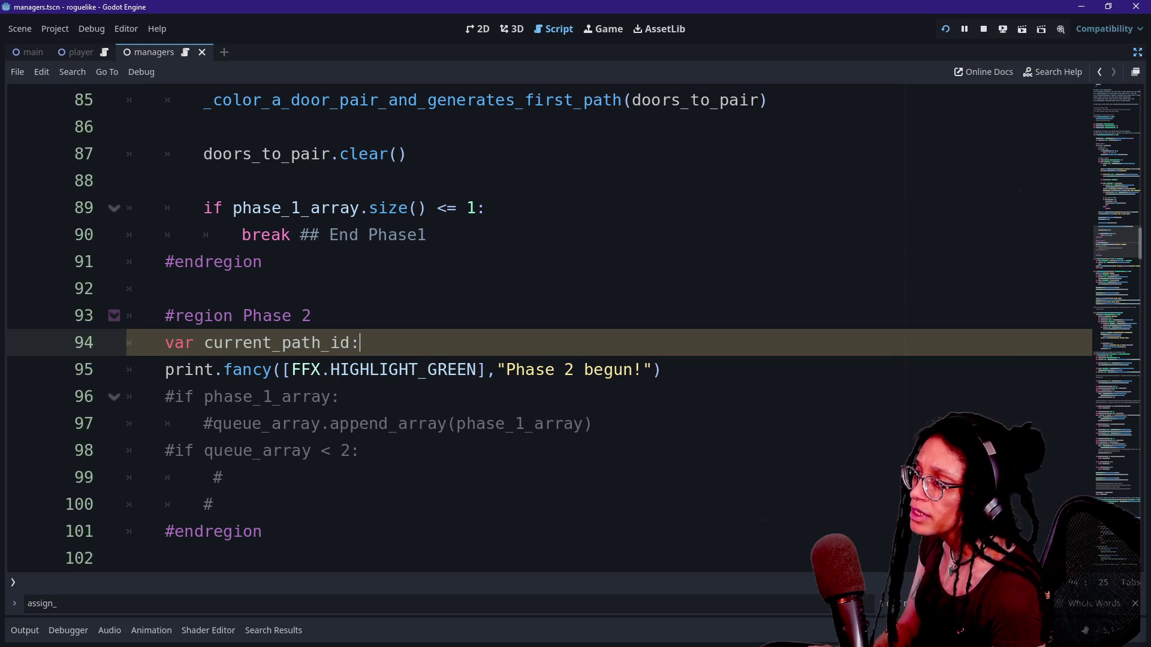
type("int = 0")
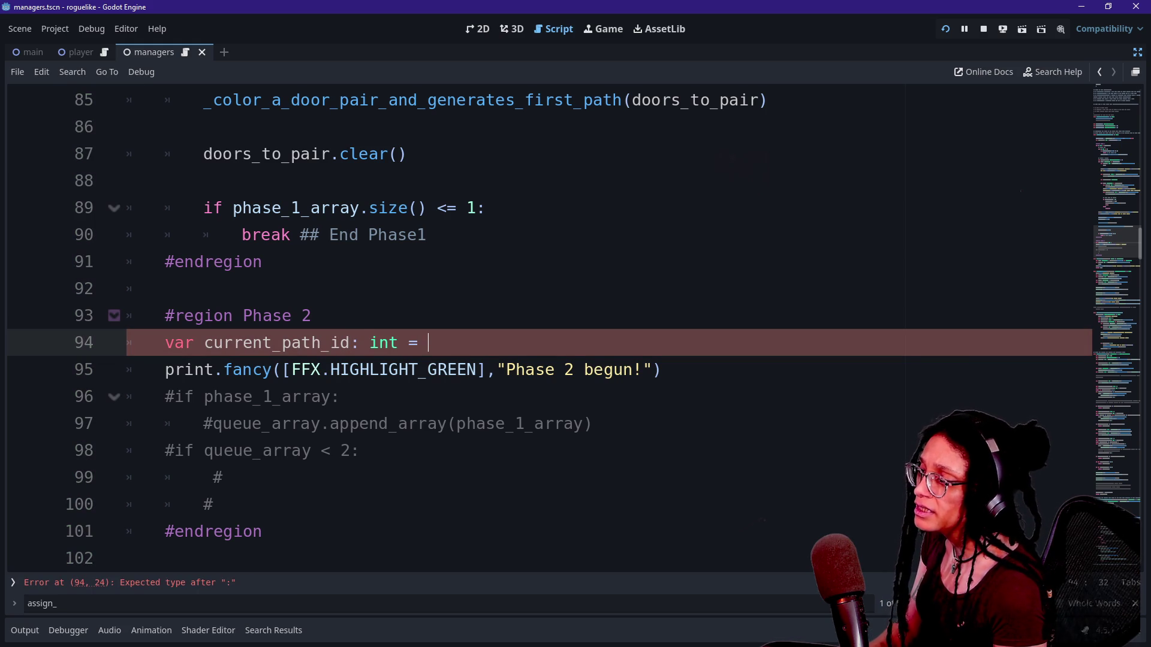
key("Return")
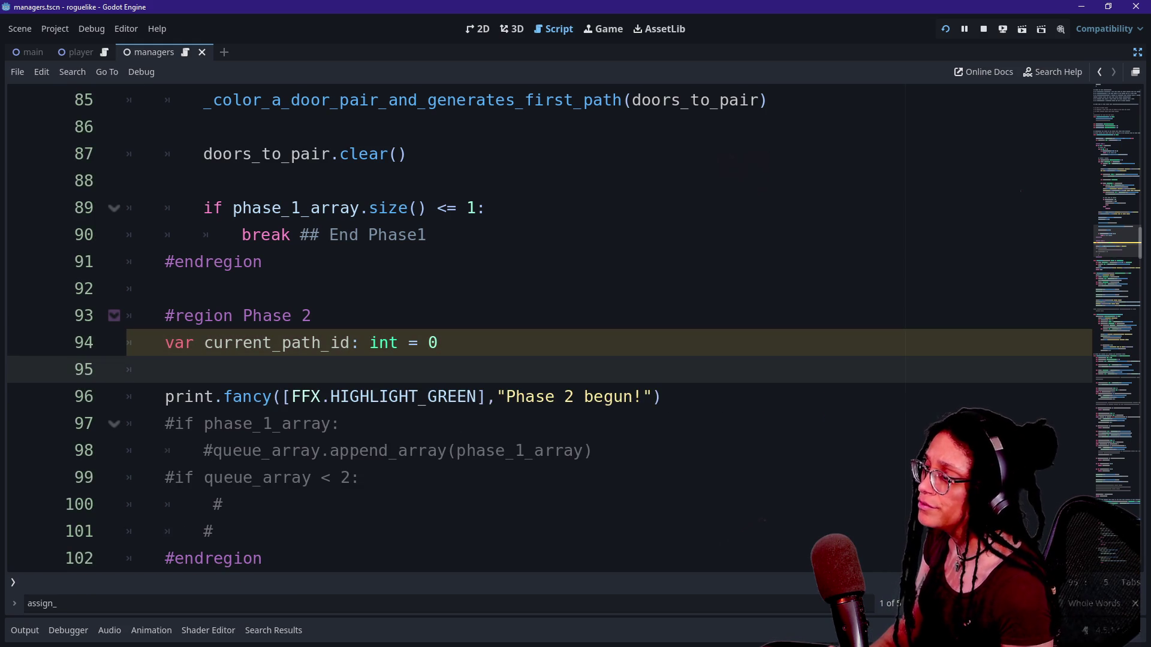
type("var last")
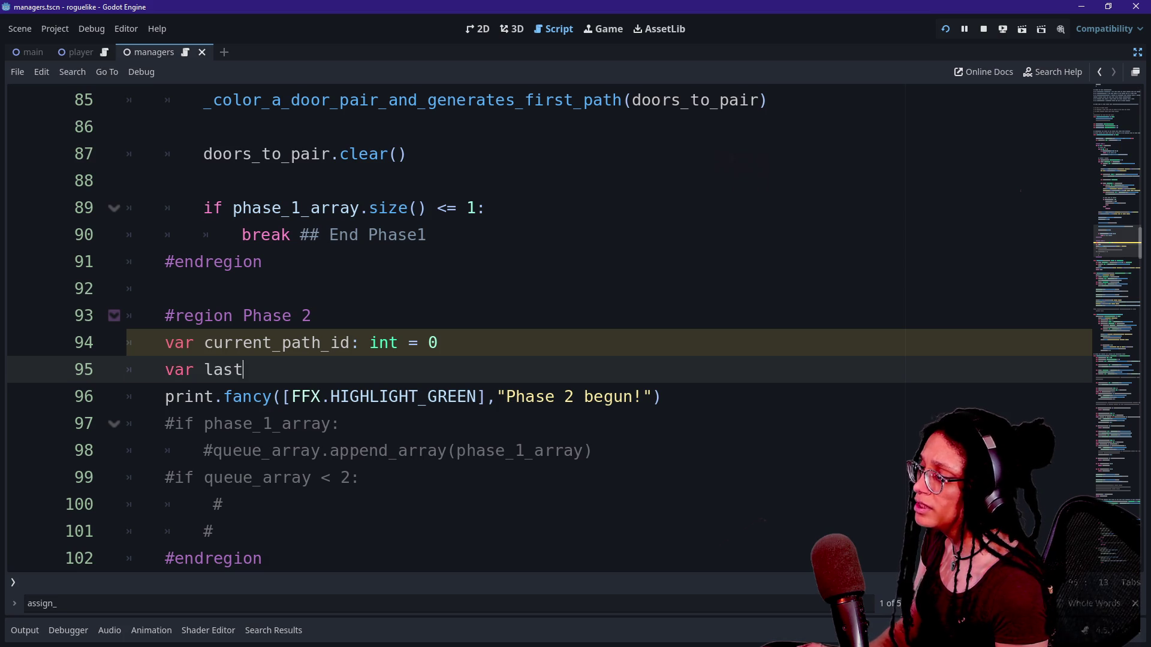
type("_path_id: ")
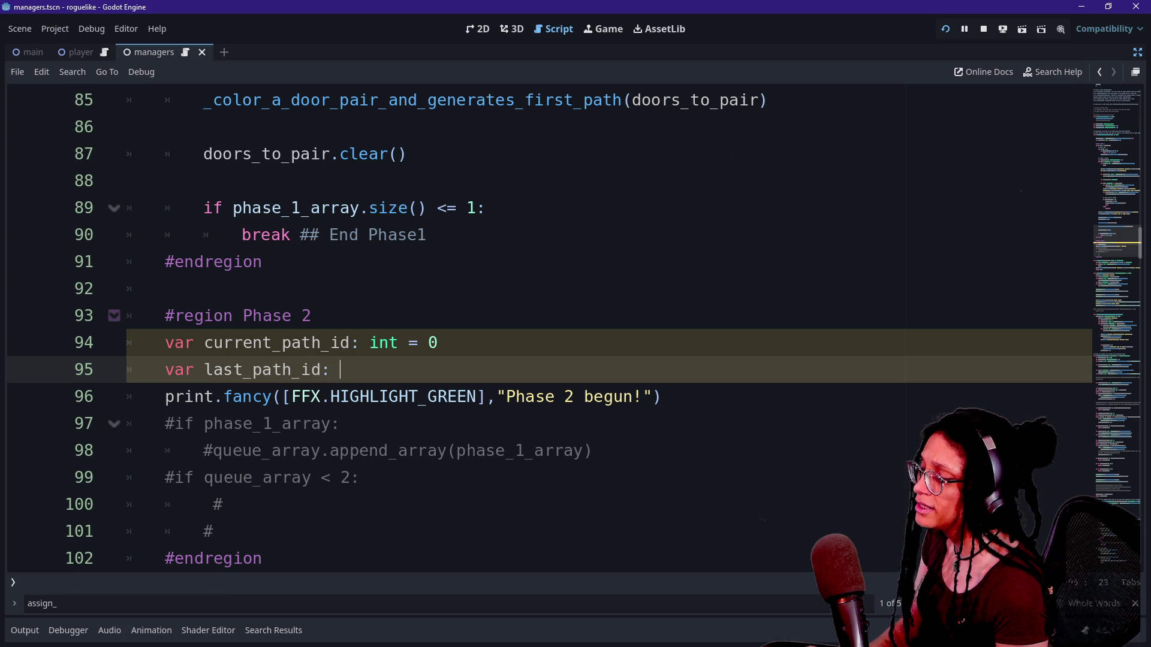
type("int")
Set current_path_id's value to 1 and give last_path_id an initial value of 0.
left_click(330, 396)
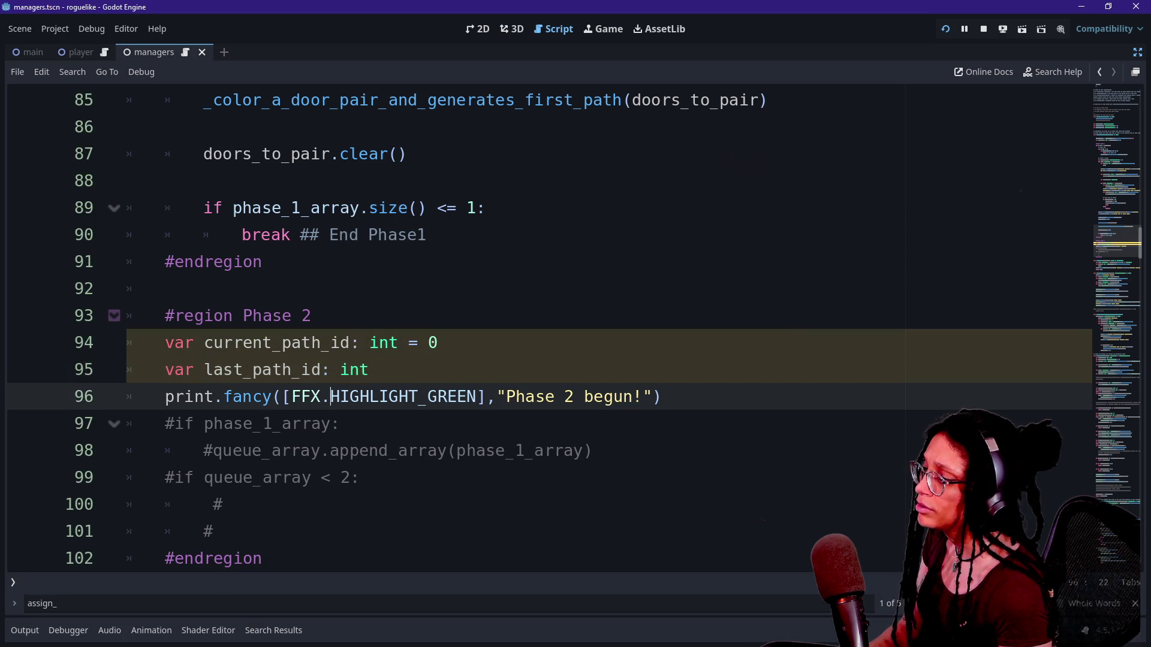
left_click(440, 342)
key("BackSpace")
type("1")
left_click(368, 369)
type("= 0")
key("Down")
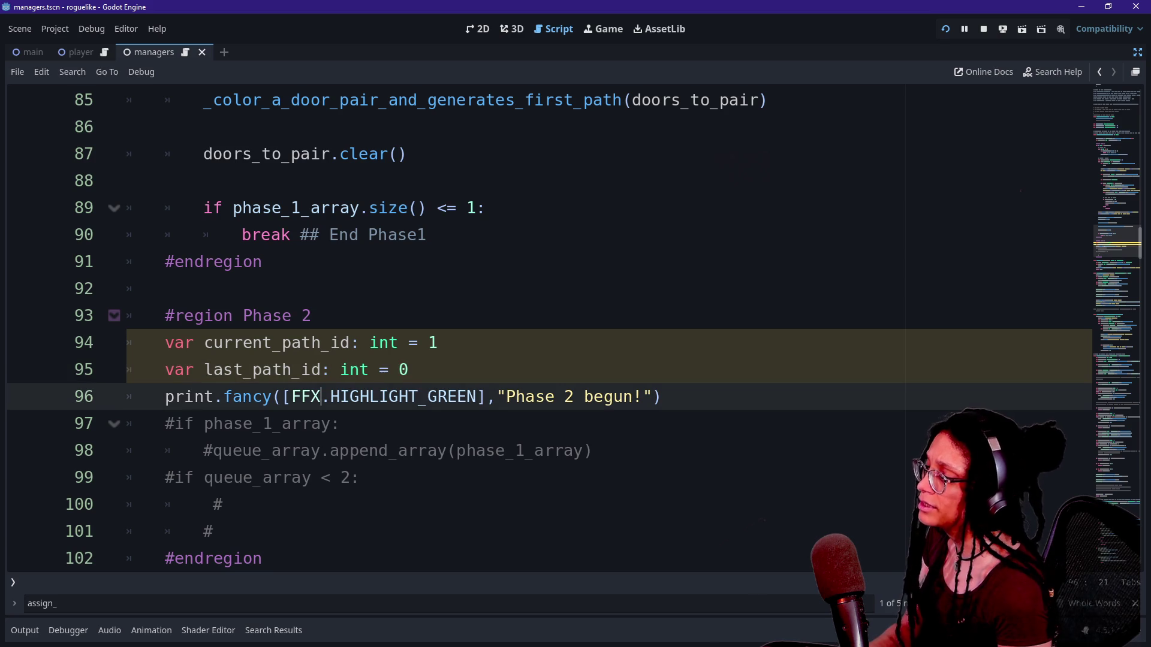
scroll(408, 369, "down", 1)
Uncomment the commented-out Phase 2 lines with Ctrl+K and enlarge the script text.
left_click(408, 370)
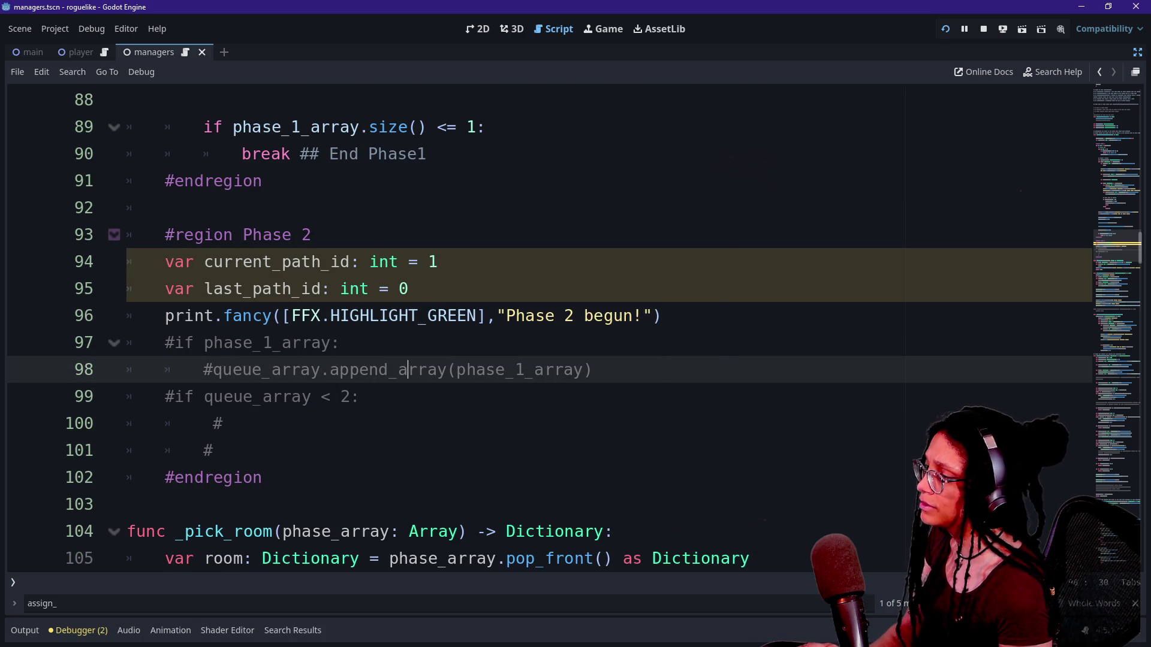
mouse_move(165, 342)
left_mouse_down()
mouse_move(360, 396)
mouse_move(223, 423)
mouse_move(204, 450)
left_mouse_up()
key("ctrl+k")
key("Up")
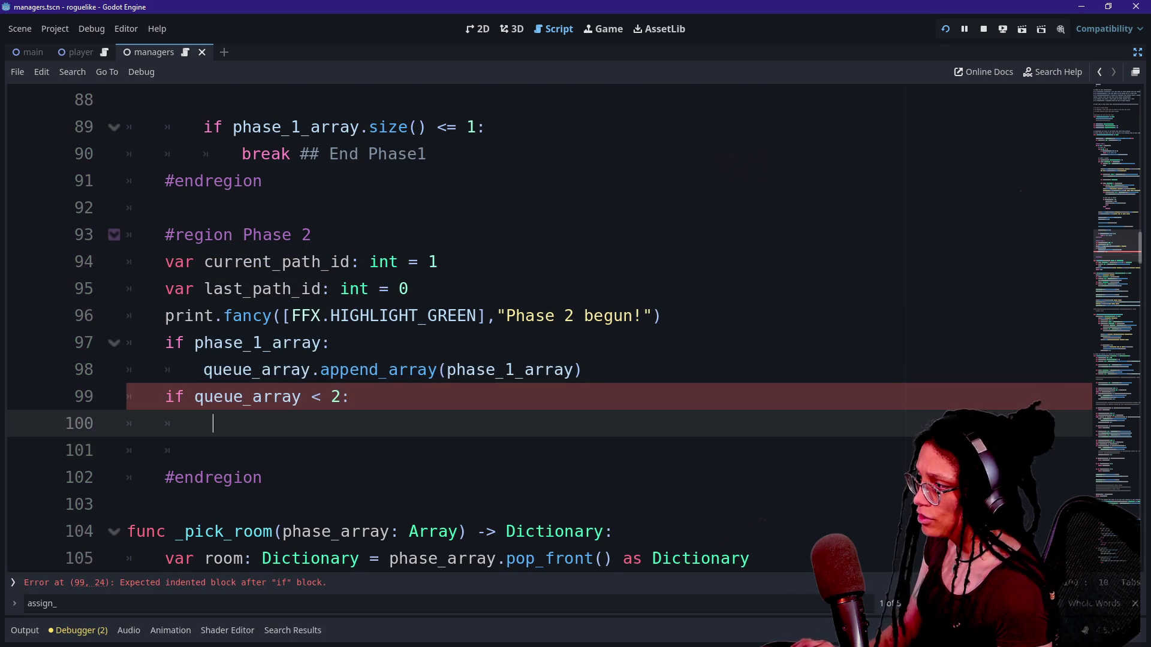
key("ctrl+equal")
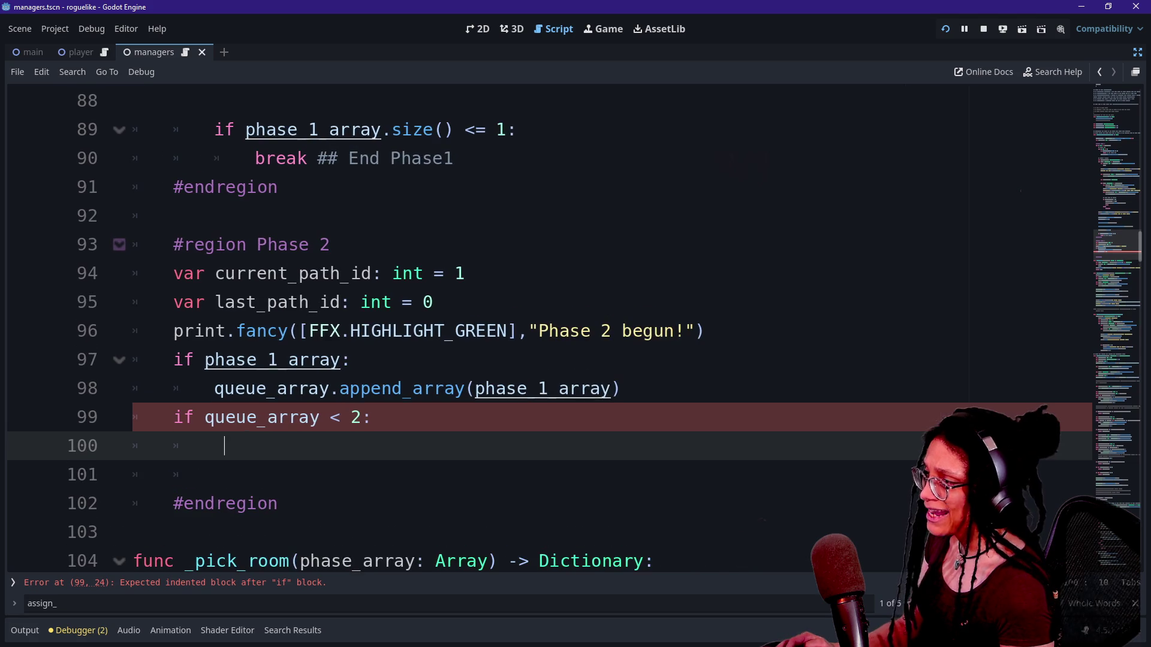
Change the line 99 condition from queue_array < 2 to queue_array == 1.
key("Up")
key("Up")
key("Up")
key("End")
key("shift+Home")
key("End")
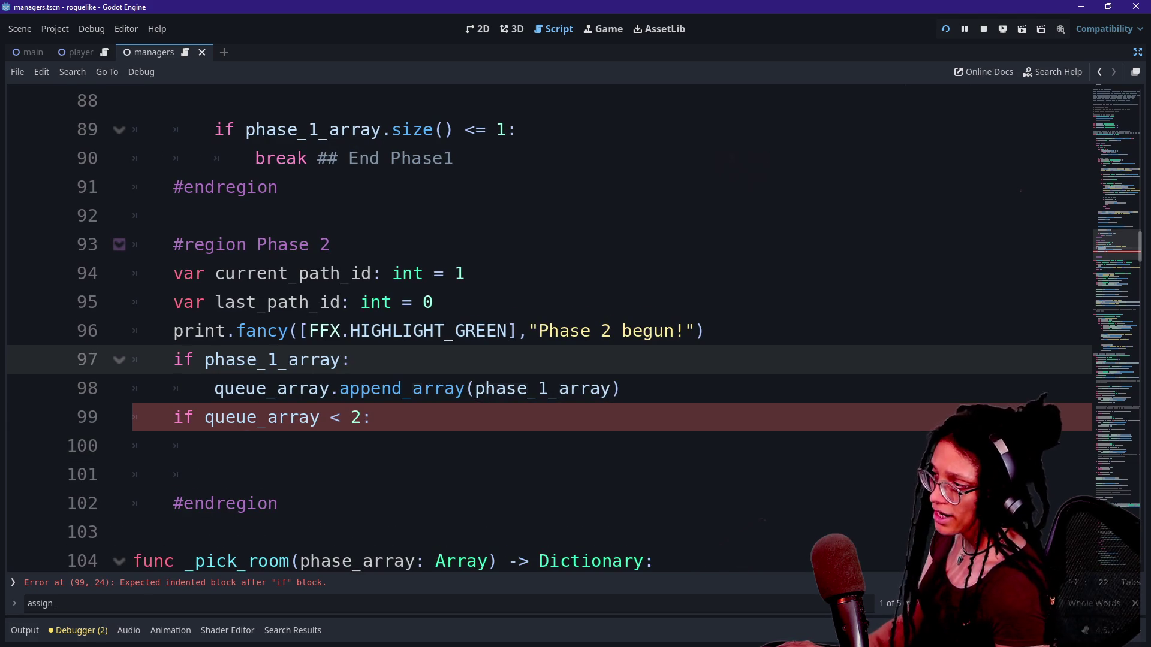
left_click_drag(223, 388, 507, 389)
left_click(507, 388)
key("Down")
key("Home")
key("shift+End")
key("End")
key("Down")
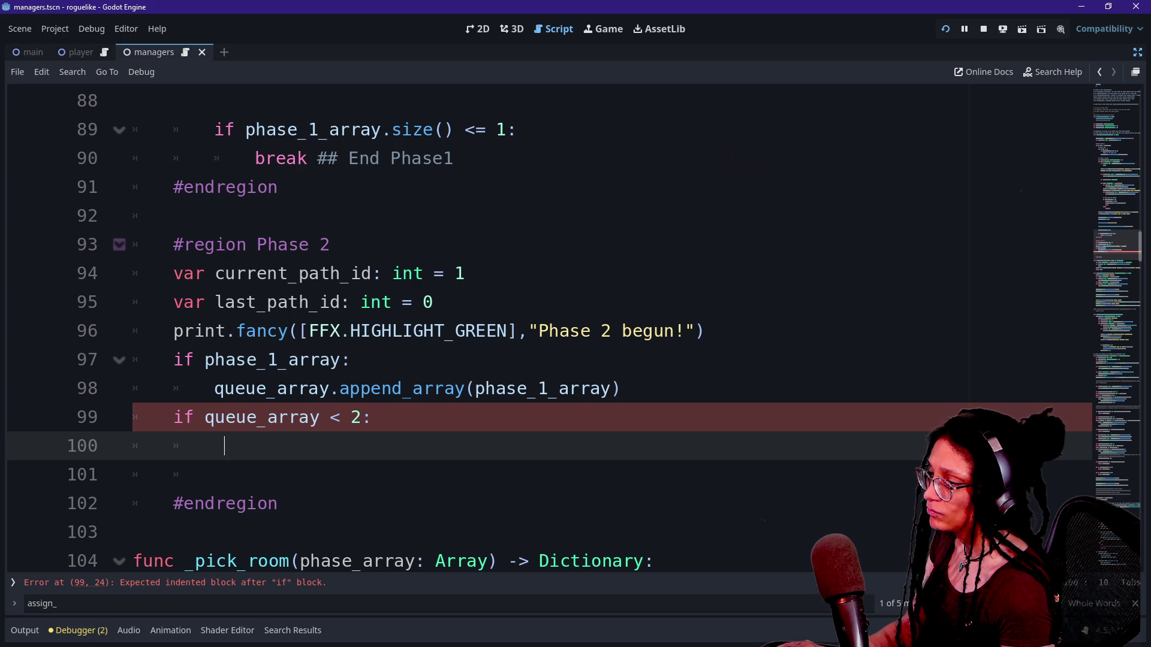
left_click(362, 417)
type("and")
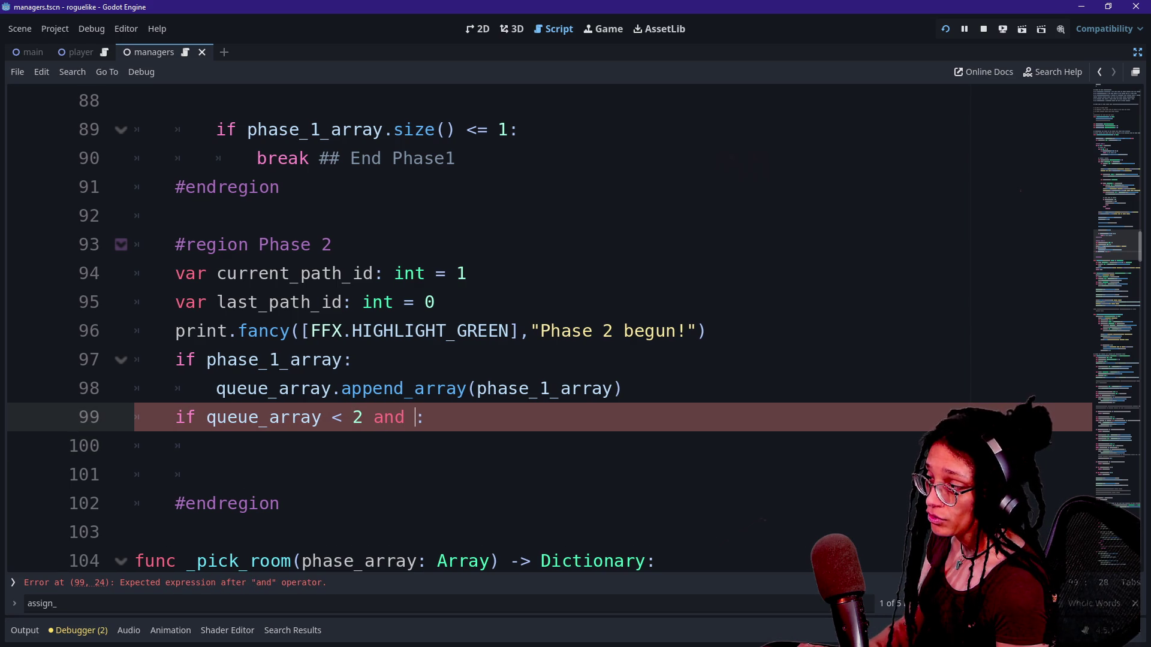
key("BackSpace")
key("BackSpace")
key("BackSpace")
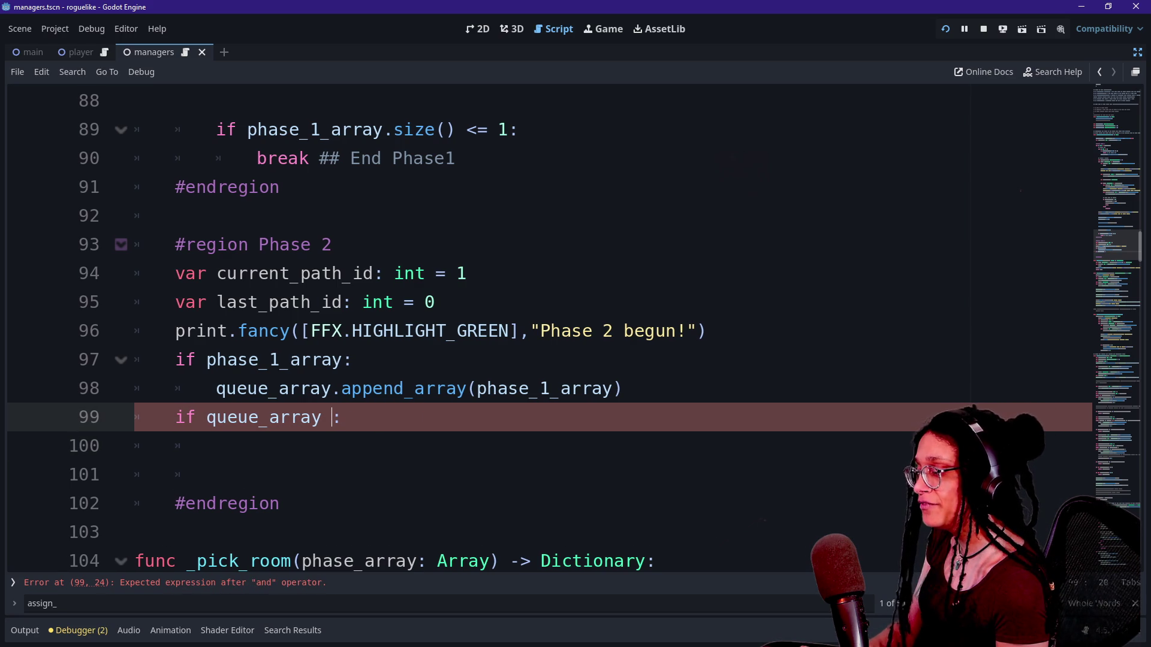
type("== 1")
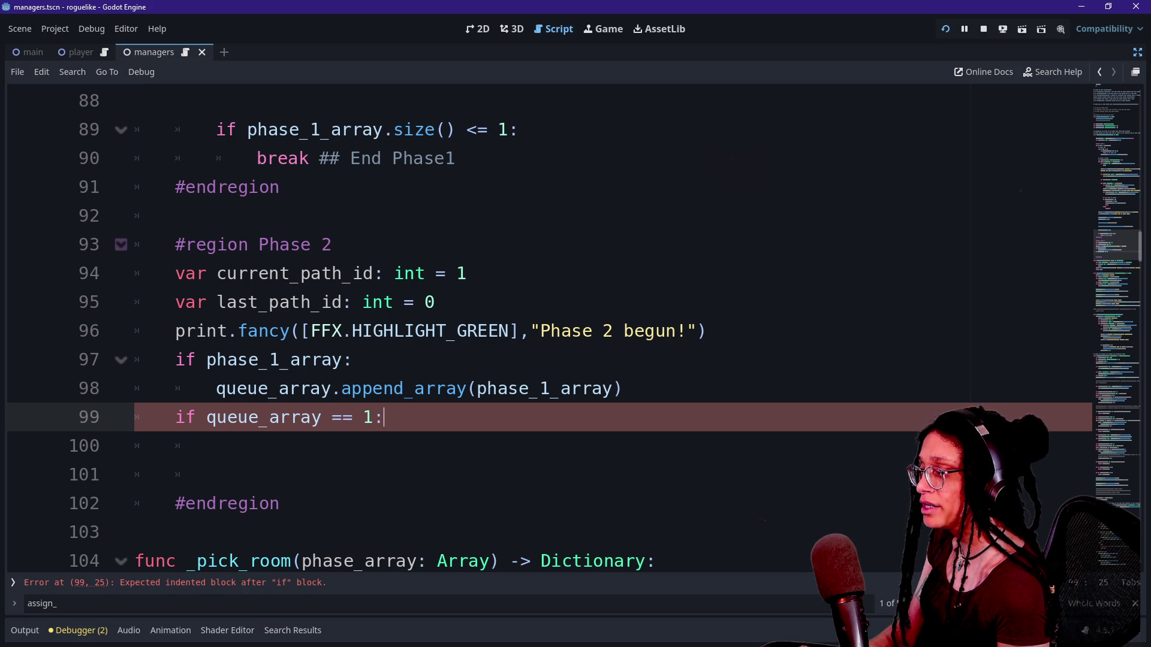
Insert a region-level blank line after the append_array call.
left_click_drag(175, 359, 466, 389)
left_click(226, 446)
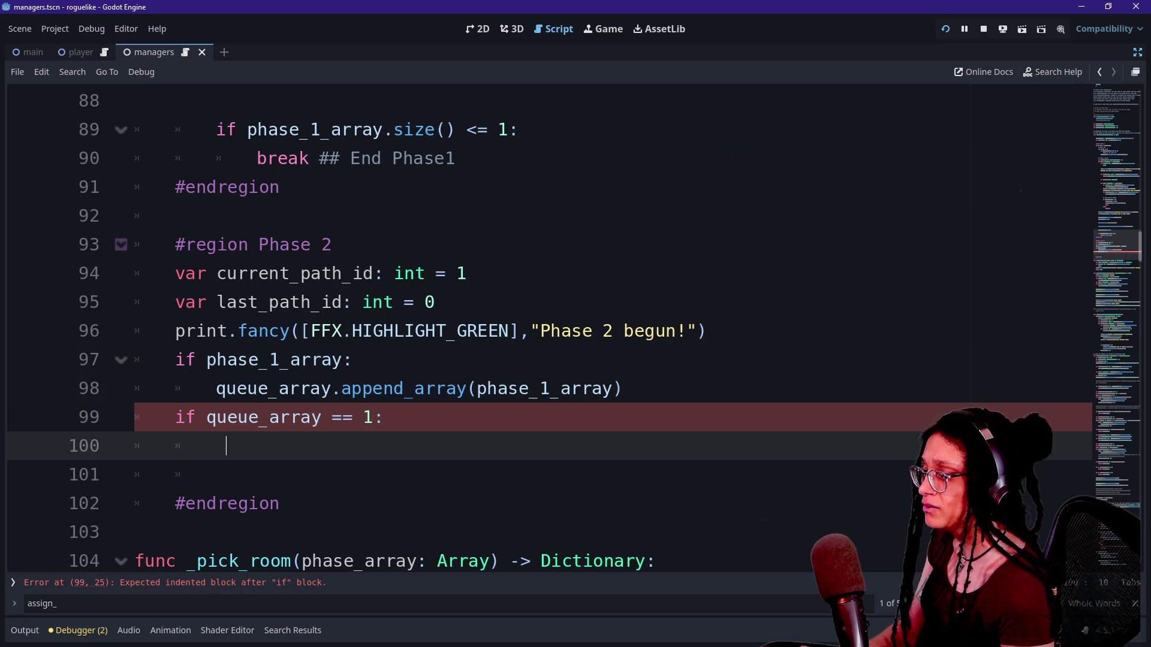
scroll(539, 329, "down", 1)
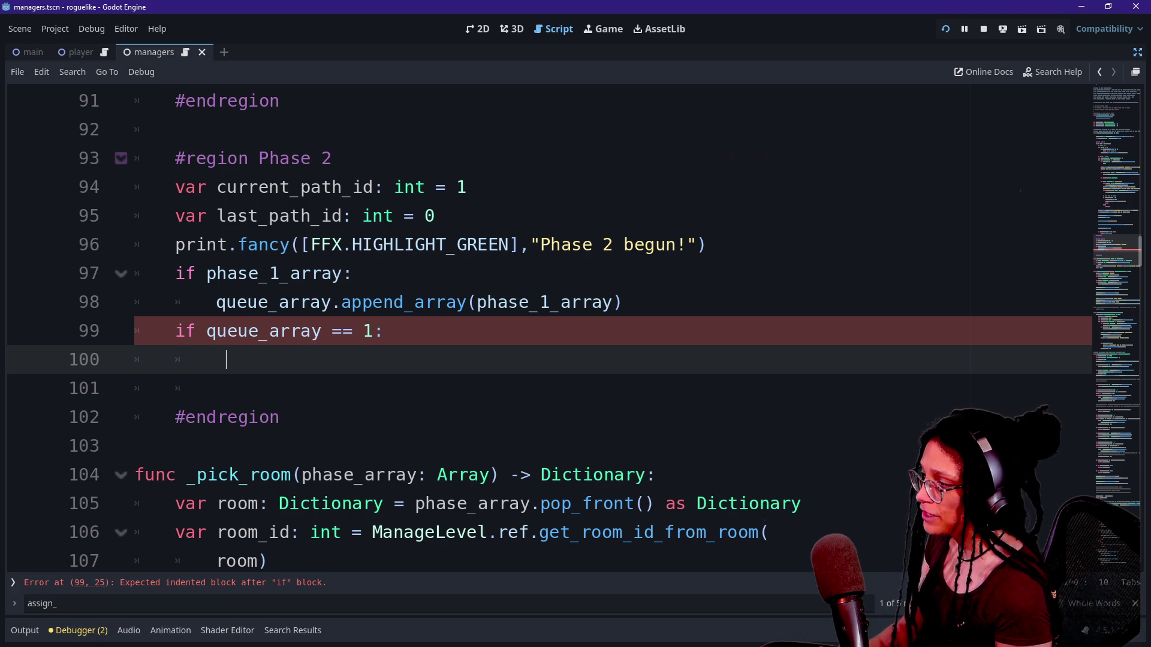
left_click(623, 302)
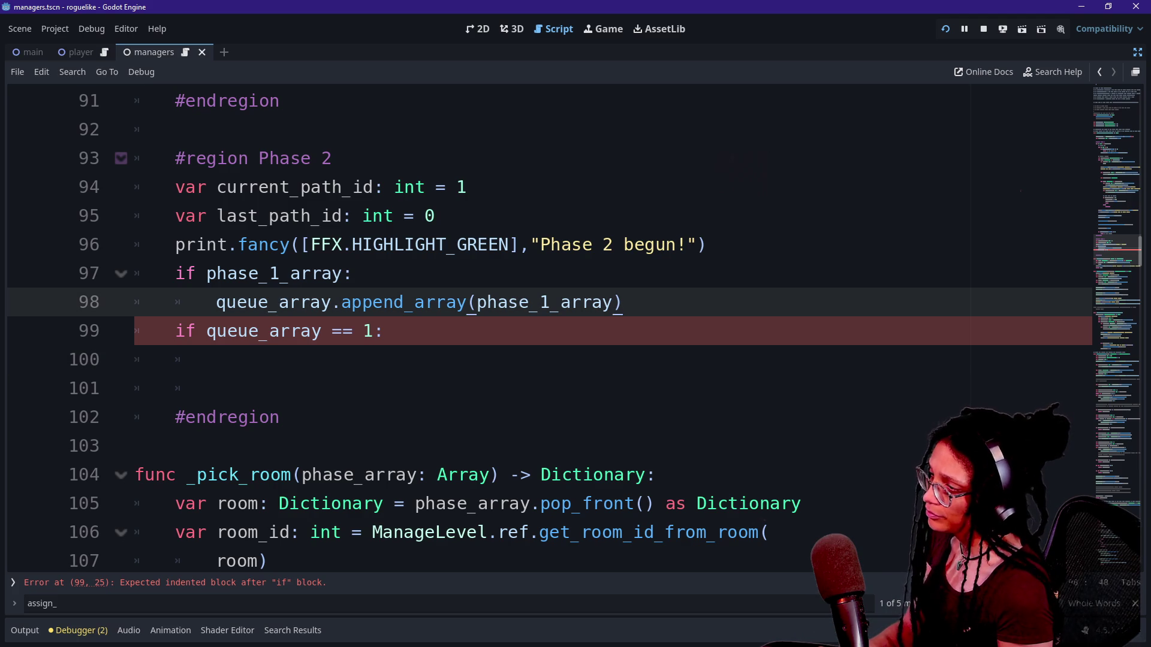
key("Return")
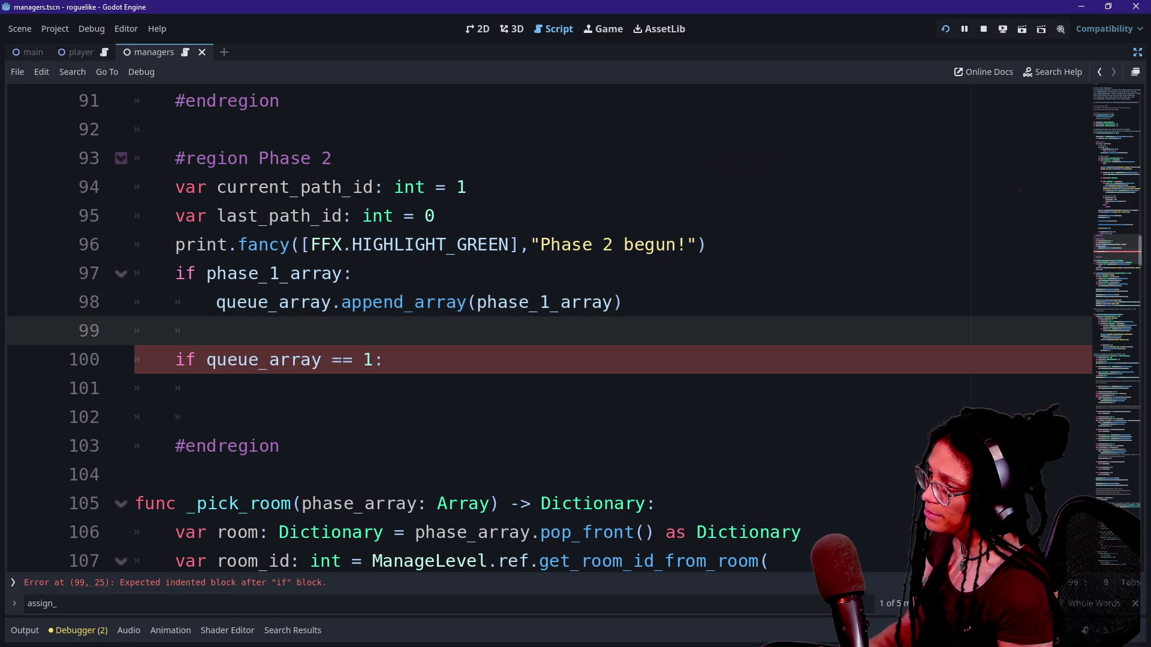
key("BackSpace")
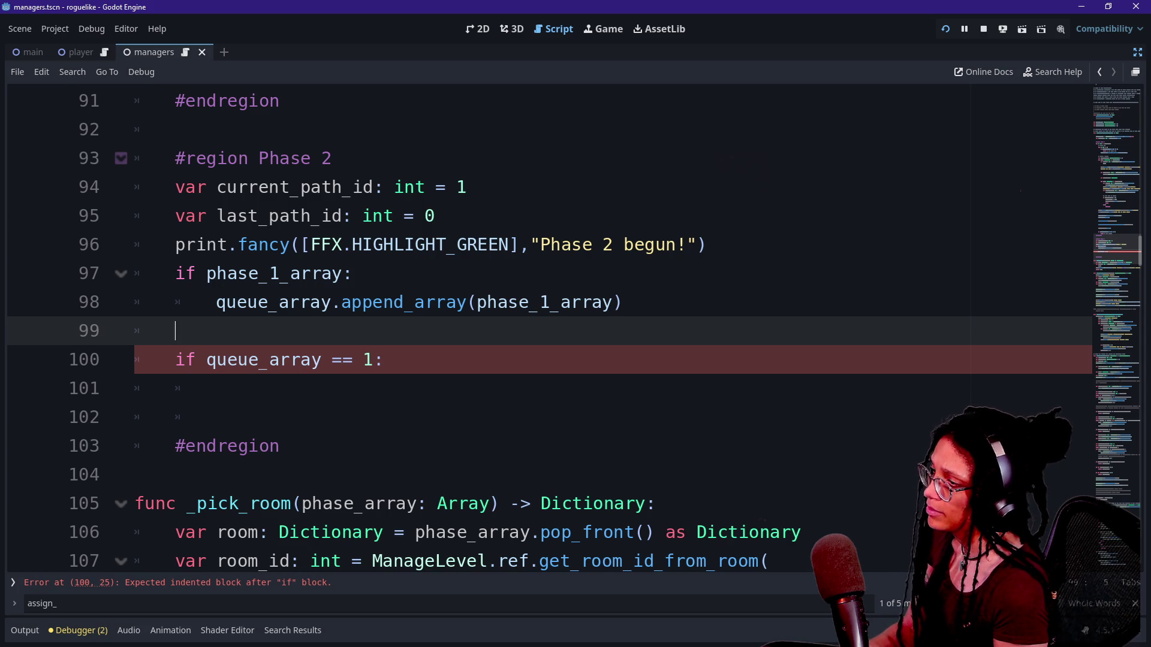
Look over the queue sketch in the Excalidraw diagram in the browser.
key("alt+Tab")
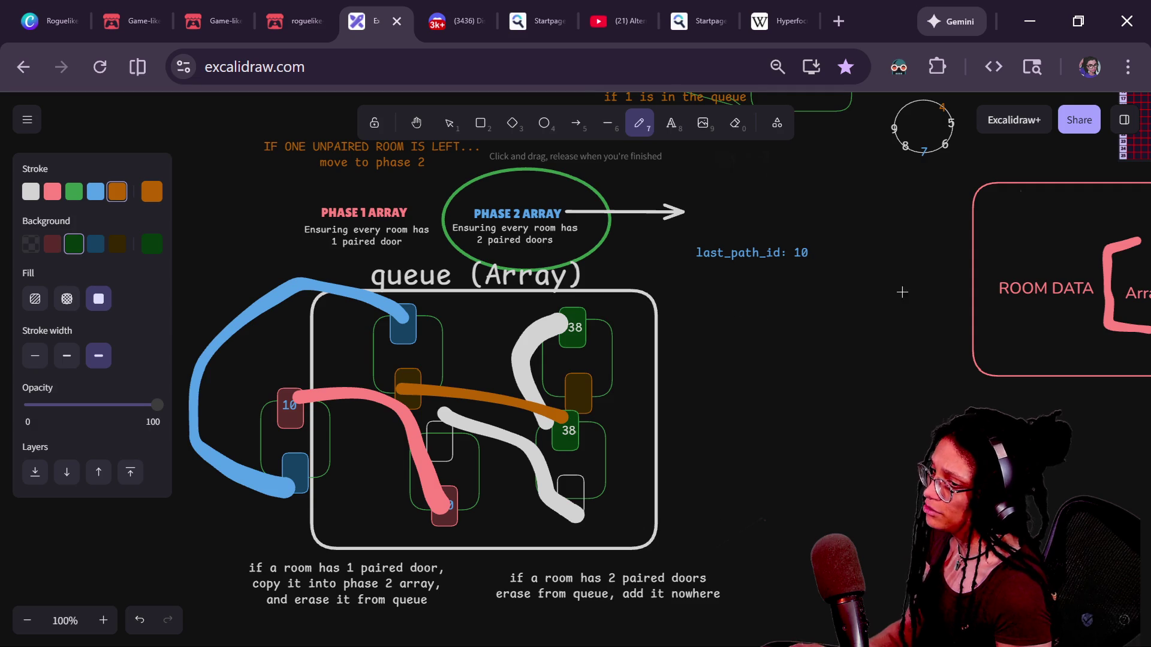
mouse_move(732, 320)
left_mouse_down()
mouse_move(555, 293)
mouse_move(894, 329)
left_mouse_up()
key("alt+Tab")
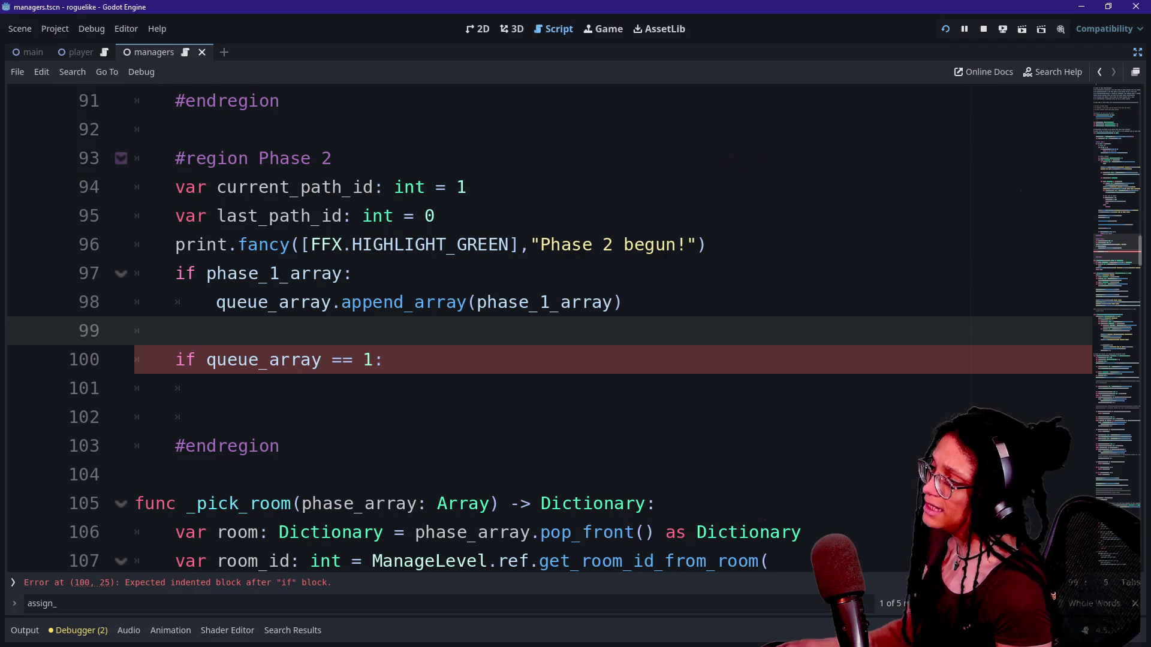
Add the loop header 'for i: int in phase_2_array.size():' above the queue_array check.
key("Return")
type("for ")
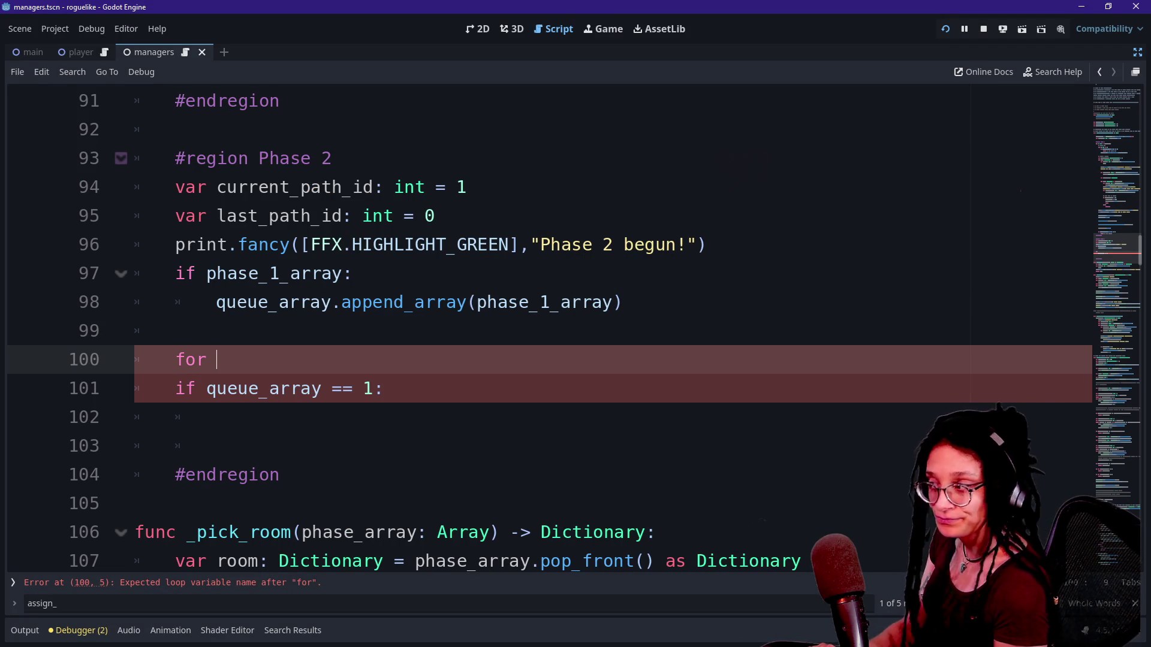
type("i: int in ")
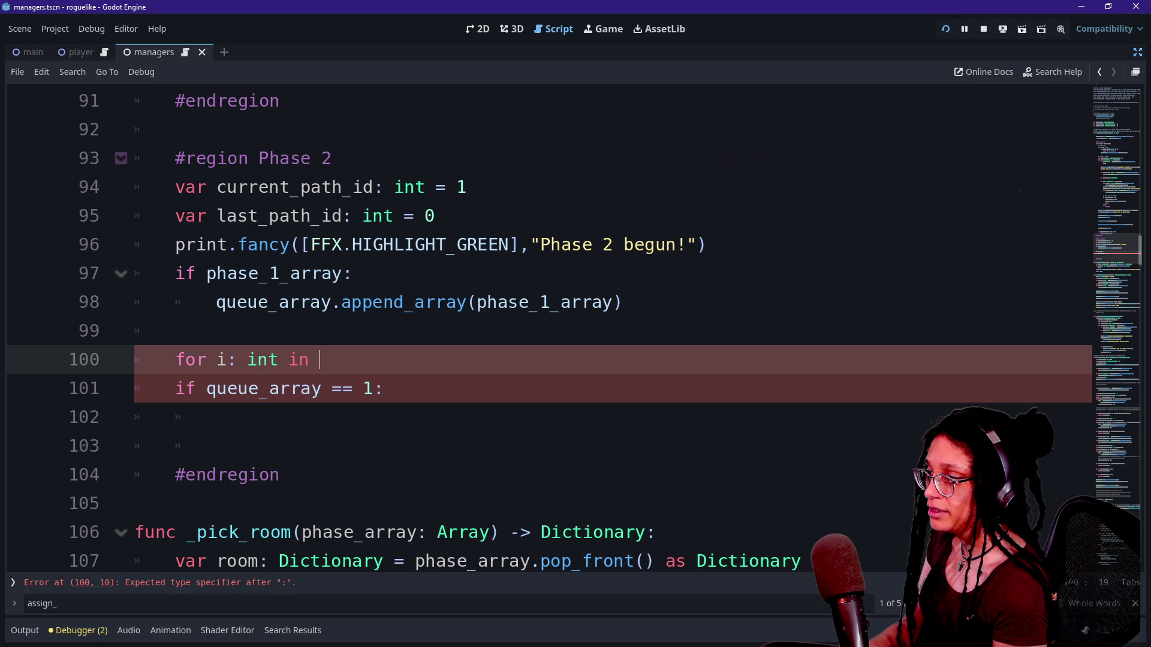
type("phase")
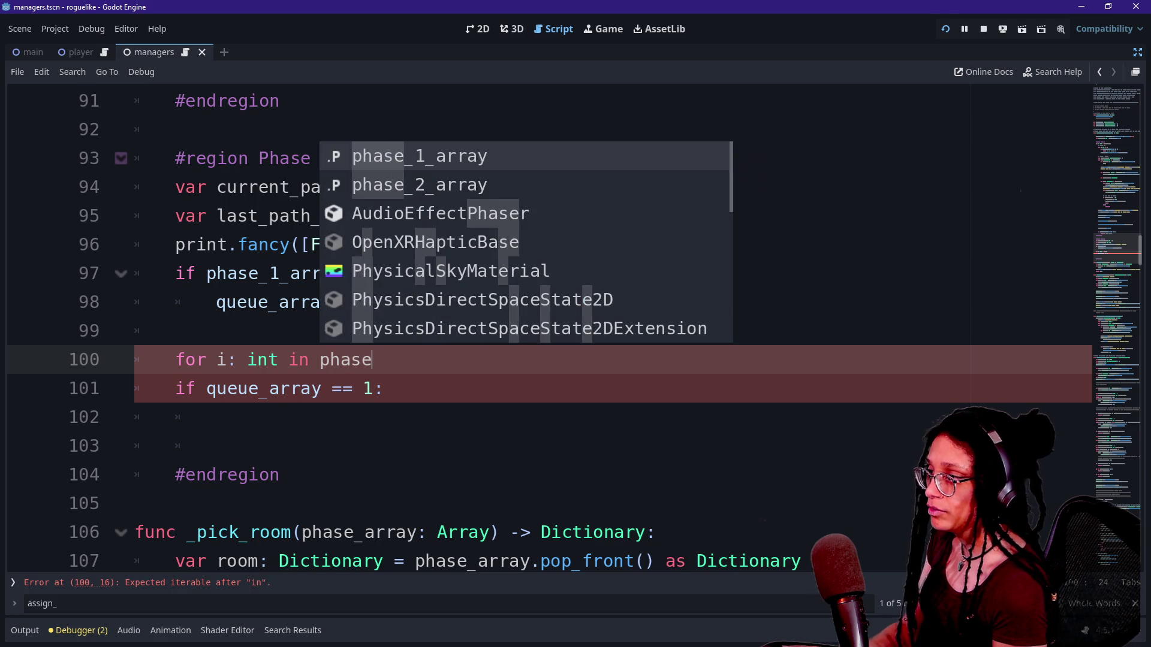
key("Down")
key("Return")
type(".suze*(")
key("BackSpace")
key("BackSpace")
key("BackSpace")
type("i")
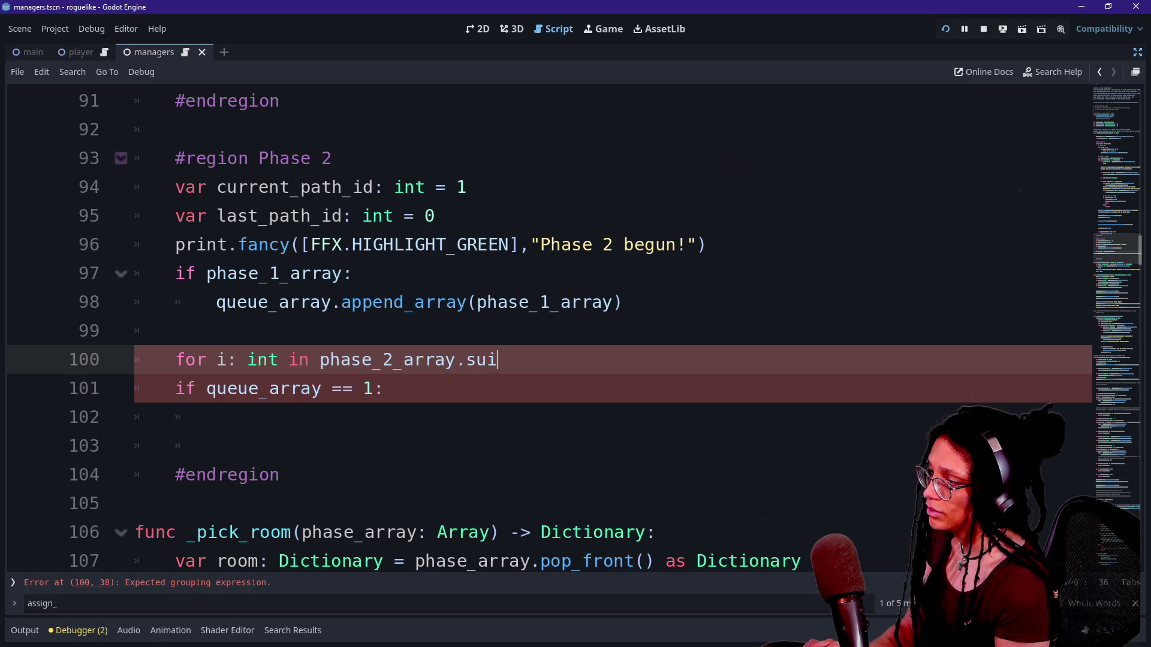
key("BackSpace")
key("BackSpace")
type("ize()")
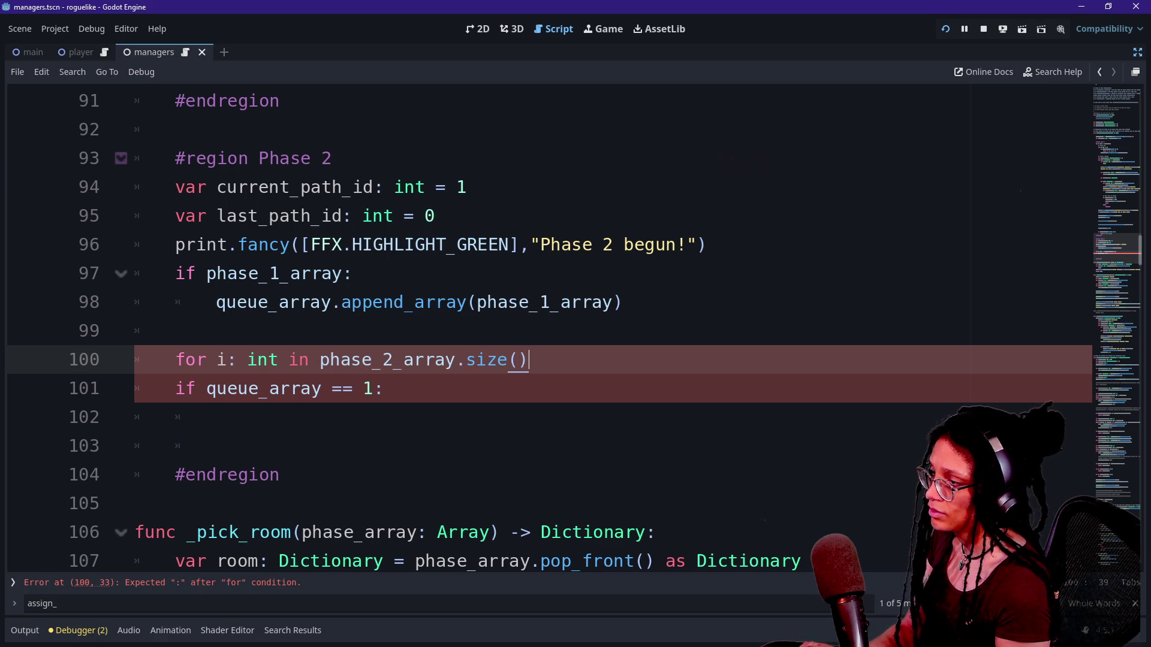
type(":")
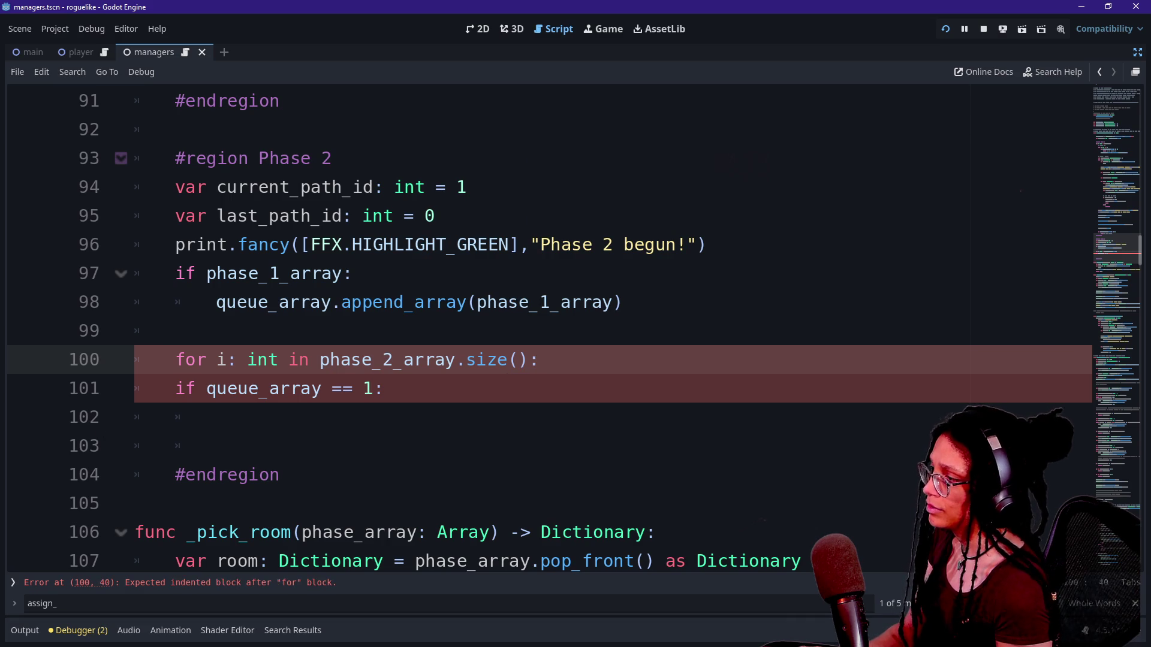
Indent the queue_array == 1 check under the loop, add a line inside it, and enlarge the font.
left_click(135, 389)
key("Tab")
key("End")
key("Down")
left_click_drag(486, 360, 425, 388)
left_click(425, 389)
key("Return")
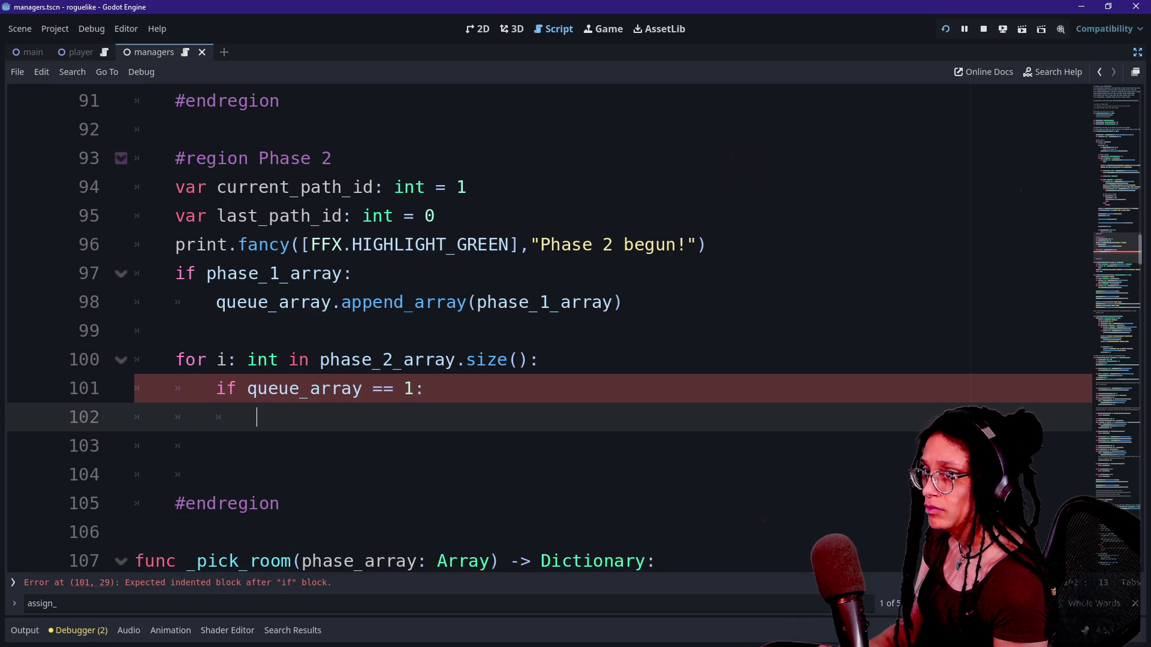
key("ctrl+equal")
key("ctrl+equal")
key("ctrl+equal")
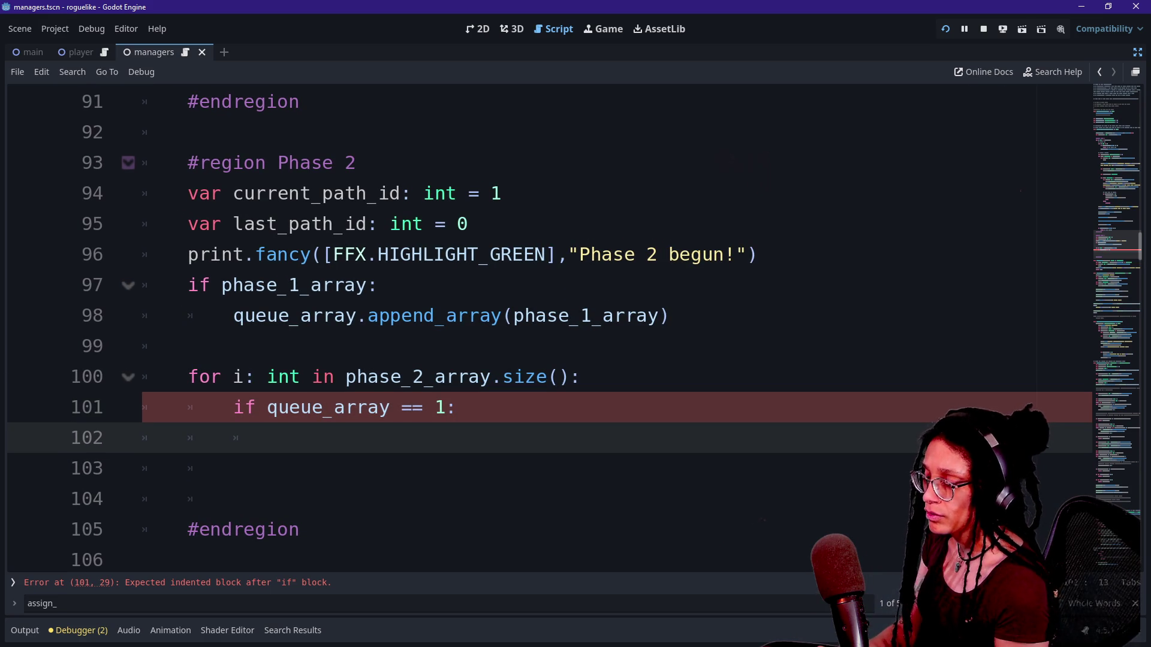
Begin a var declaration inside the queue_array check.
type("oa")
key("BackSpace")
key("BackSpace")
type("pha")
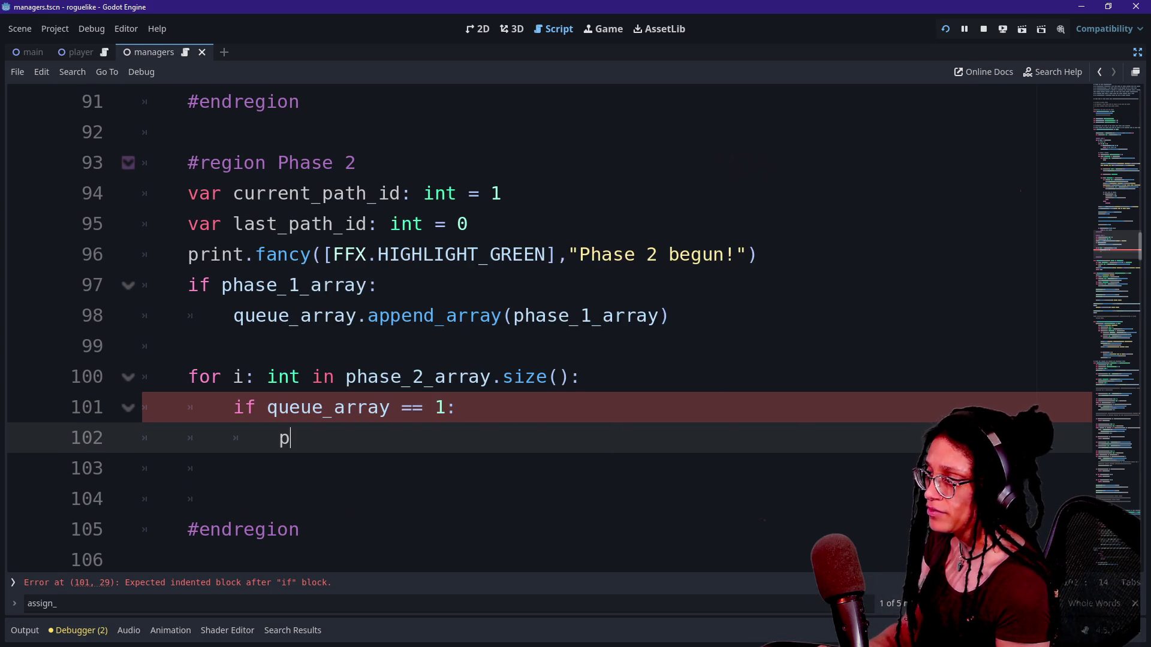
key("BackSpace")
key("BackSpace")
key("BackSpace")
type("queue")
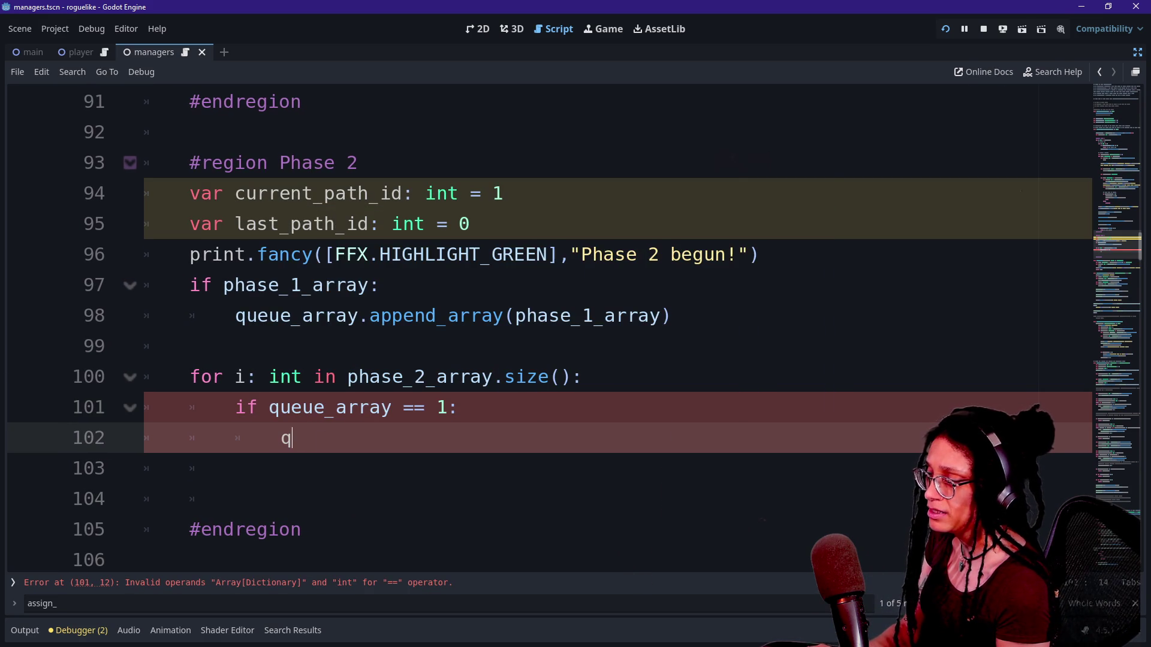
key("Return")
type(".app")
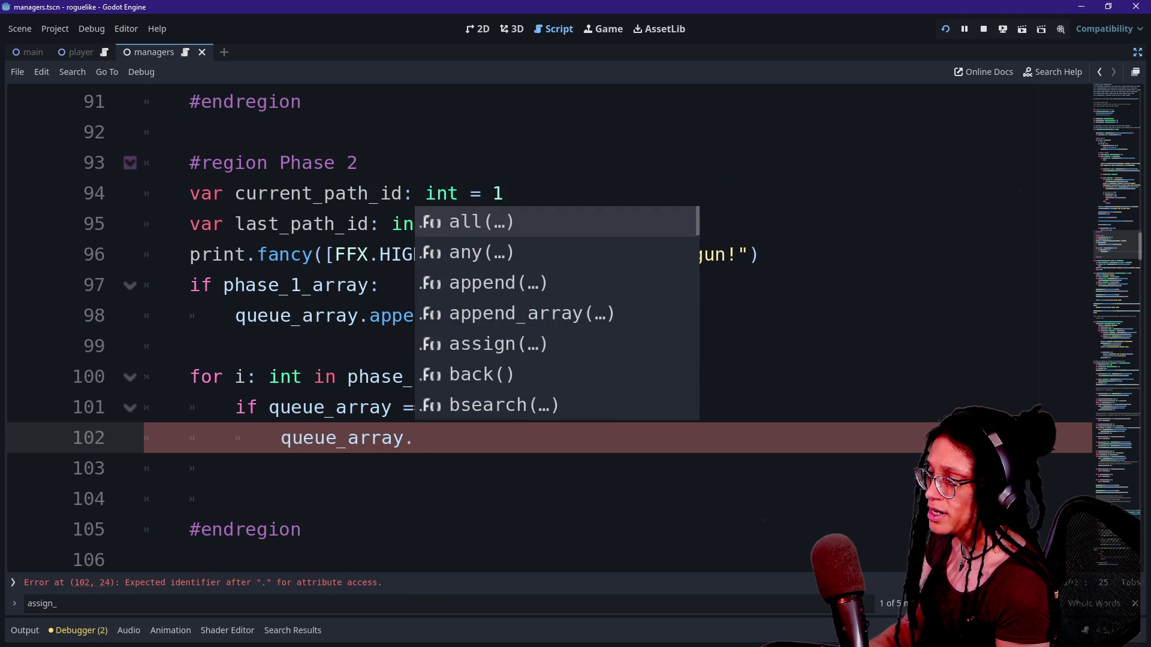
key("BackSpace")
key("BackSpace")
key("BackSpace")
type("var")
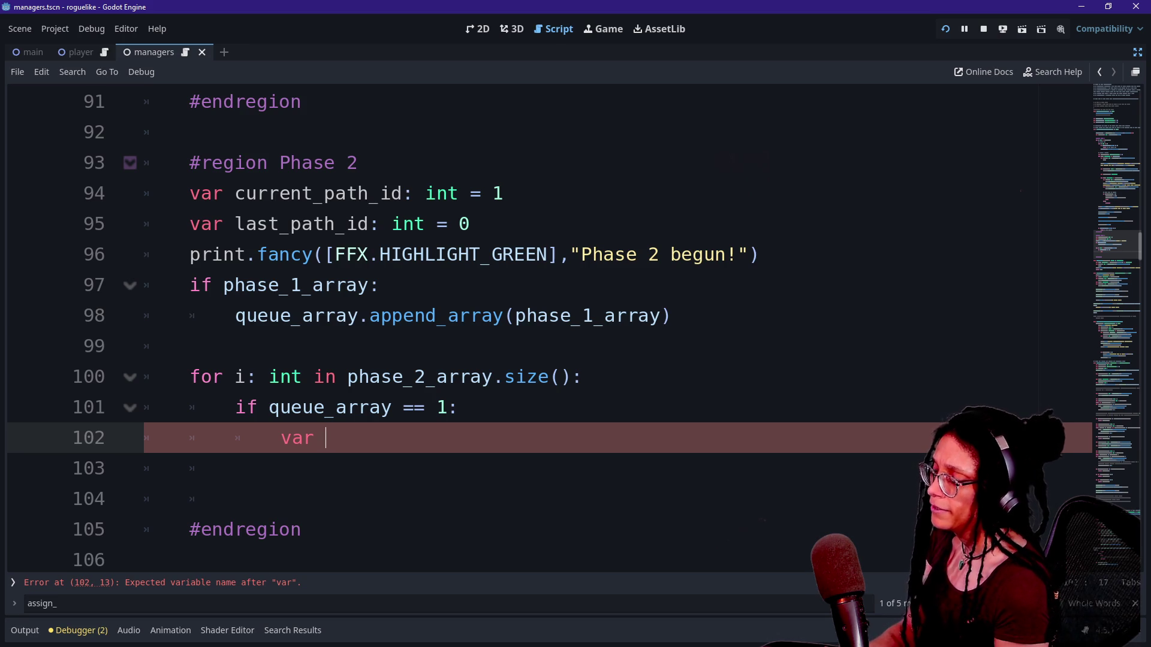
Type 'next_room: Dictionary =' on line 102, leaving the assigned value empty.
type("b")
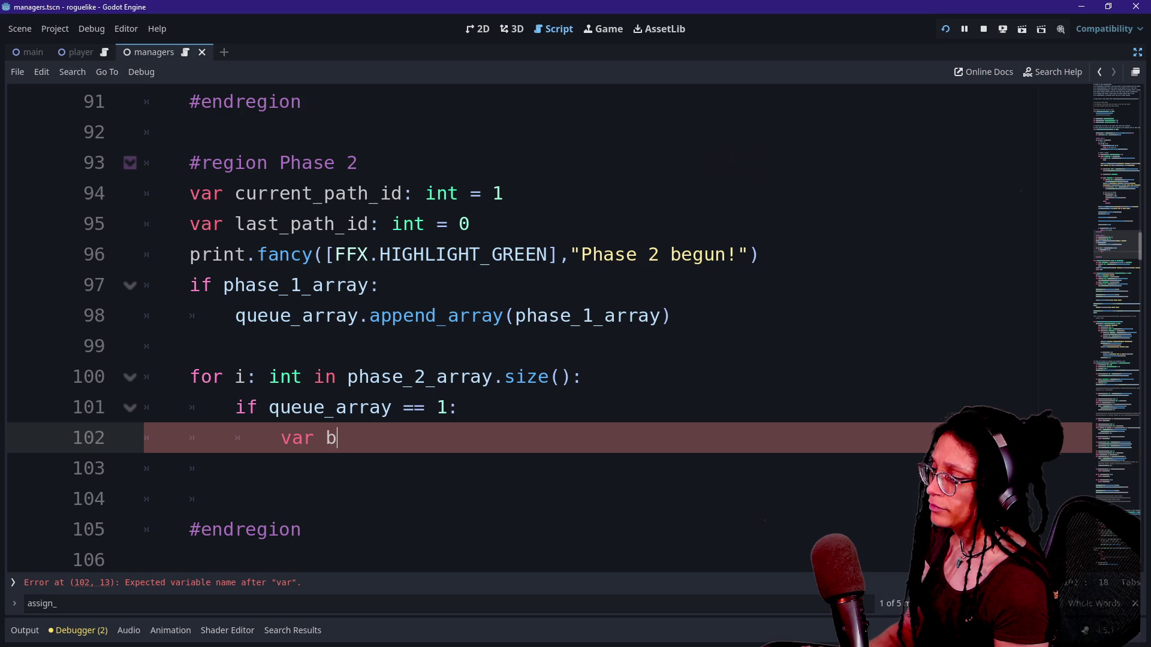
key("BackSpace")
type("next_")
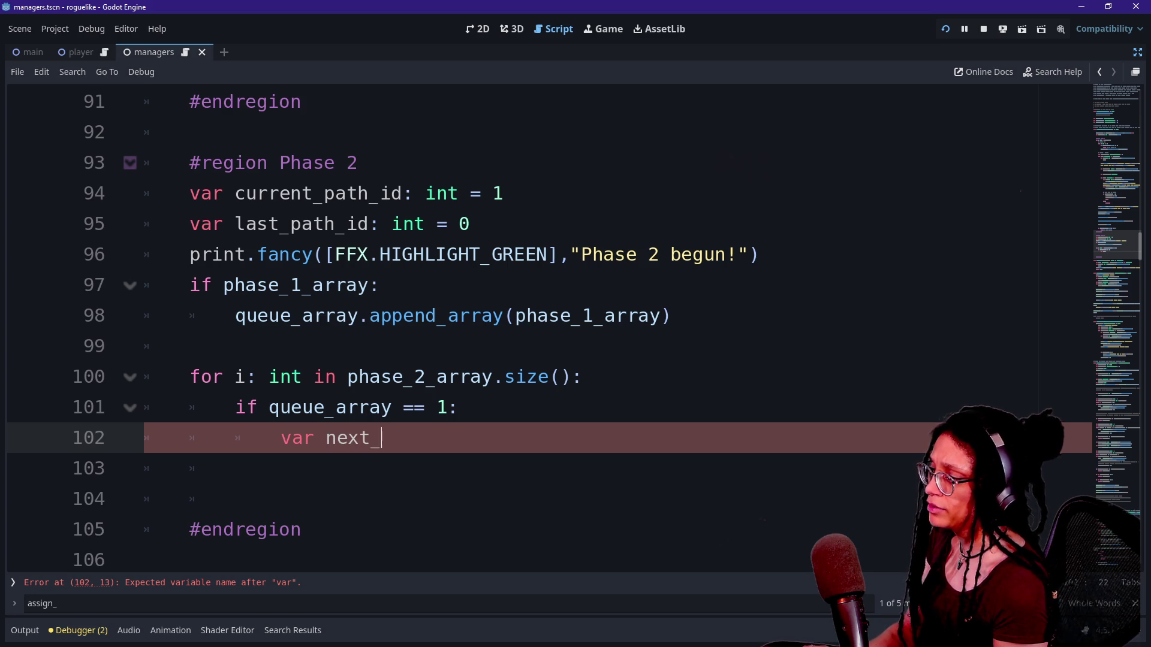
type("room: Dictionary =")
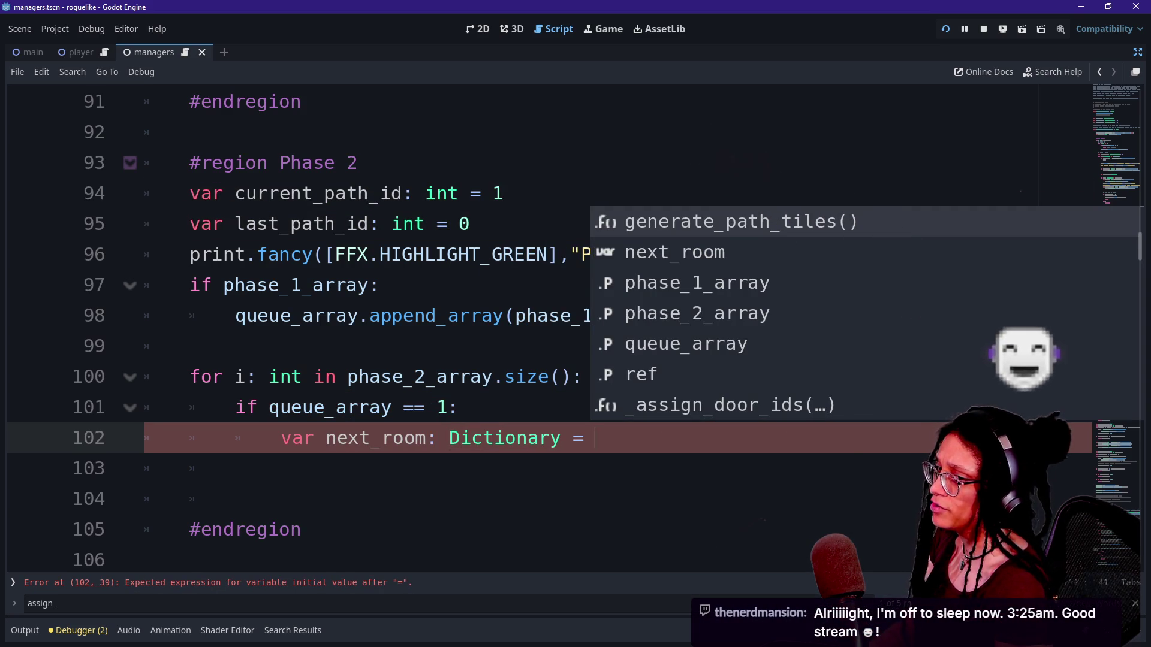
scroll(540, 330, "down", 1)
left_click(246, 376)
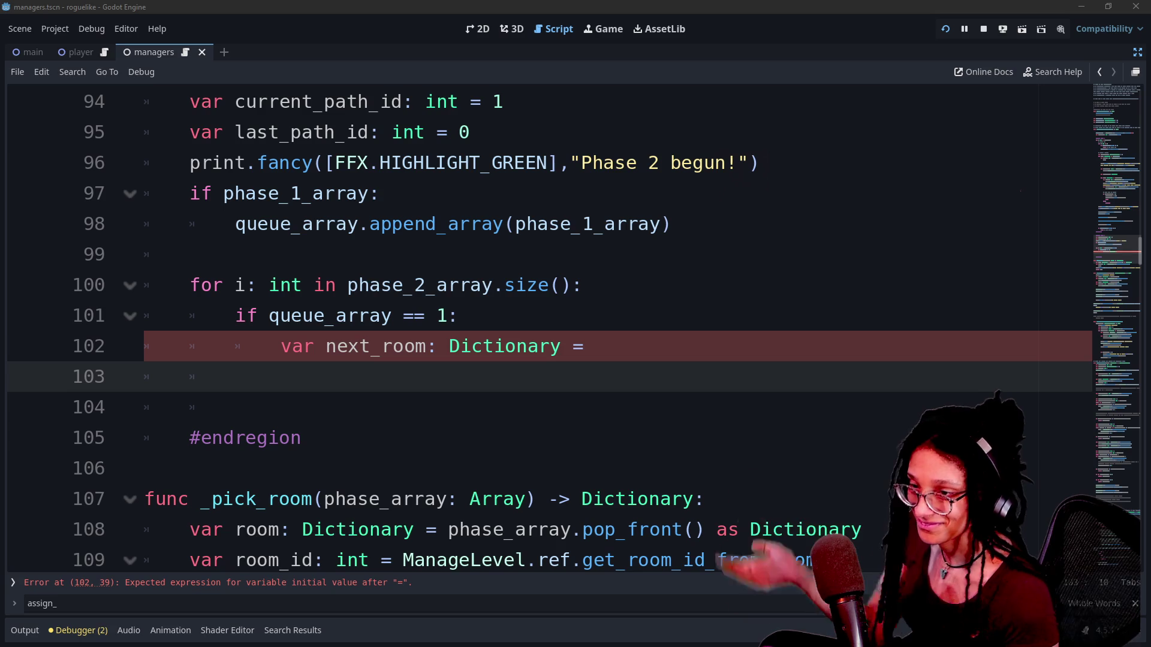
left_click(239, 468)
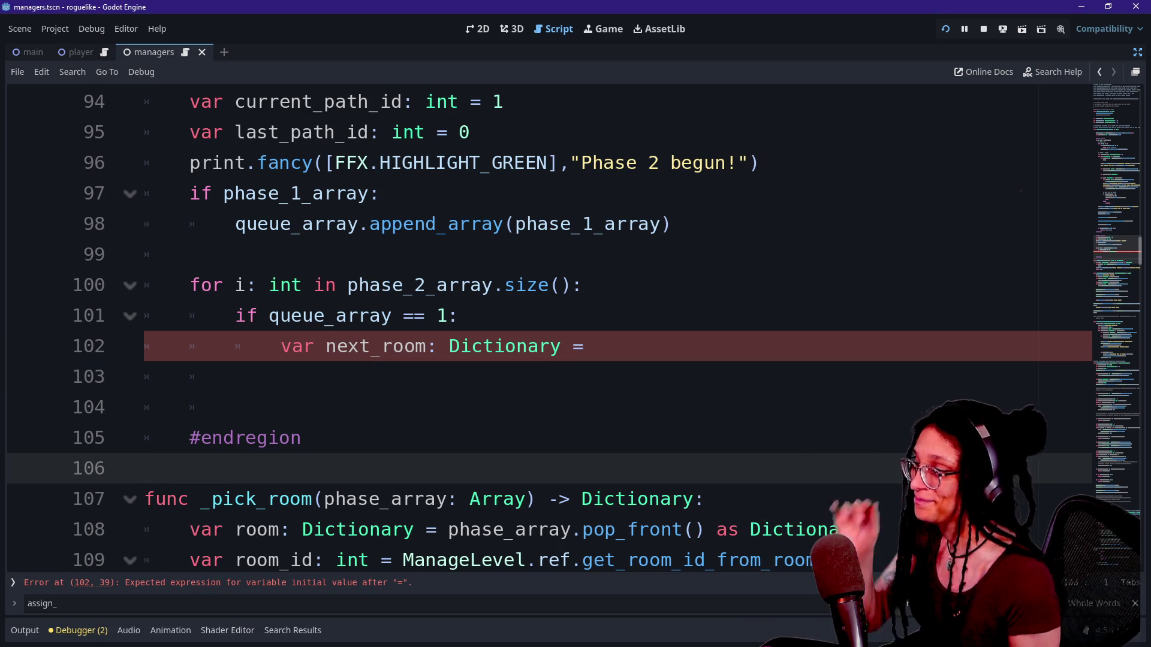
left_click(591, 346)
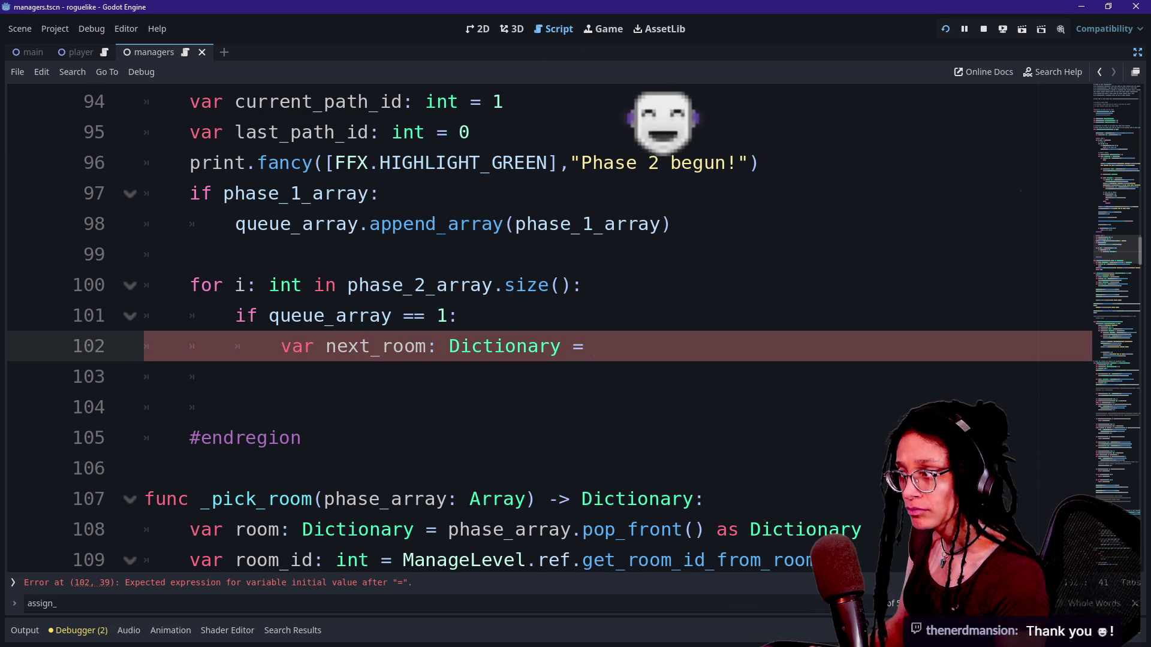
Put phase_2_array after next_room's equals sign, checking it against the for loop header.
key("ctrl+space")
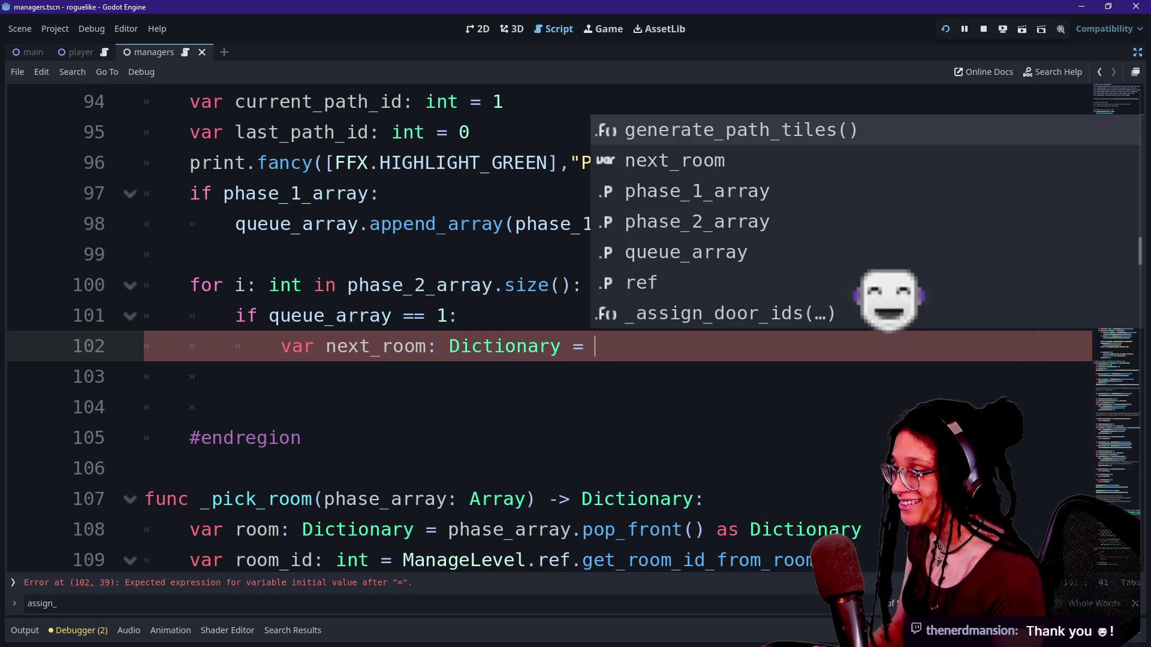
type("p")
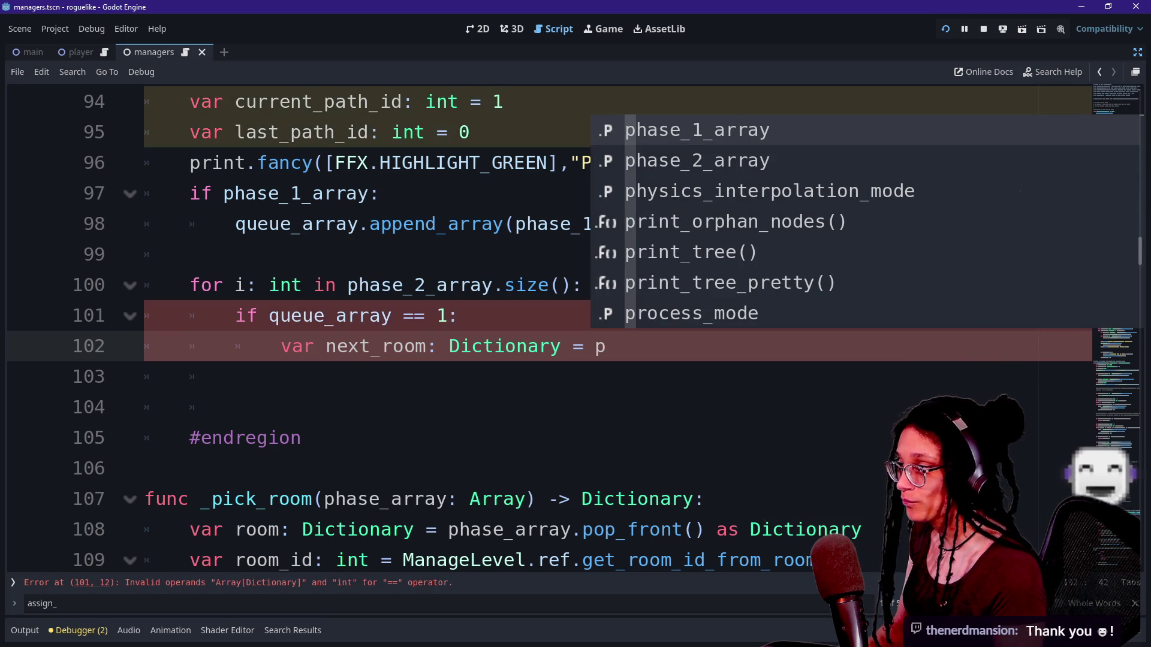
type("has")
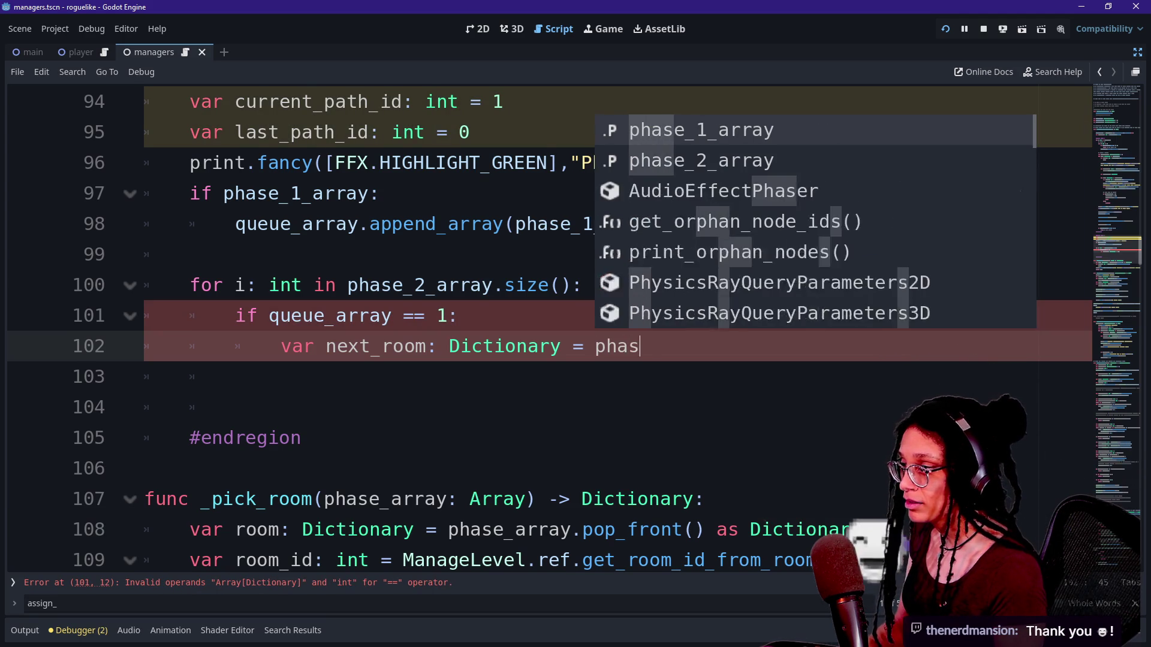
type("e_2_array.")
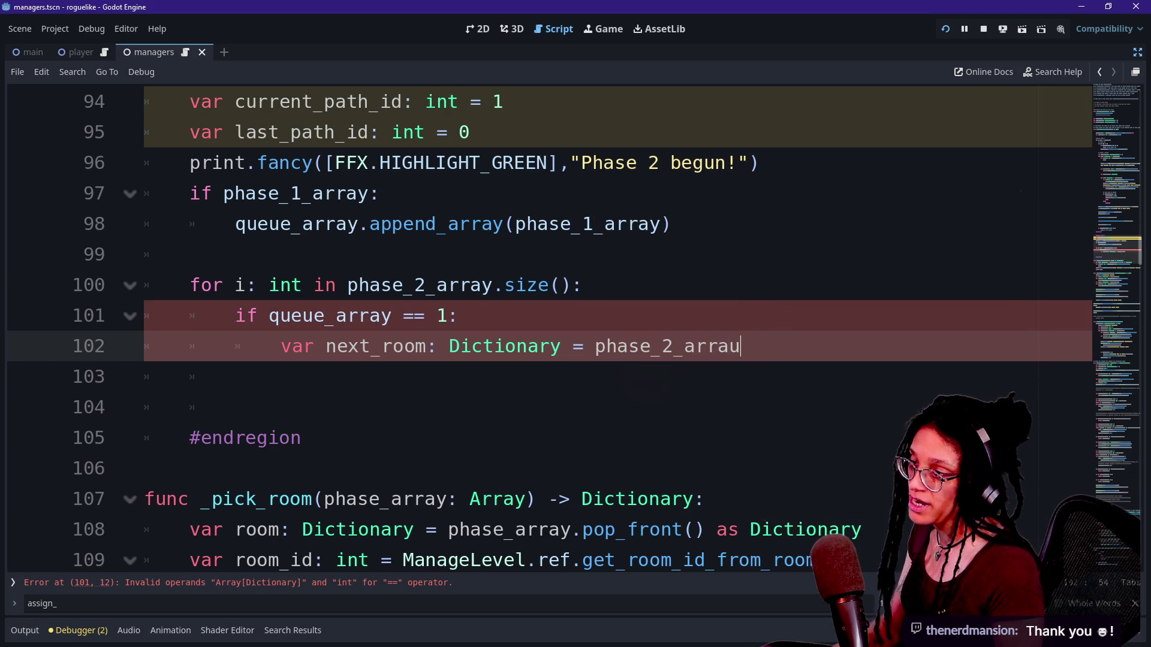
key("BackSpace")
type("y")
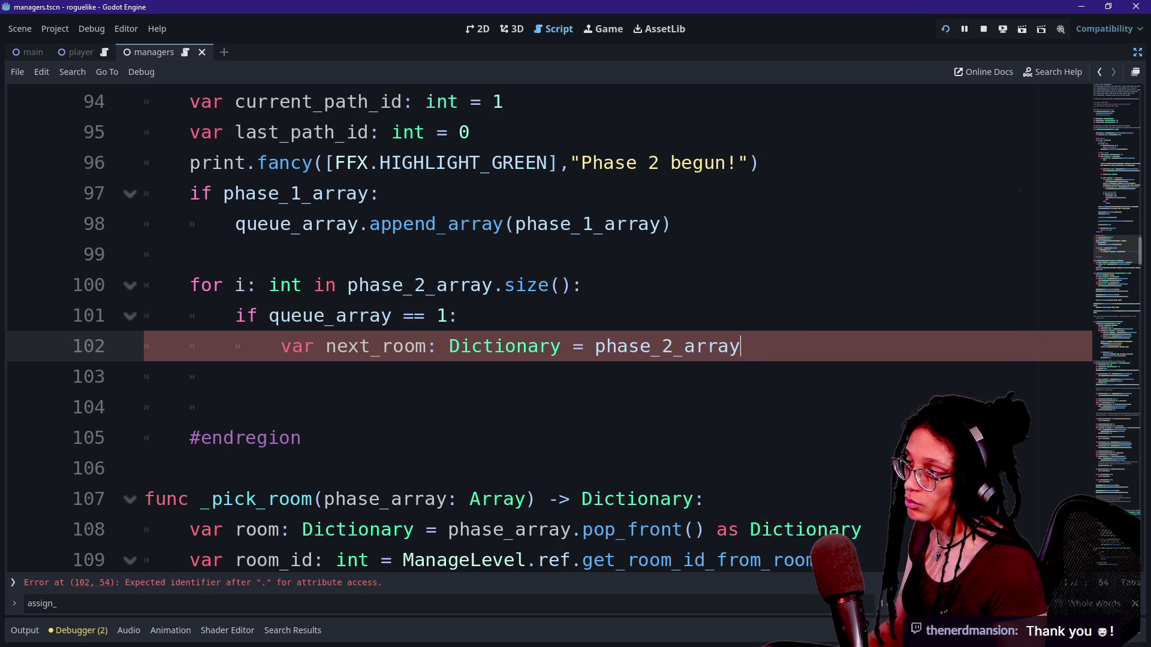
left_click(234, 285)
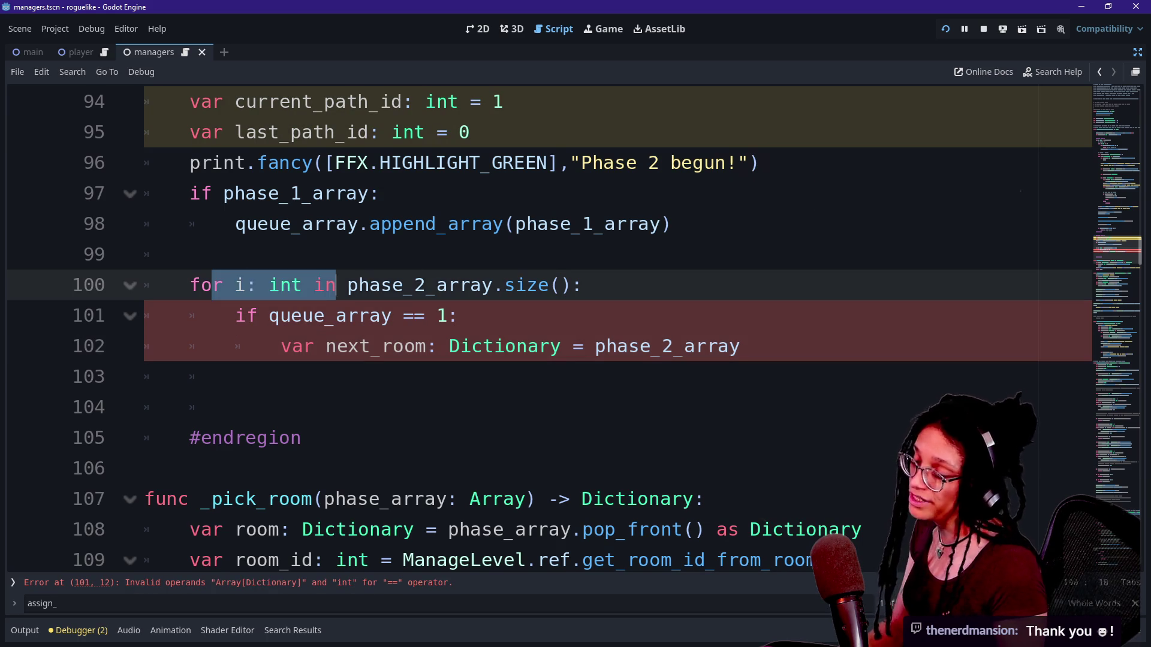
left_click_drag(191, 285, 526, 285)
left_click_drag(347, 285, 450, 316)
left_click(741, 346)
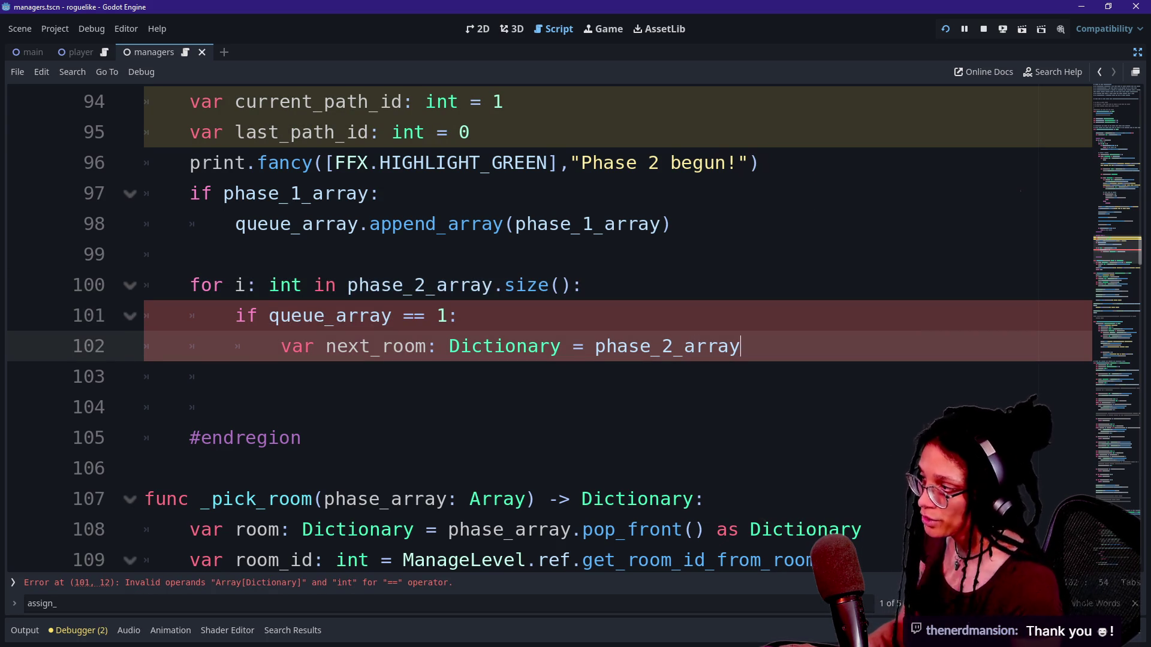
left_click_drag(191, 285, 572, 285)
left_click(562, 285)
left_click(742, 346)
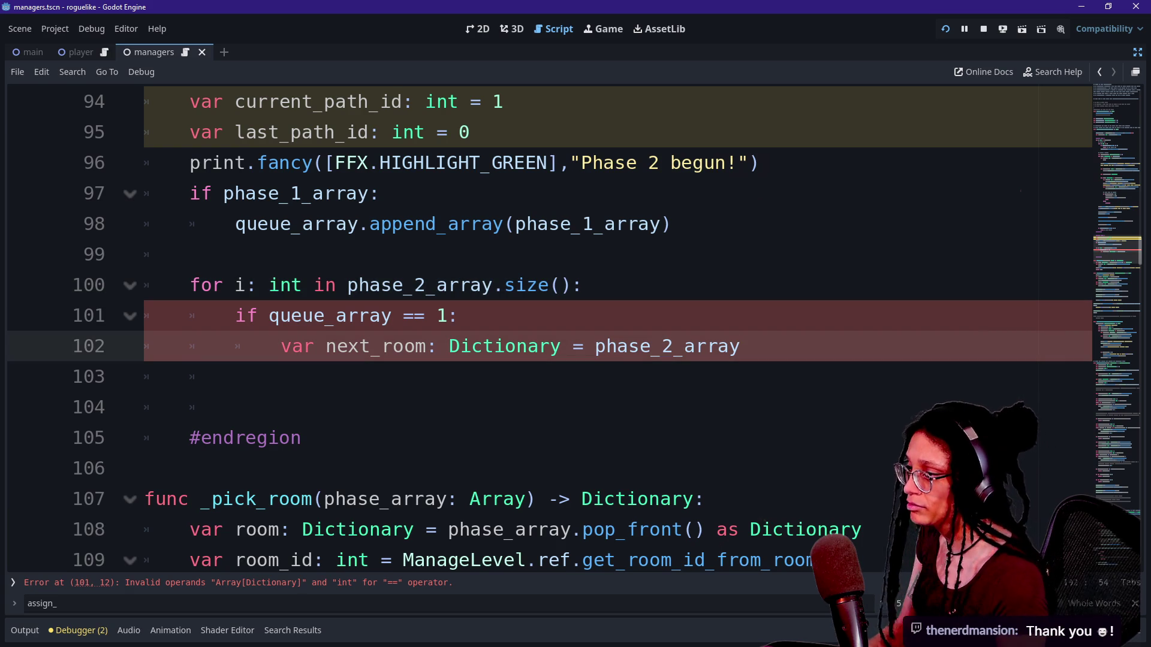
type(".")
key("BackSpace")
key("BackSpace")
key("BackSpace")
key("BackSpace")
key("BackSpace")
type("queu")
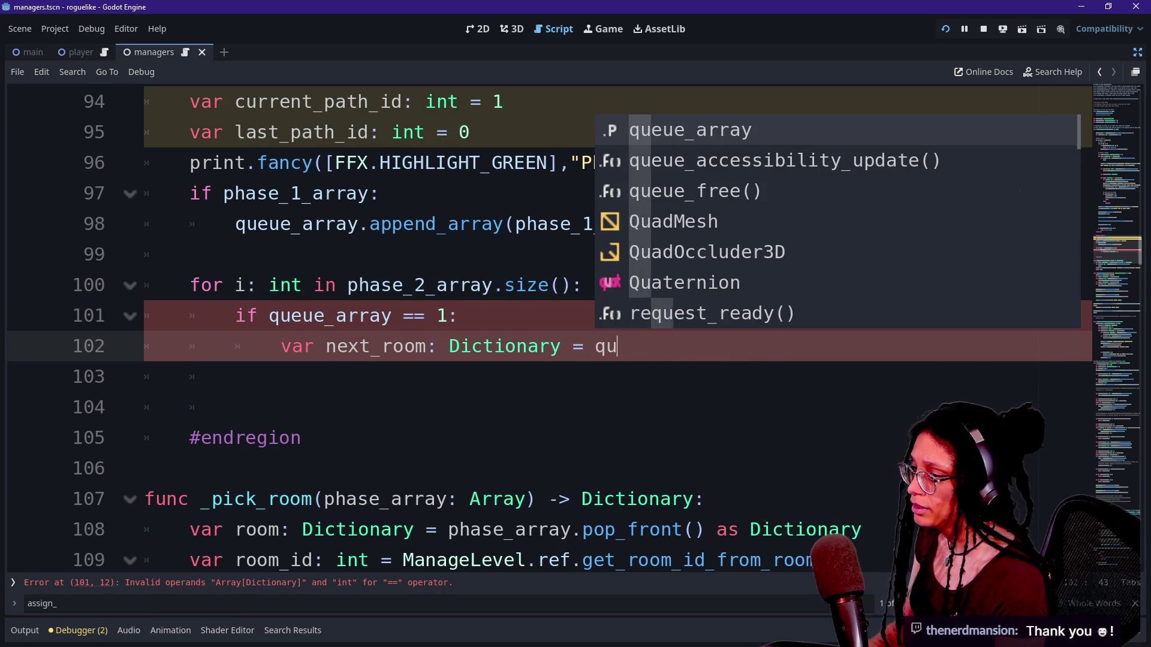
key("BackSpace")
key("BackSpace")
key("BackSpace")
type("que")
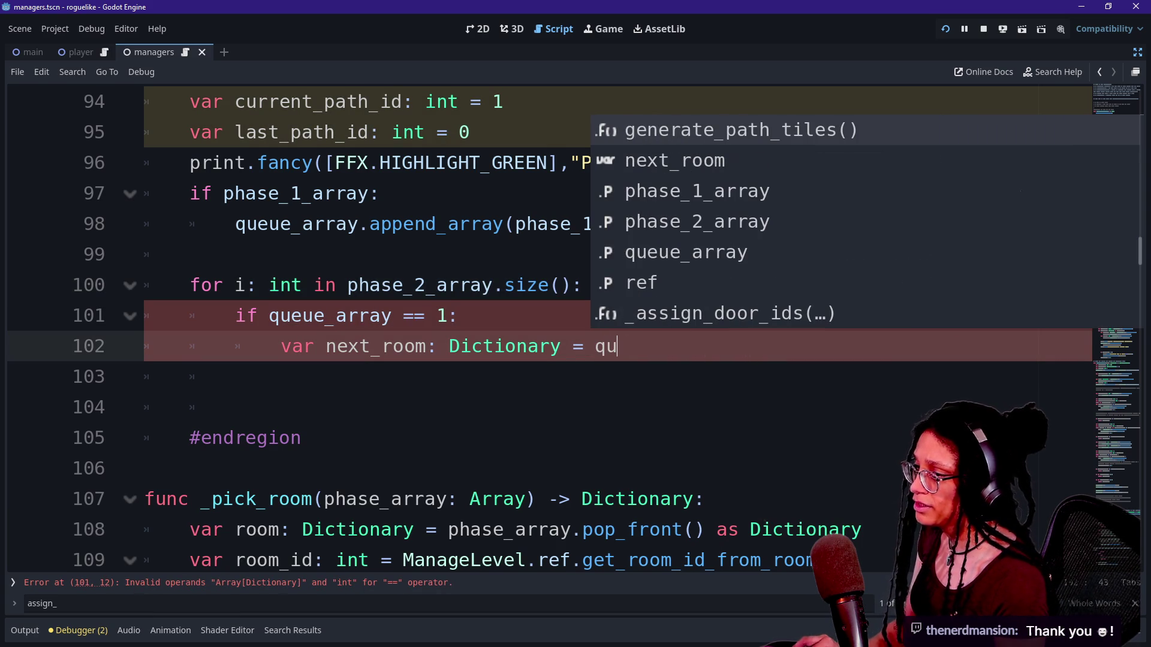
key("ctrl+z")
key("ctrl+z")
key("ctrl+z")
key("ctrl+z")
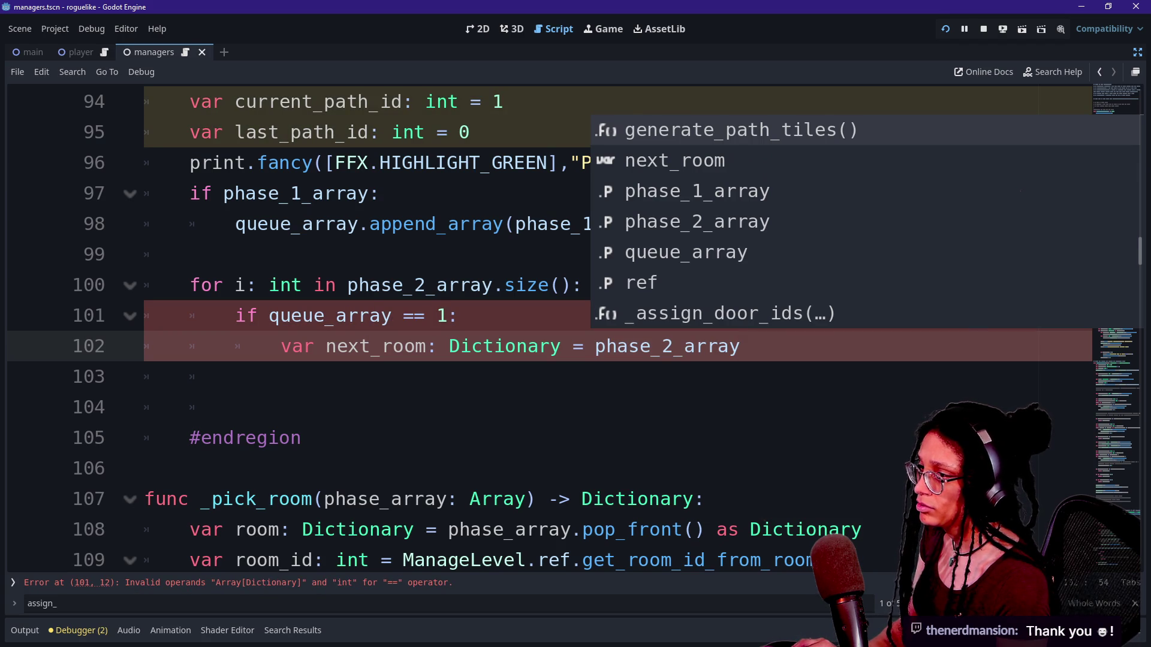
Complete the value as phase_2_array.pick_random() and start a new line beneath it.
key("Down")
key("Down")
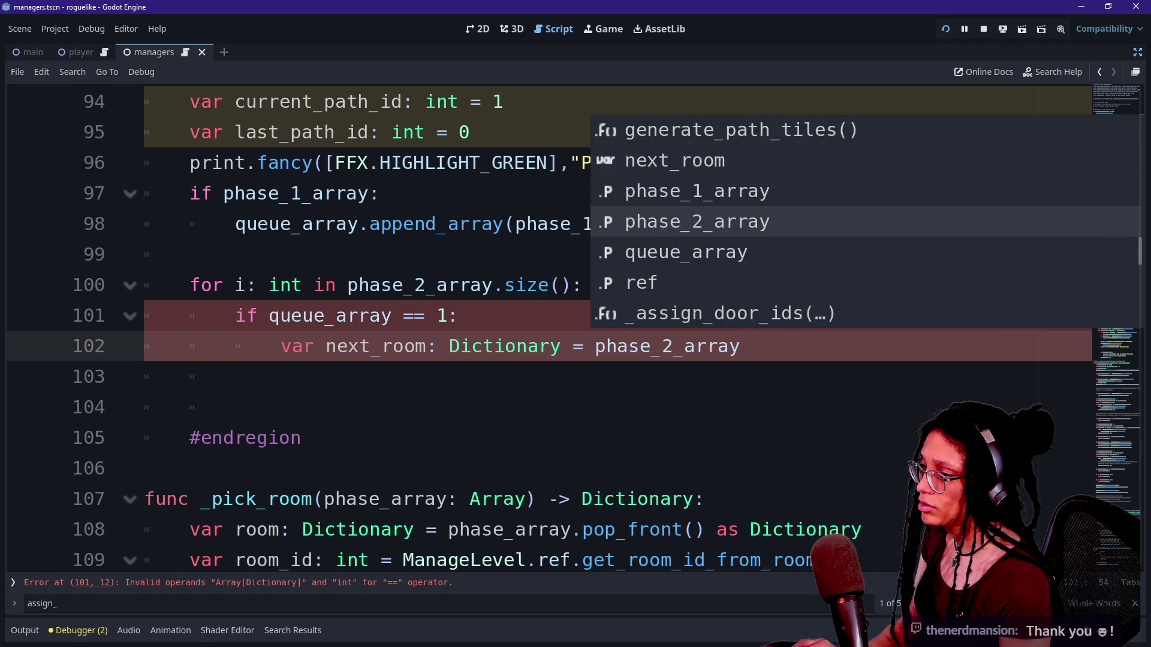
key("Return")
key("BackSpace")
key("BackSpace")
key("BackSpace")
type("pick")
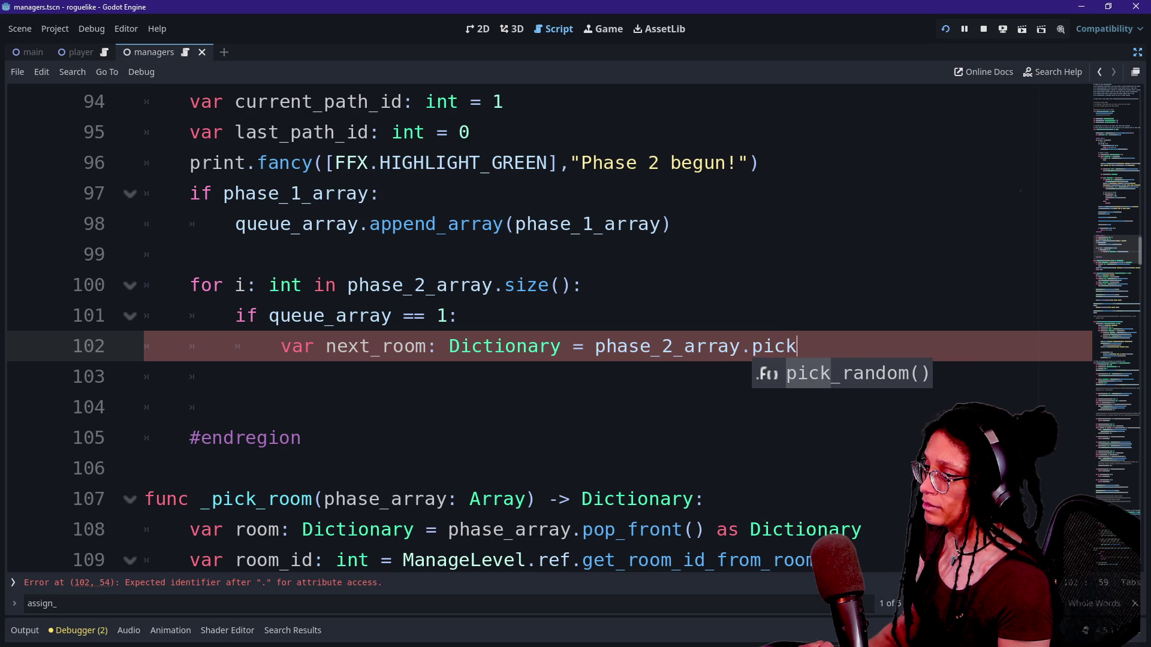
type("_random)")
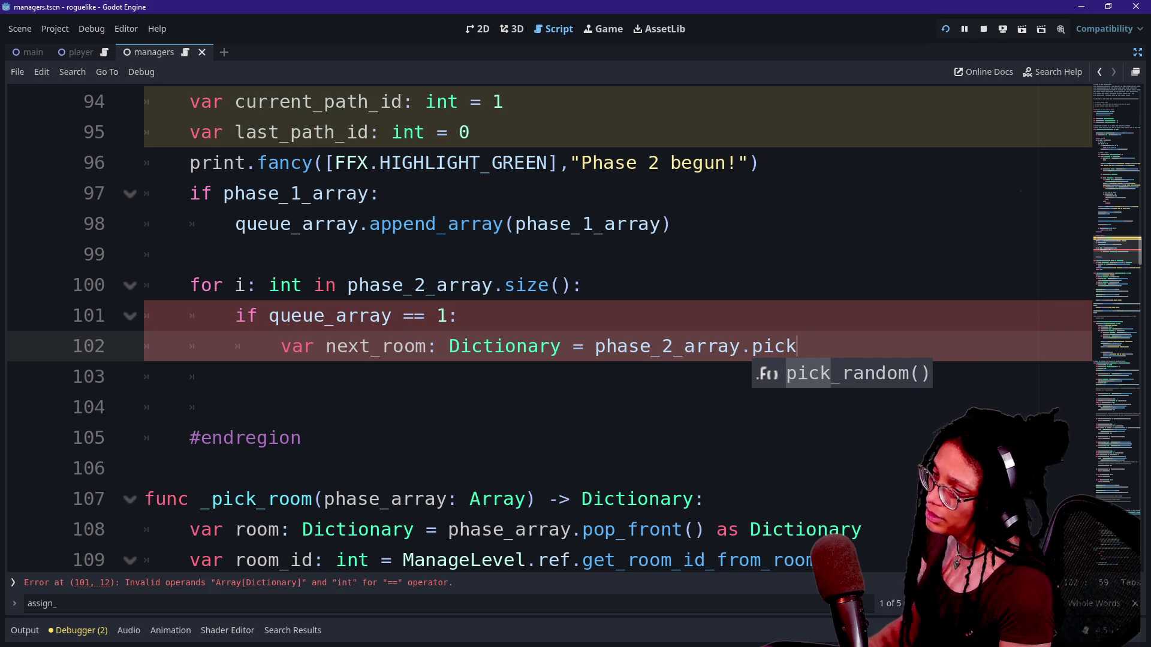
key("BackSpace")
type("()")
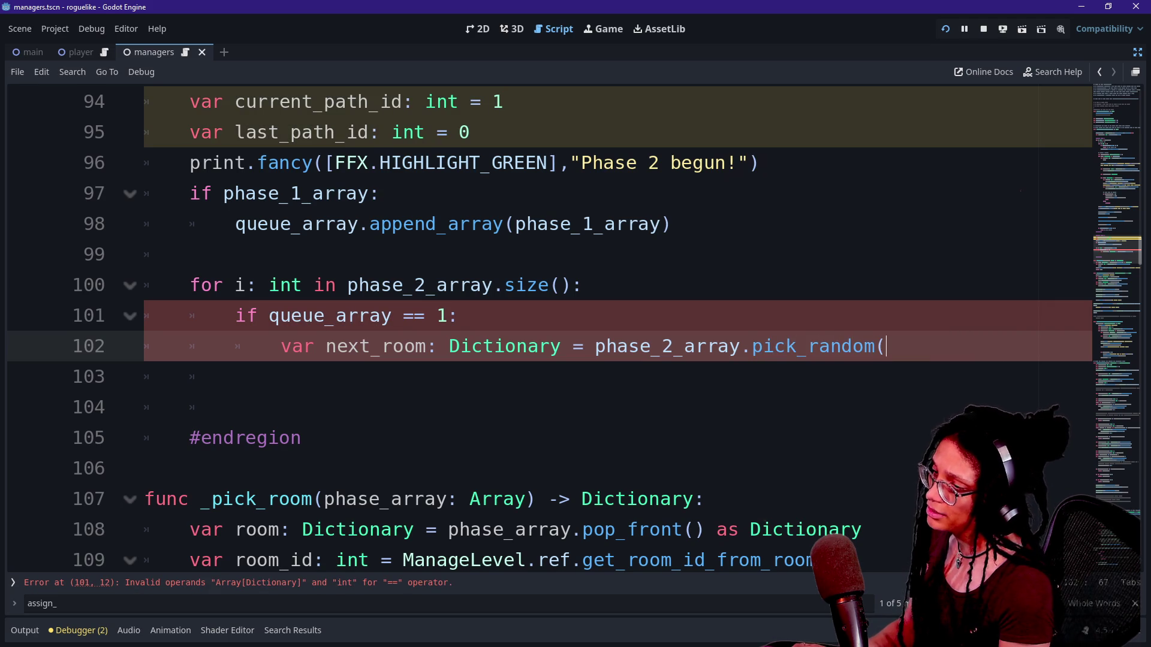
key("Return")
type("next")
key("BackSpace")
key("BackSpace")
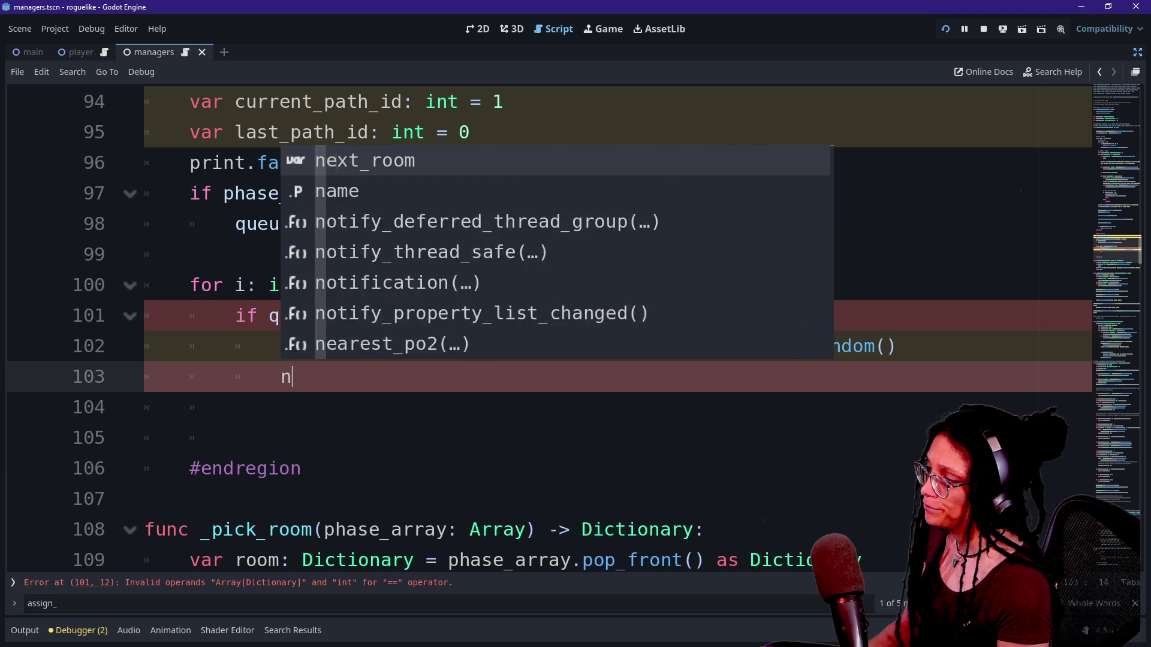
key("BackSpace")
key("BackSpace")
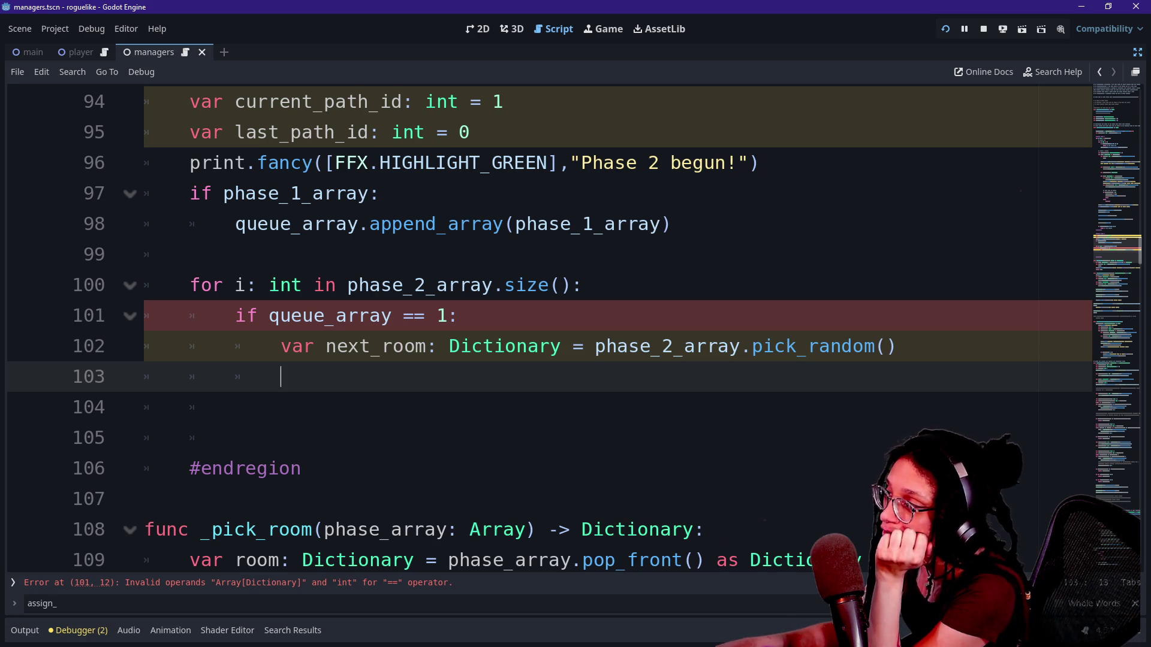
left_click(145, 407)
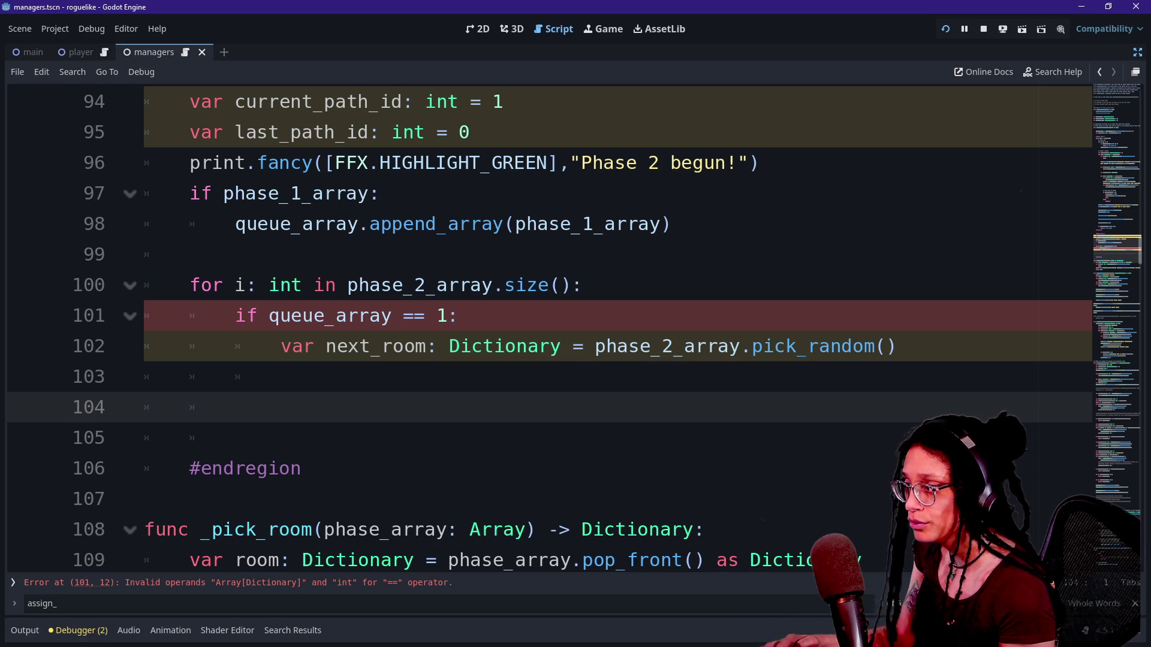
Quick-open the manage_levels.gd script.
scroll(384, 297, "up", 1)
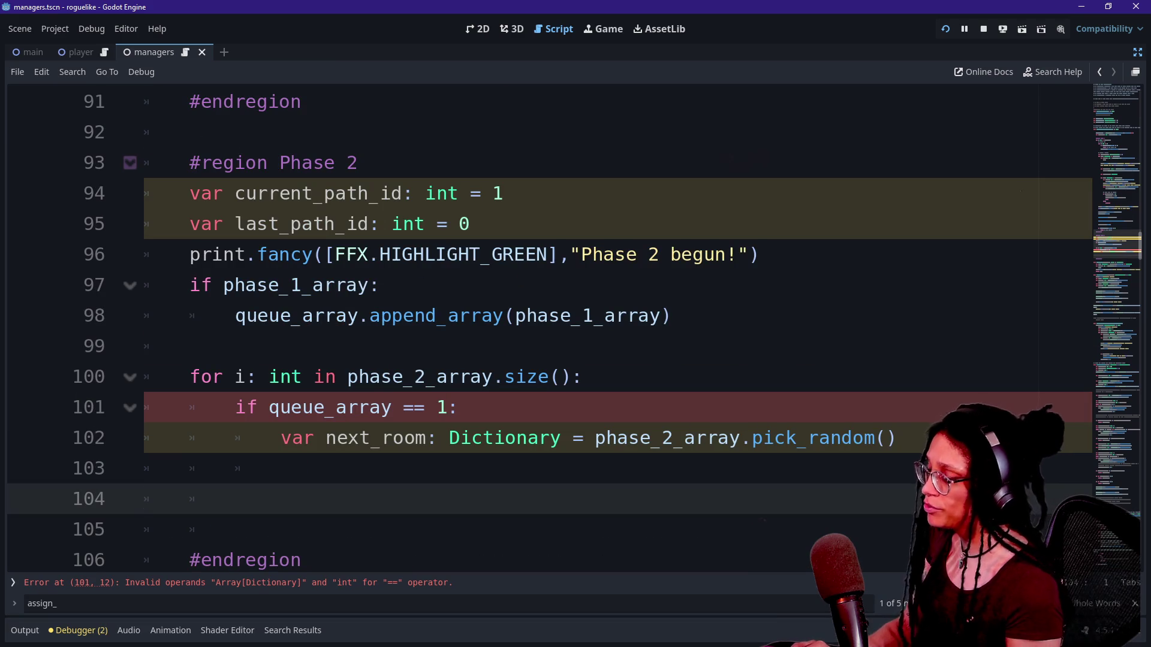
key("shift+alt+o")
key("Down")
key("Down")
key("Down")
key("Up")
key("Up")
key("Return")
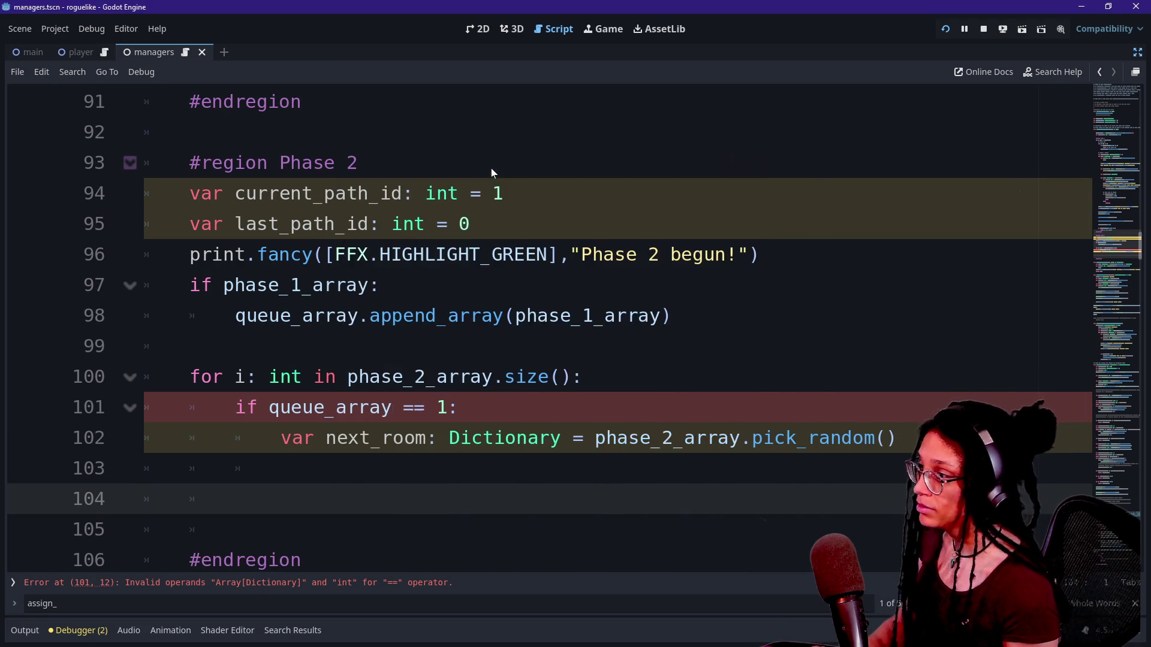
Delete the PAIRED_1_DOOR and PAIRED_2_DOOR entries from the ROOM_CONTENT_TYPE enum.
scroll(611, 329, "up", 20)
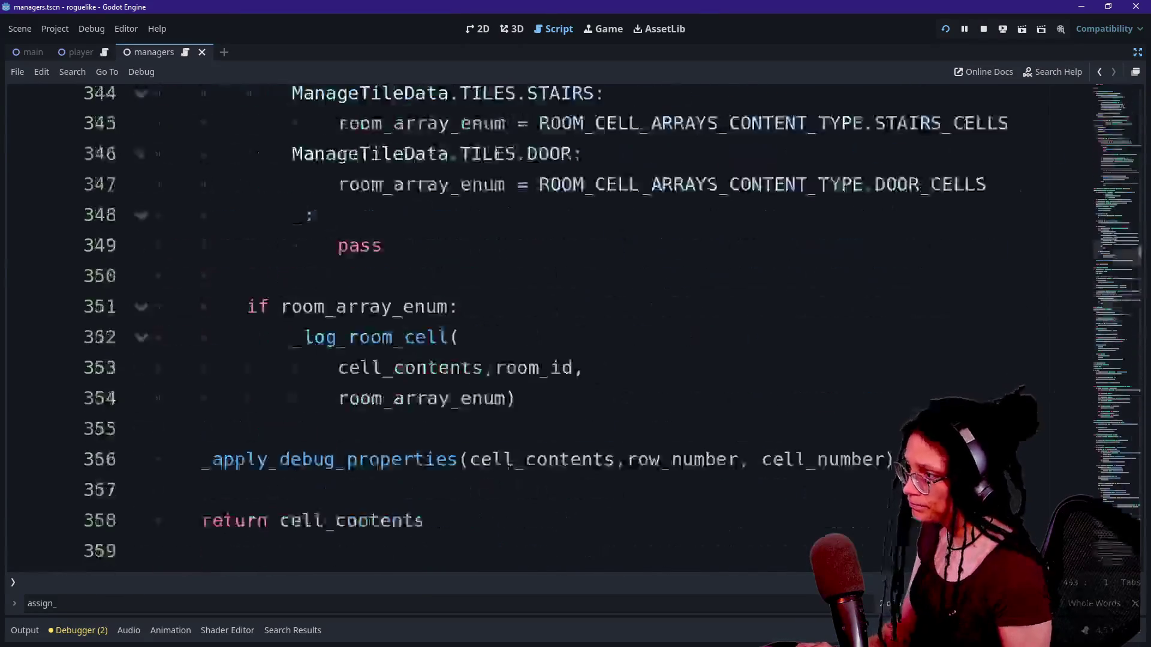
scroll(612, 329, "up", 20)
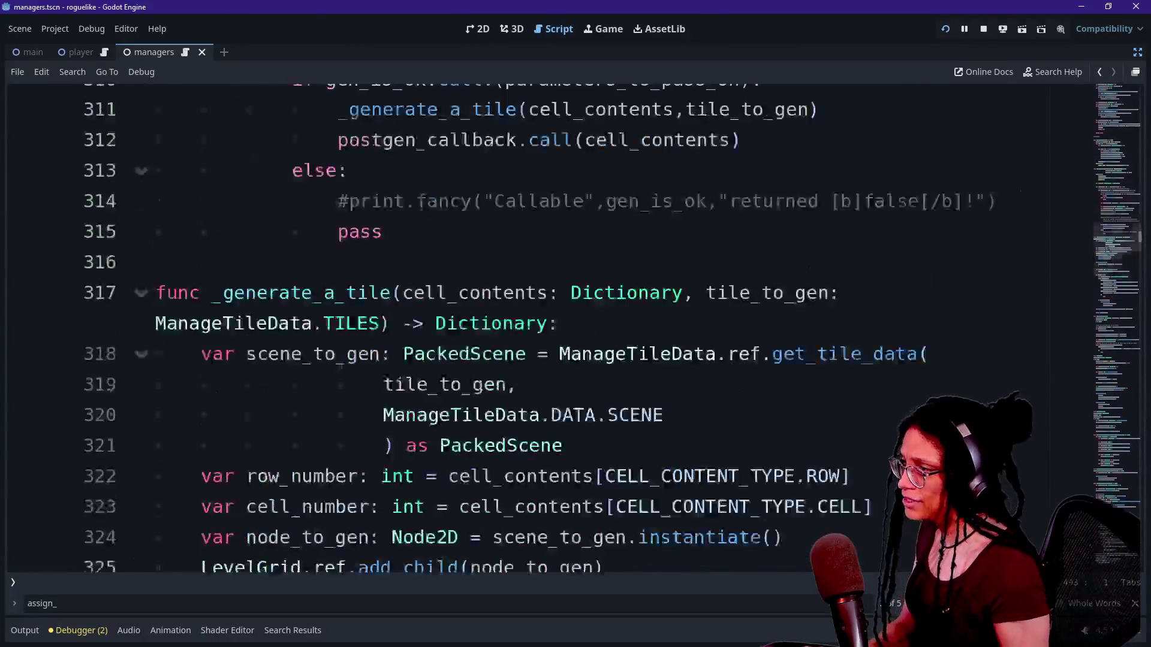
scroll(612, 329, "up", 20)
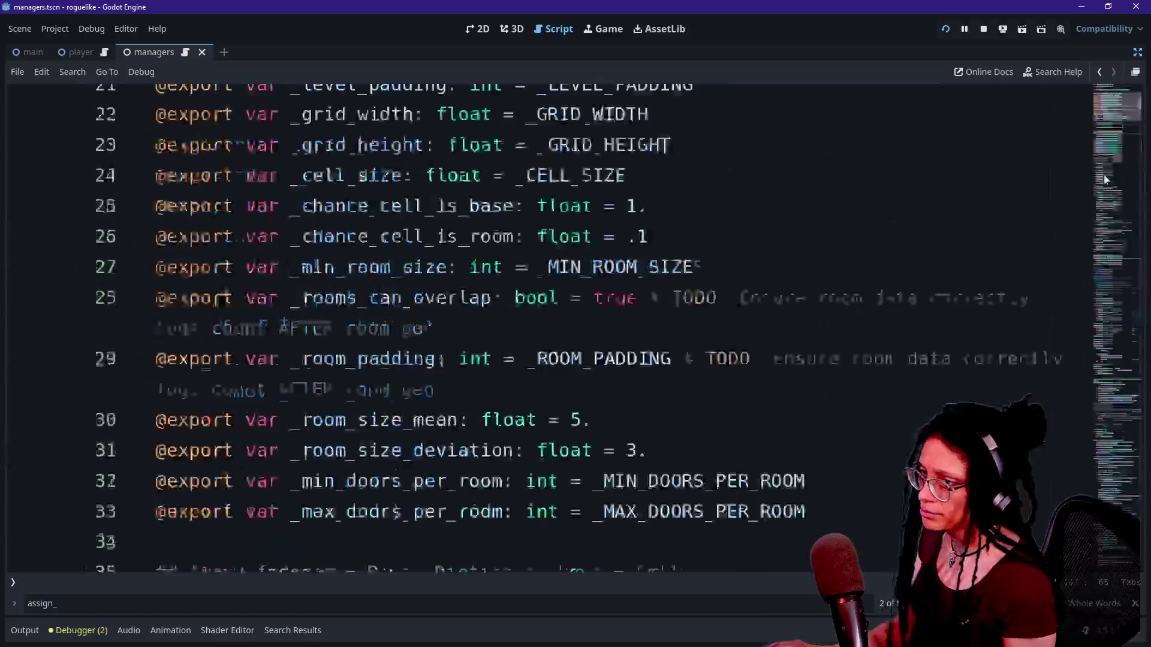
scroll(611, 330, "down", 8)
scroll(611, 329, "up", 2)
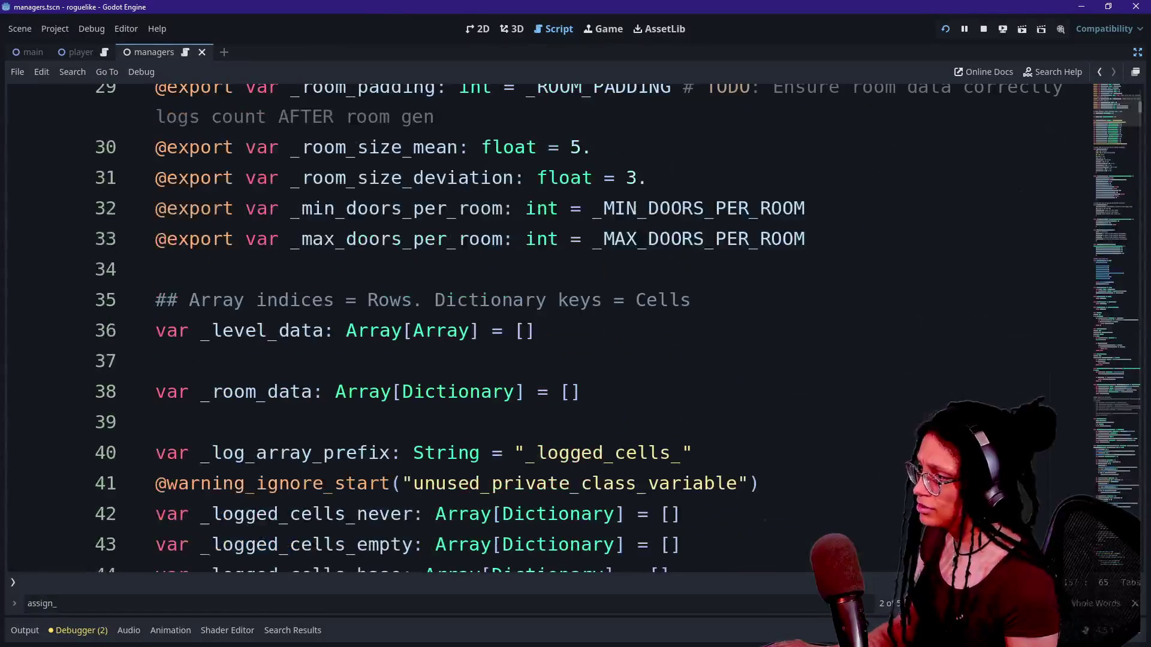
scroll(611, 329, "down", 11)
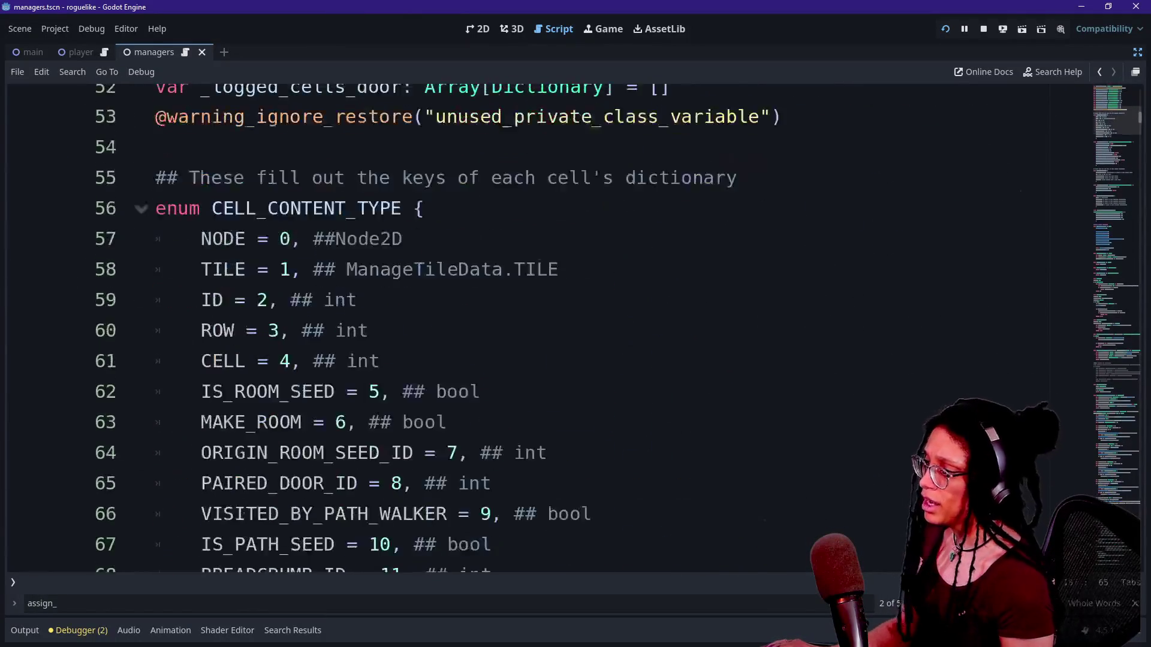
scroll(611, 329, "down", 5)
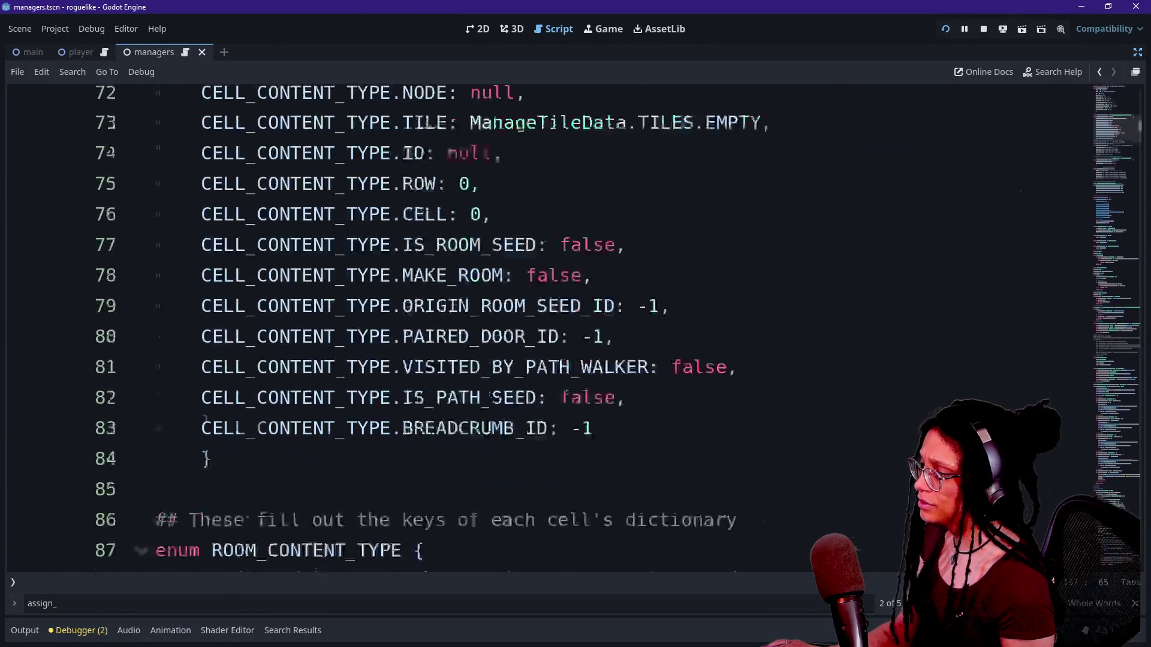
scroll(612, 329, "down", 3)
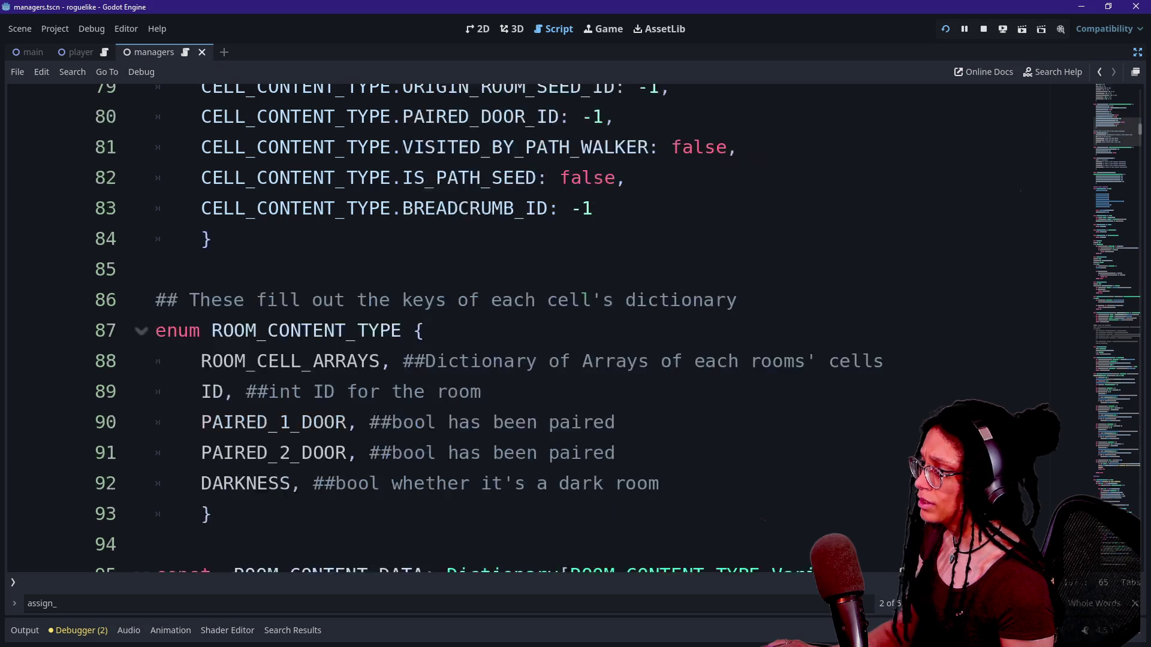
left_click(616, 269)
key("shift+Up")
key("shift+Up")
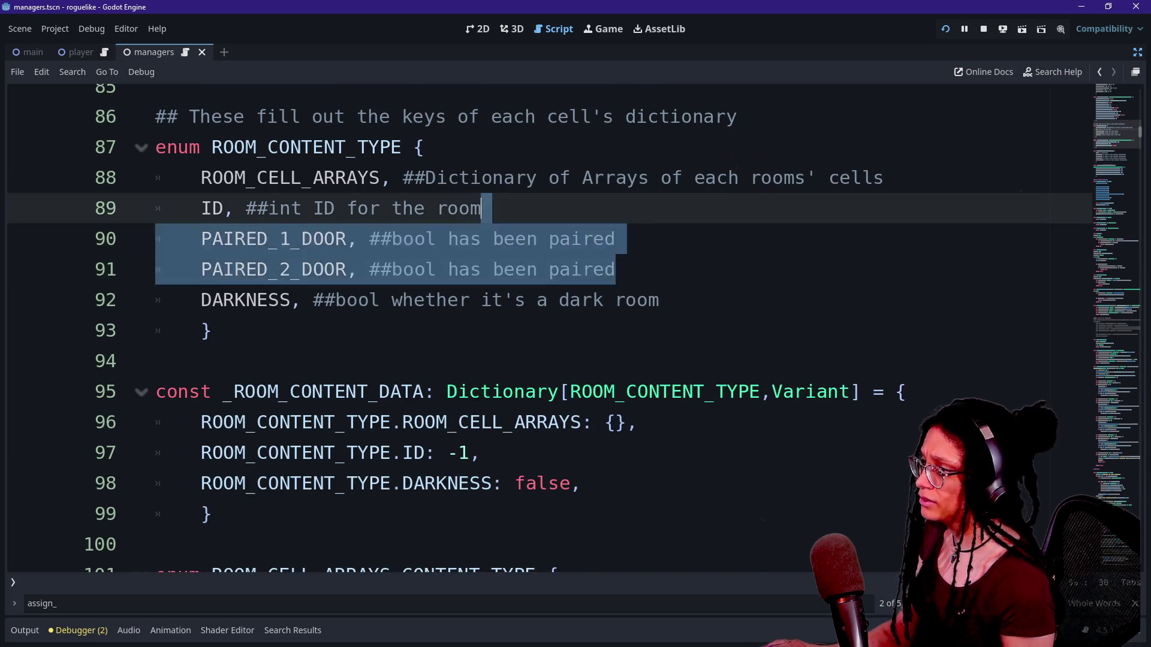
key("BackSpace")
Review the ROOM_CONTENT_TYPE enum, now holding ROOM_CELL_ARRAYS, ID and DARKNESS.
scroll(612, 329, "down", 1)
scroll(611, 329, "down", 5)
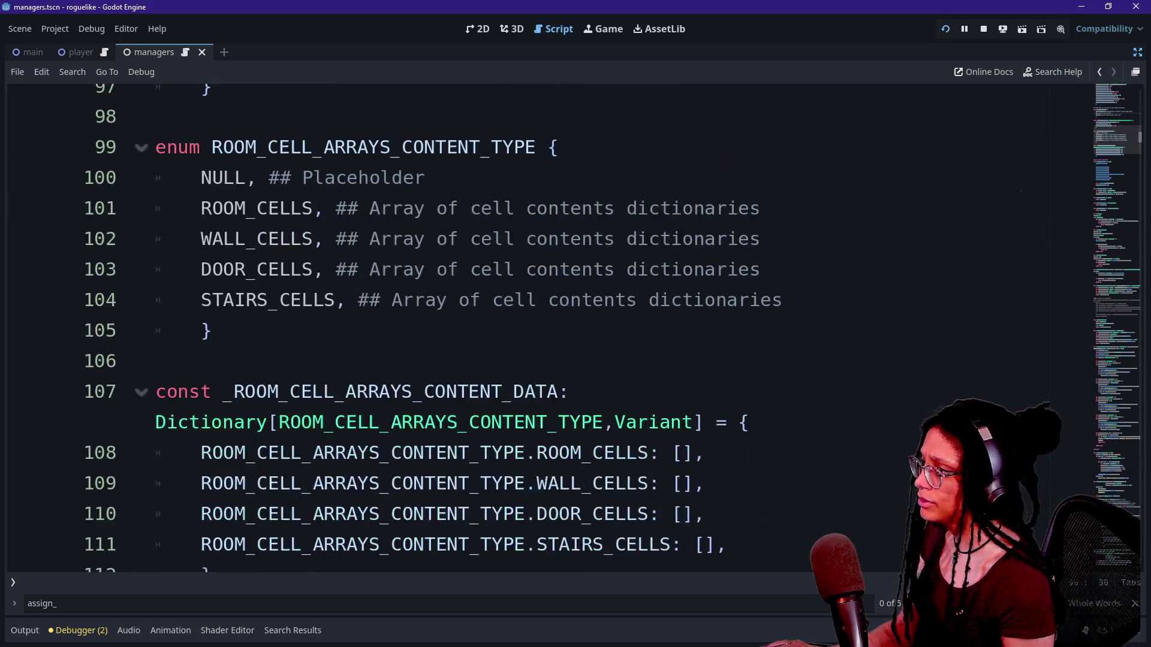
scroll(611, 329, "up", 1)
scroll(611, 329, "up", 4)
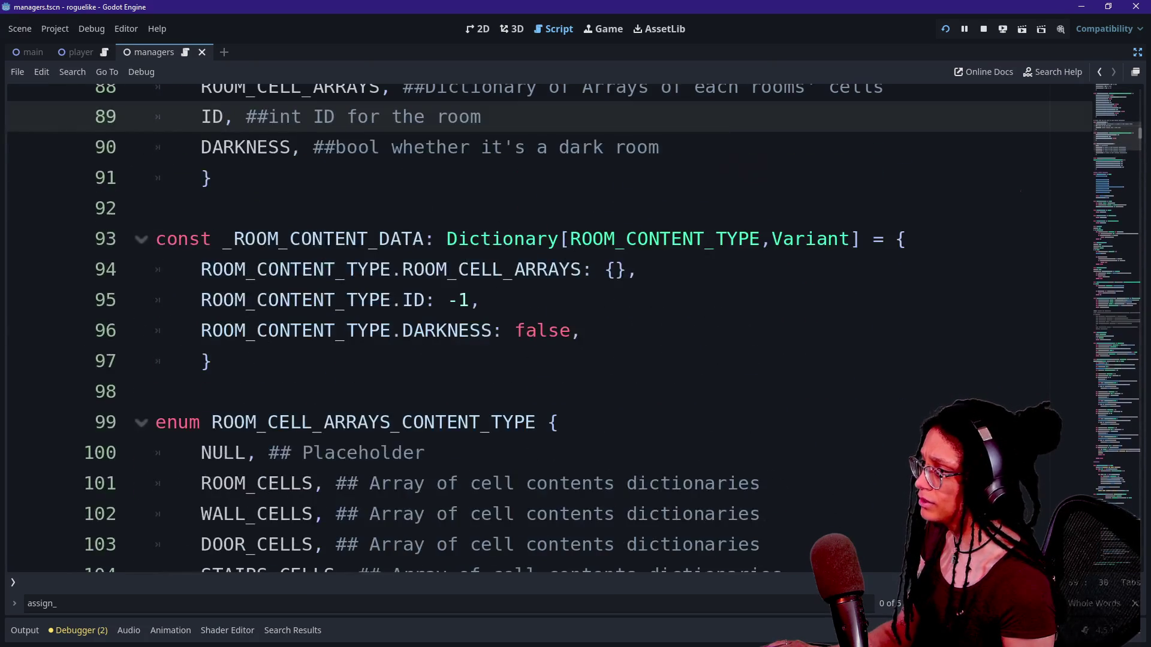
left_click_drag(477, 300, 155, 206)
scroll(612, 329, "up", 1)
left_click(582, 269)
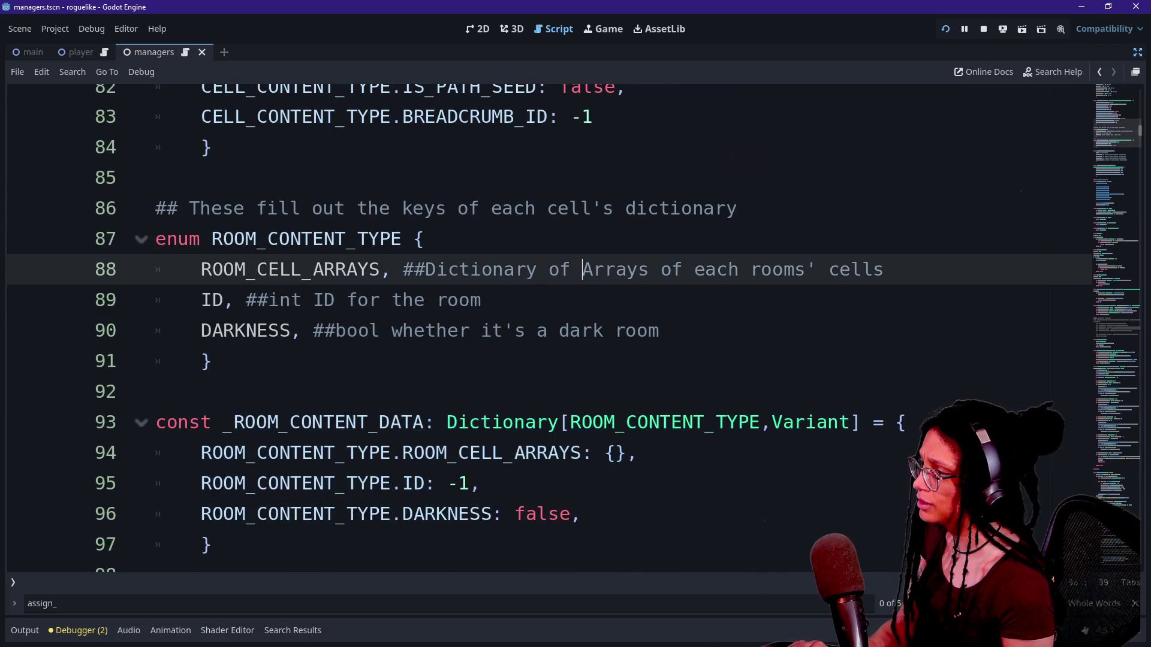
scroll(575, 329, "down", 6)
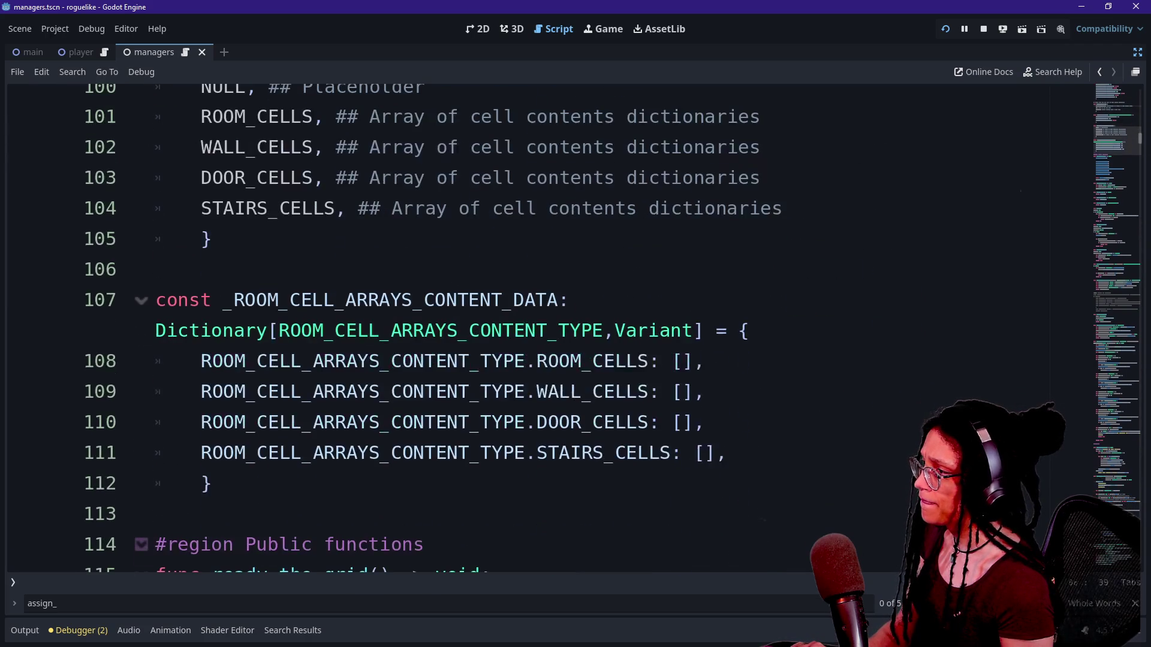
scroll(575, 330, "up", 7)
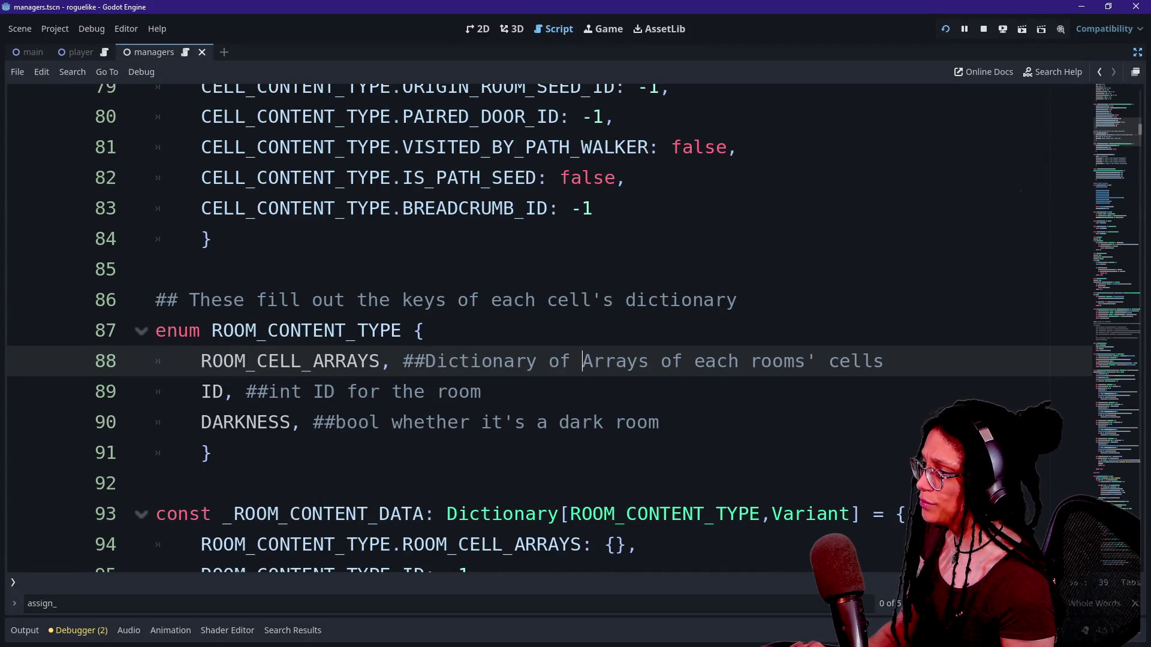
key("Up")
key("Down")
key("Down")
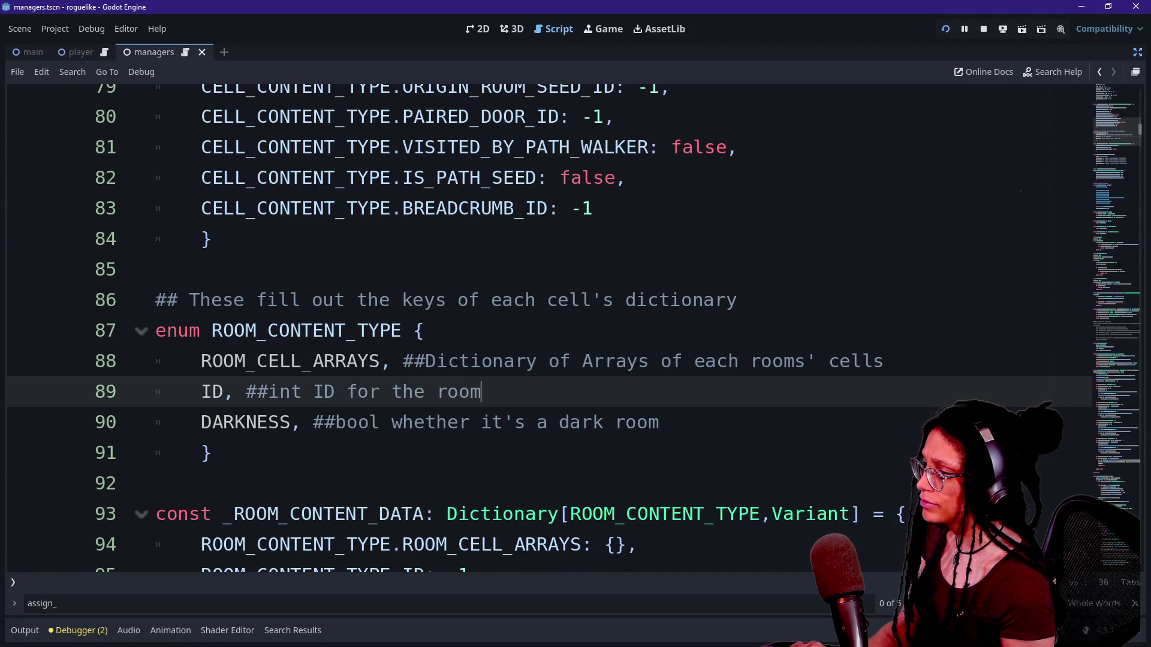
Add a PATH_ID entry to ROOM_CONTENT_TYPE, commented 'for the first doorpair in the pairing algo'.
key("Return")
type("PATH")
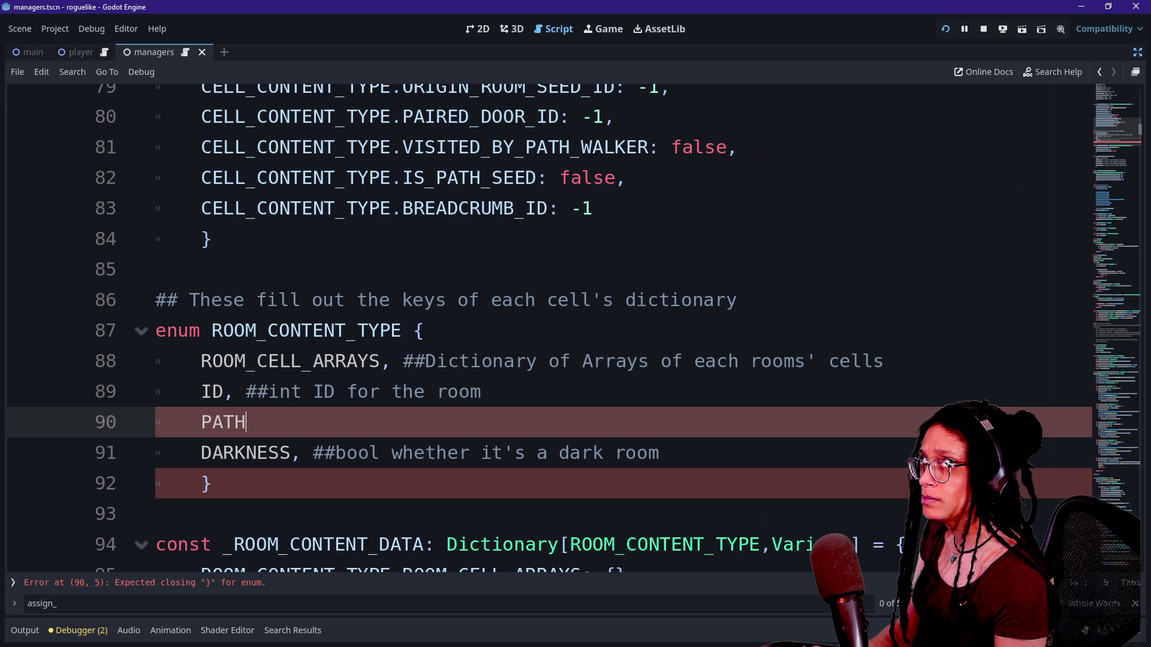
type("_ID")
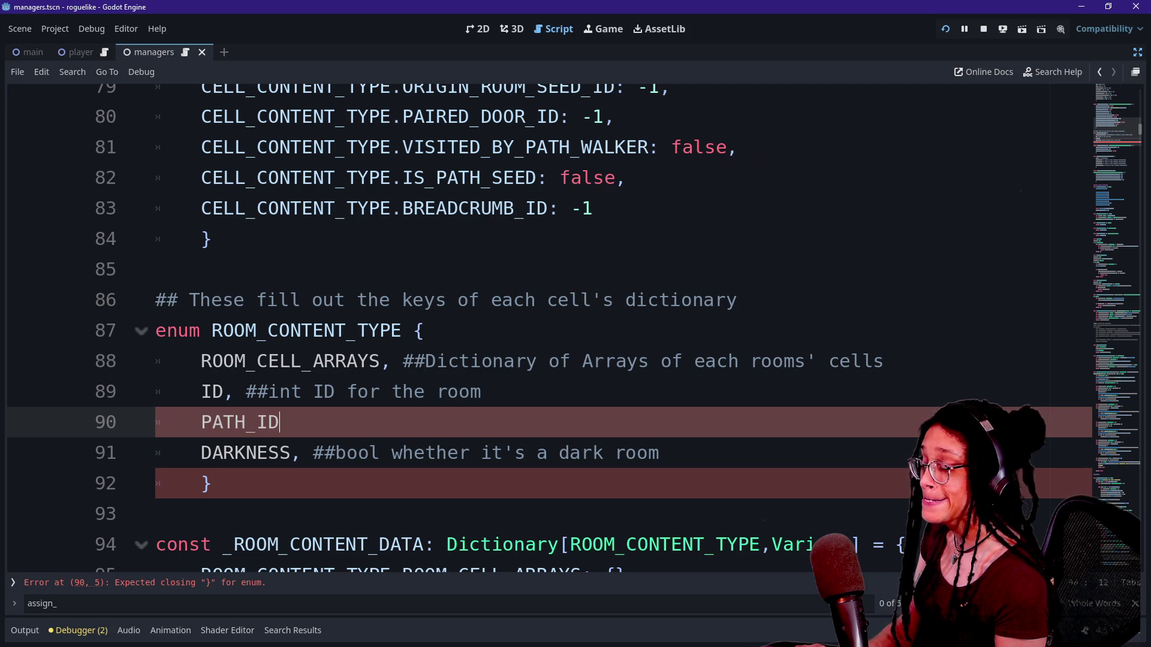
type(": 0")
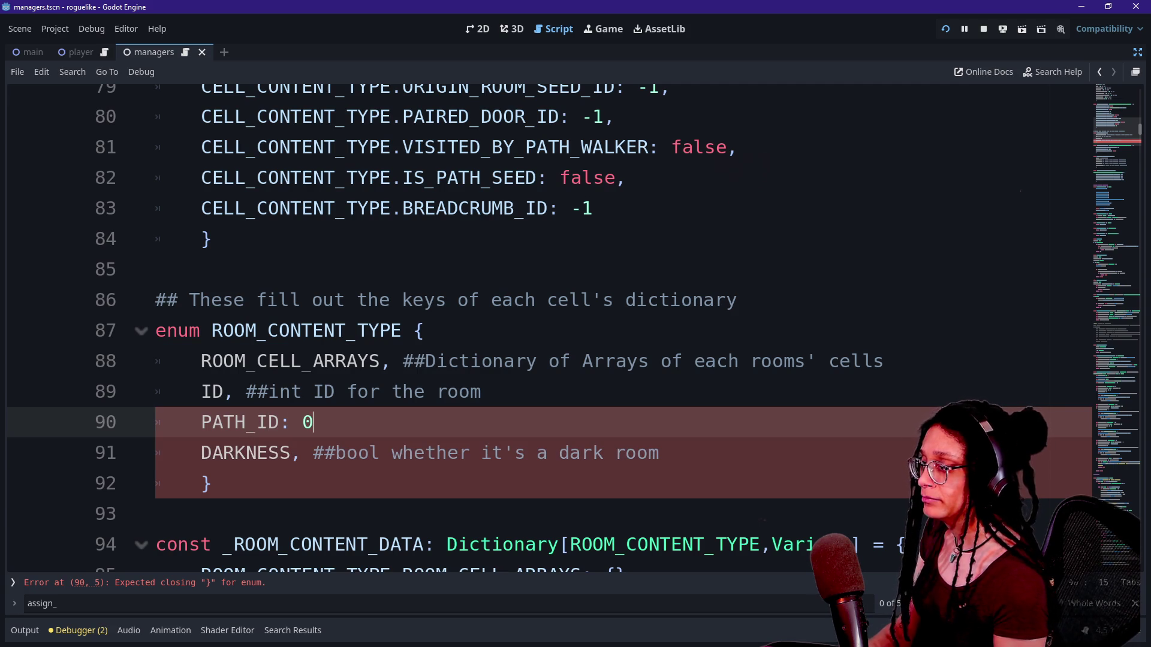
key("BackSpace")
key("BackSpace")
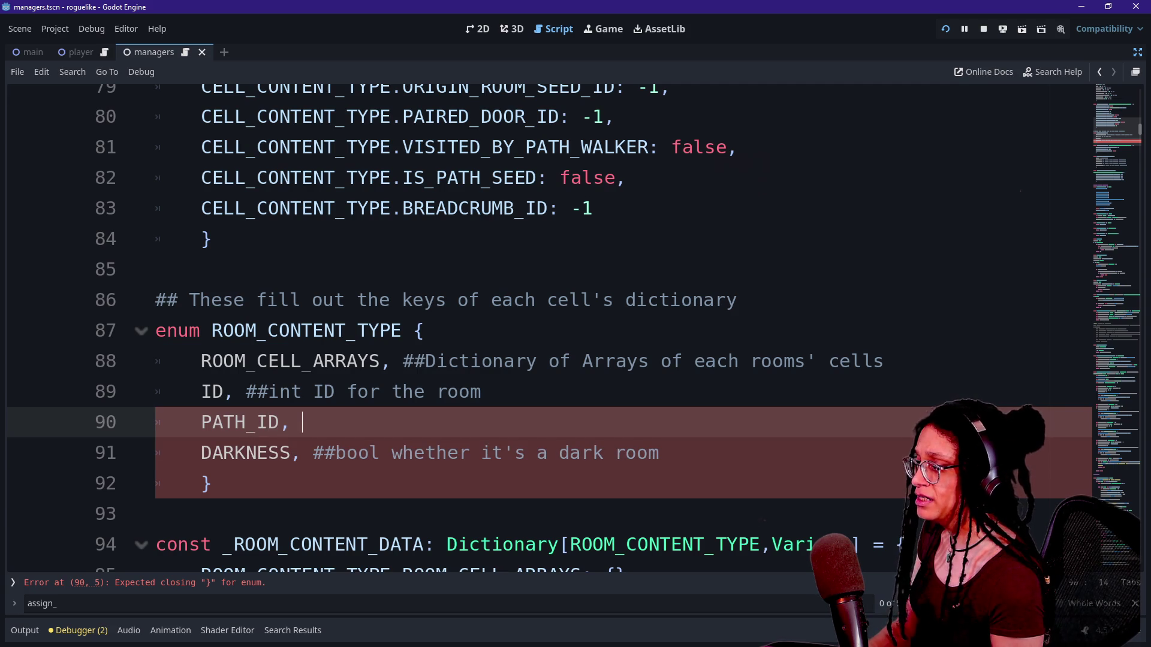
type("#int for")
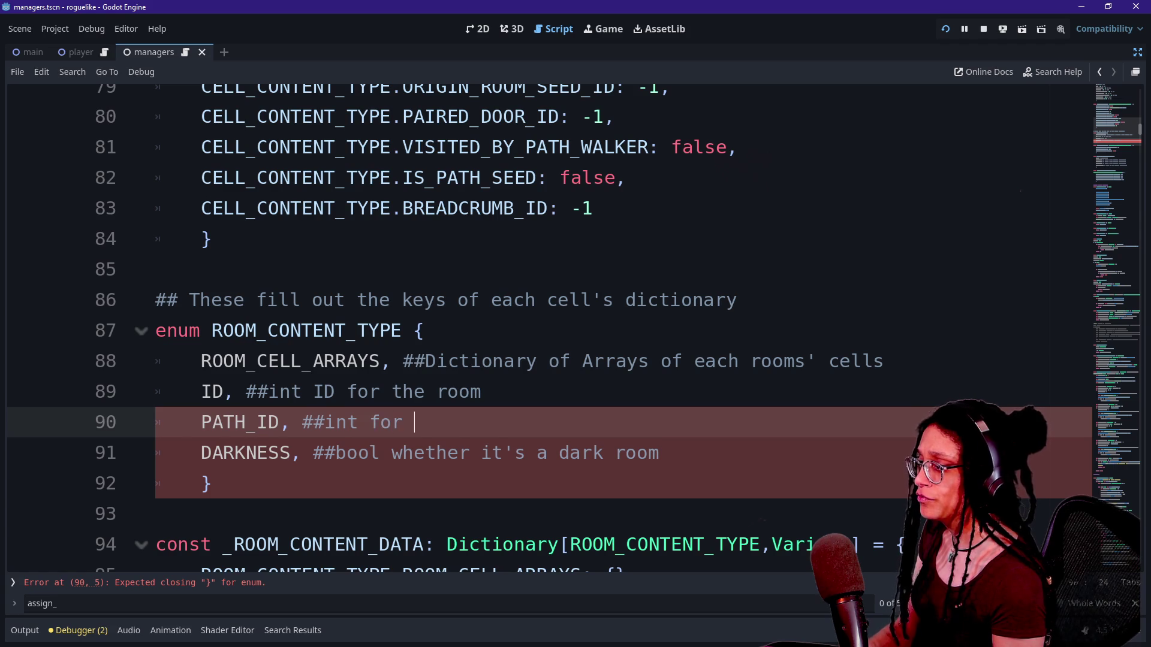
key("BackSpace")
key("BackSpace")
type("of")
key("BackSpace")
type("for the f")
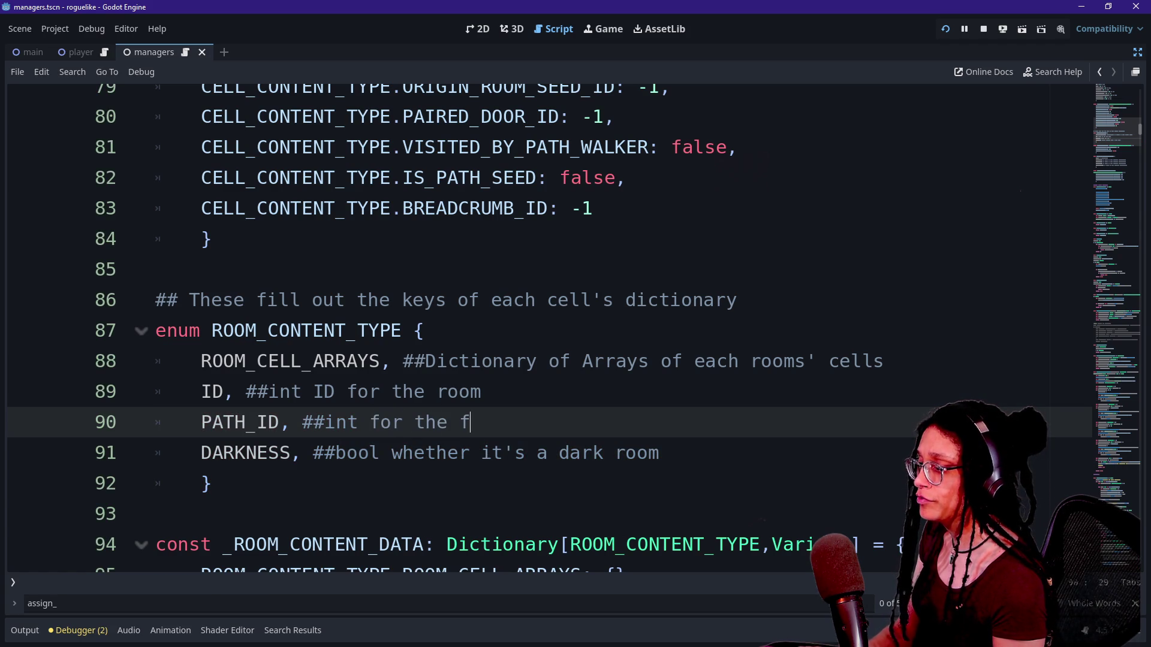
type("irst doorpair")
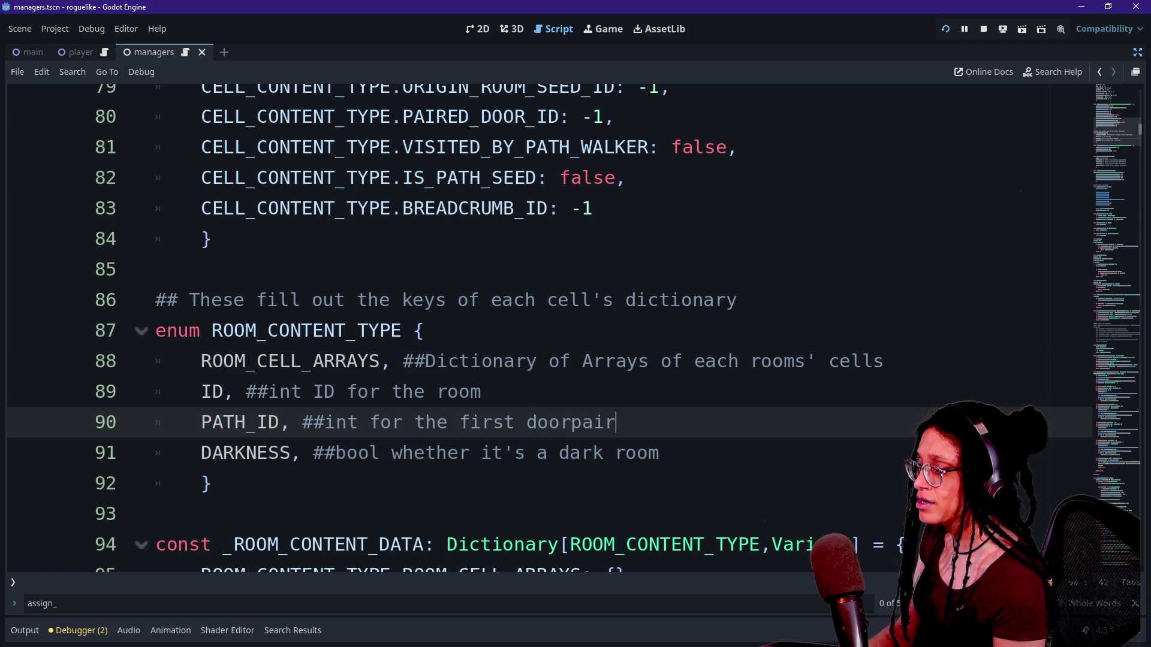
type(" in the pairing algo")
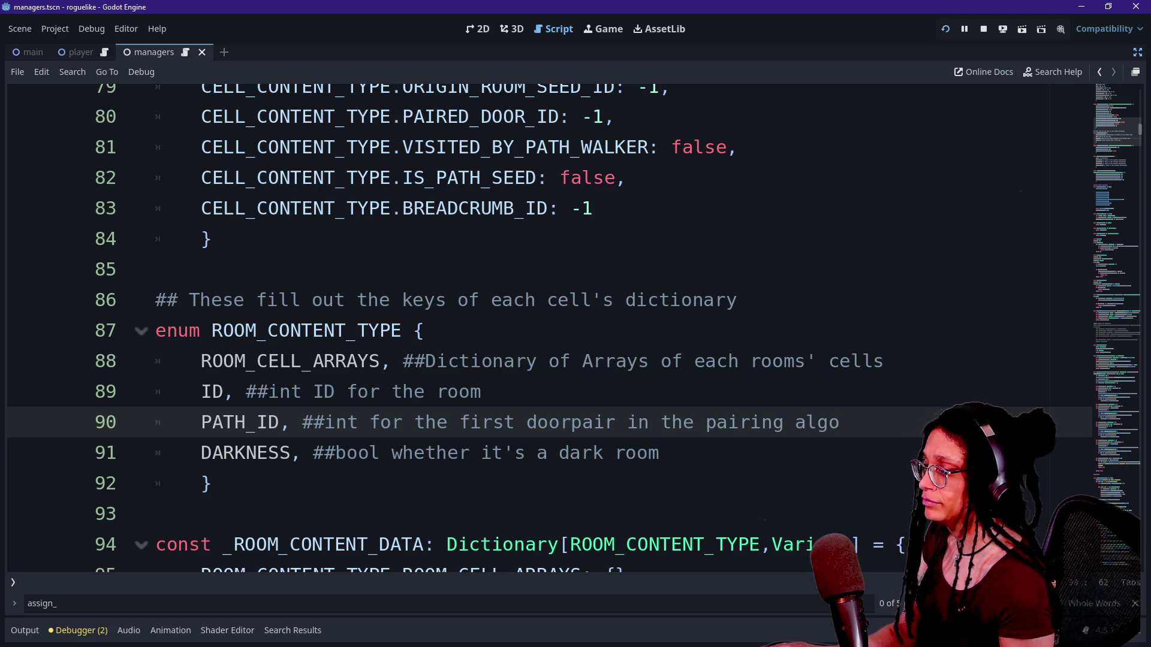
Add ROOM_CONTENT_TYPE.PATH_ID: 0 below the ID entry in the room content data dictionary.
scroll(540, 327, "down", 1)
scroll(539, 327, "down", 1)
left_click(480, 422)
key("Return")
type("PATH_")
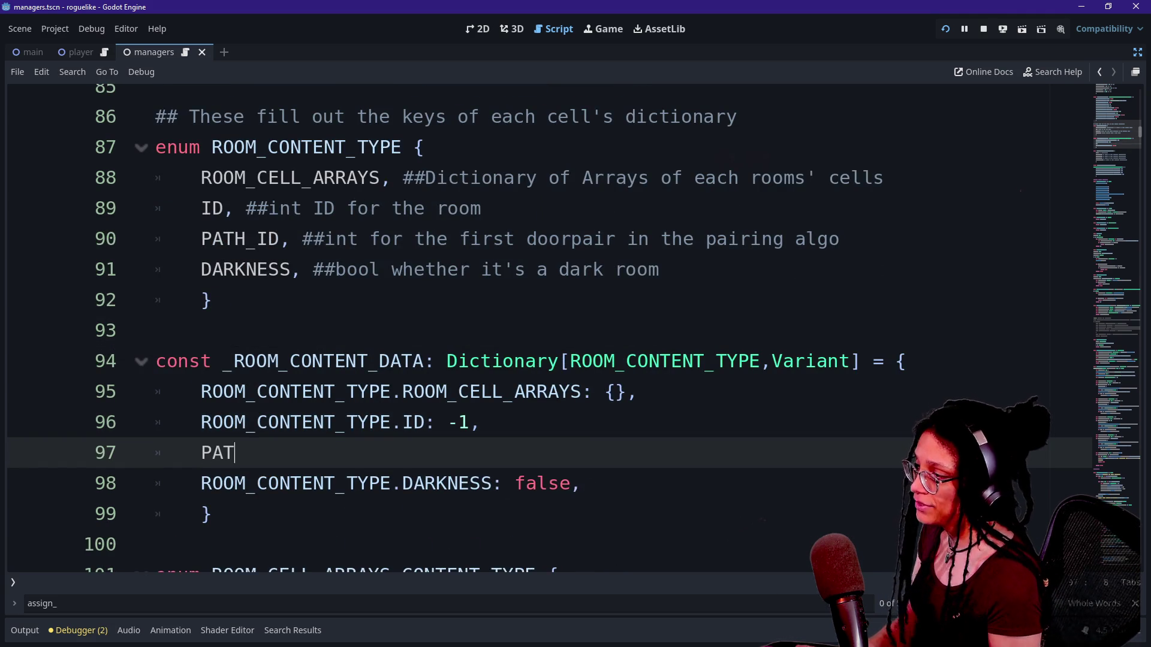
key("BackSpace")
key("BackSpace")
key("BackSpace")
key("BackSpace")
key("BackSpace")
type("ROOM_CON")
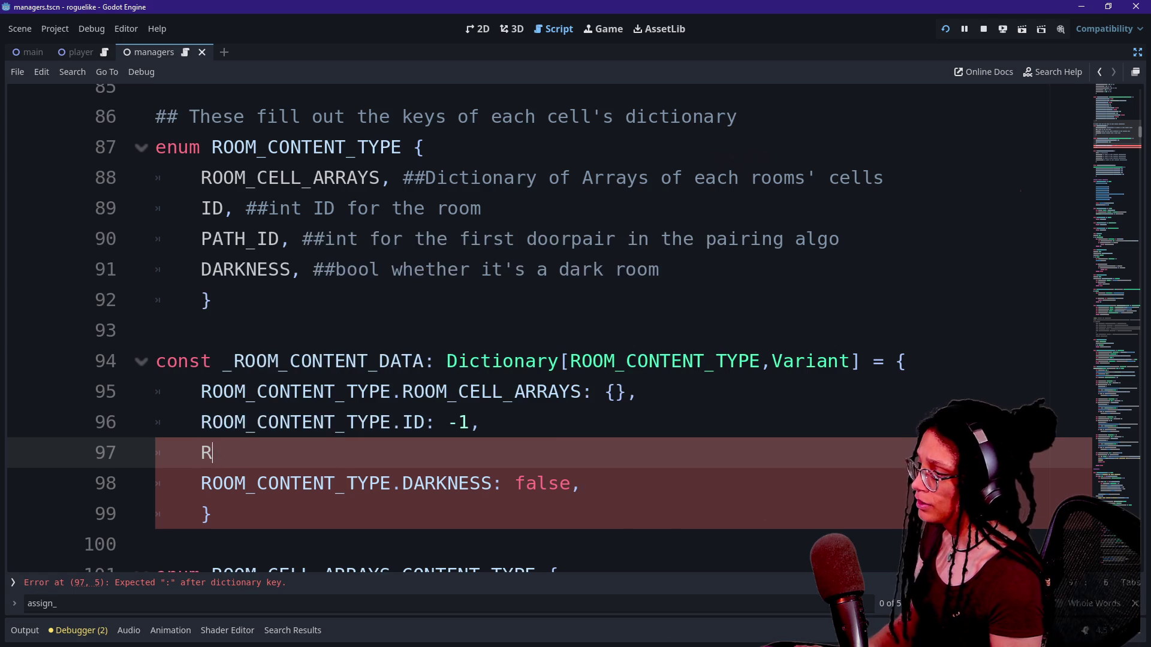
key("Return")
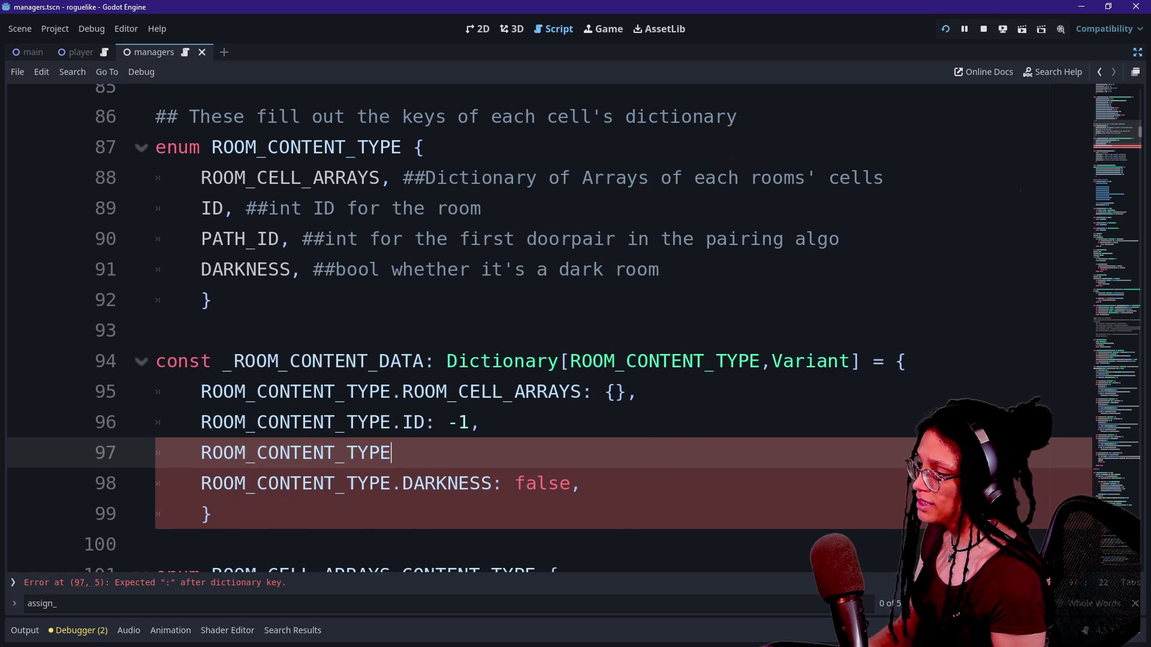
type("P")
key("Return")
key("BackSpace")
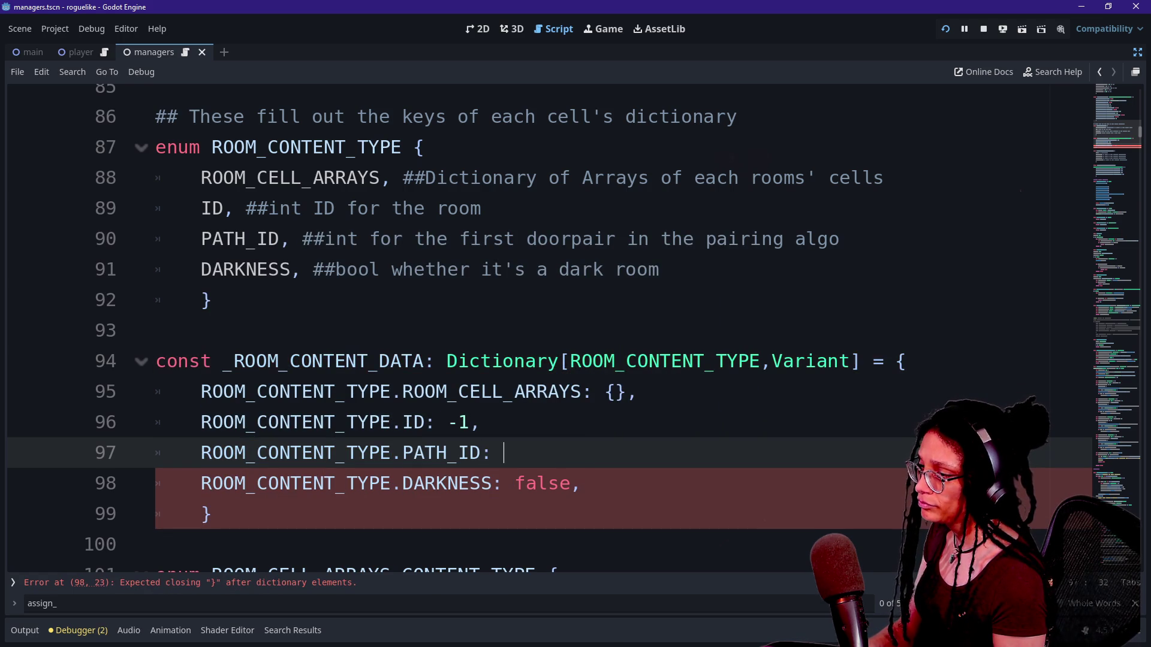
type(",")
Save the script and pick manage_paths.gd from the Quick Open Script list.
scroll(540, 330, "down", 1)
key("ctrl+s")
key("shift+alt+o")
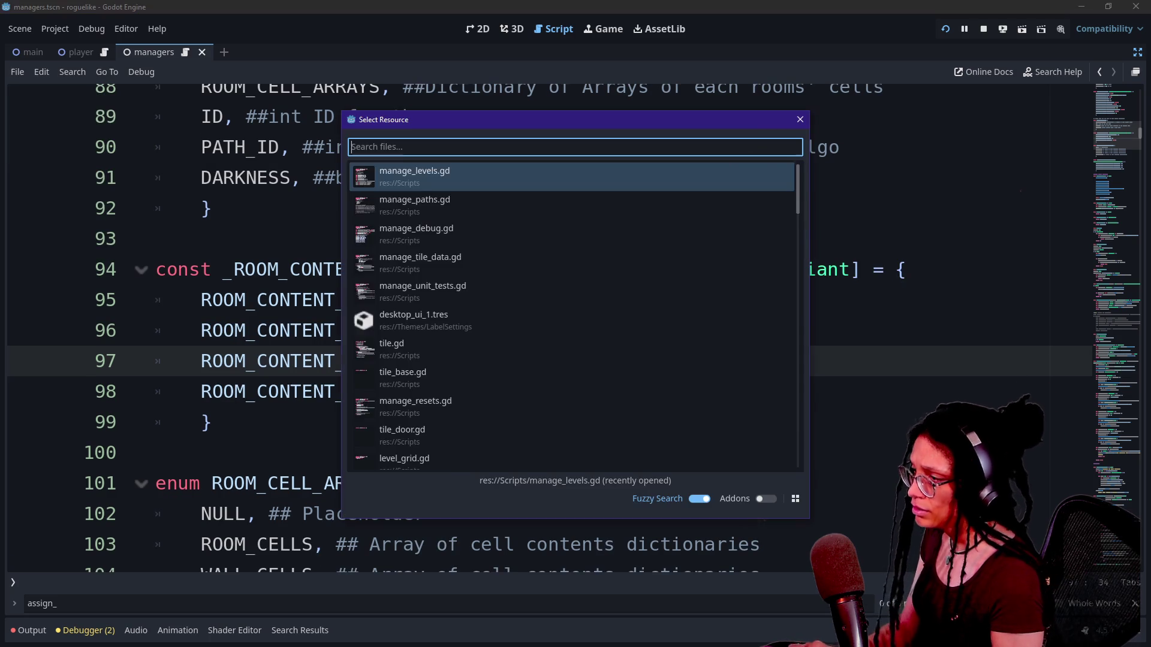
key("Down")
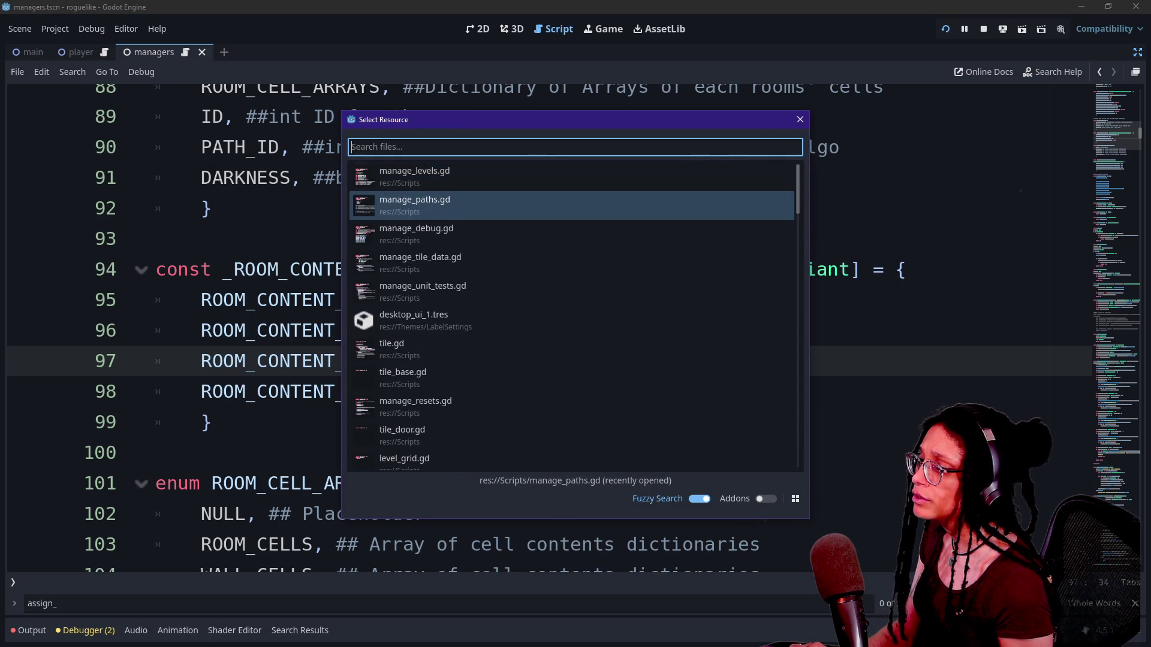
Open manage_paths.gd and review its print, queue_array check and append_array lines.
key("Return")
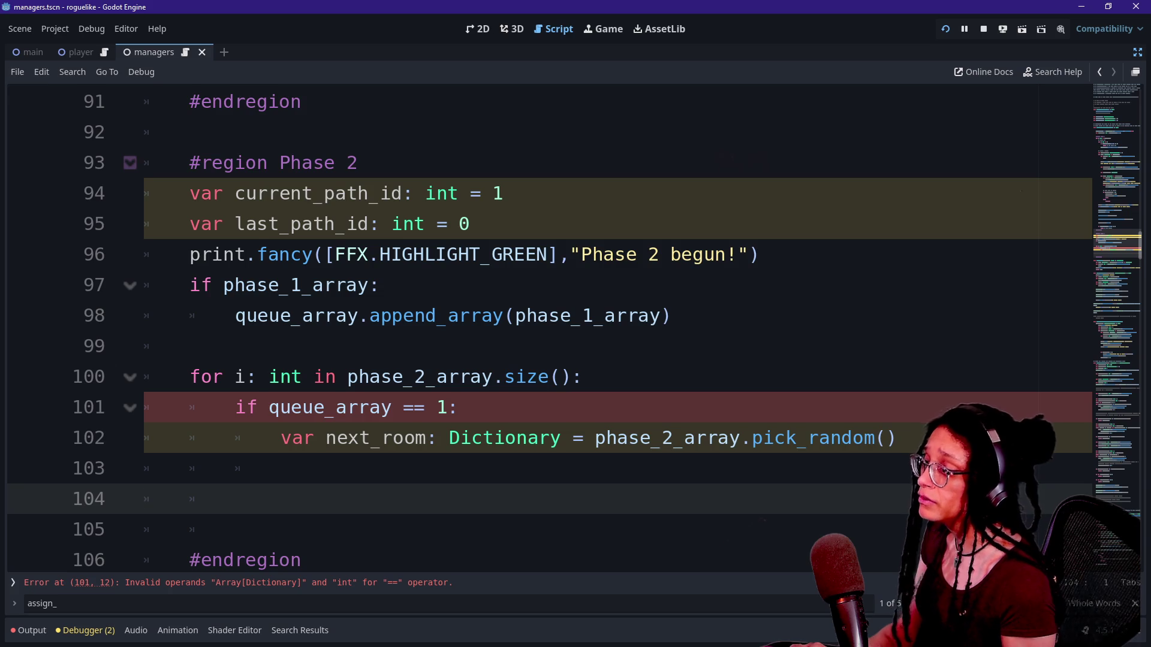
scroll(539, 330, "down", 1)
left_click(458, 316)
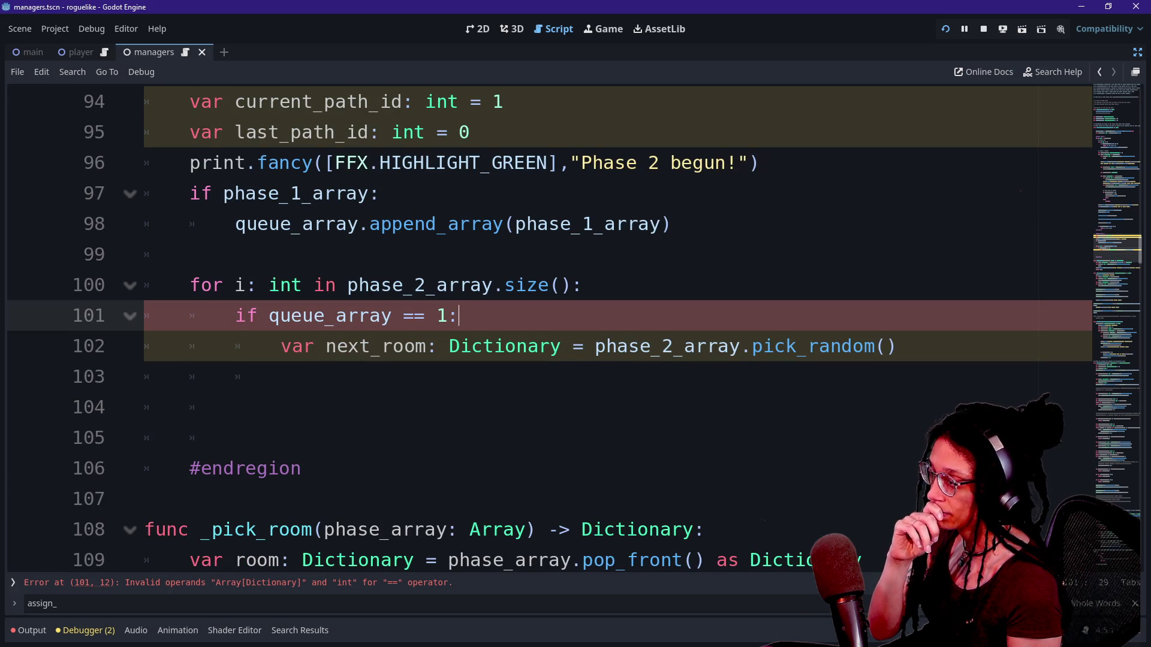
mouse_move(503, 347)
left_click(281, 376)
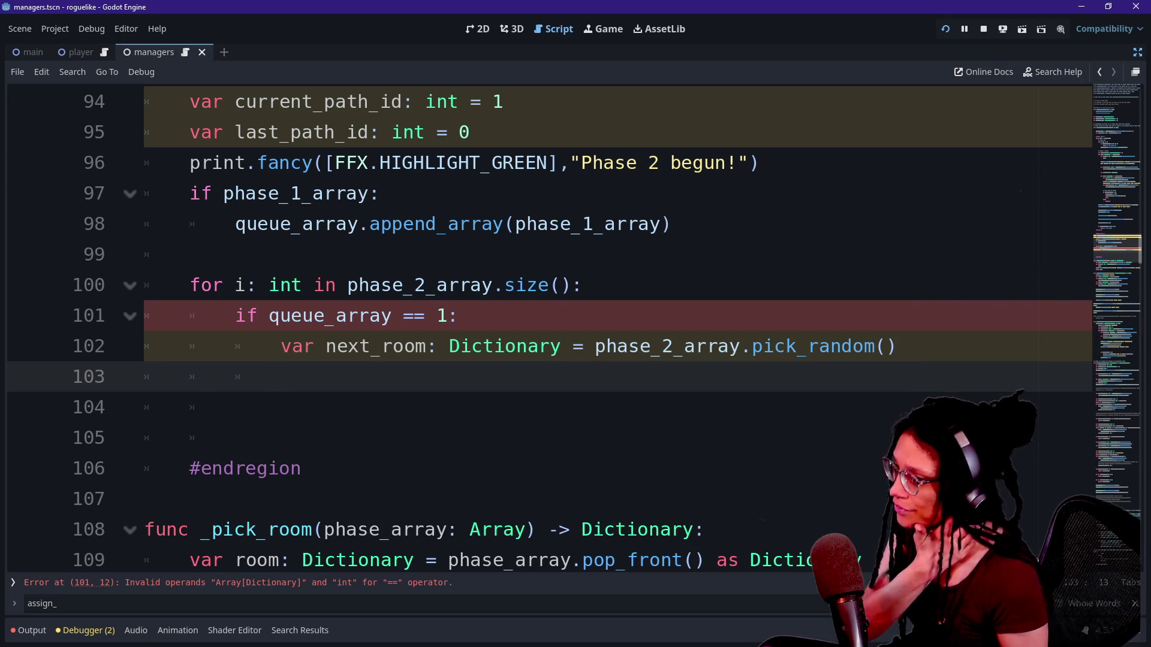
left_click(402, 162)
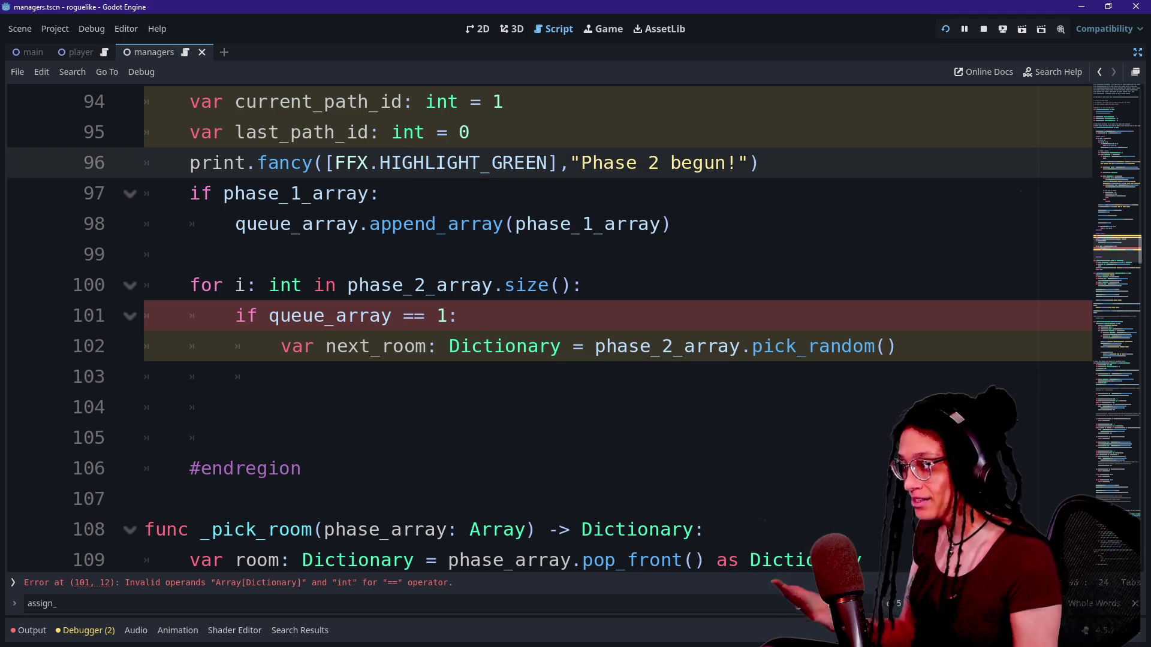
left_click(403, 316)
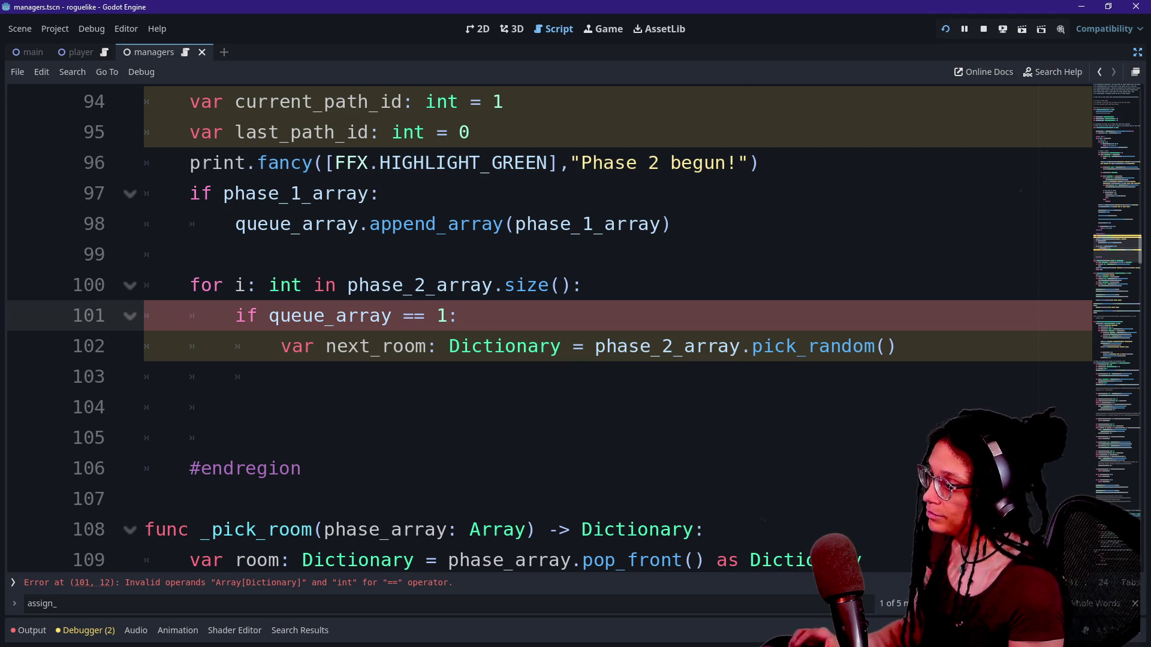
left_click(673, 223)
Return to the room constants script and change the PATH_ID default from 0 to -1.
key("ctrl+alt+o")
key("Return")
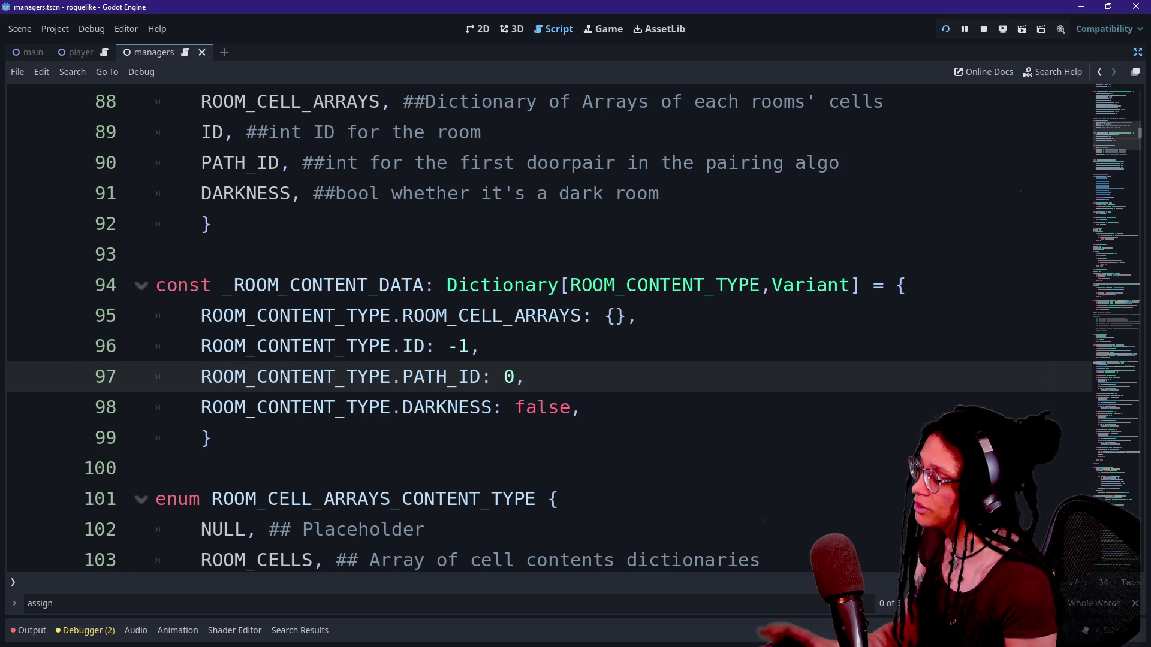
key("alt+Left")
key("alt+Left")
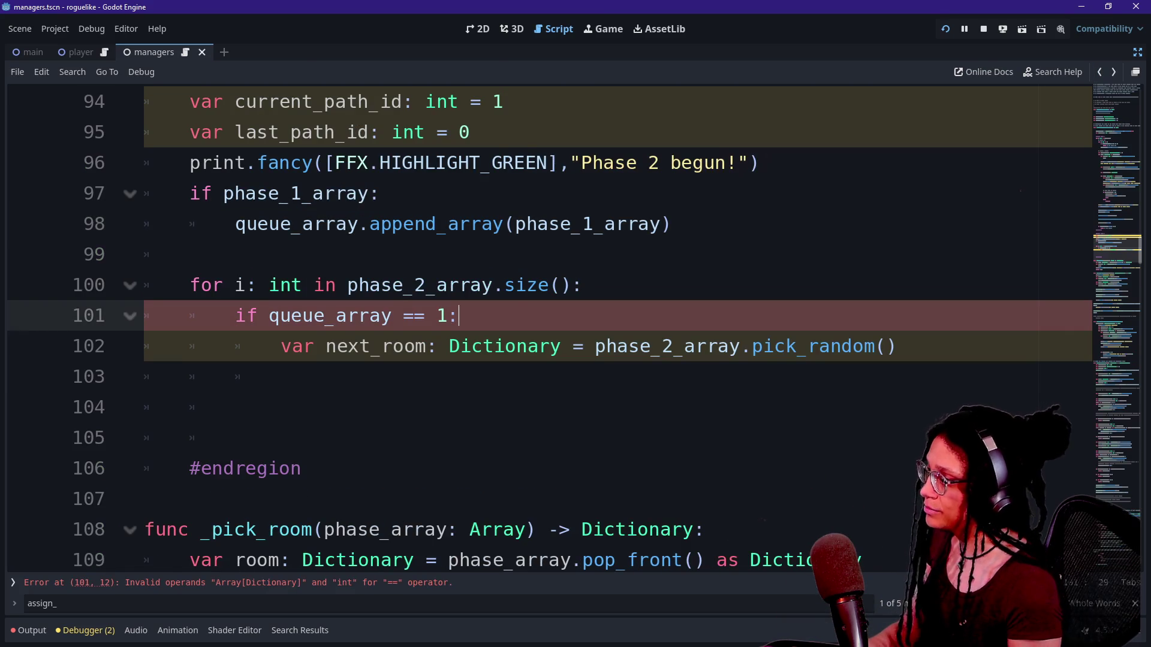
left_click(1099, 72)
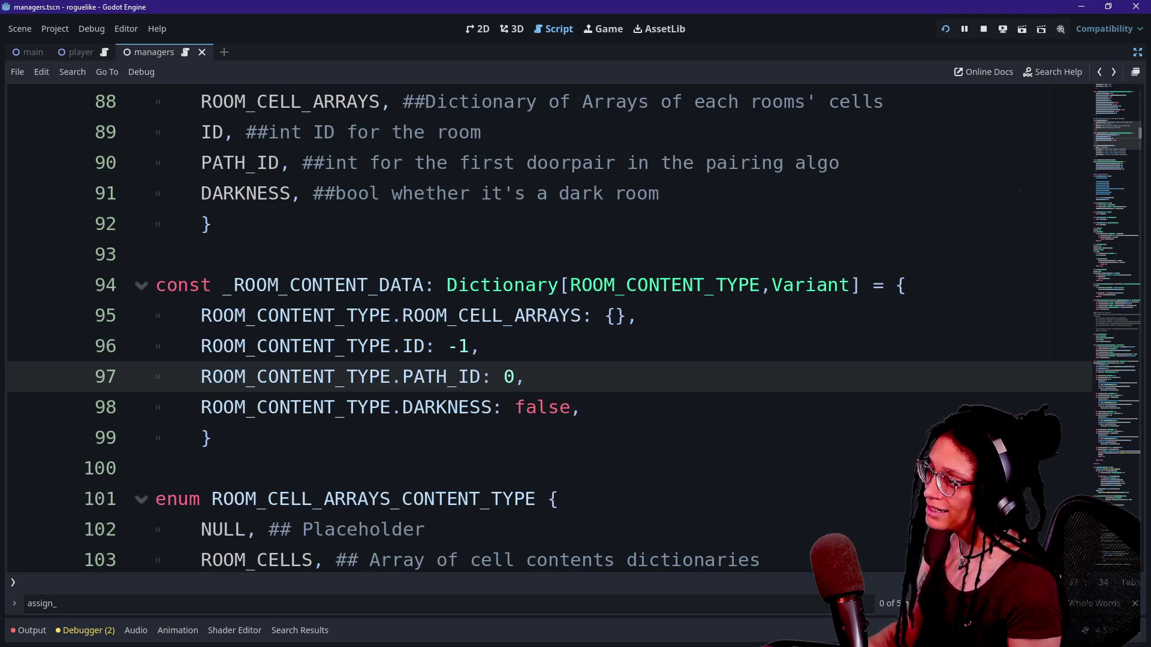
key("Left")
key("BackSpace")
type("01")
key("BackSpace")
key("BackSpace")
type("-1")
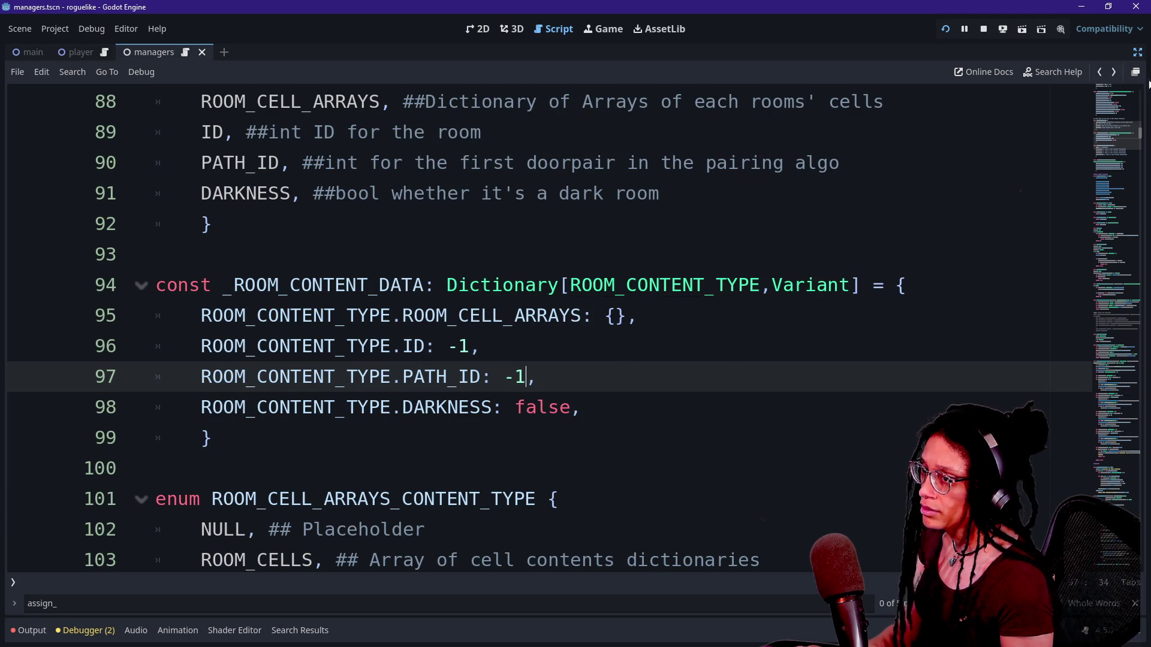
Navigate back through the edit history to the Phase 2 code.
left_click(1108, 74)
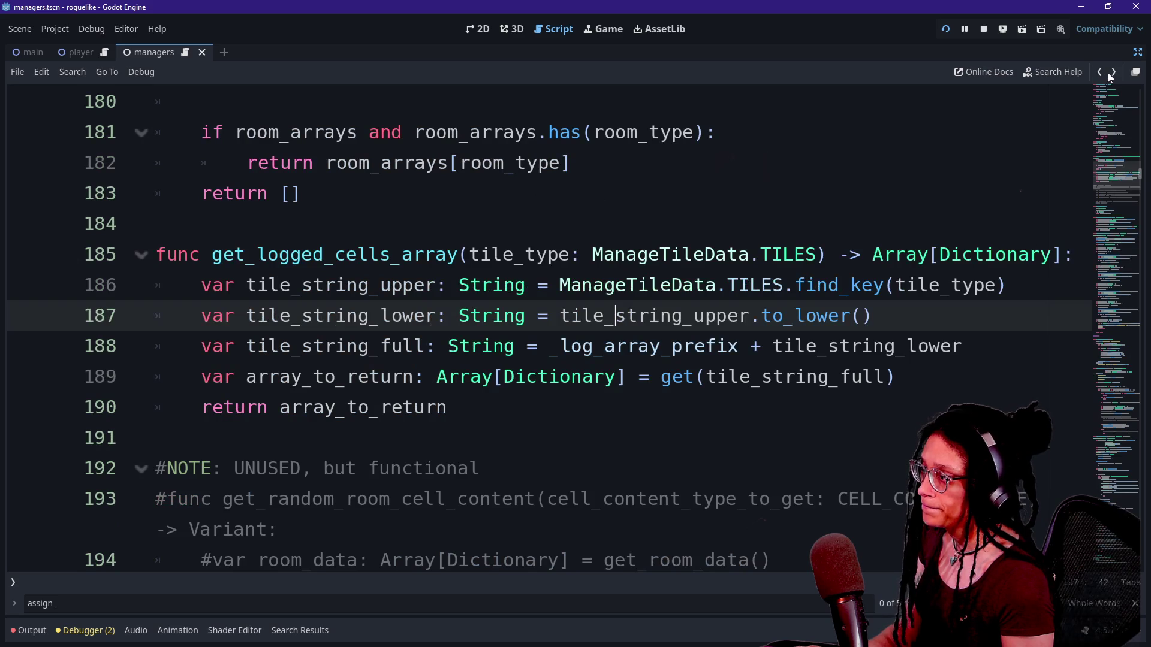
left_click(1103, 71)
left_click(1103, 71)
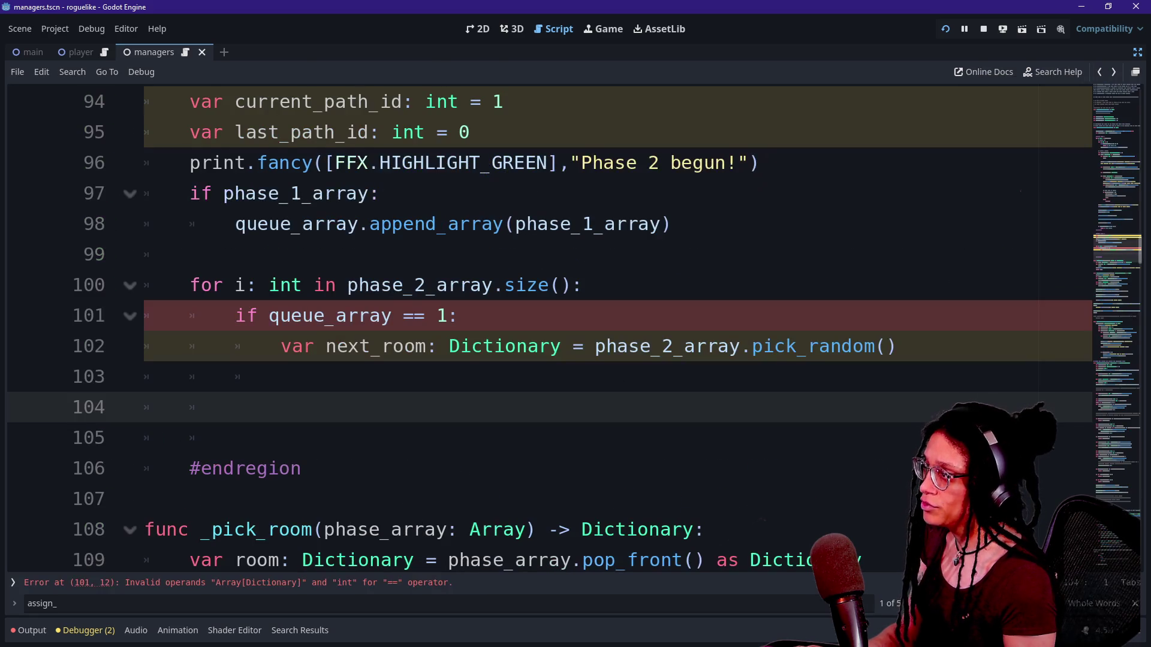
Delete the current_path_id variable declaration from the managers script.
key("alt+Left")
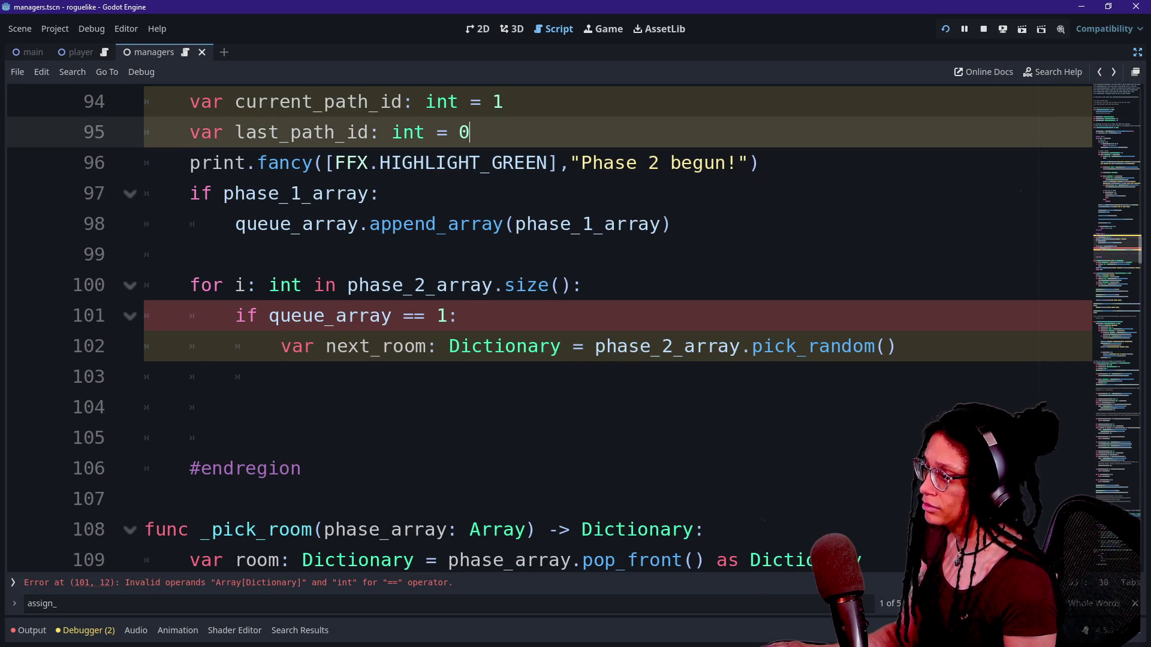
key("alt+Left")
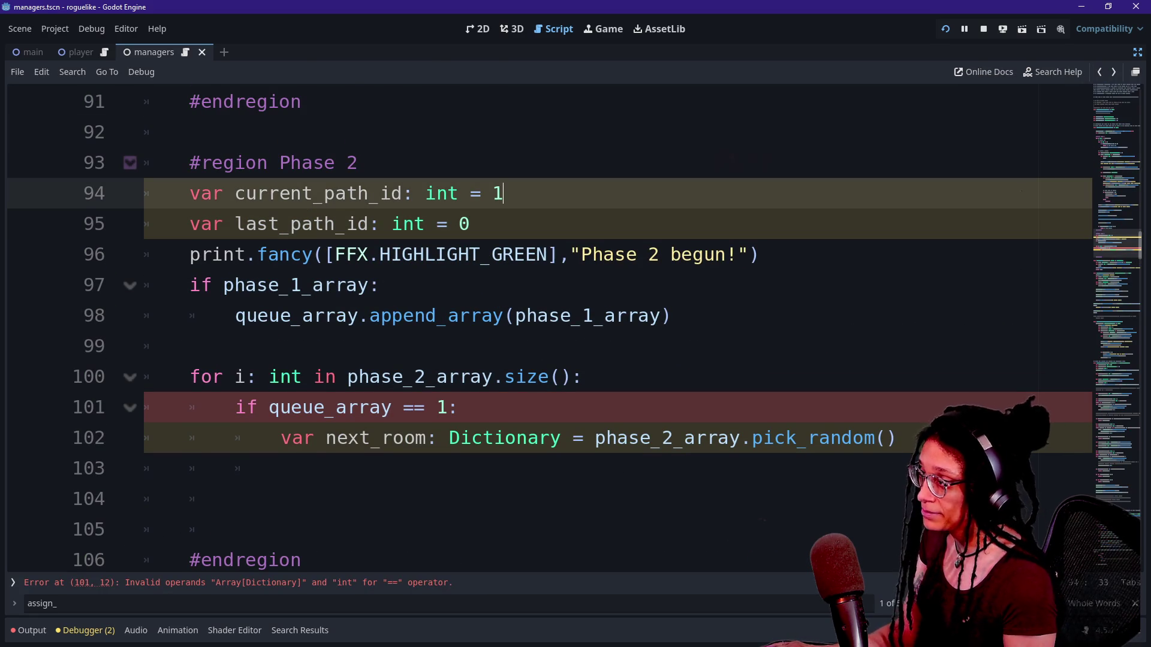
key("shift+Home")
key("Delete")
key("Delete")
key("shift+End")
key("End")
Add a 'for door: Dictionary in next_room' loop below the next_room line.
left_click(459, 377)
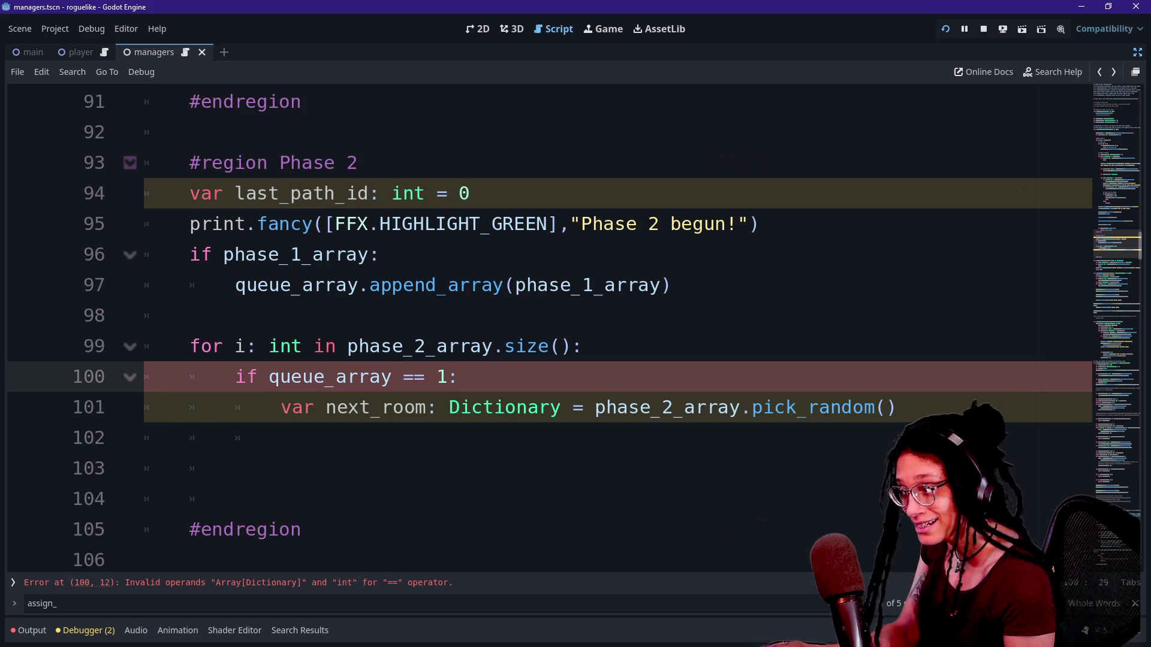
left_click(897, 408)
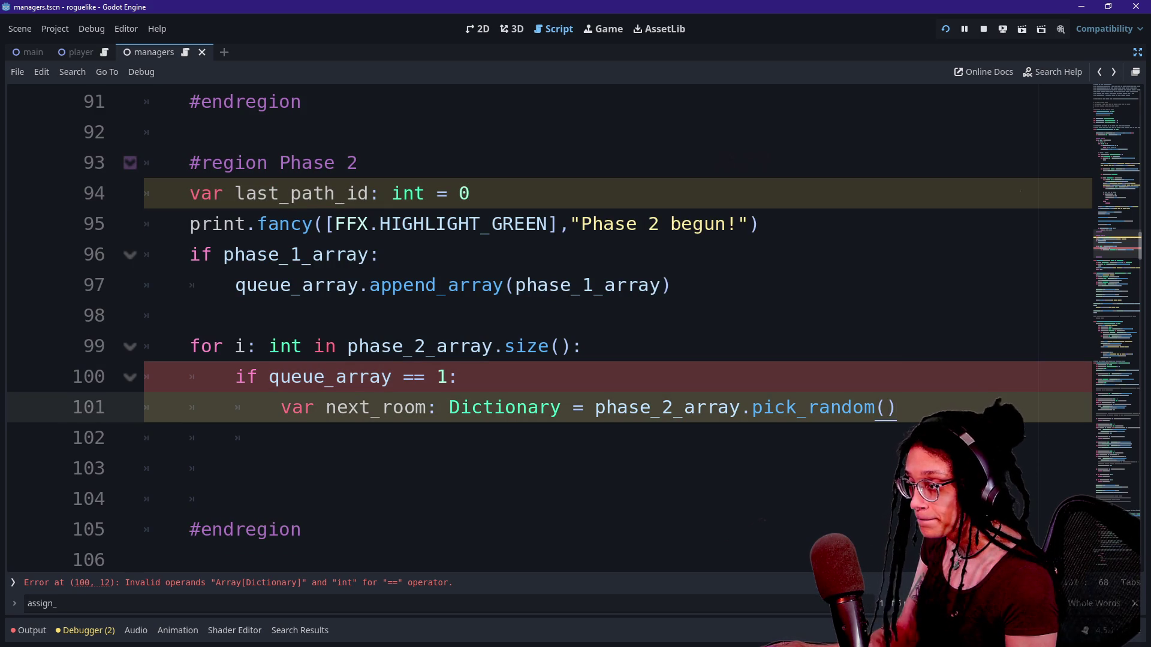
key("Return")
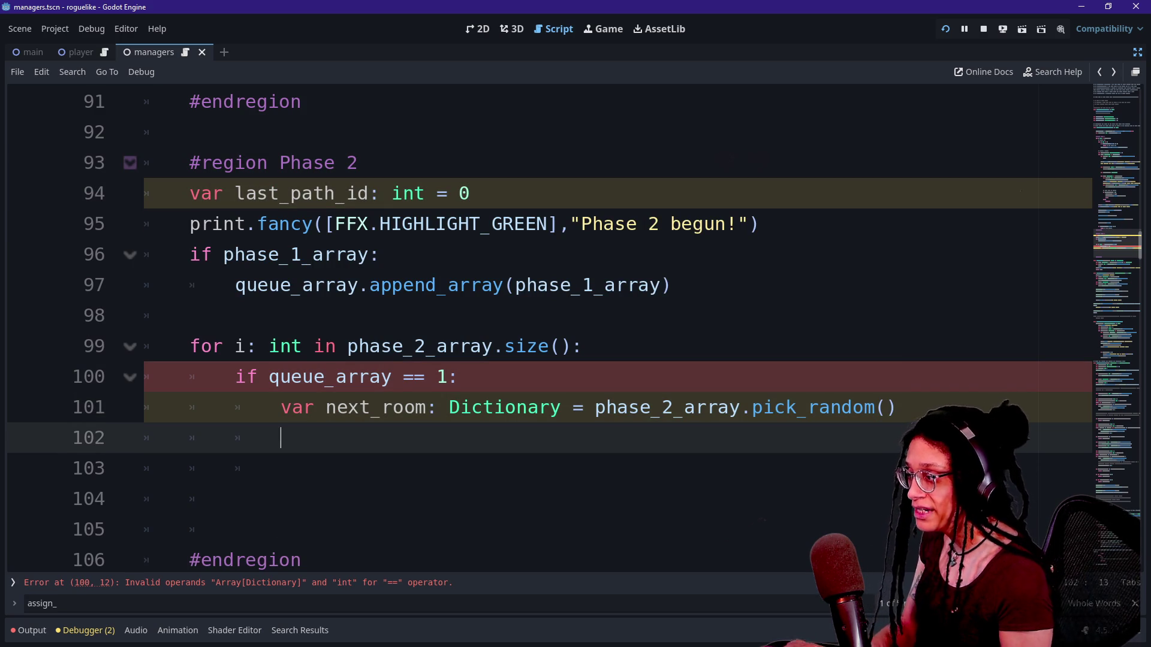
type("for")
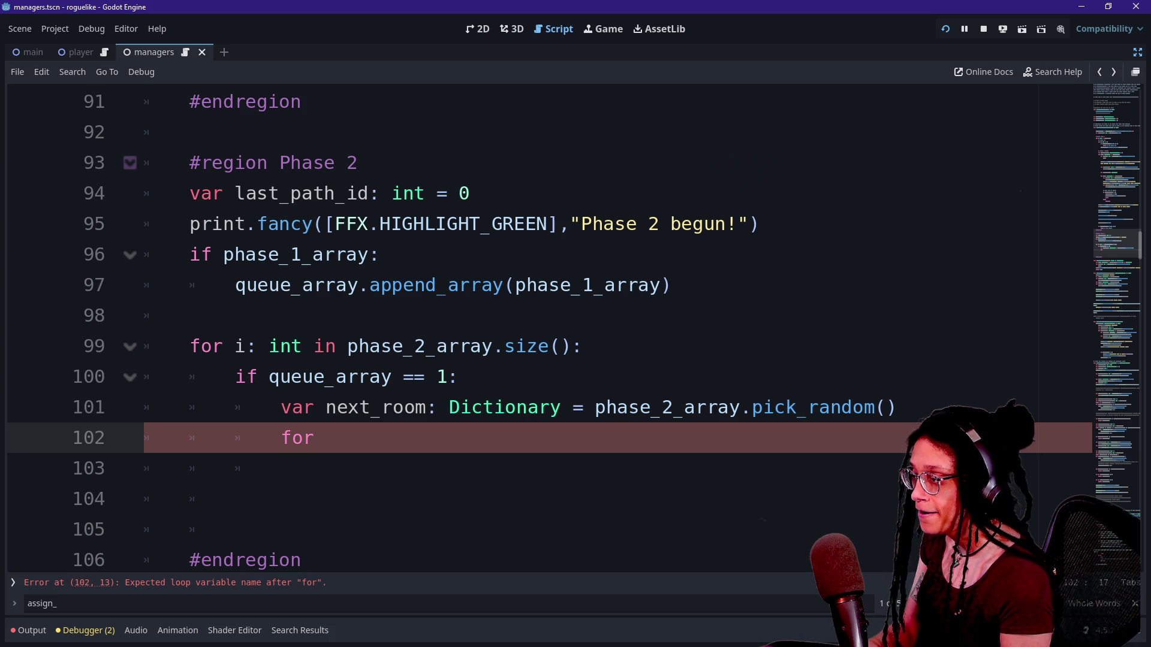
type(" door: ")
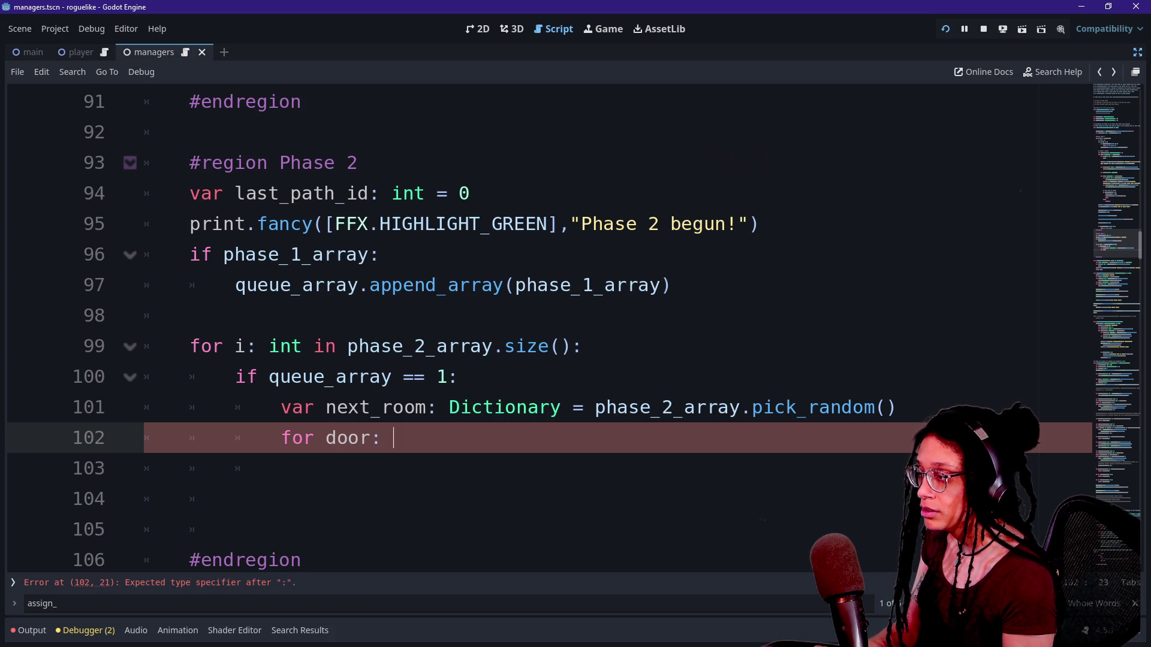
type("Di")
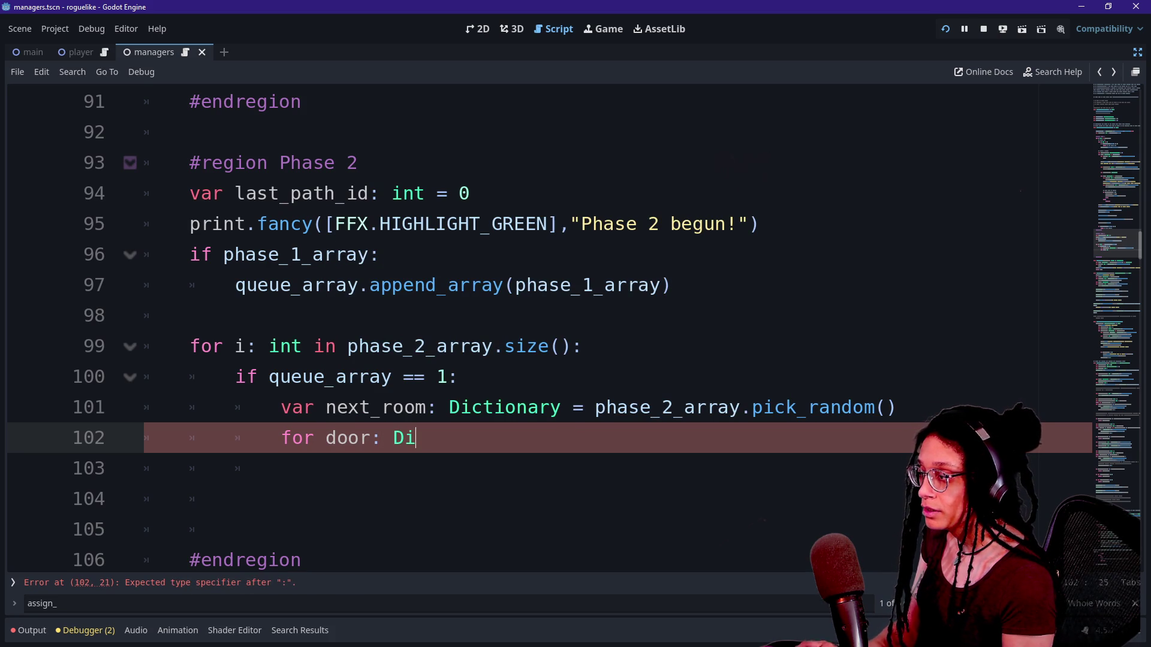
type("ctionary in ")
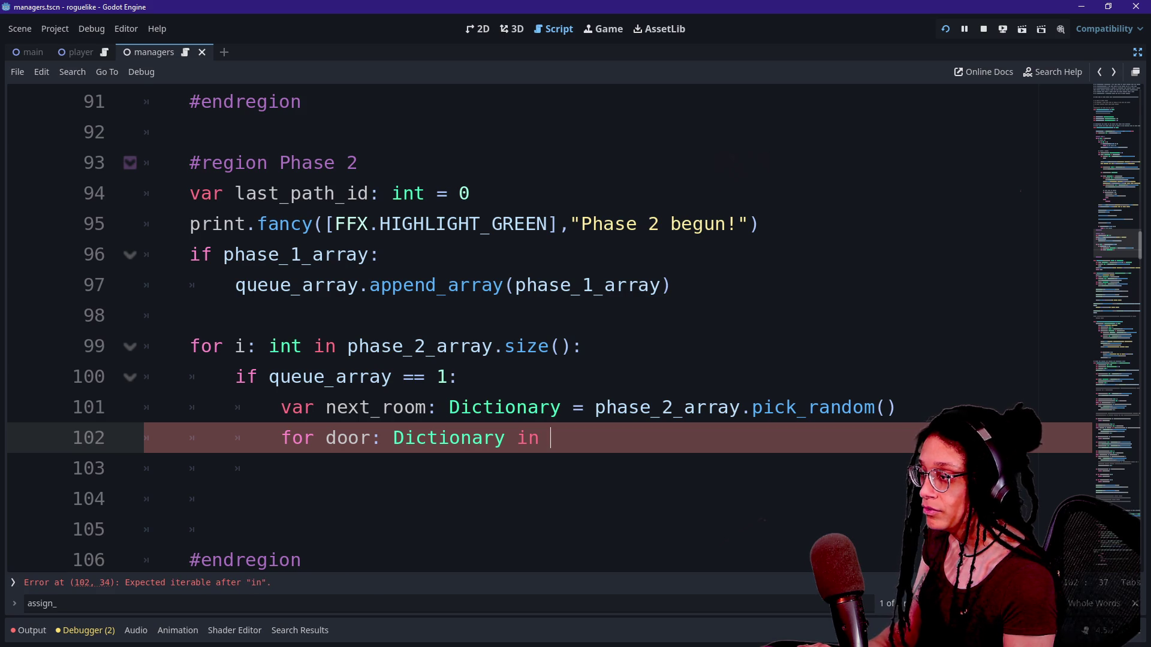
type("next")
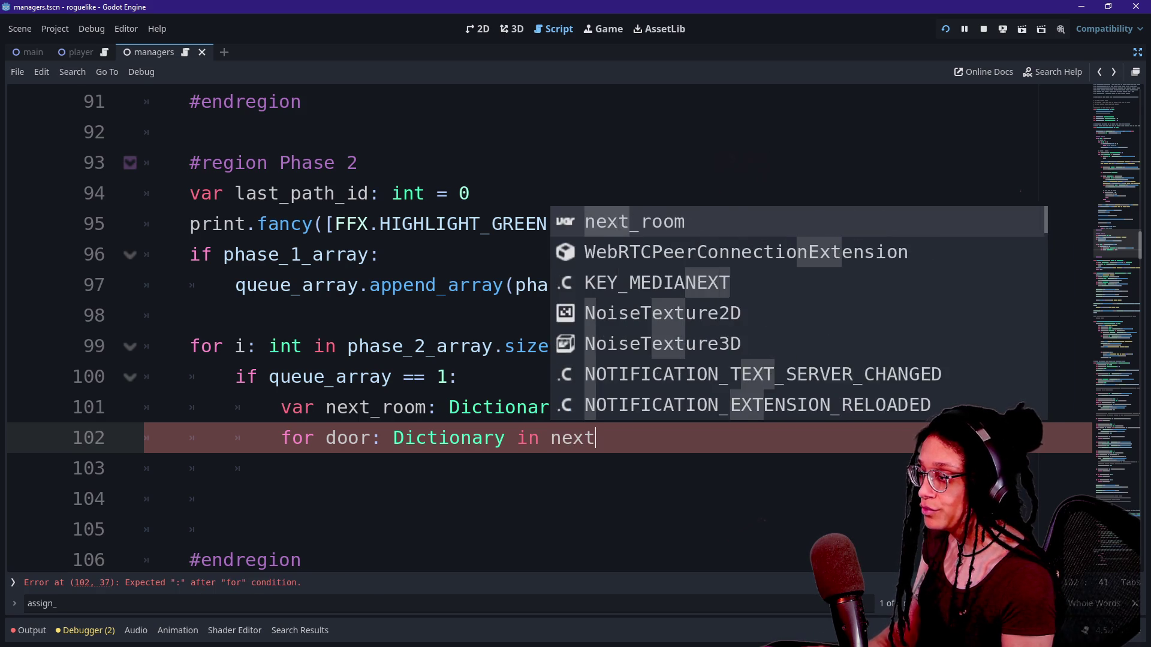
type("_room:")
Begin the door loop's body with 'door', then view the running game.
key("Return")
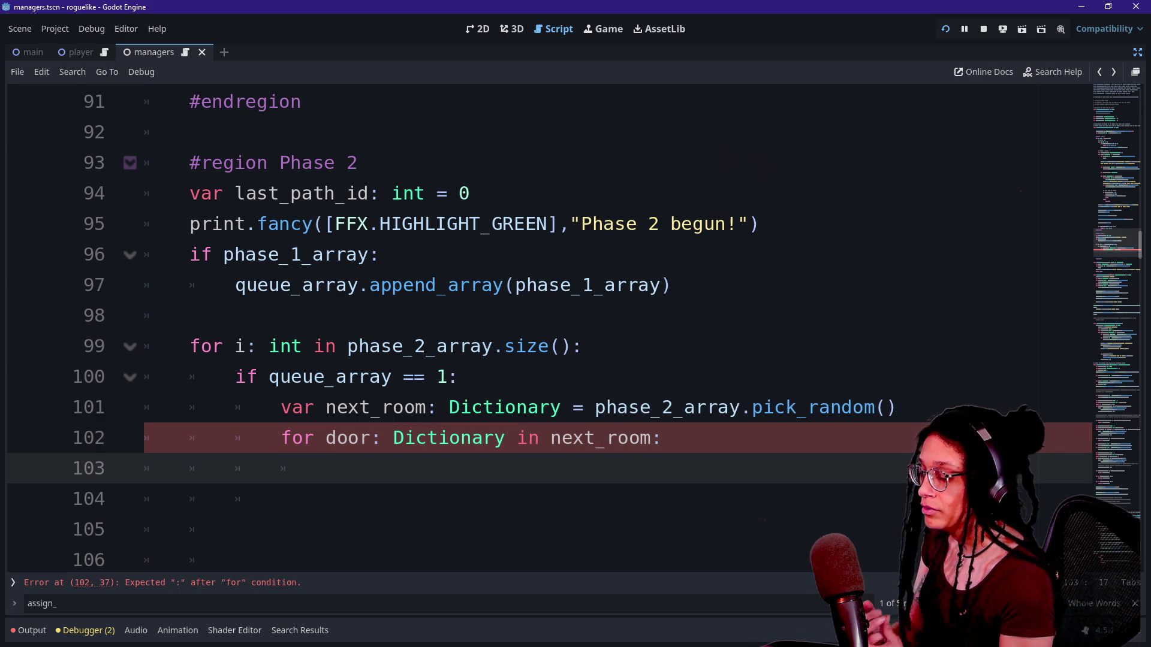
type("car d")
key("BackSpace")
key("BackSpace")
key("BackSpace")
key("BackSpace")
key("BackSpace")
type("va")
key("BackSpace")
type("oor")
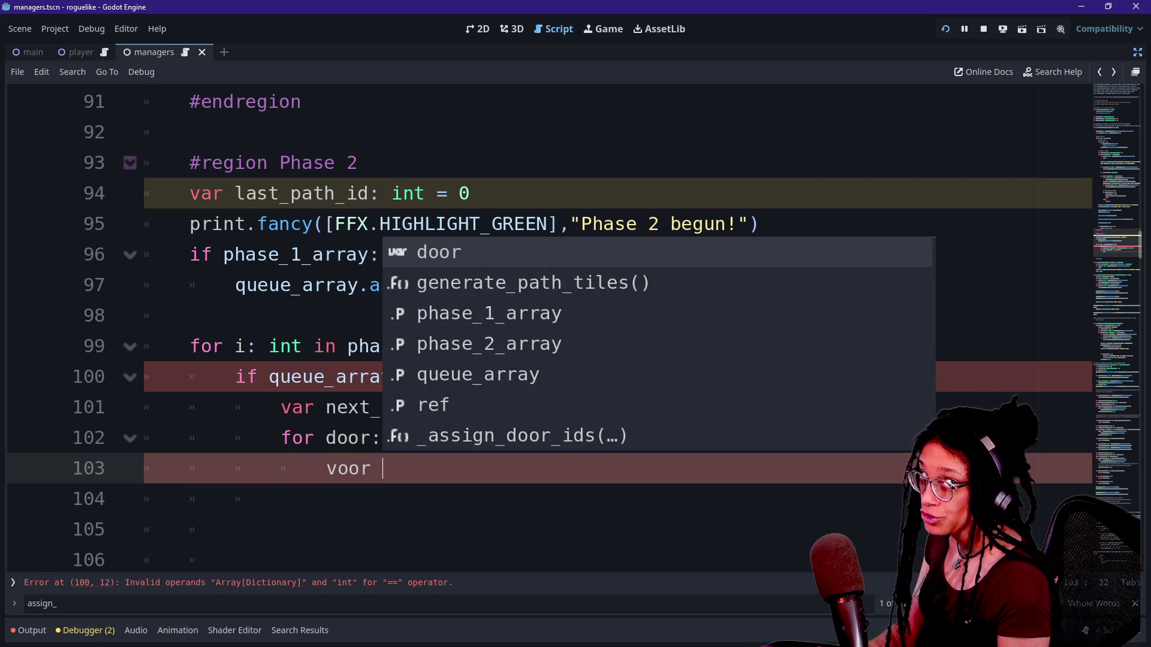
key("BackSpace")
key("BackSpace")
key("BackSpace")
key("BackSpace")
key("BackSpace")
type("door")
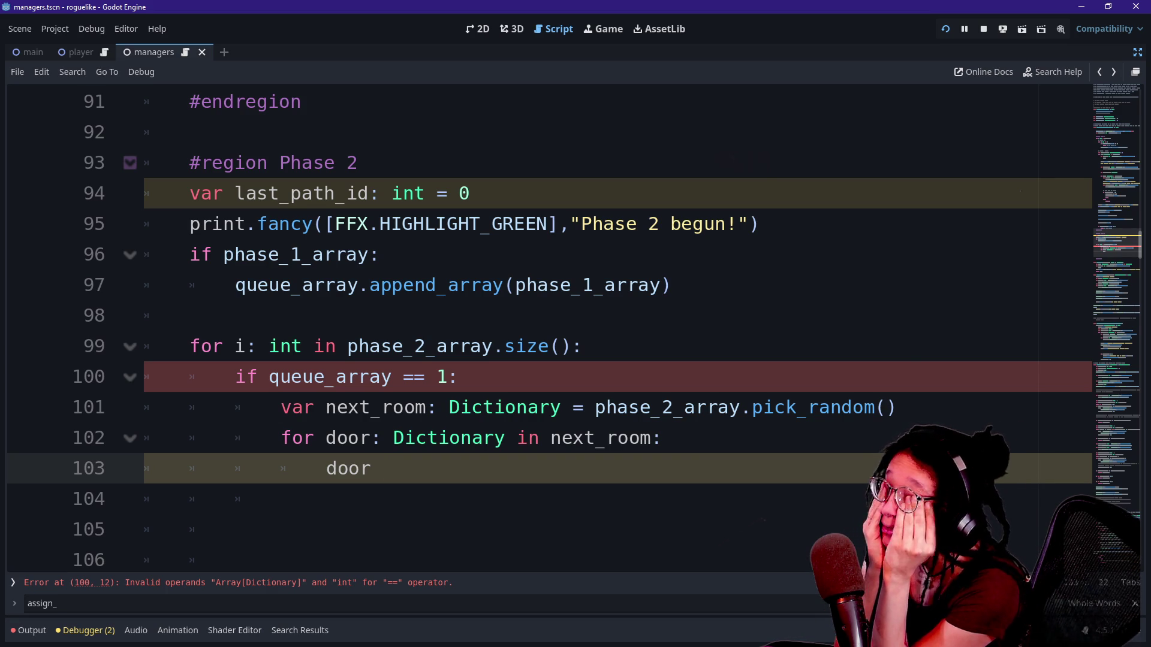
left_click(604, 29)
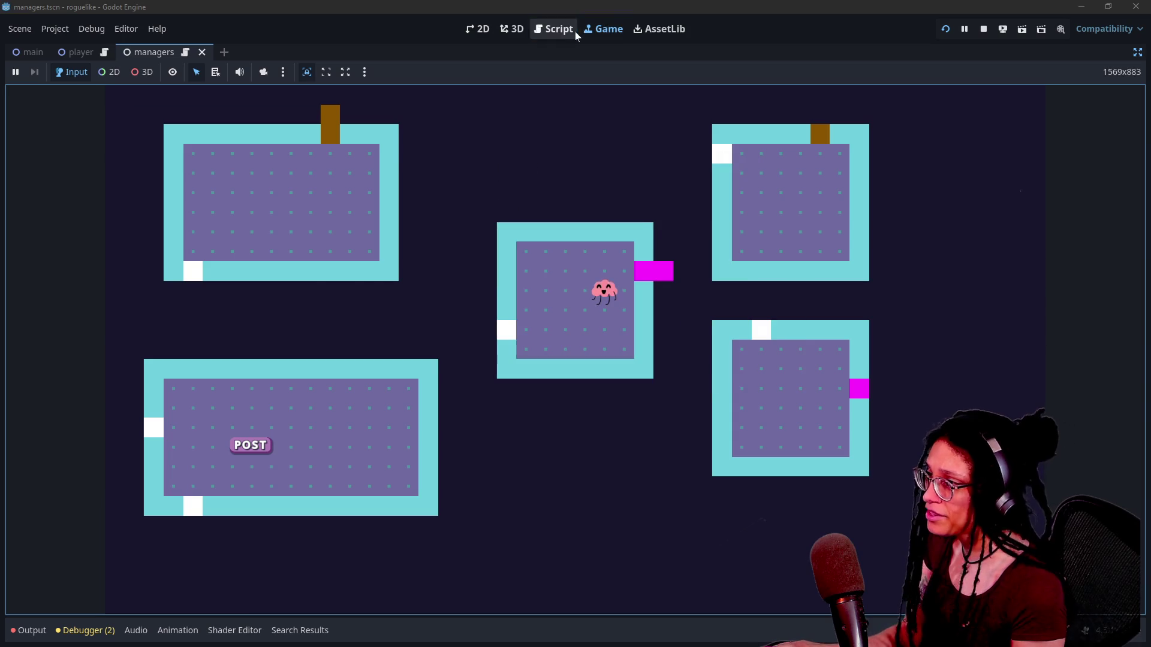
Rename the _assign_door_ids function definition to _assign_door_and_path_ids.
left_click(572, 30)
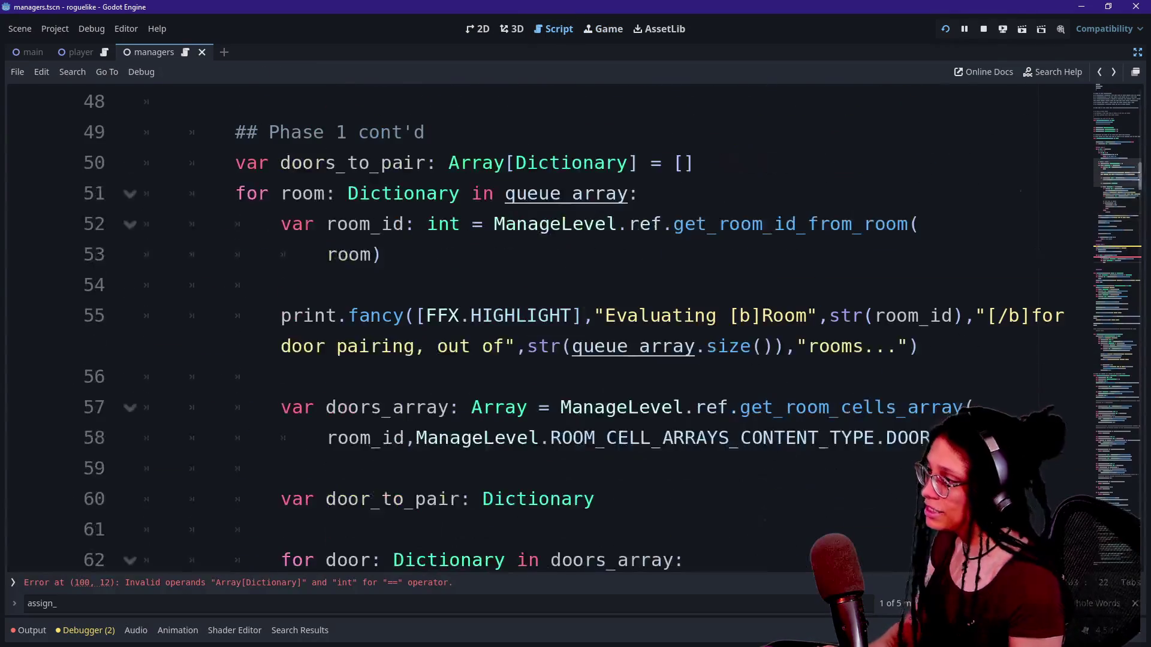
key("ctrl+f")
type("_ass")
type("si")
left_click(514, 346)
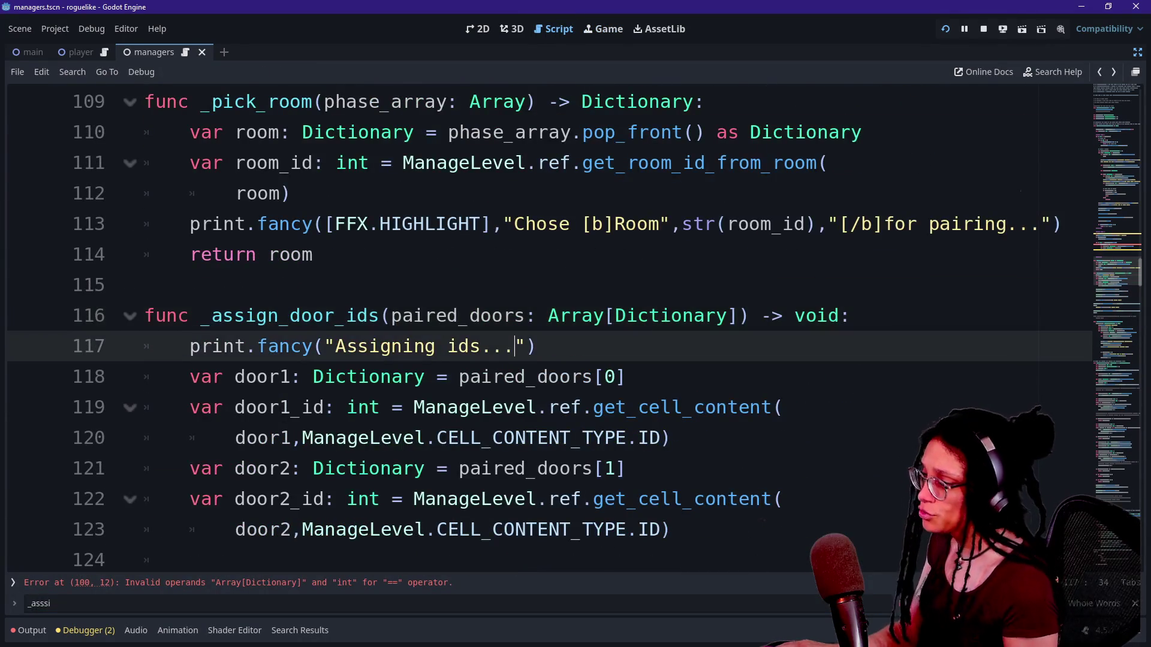
scroll(514, 346, "down", 2)
left_click(437, 254)
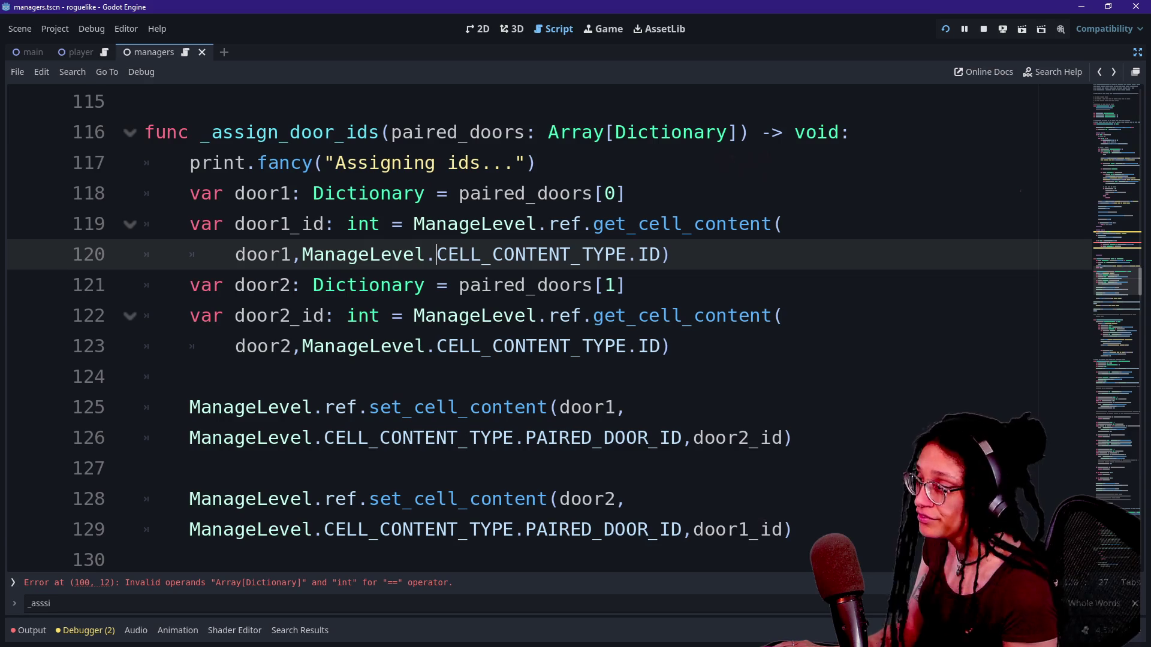
left_click(336, 132)
type("_and_path")
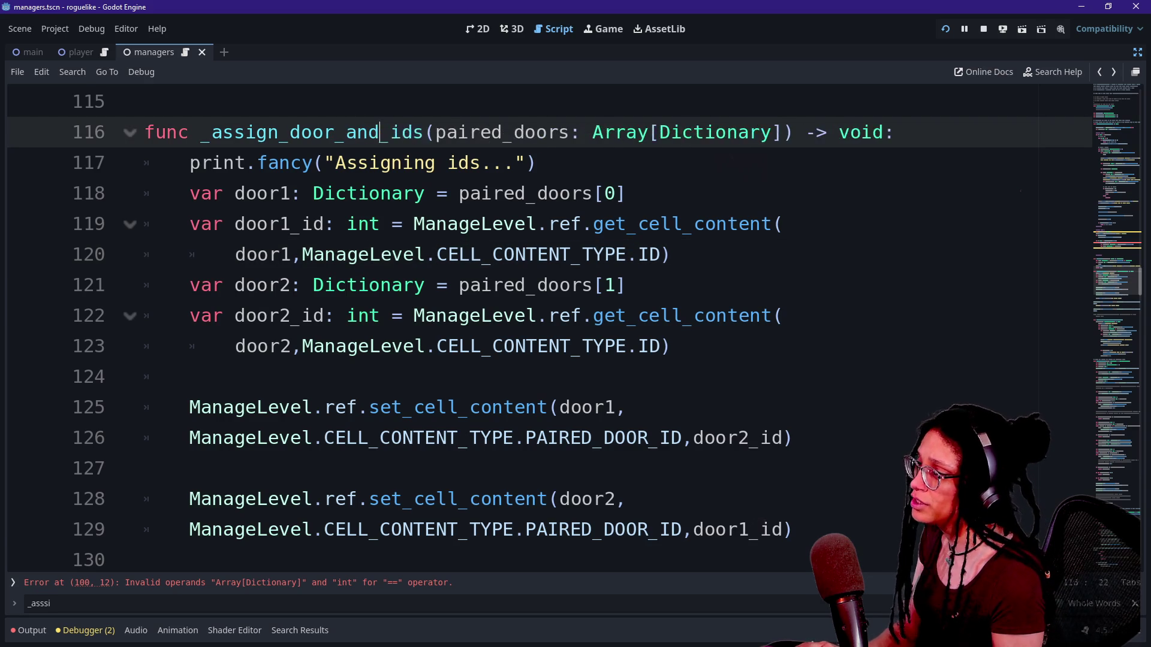
scroll(539, 330, "up", 6)
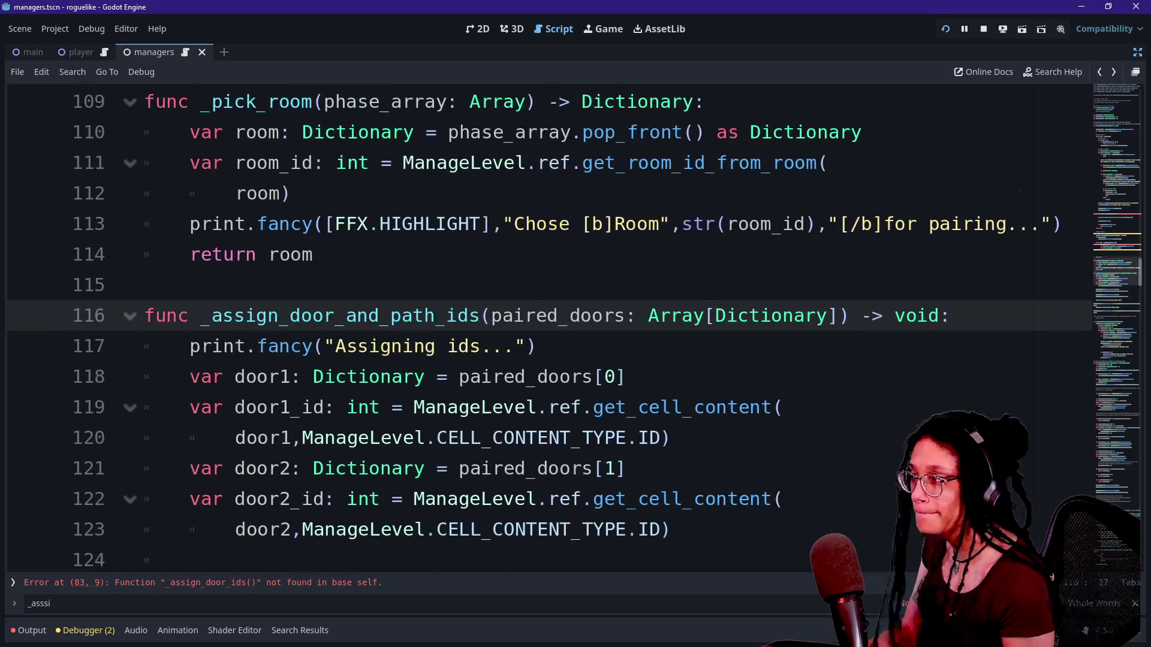
scroll(370, 407, "up", 8)
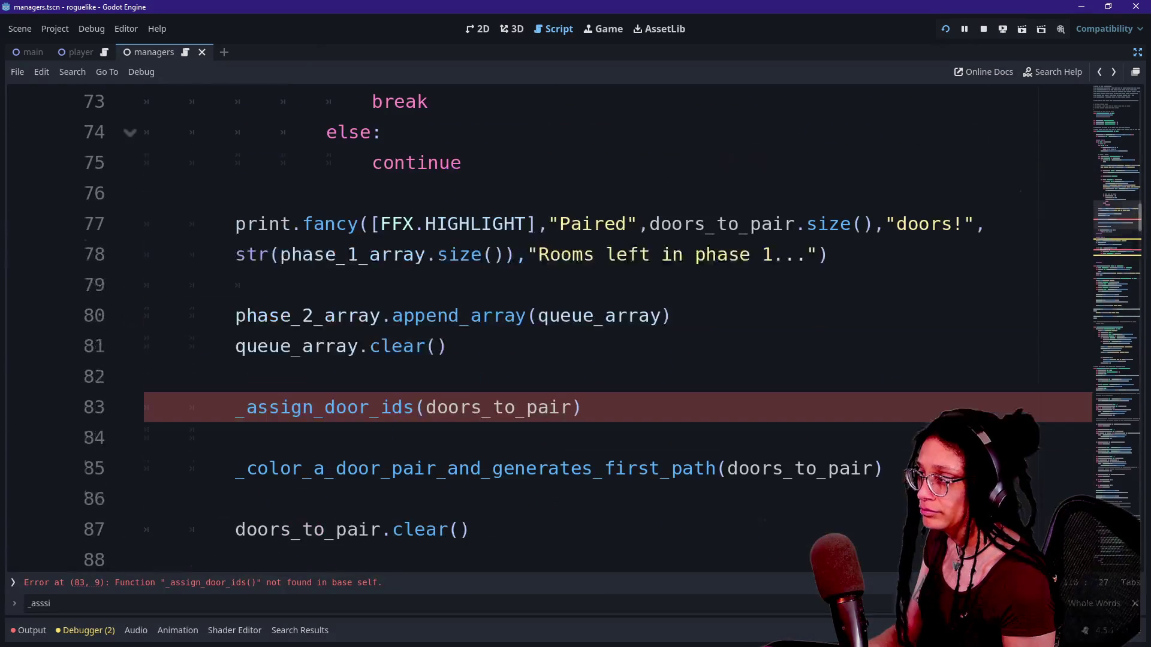
Append _path to the function call on line 83 and save the script.
left_click(370, 407)
type("_path")
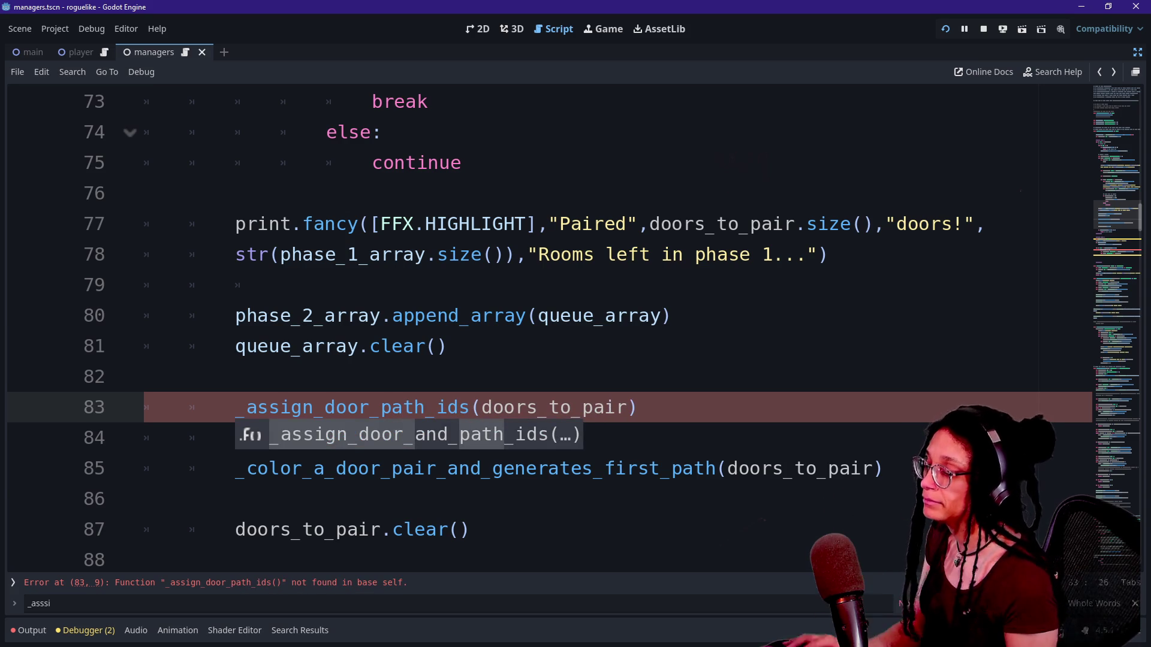
left_click(370, 346)
scroll(99, 516, "down", 5)
scroll(98, 516, "down", 2)
key("ctrl+s")
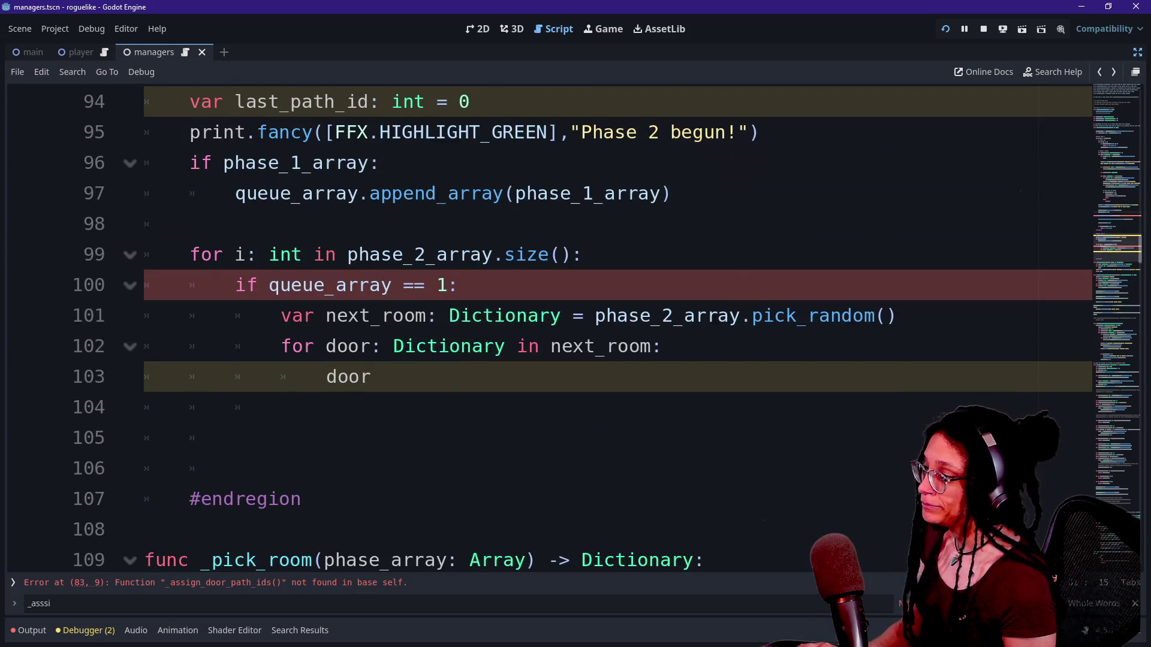
Insert 'and_' into the line 83 call so it reads _assign_door_and_path_ids.
scroll(99, 515, "up", 7)
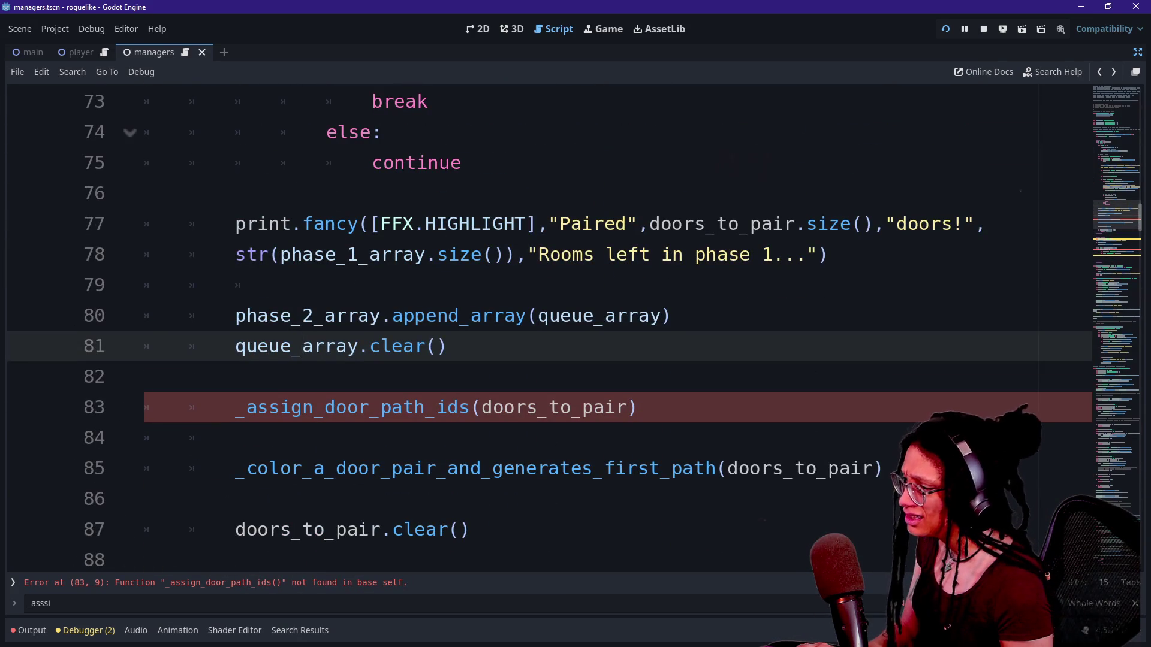
scroll(540, 329, "down", 2)
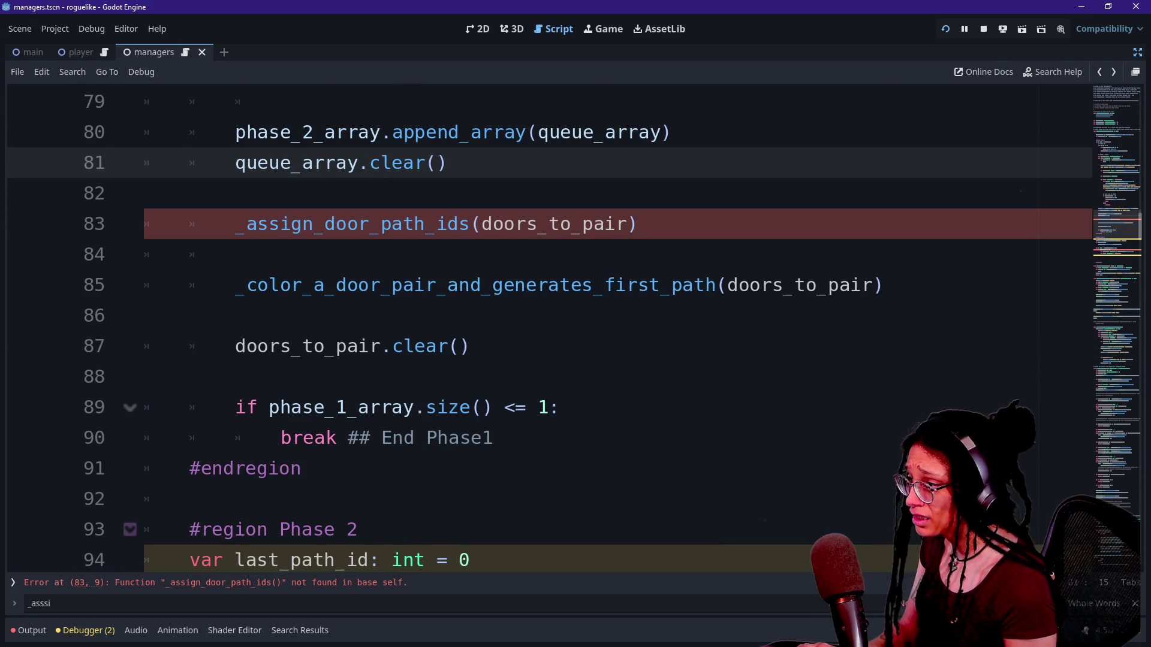
left_click(235, 254)
left_click(382, 224)
type("and_")
left_click(240, 376)
scroll(540, 330, "down", 4)
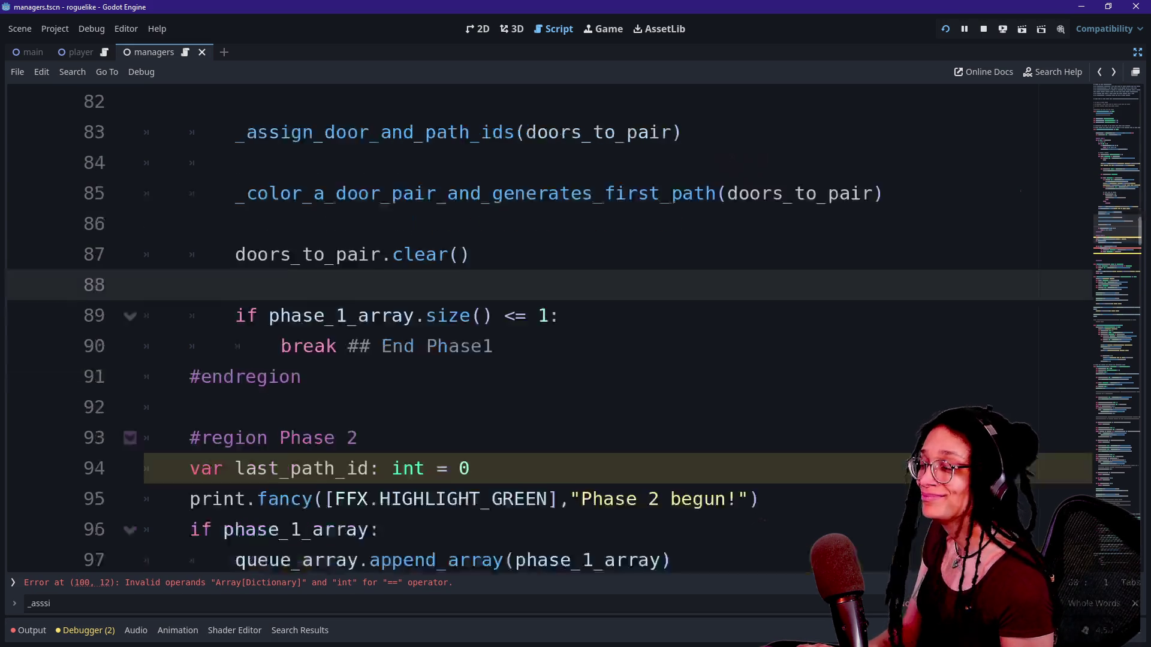
scroll(539, 329, "down", 4)
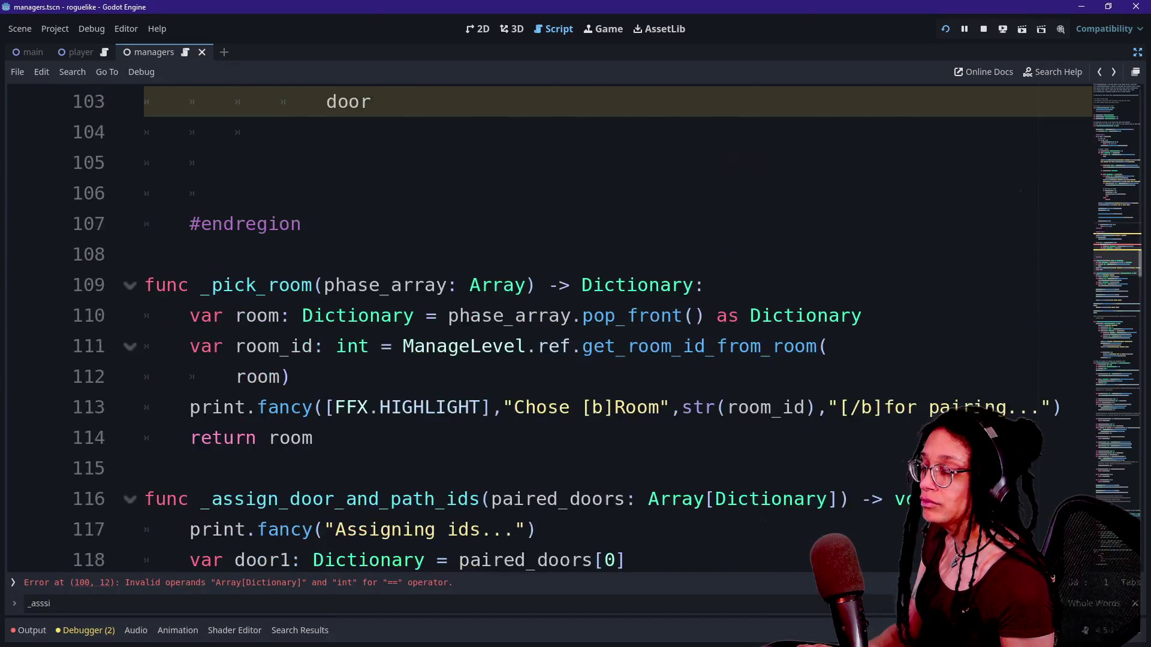
Inspect the door1/door2 id lookups and the set_cell_content calls by selecting them.
scroll(540, 330, "up", 4)
scroll(540, 330, "down", 7)
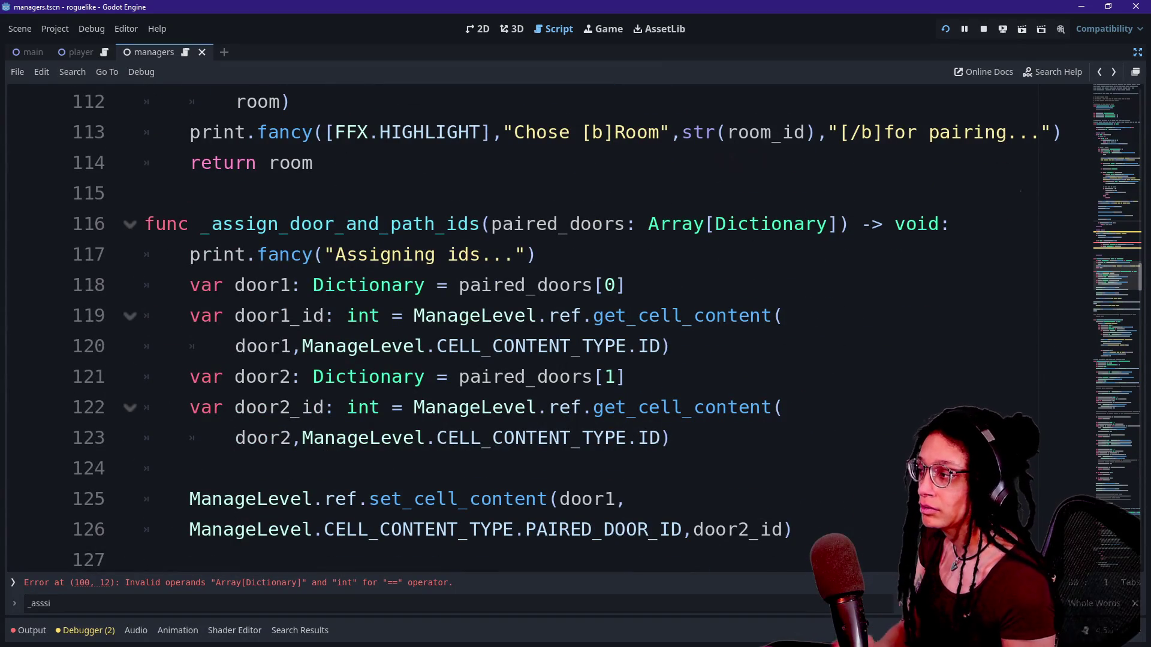
left_click_drag(268, 285, 493, 316)
left_click_drag(291, 377, 192, 468)
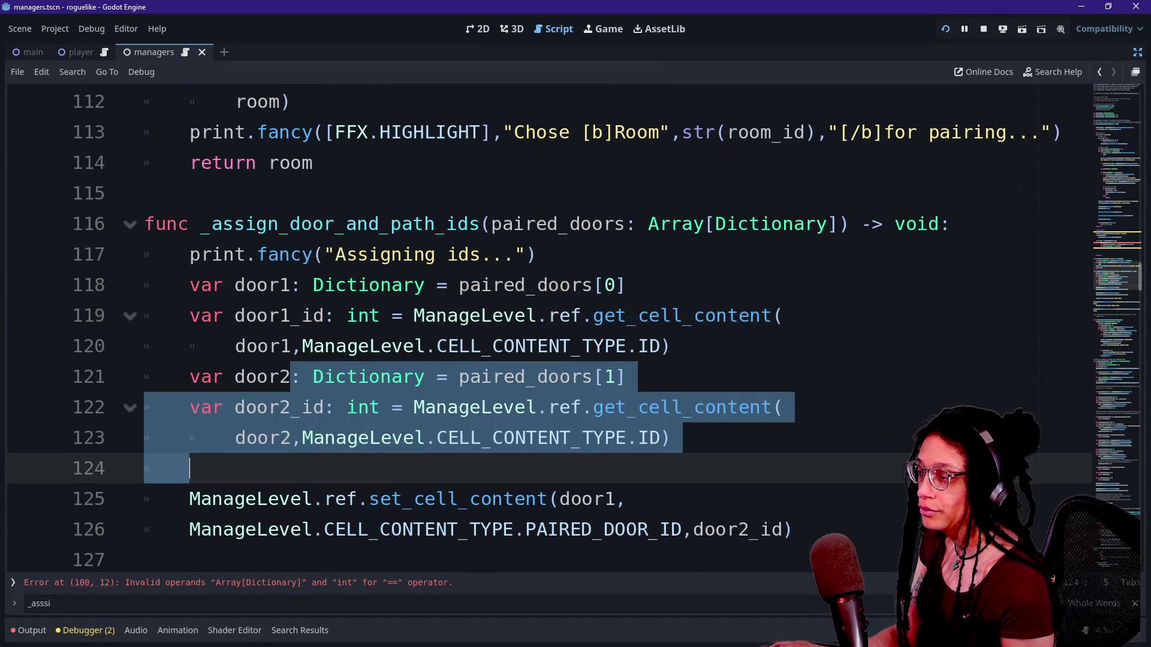
left_click(672, 437)
scroll(540, 330, "down", 2)
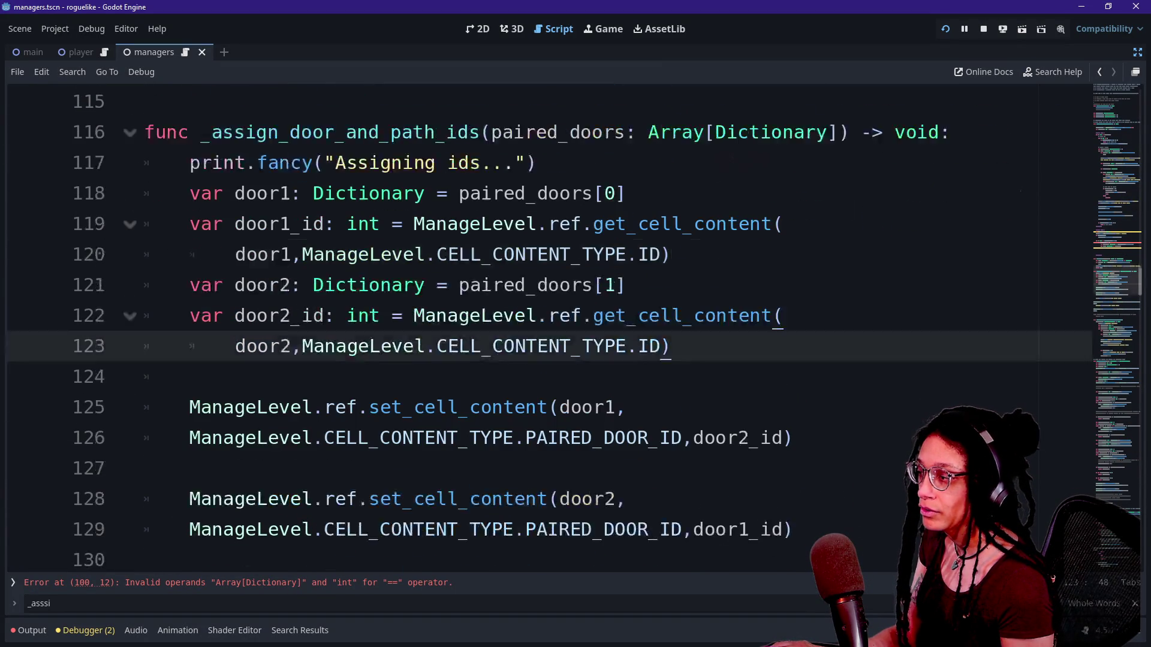
left_click_drag(195, 285, 626, 407)
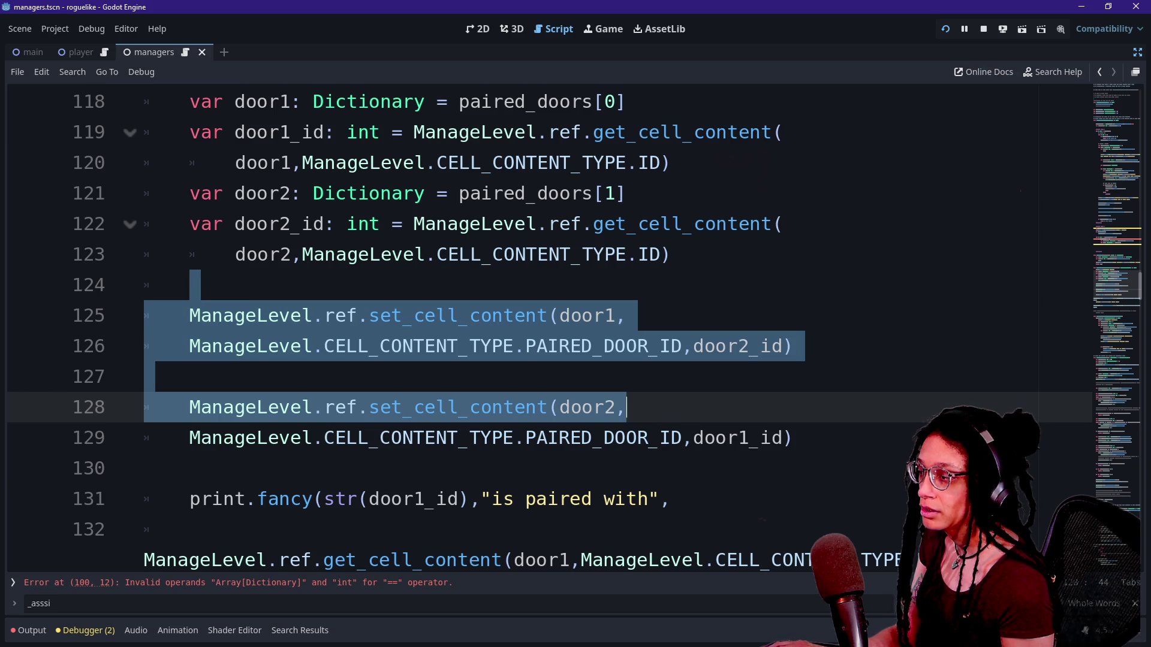
left_click(179, 468)
scroll(539, 329, "down", 2)
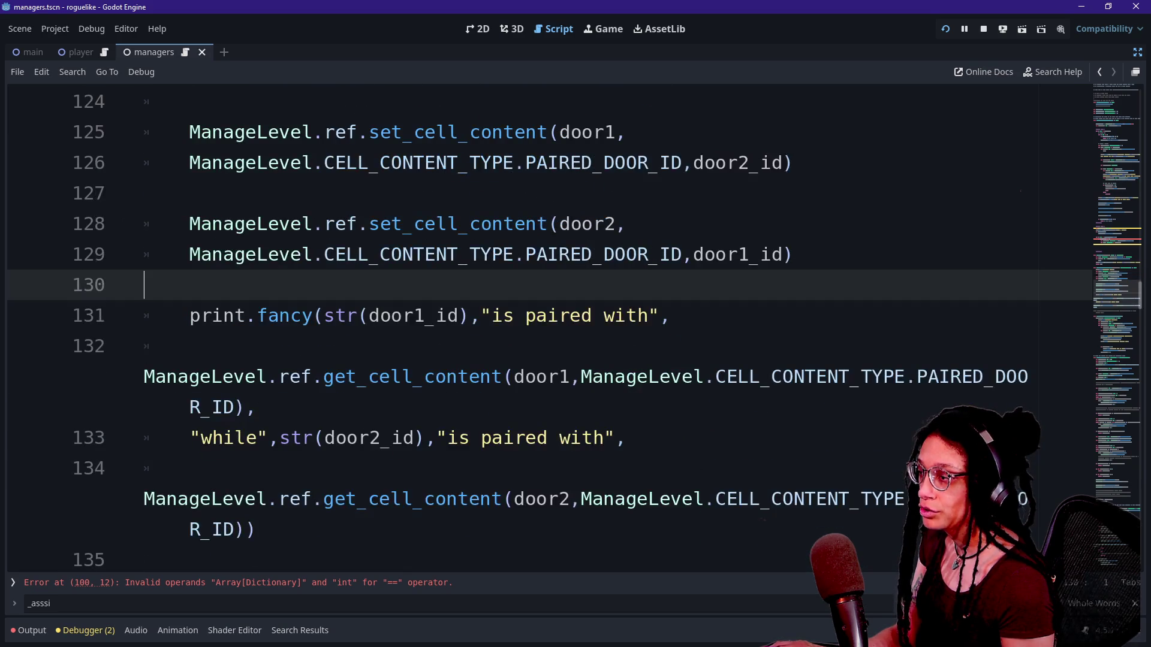
Move the door1 and door2 arguments of both get_cell_content calls onto indented lines.
left_click(514, 376)
key("Return")
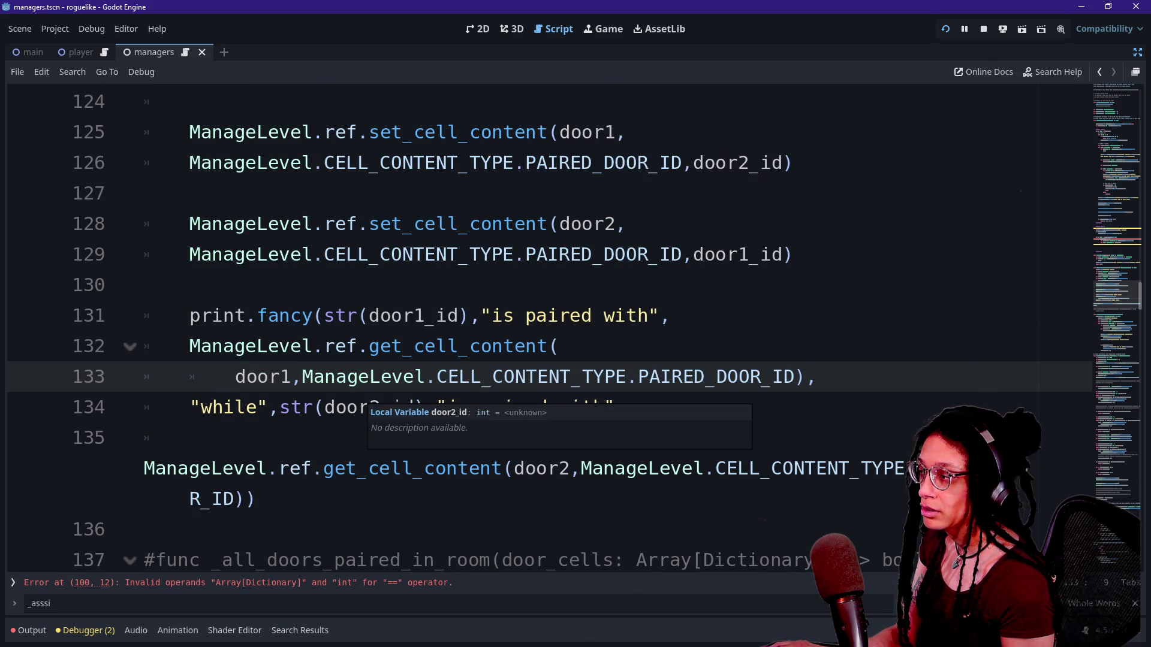
left_click(257, 346)
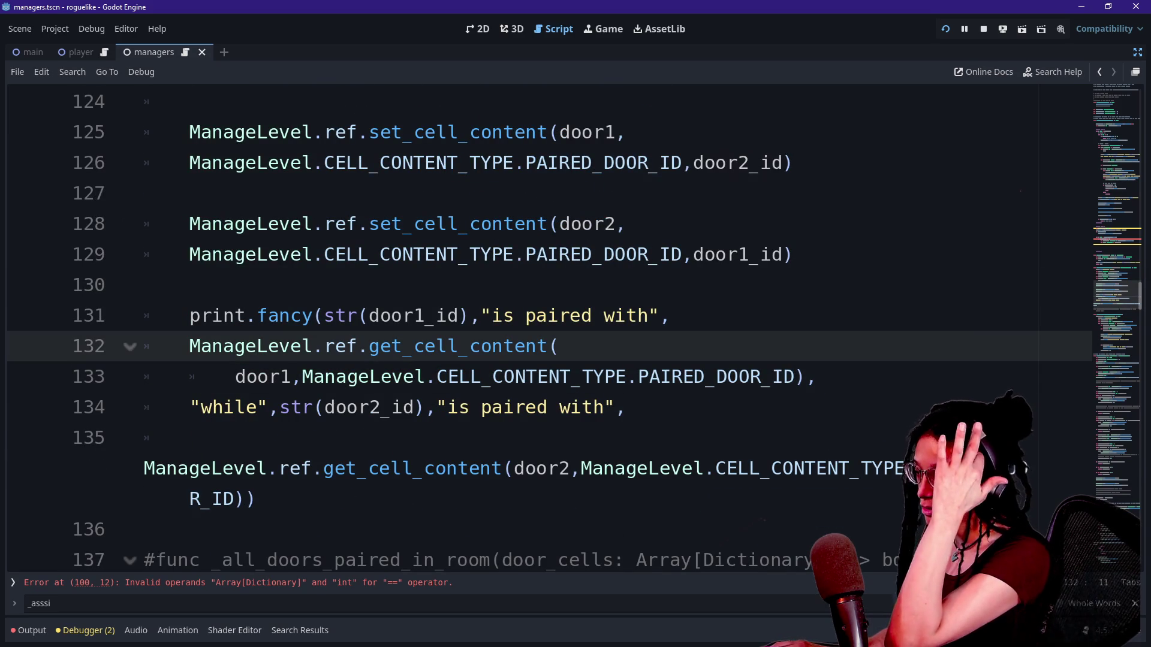
left_click(512, 468)
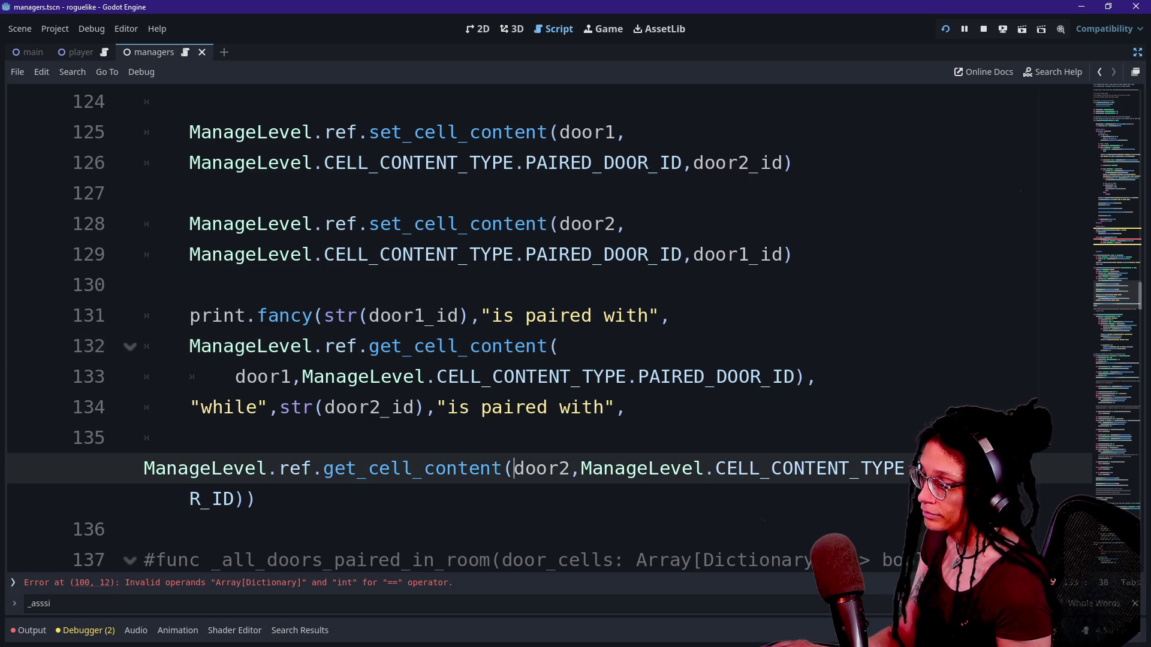
key("Return")
left_click(683, 468)
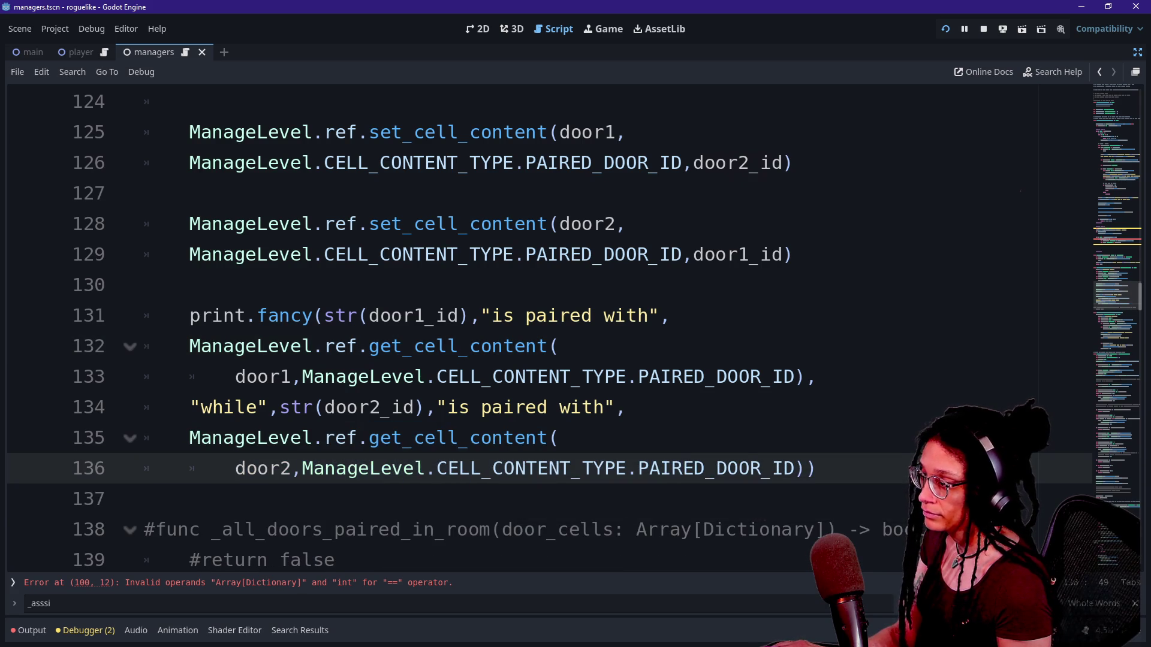
left_click_drag(347, 438, 526, 468)
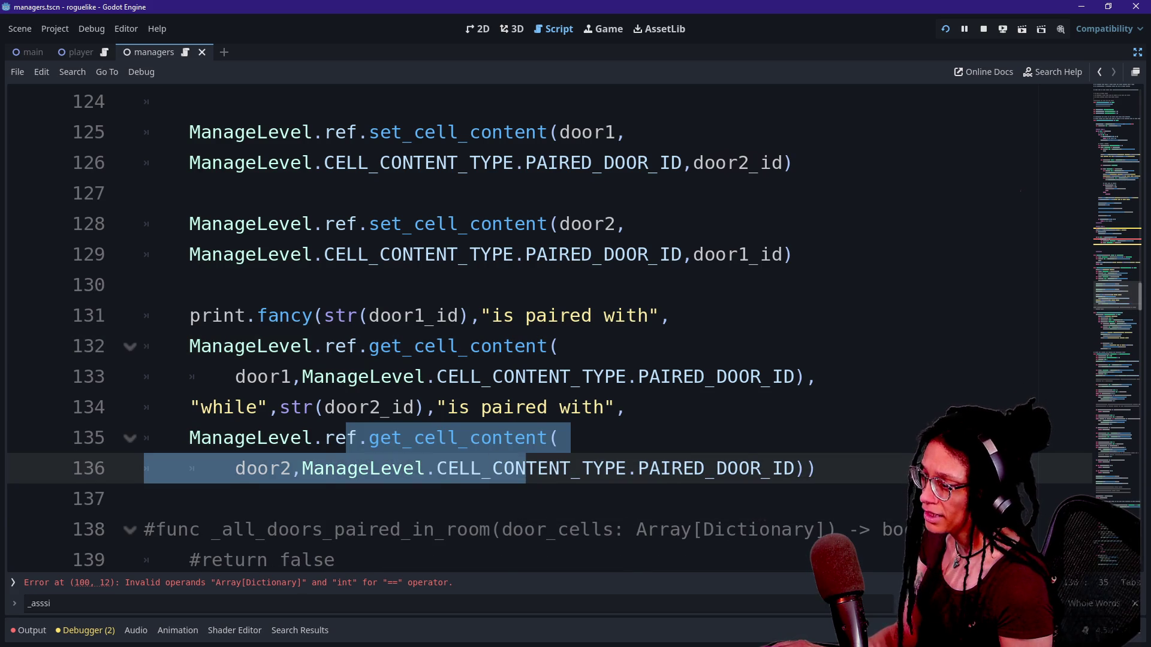
left_click(359, 498)
scroll(540, 330, "down", 1)
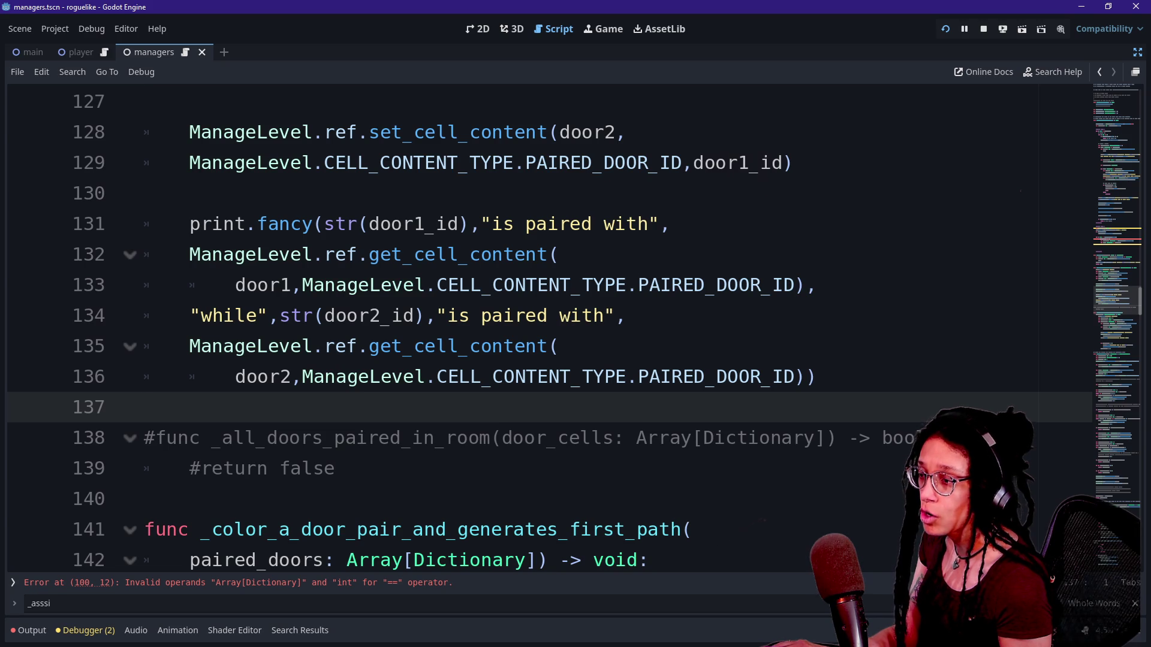
Open blank lines after line 136 and type 'var path_id:' on line 138.
left_click_drag(436, 285, 559, 346)
left_click(559, 346)
left_click(816, 376)
key("Return")
key("Return")
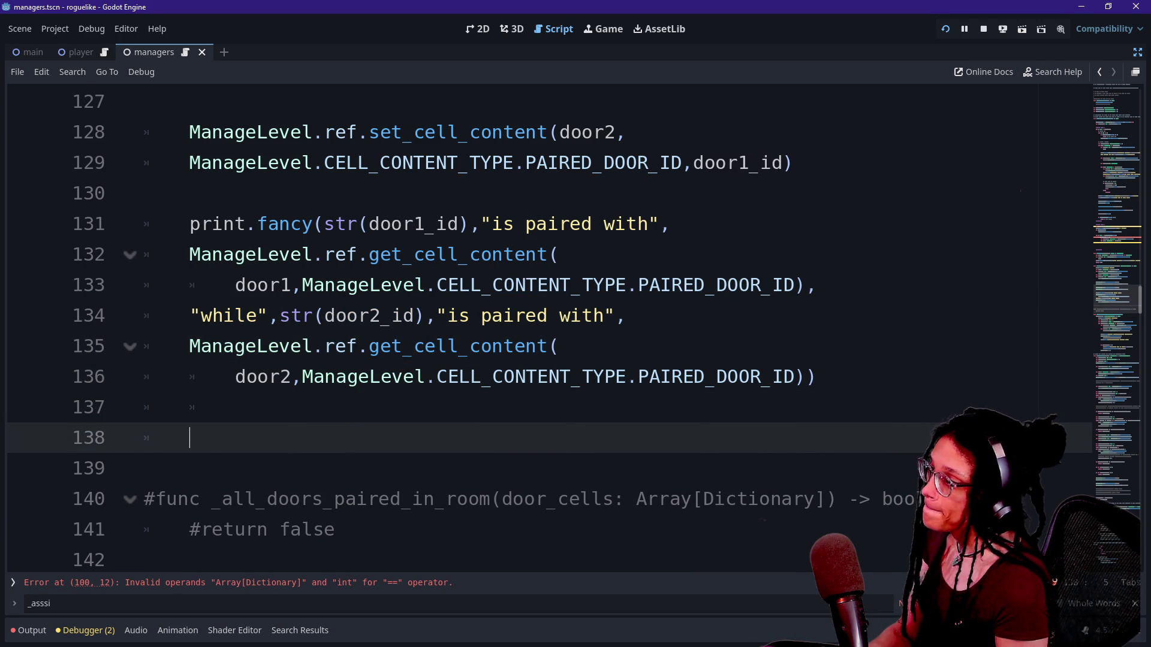
type("M")
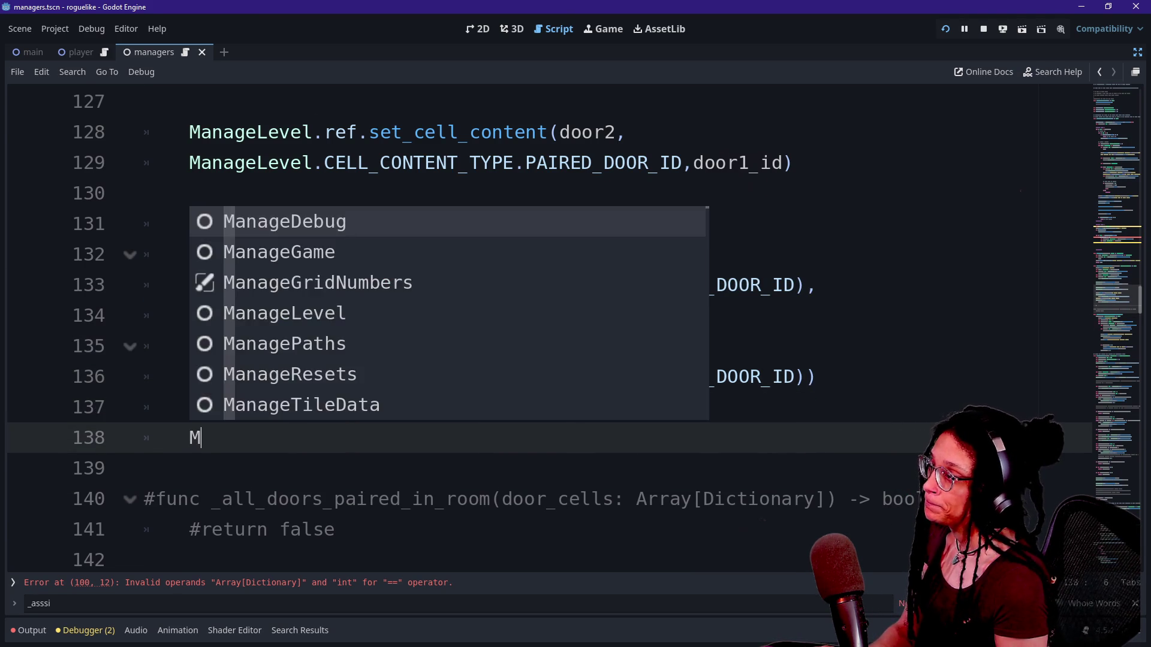
key("BackSpace")
type("var p")
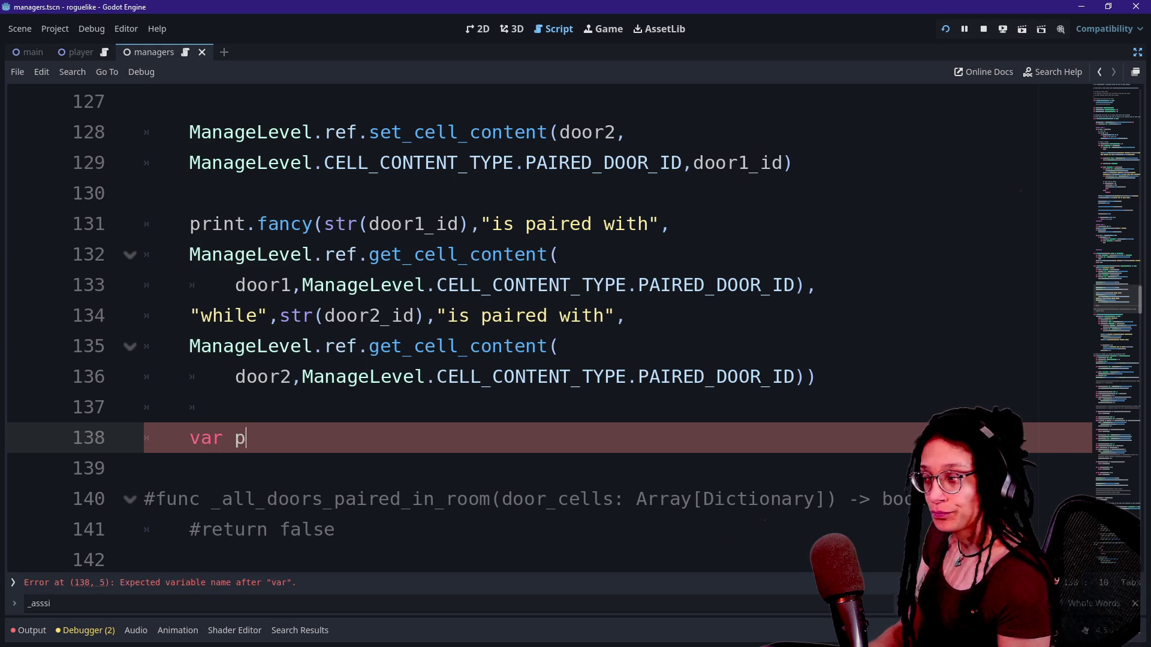
type("ath_id:")
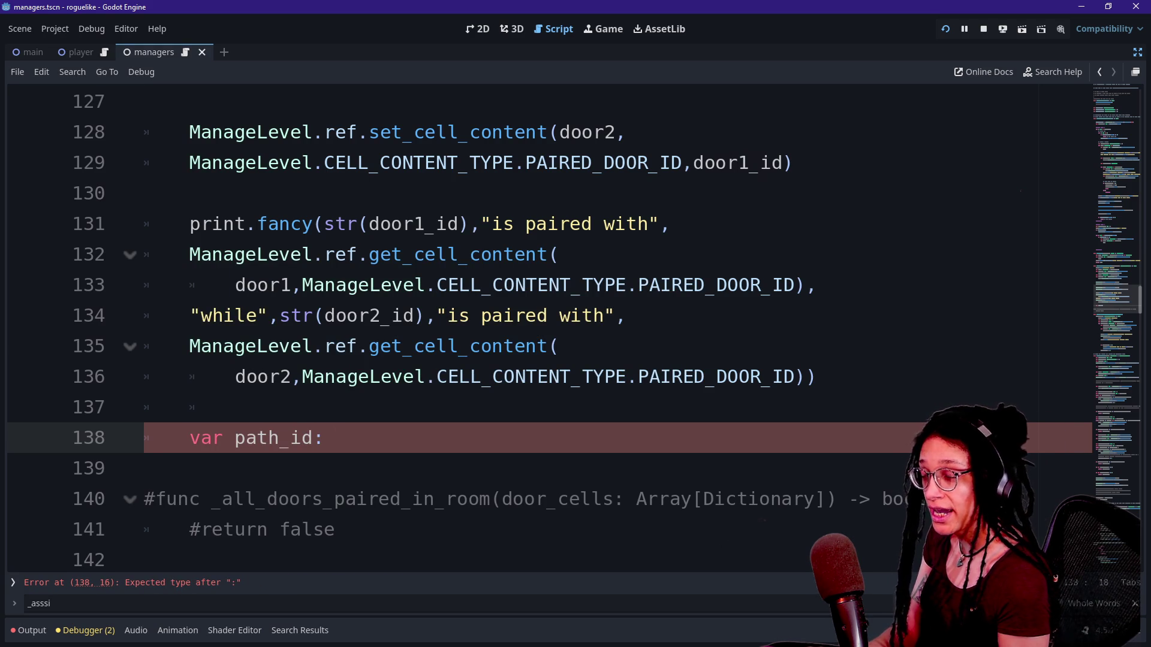
scroll(539, 329, "up", 2)
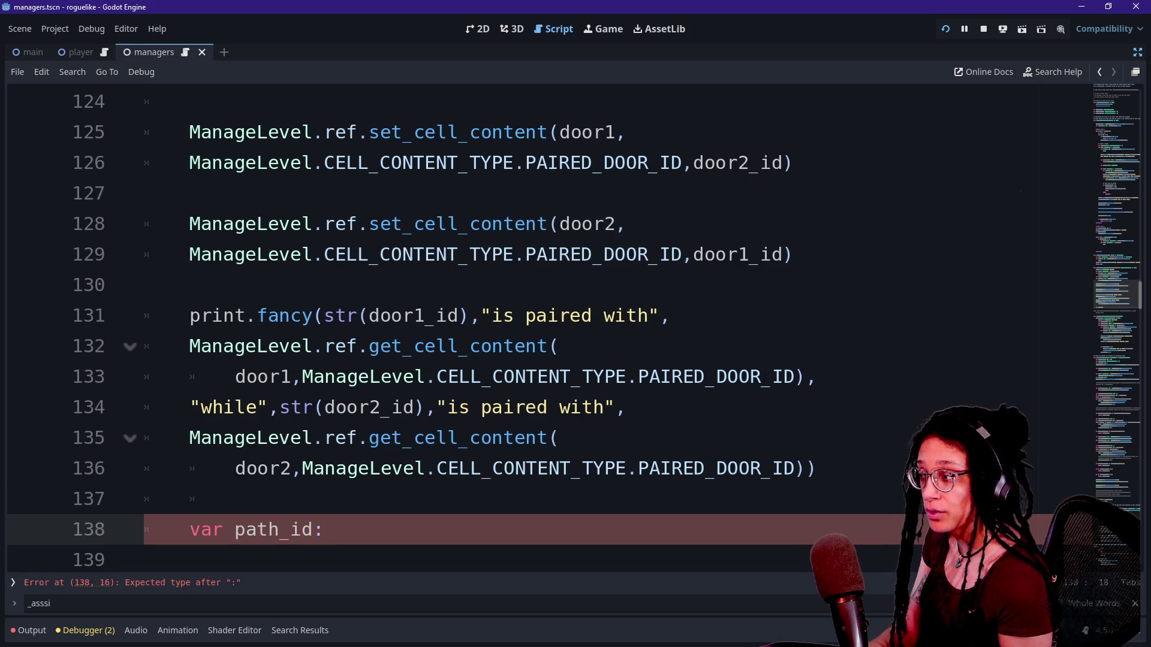
double_click(436, 316)
left_click(514, 316)
left_click(336, 529)
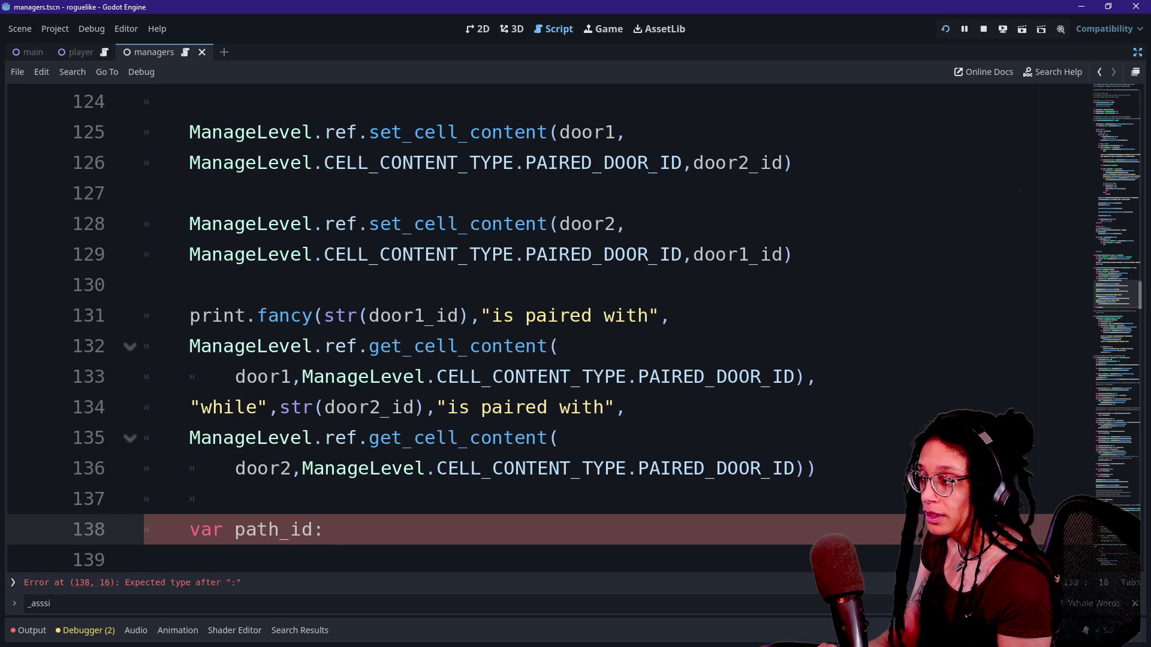
scroll(539, 324, "up", 5)
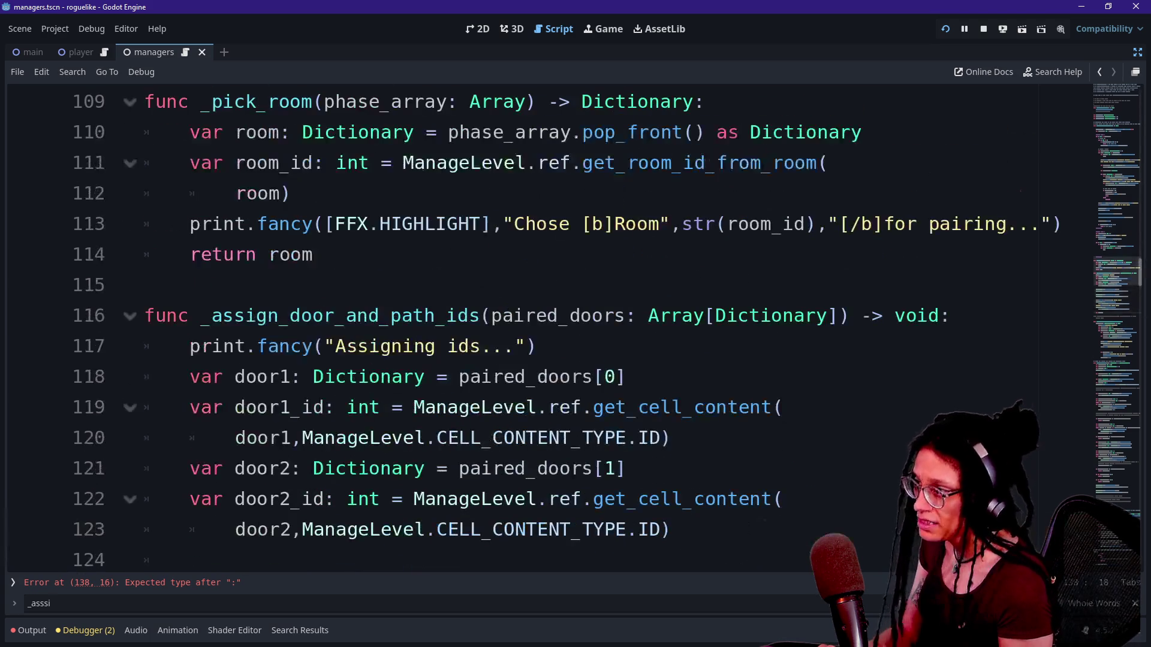
scroll(390, 376, "up", 1)
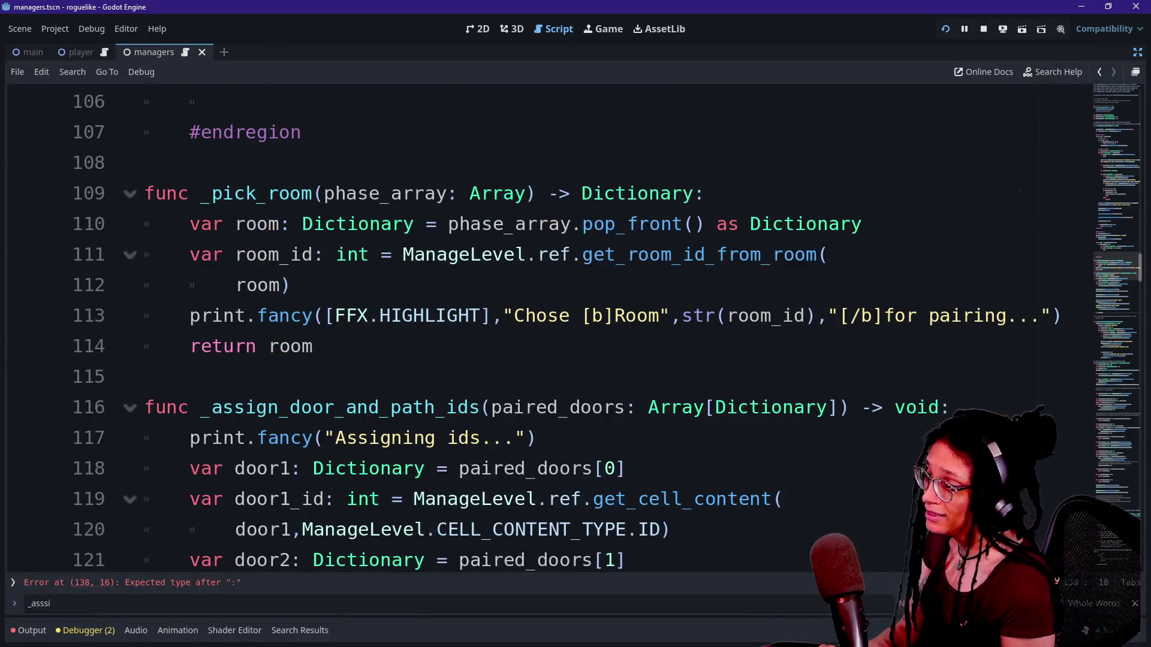
scroll(540, 330, "up", 9)
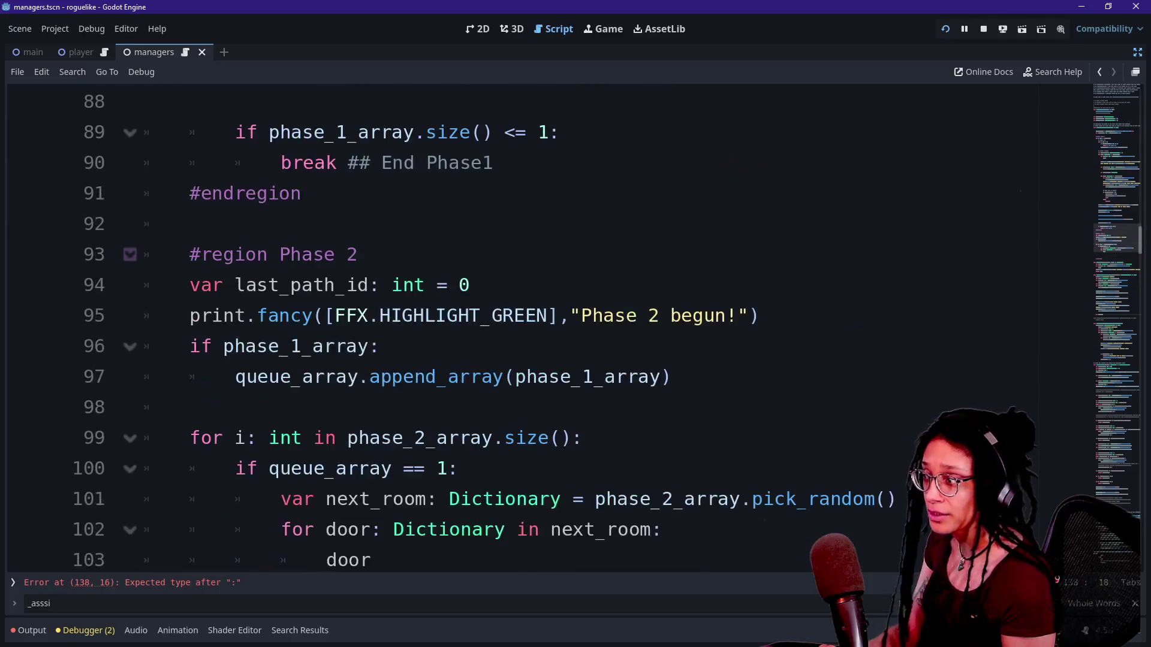
scroll(540, 330, "up", 1)
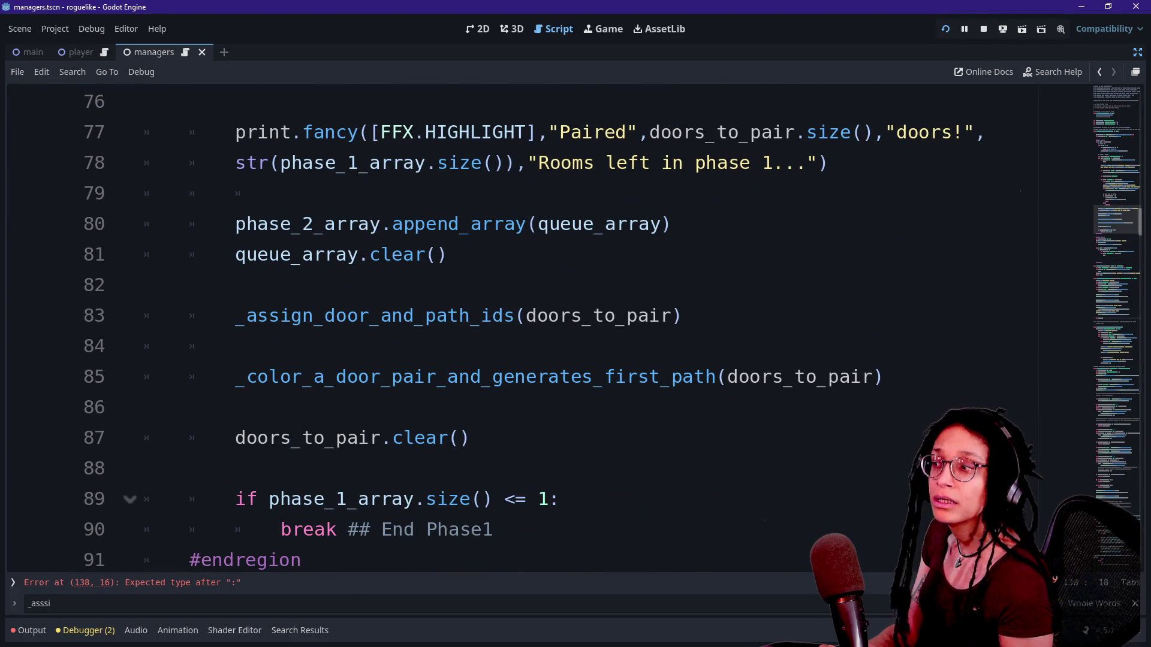
scroll(539, 330, "down", 4)
scroll(540, 329, "down", 4)
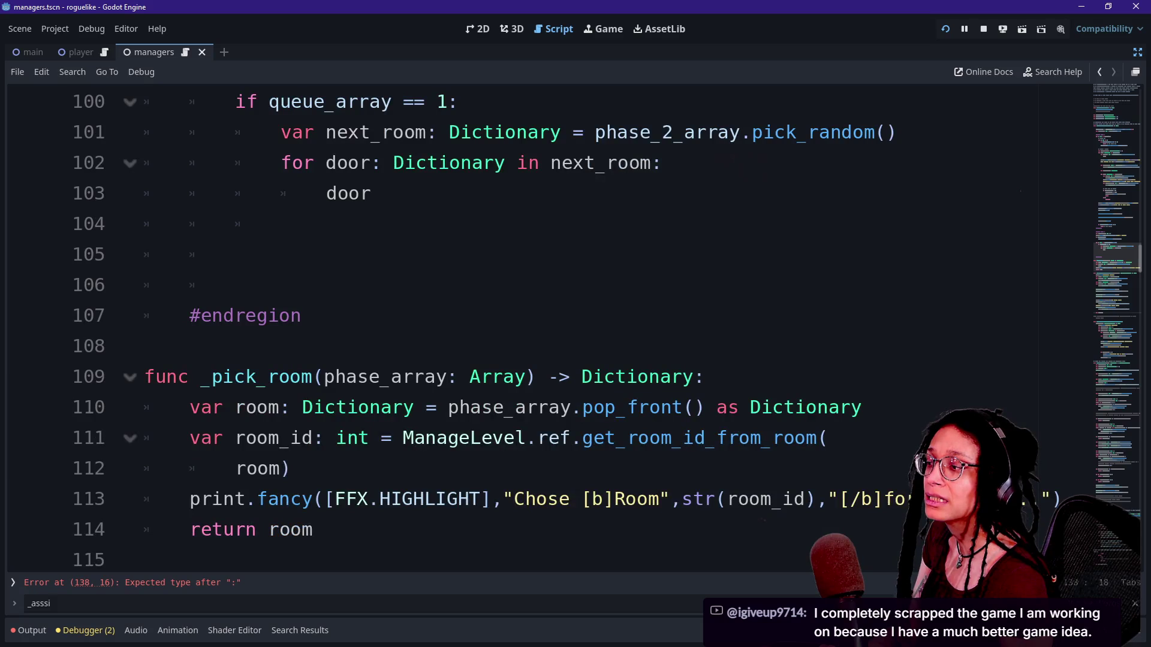
scroll(539, 330, "up", 4)
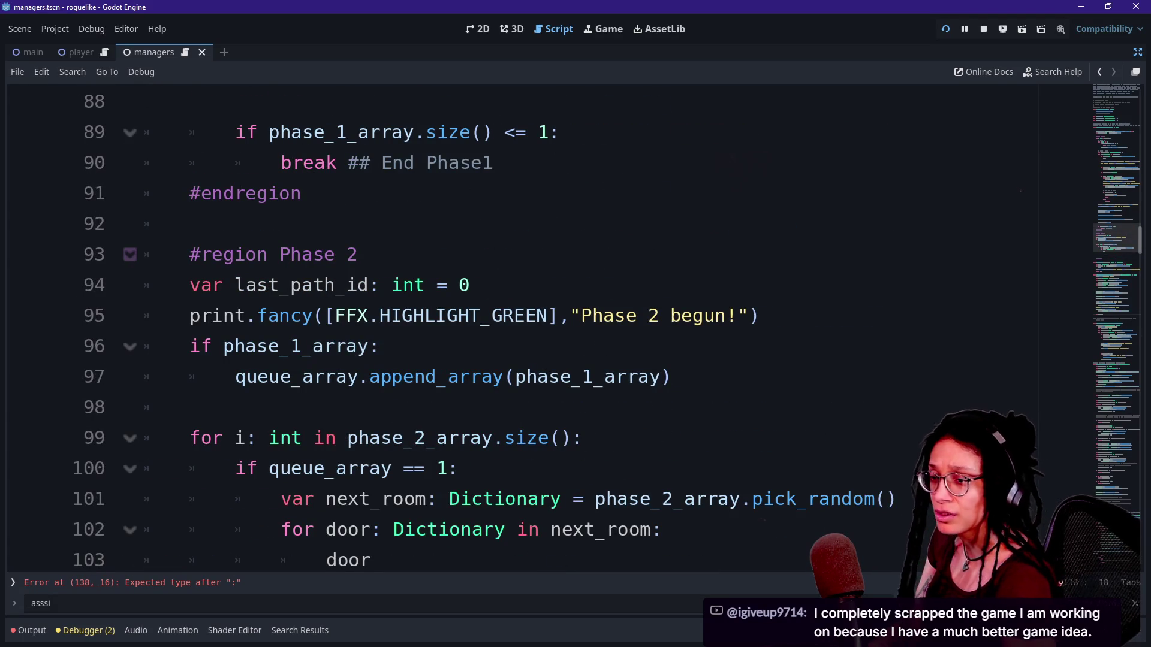
left_click(471, 284)
left_click(358, 254)
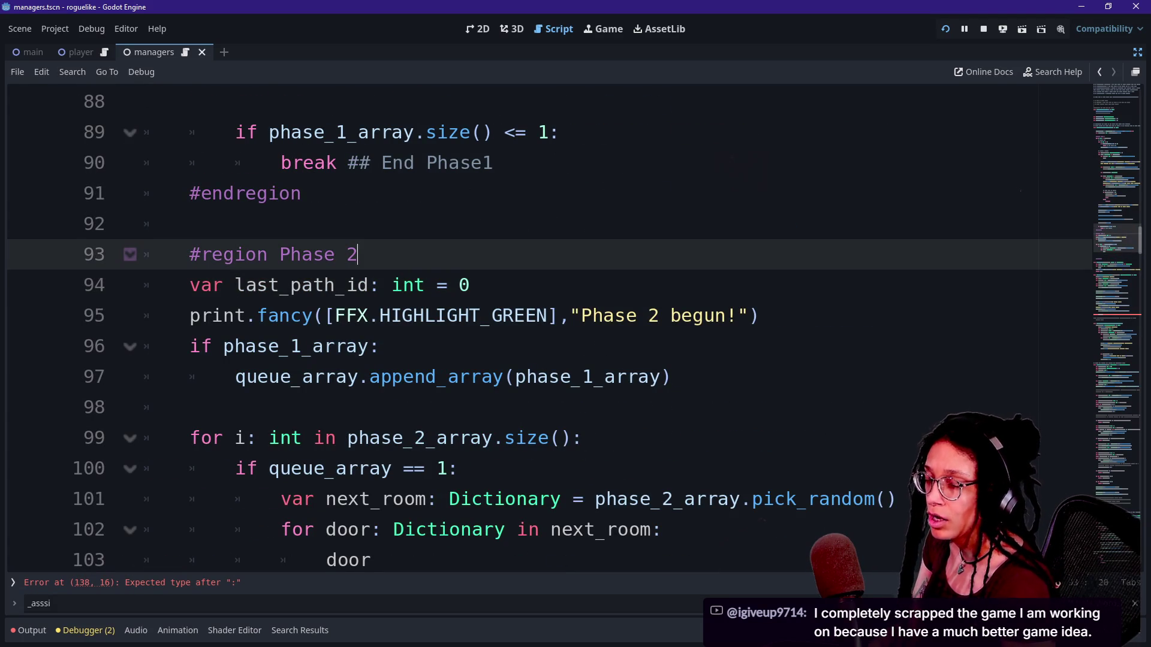
key("Up")
key("Up")
key("Up")
key("Down")
key("Down")
key("Down")
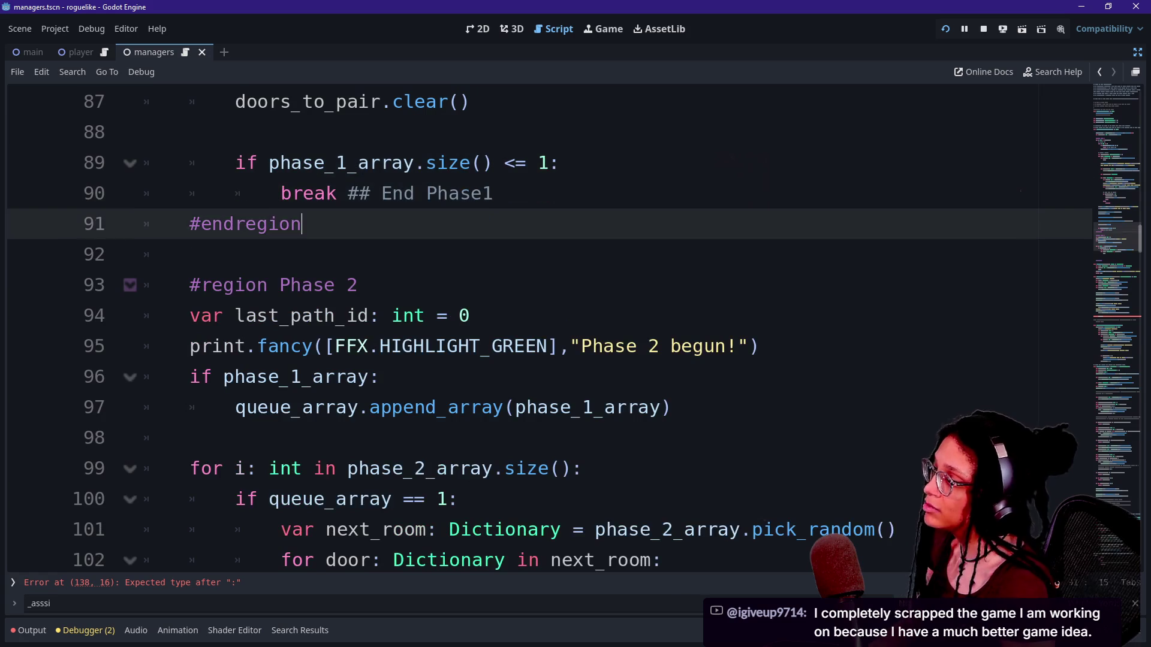
key("Up")
key("Up")
key("Up")
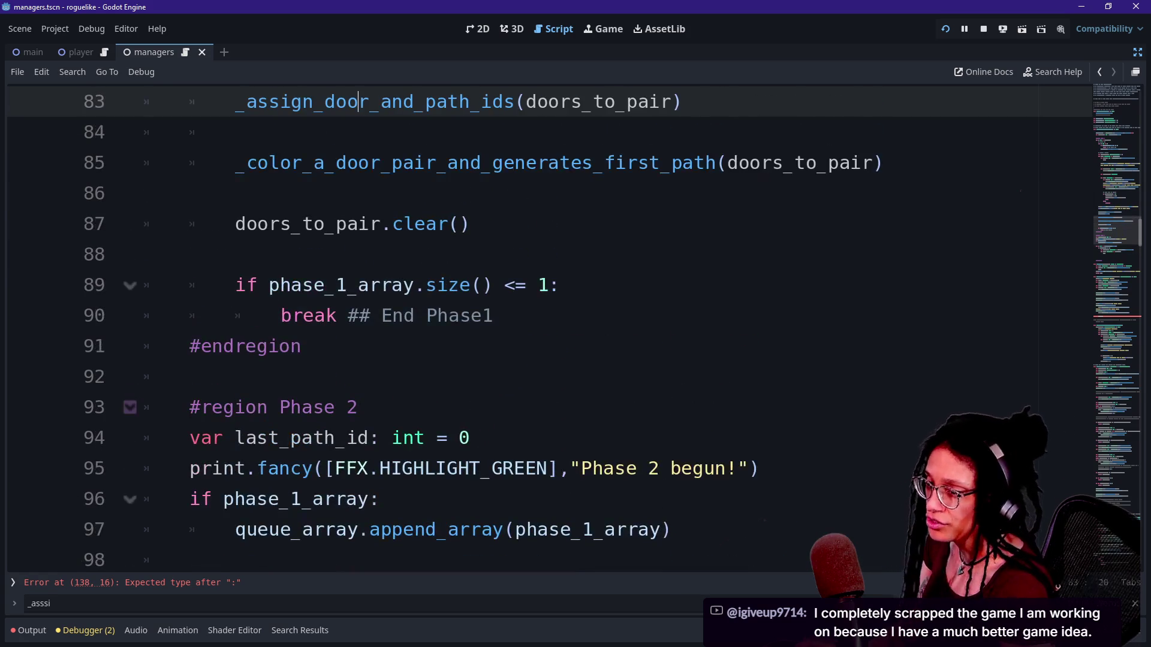
key("Down")
key("Down")
key("Down")
key("Up")
key("Down")
key("Down")
key("Down")
key("Up")
key("Up")
key("Down")
key("Up")
scroll(539, 330, "up", 4)
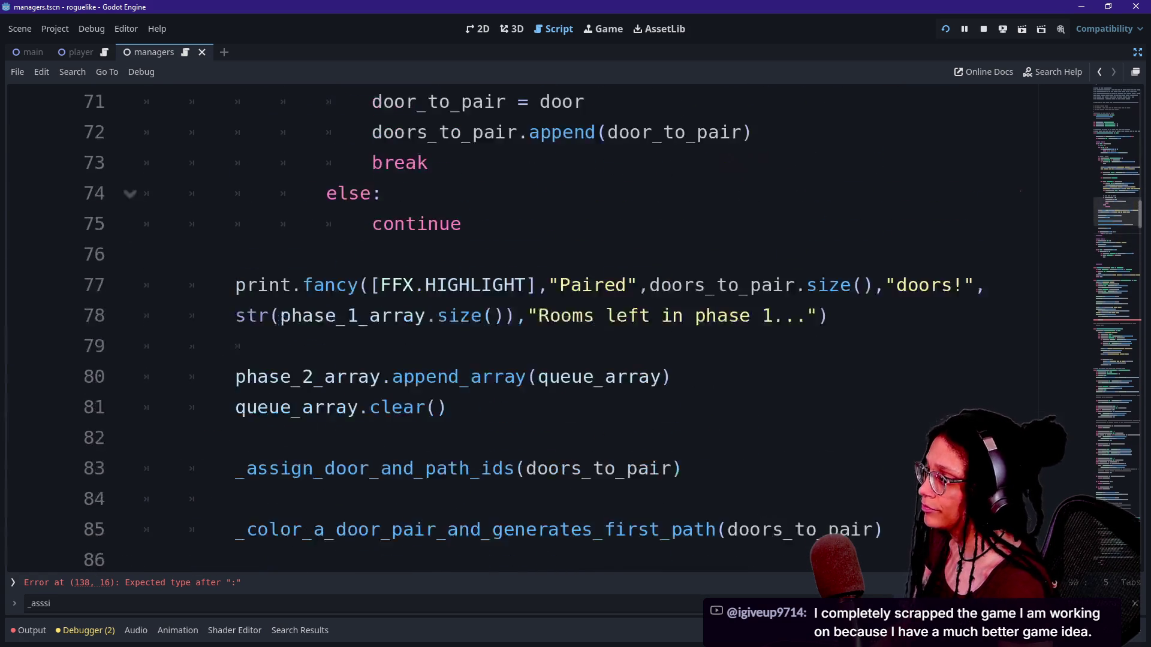
scroll(539, 330, "down", 4)
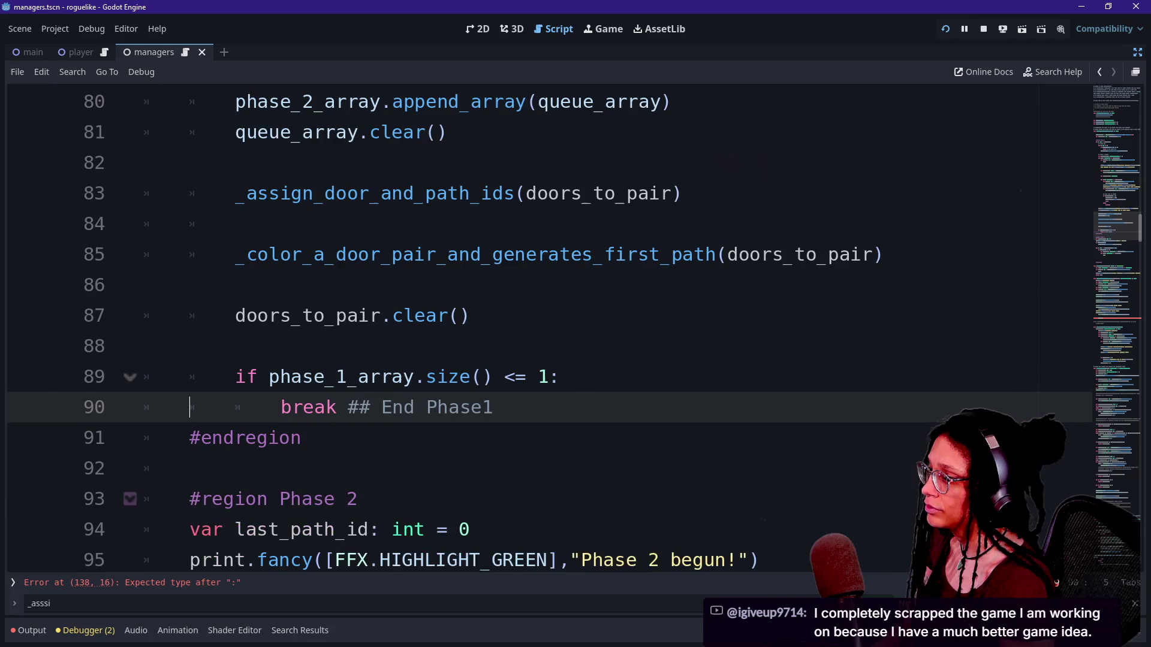
scroll(539, 330, "up", 1)
left_click(527, 285)
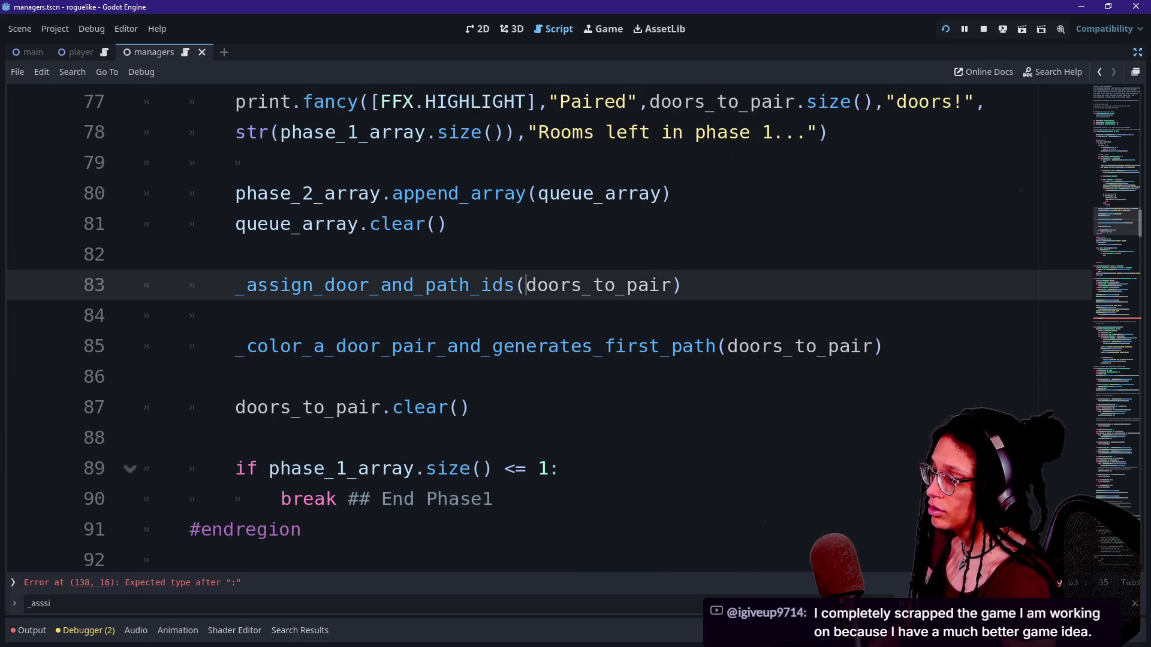
type("room_")
type("id,")
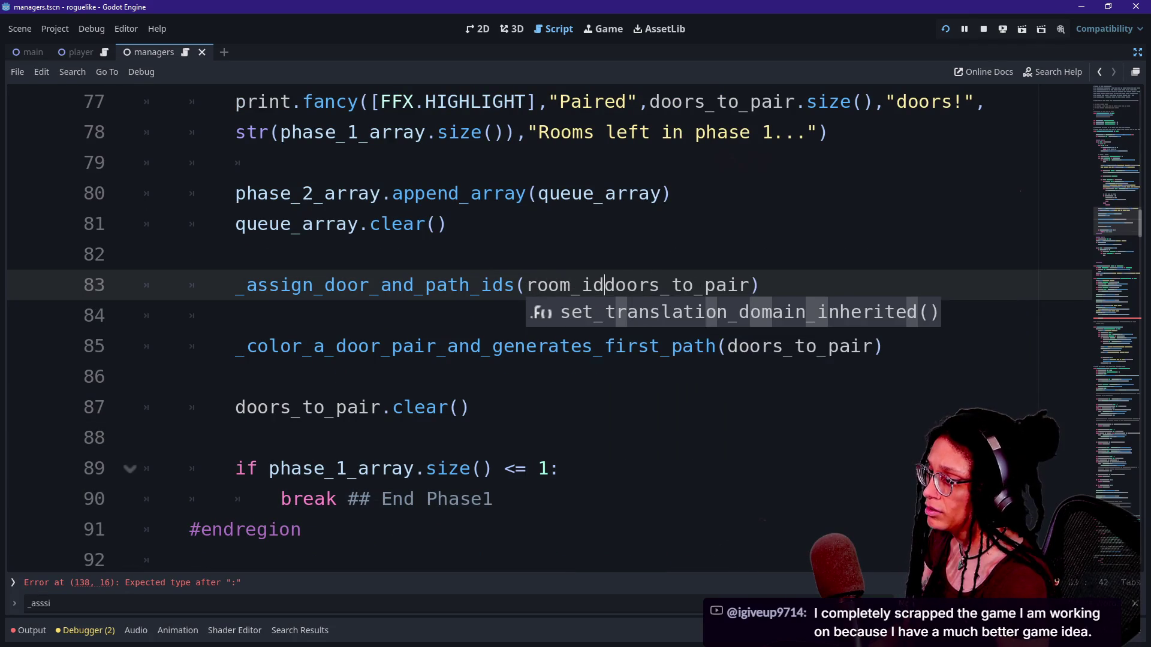
left_click(144, 254)
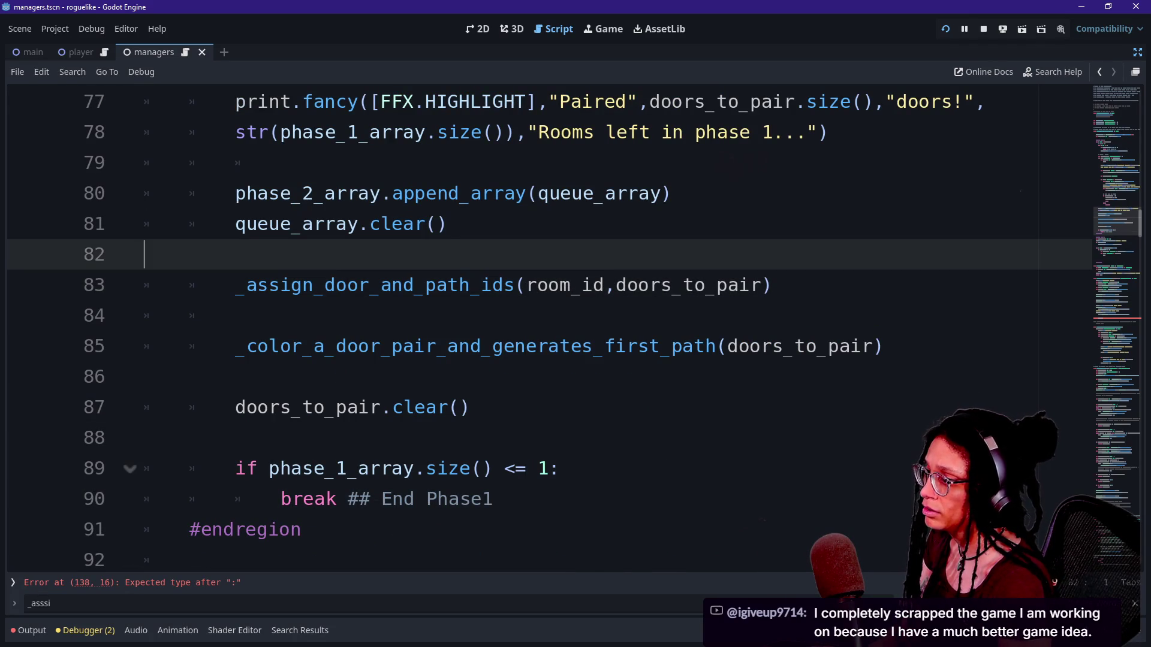
scroll(549, 334, "up", 10)
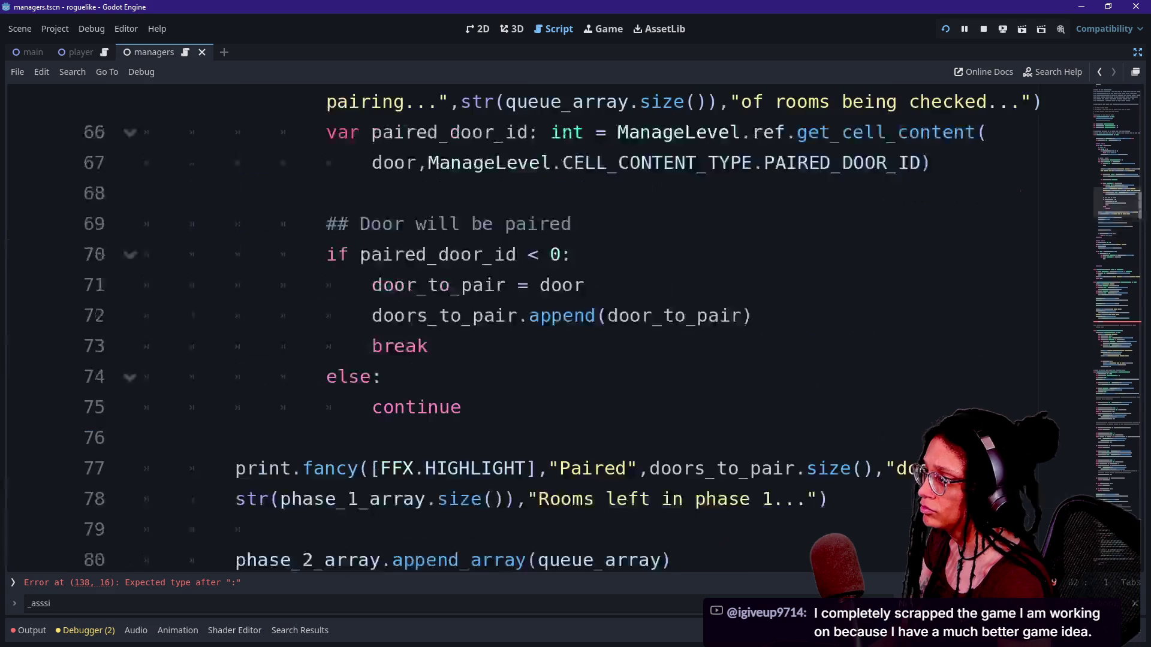
mouse_move(326, 284)
left_mouse_down()
mouse_move(382, 316)
mouse_move(282, 345)
left_mouse_up()
left_click(281, 346)
left_click(383, 316)
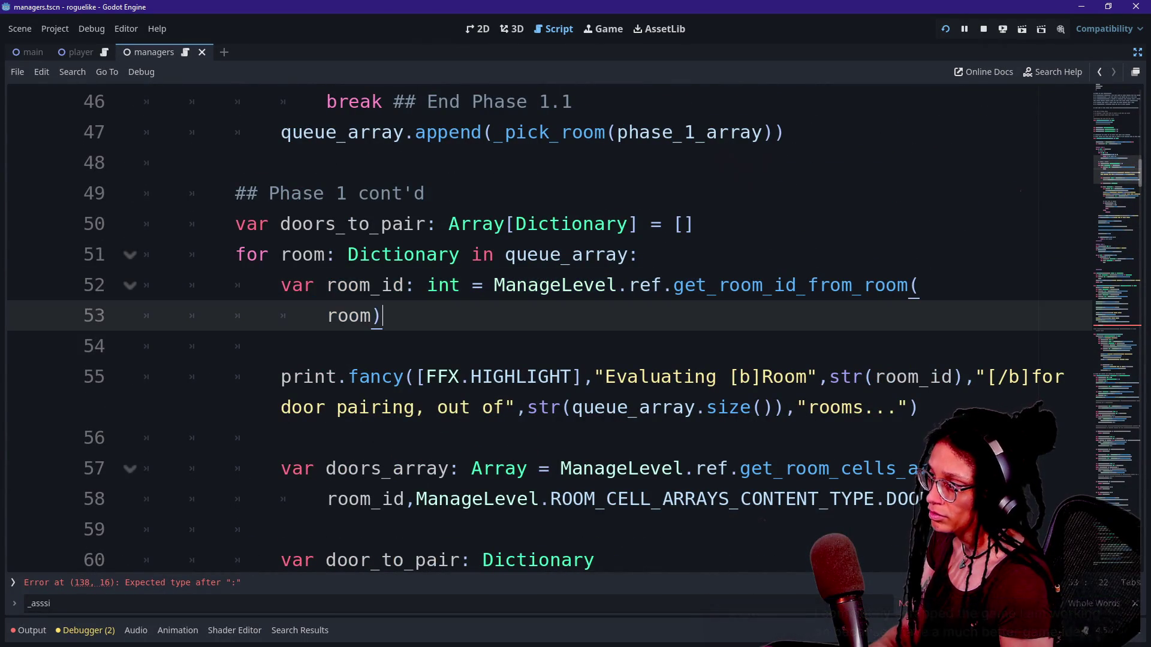
scroll(549, 333, "down", 7)
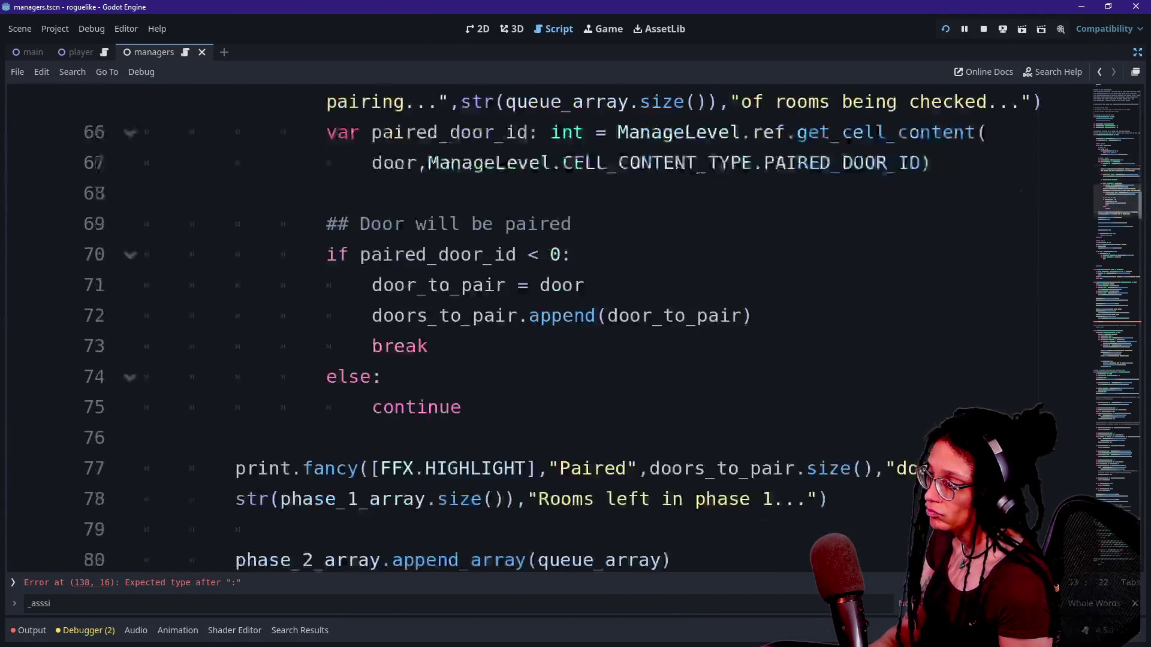
scroll(549, 333, "down", 2)
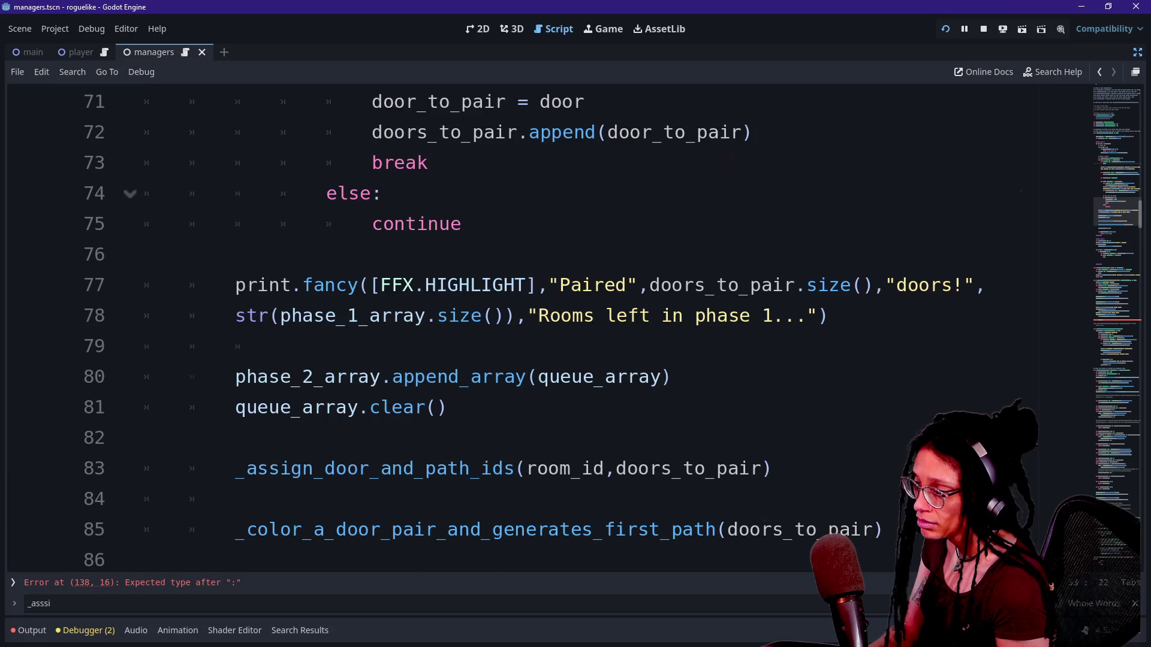
left_click(300, 346)
left_click_drag(527, 376, 616, 377)
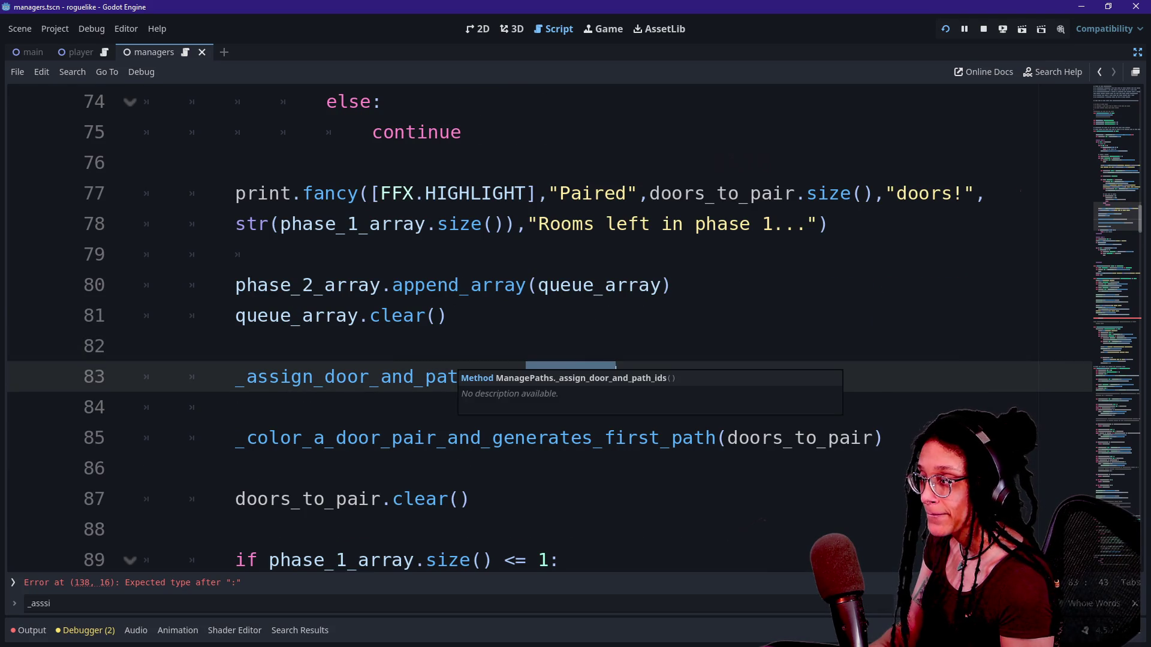
key("BackSpace")
double_click(570, 377)
left_click(517, 377)
scroll(539, 330, "up", 10)
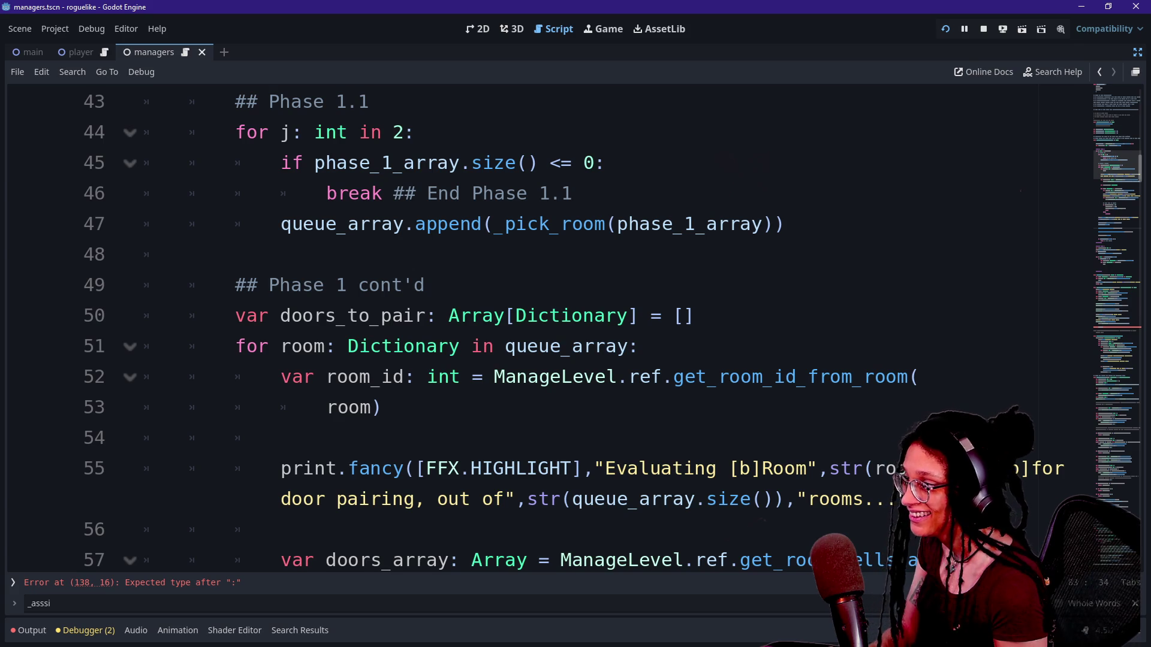
left_click(696, 316)
scroll(540, 329, "down", 7)
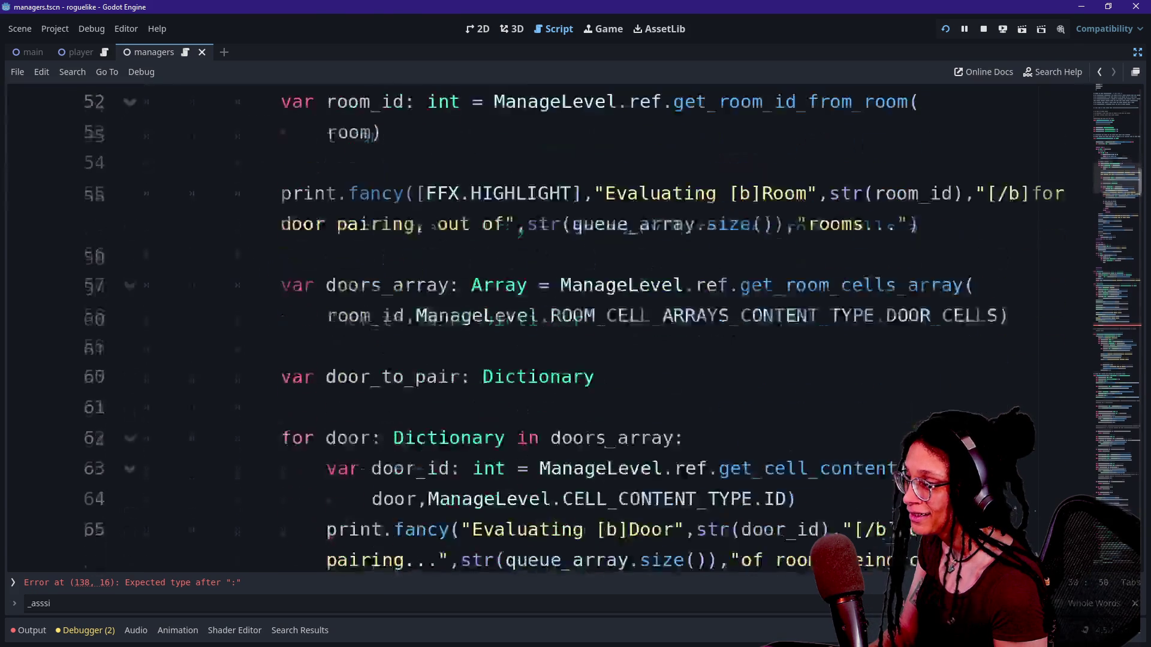
scroll(540, 330, "down", 5)
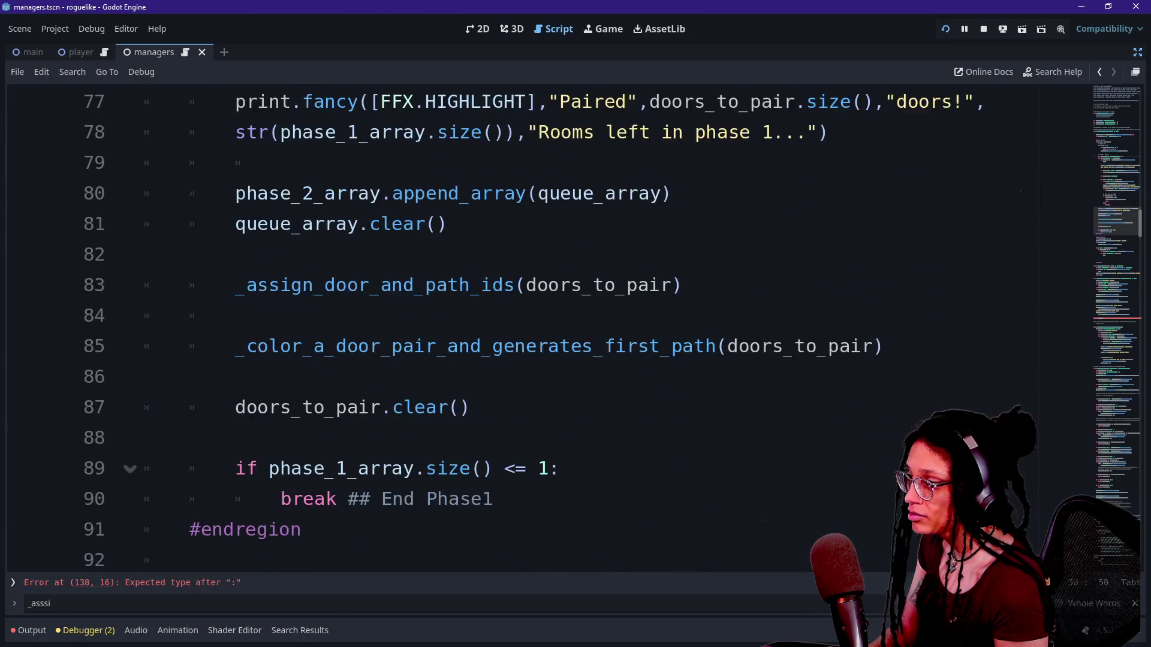
scroll(539, 329, "up", 4)
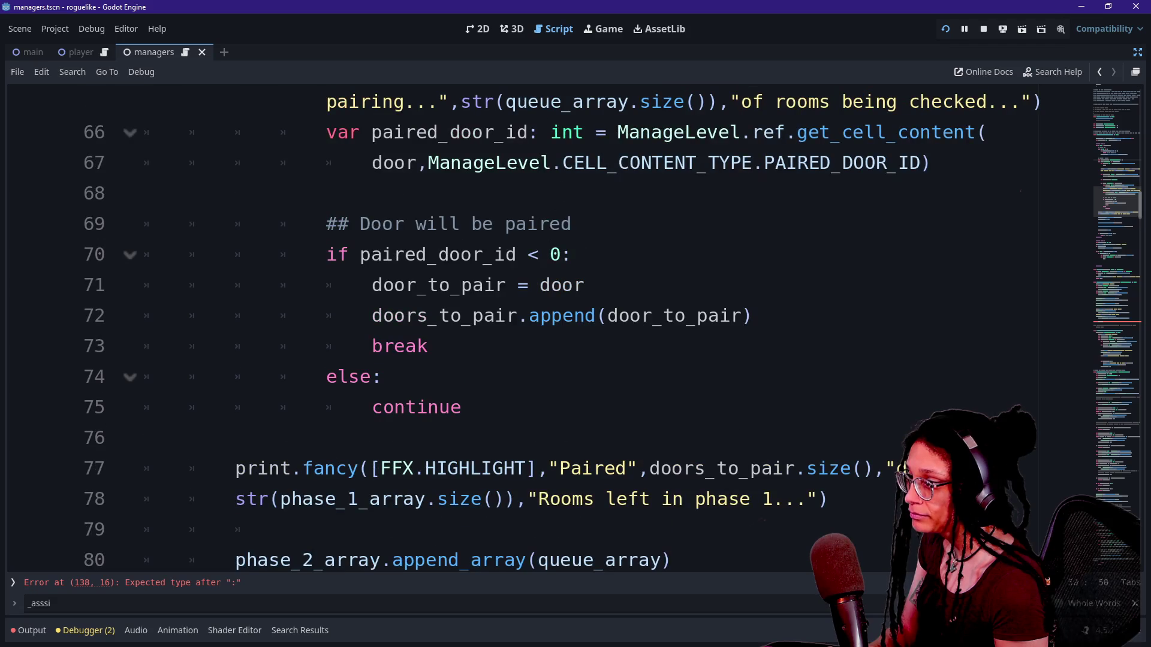
key("ctrl+z")
key("ctrl+y")
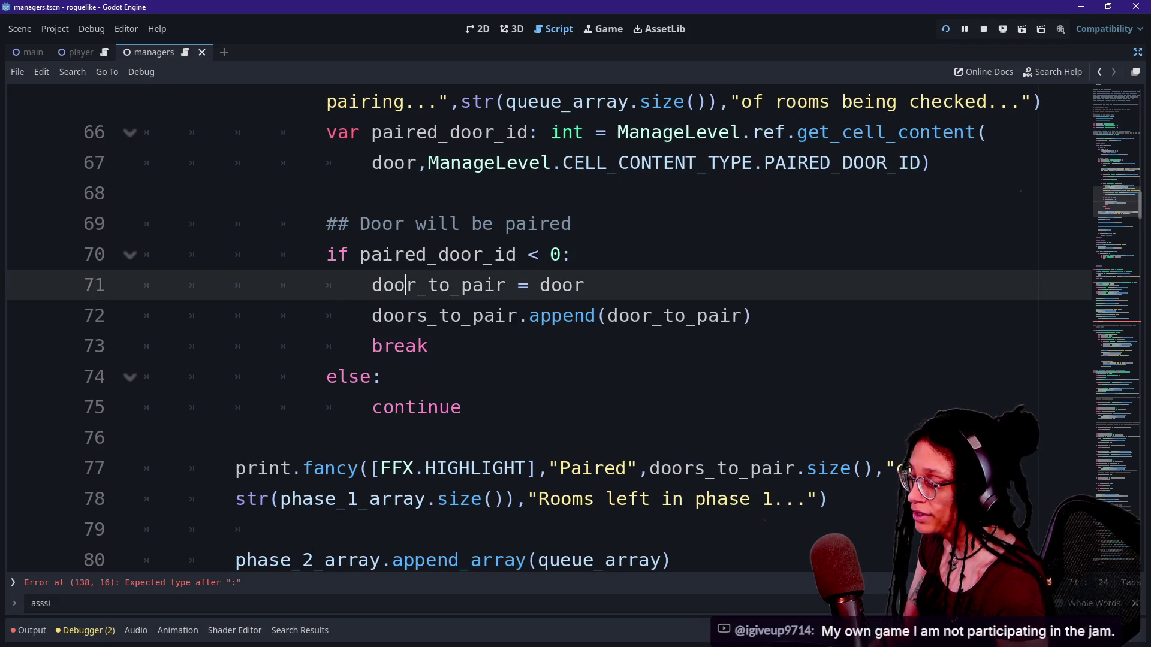
scroll(96, 413, "up", 8)
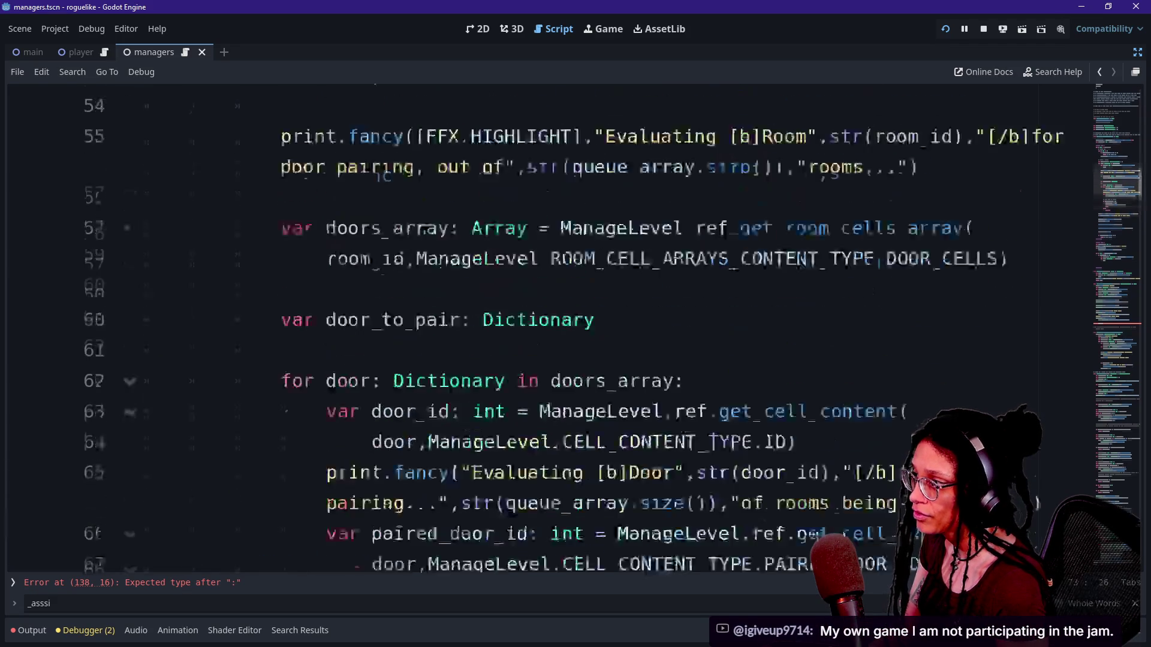
scroll(97, 412, "up", 2)
mouse_move(330, 316)
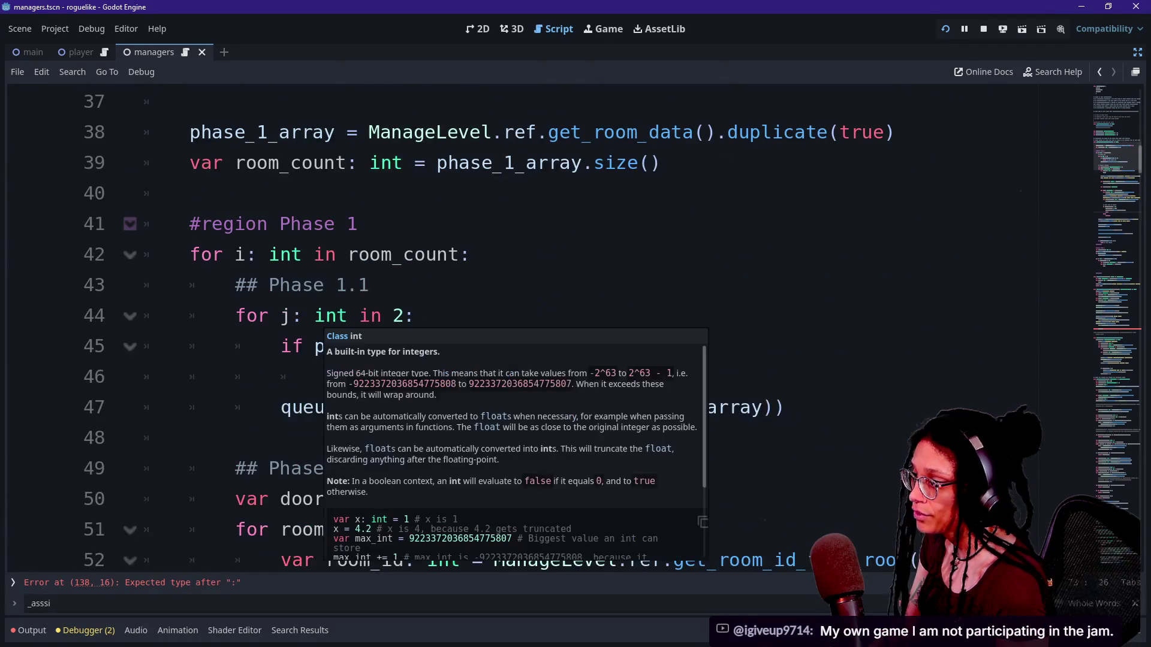
left_click(415, 316)
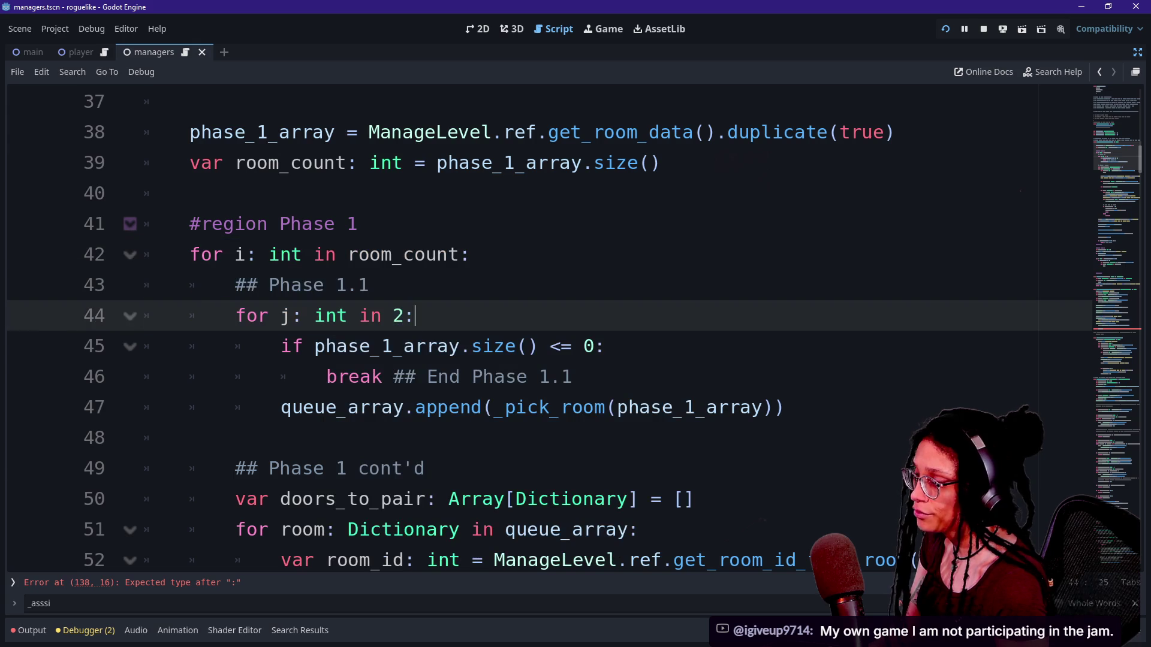
scroll(414, 316, "down", 2)
left_click(426, 376)
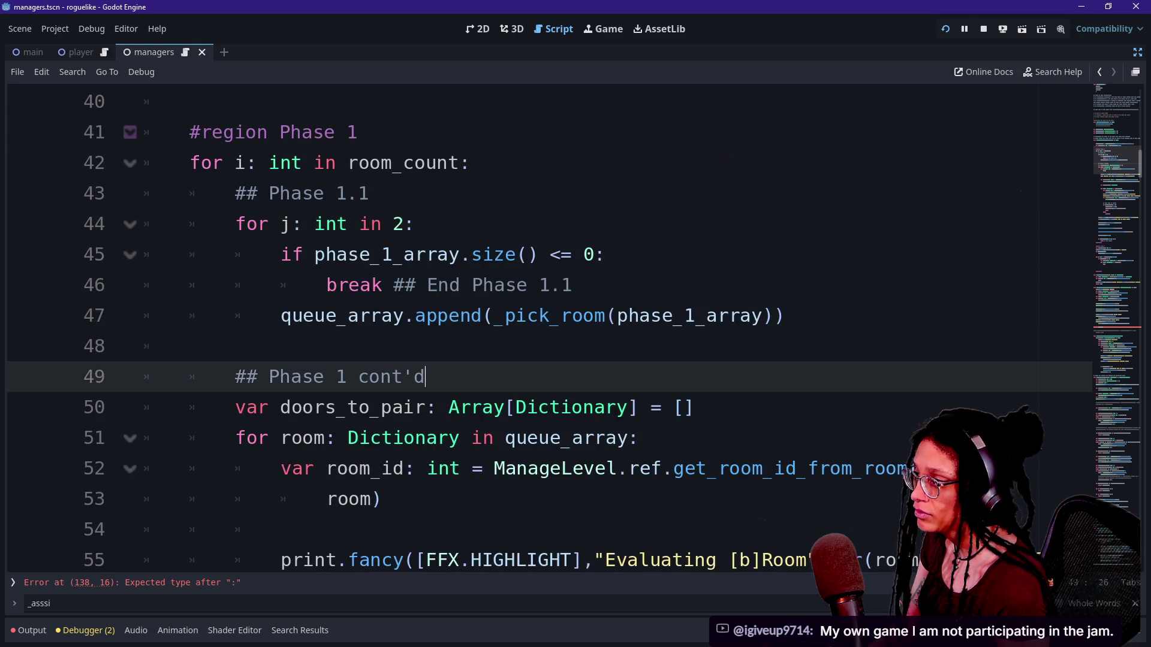
Delete the stray path_id line and start a 'var path_id' declaration below doors_to_pair.
key("Return")
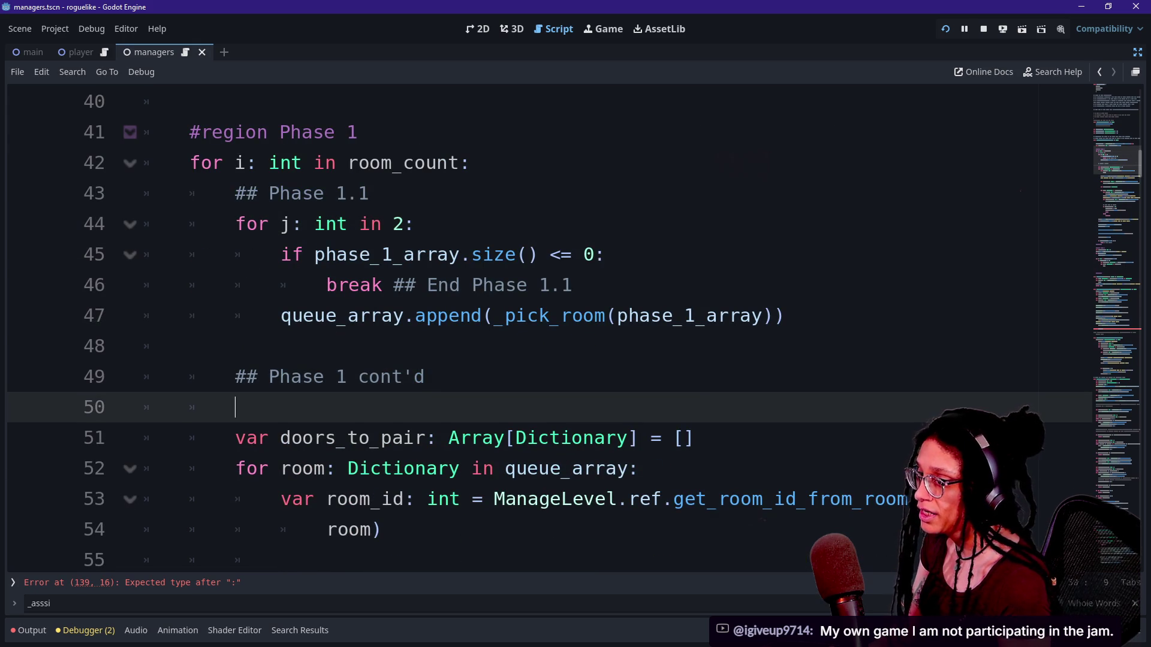
key("ctrl+z")
key("Return")
type("var path_id:")
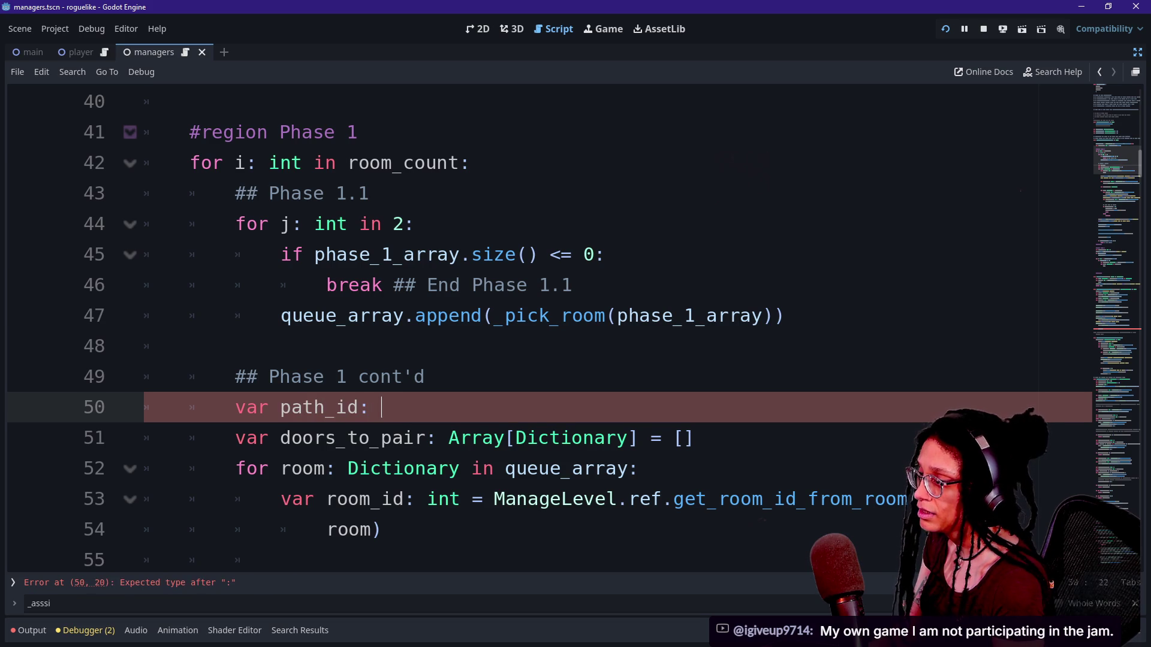
left_click(425, 376)
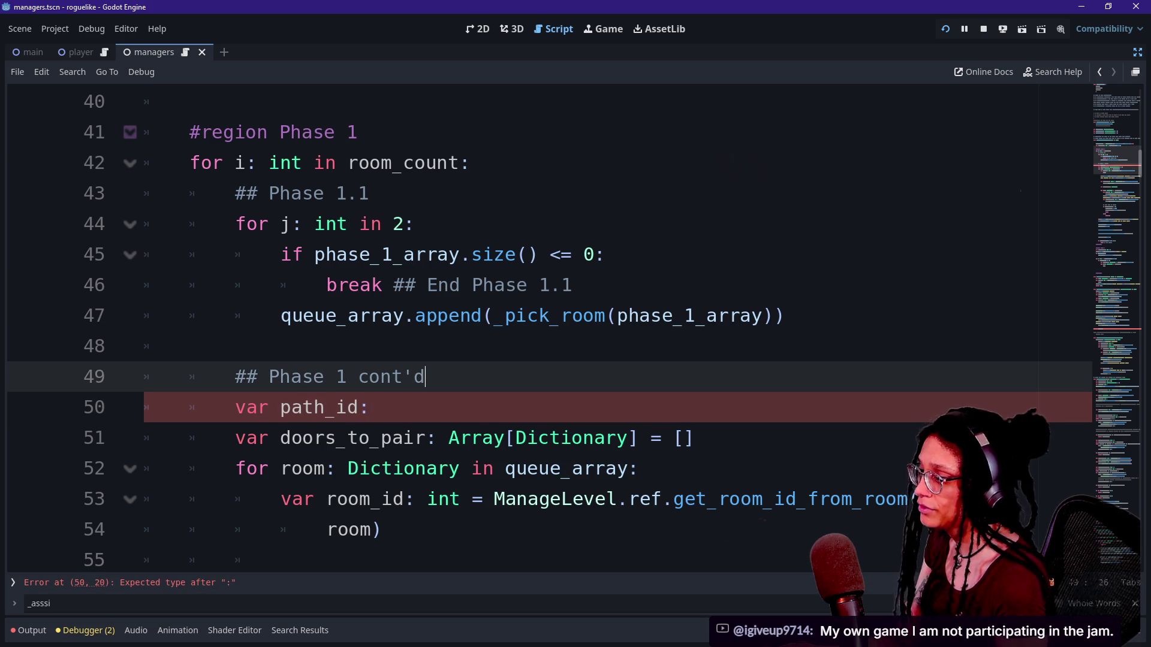
key("shift+Down")
key("Delete")
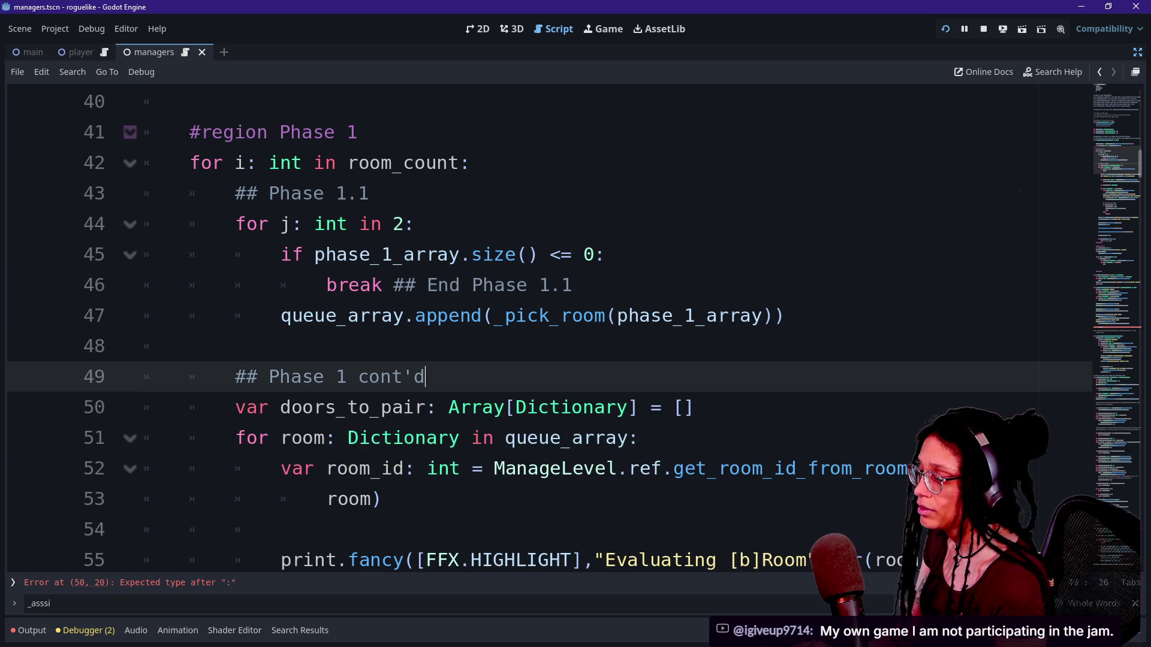
key("Down")
key("End")
key("Return")
type("var path_")
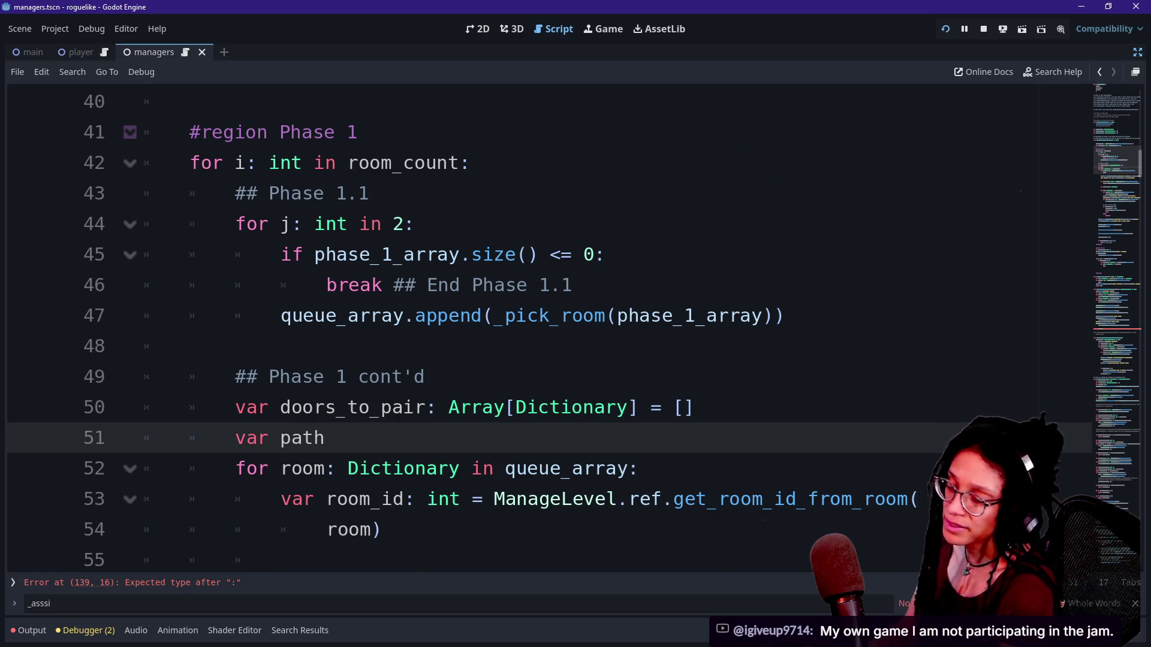
type("id_")
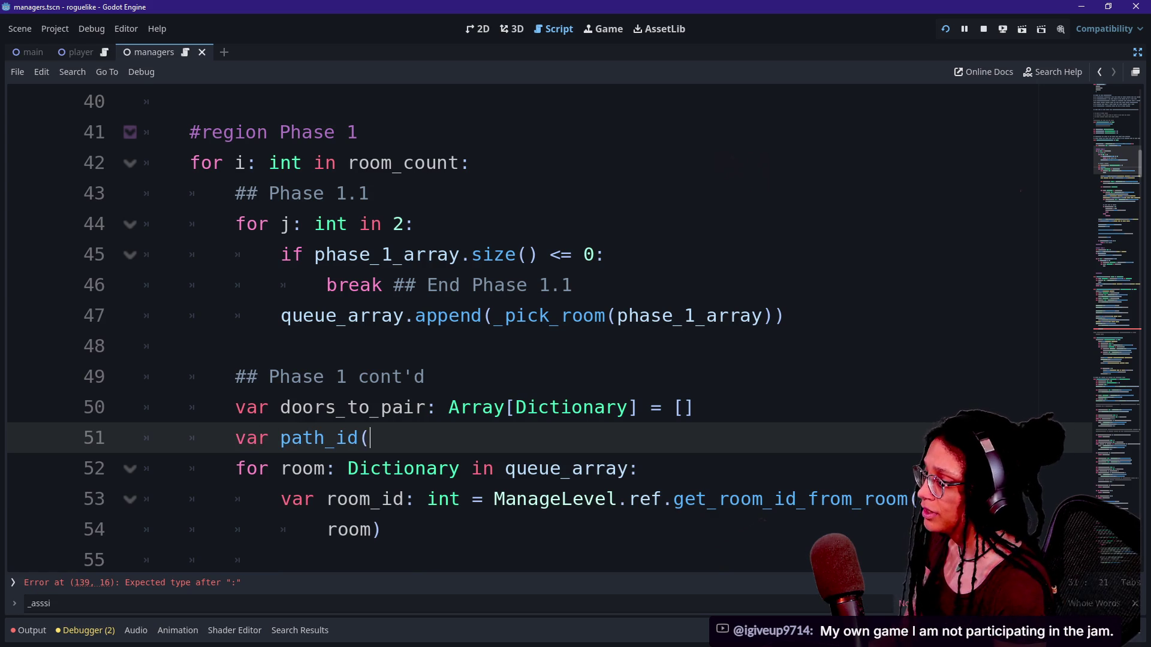
key("BackSpace")
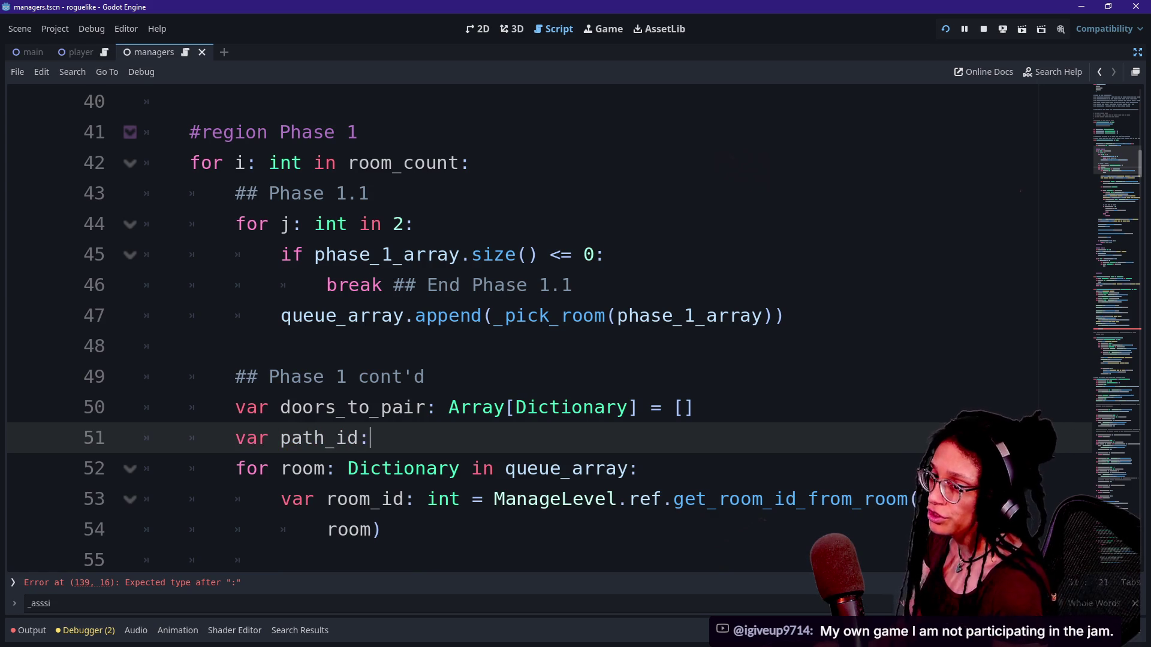
Complete 'var path_id: int = -1' and add 'path_id = room_id' after the room_id assignment.
left_click(425, 377)
key("Down")
key("Down")
key("Down")
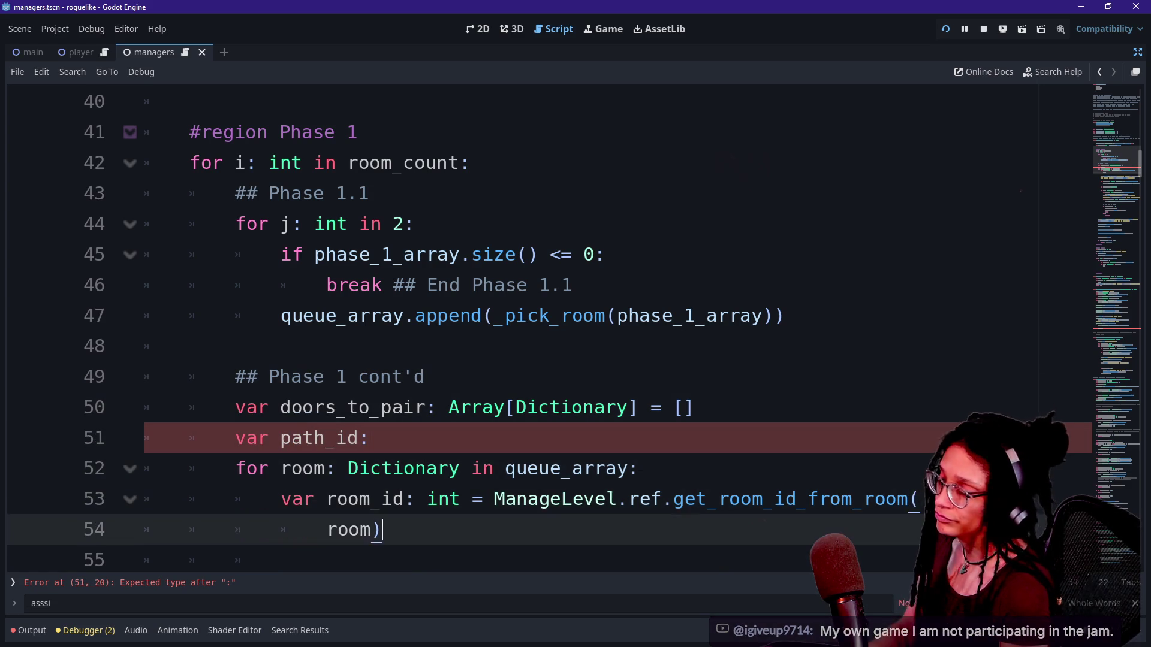
left_click(369, 376)
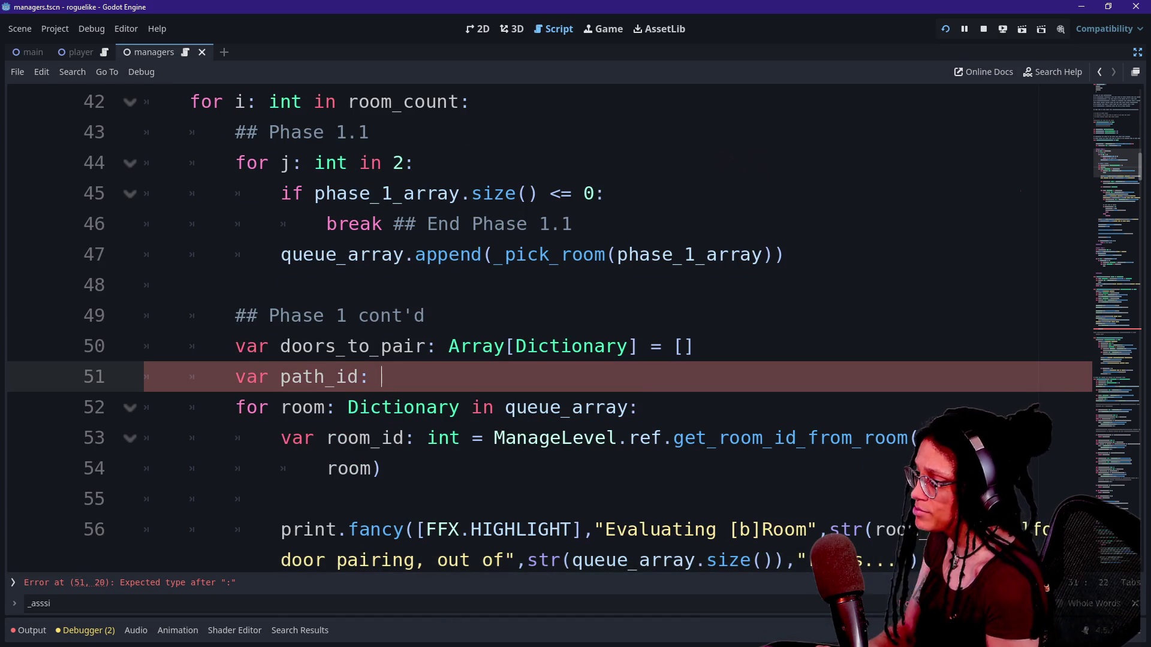
type("int")
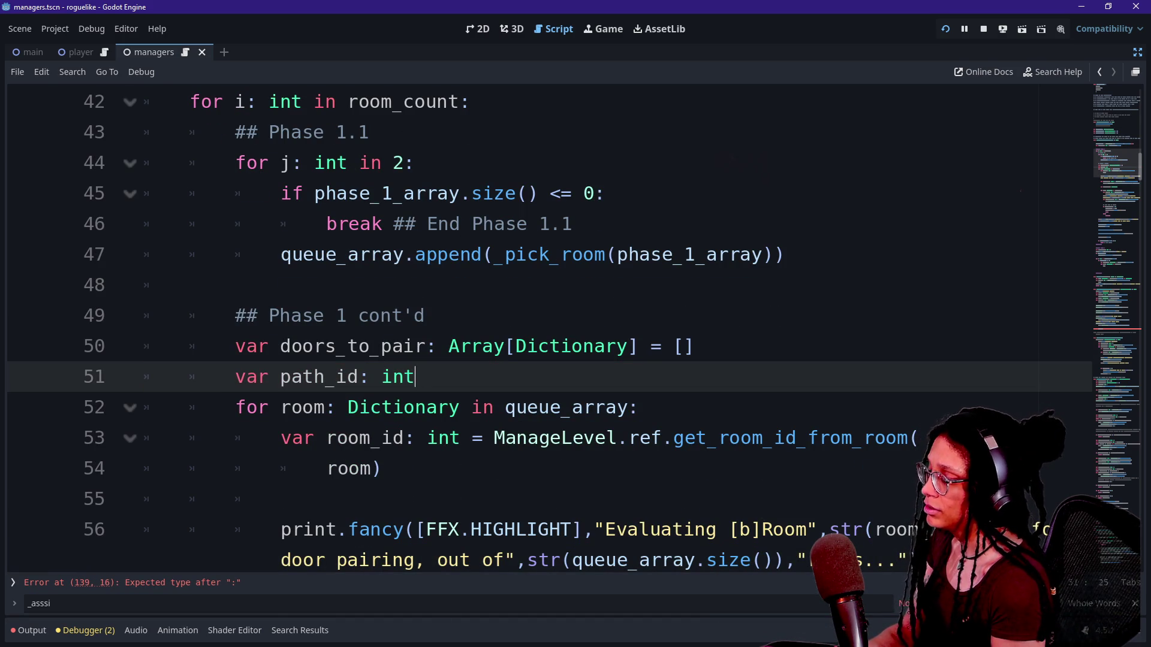
key("Down")
key("Down")
scroll(539, 329, "down", 2)
key("Down")
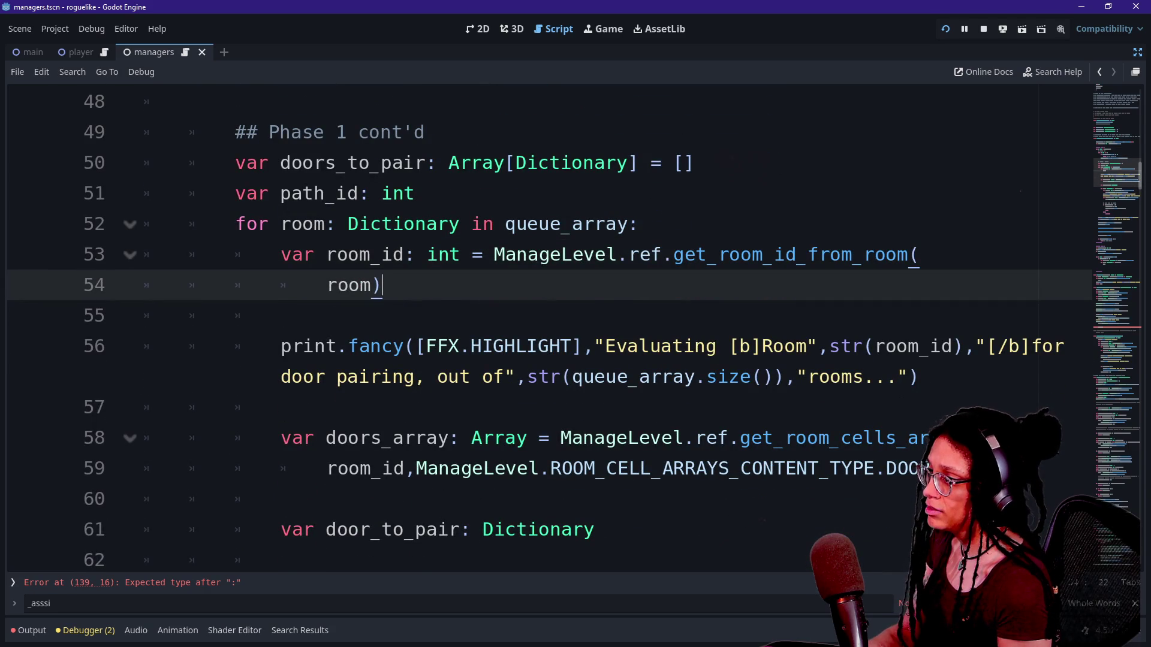
key("Return")
type("path_i")
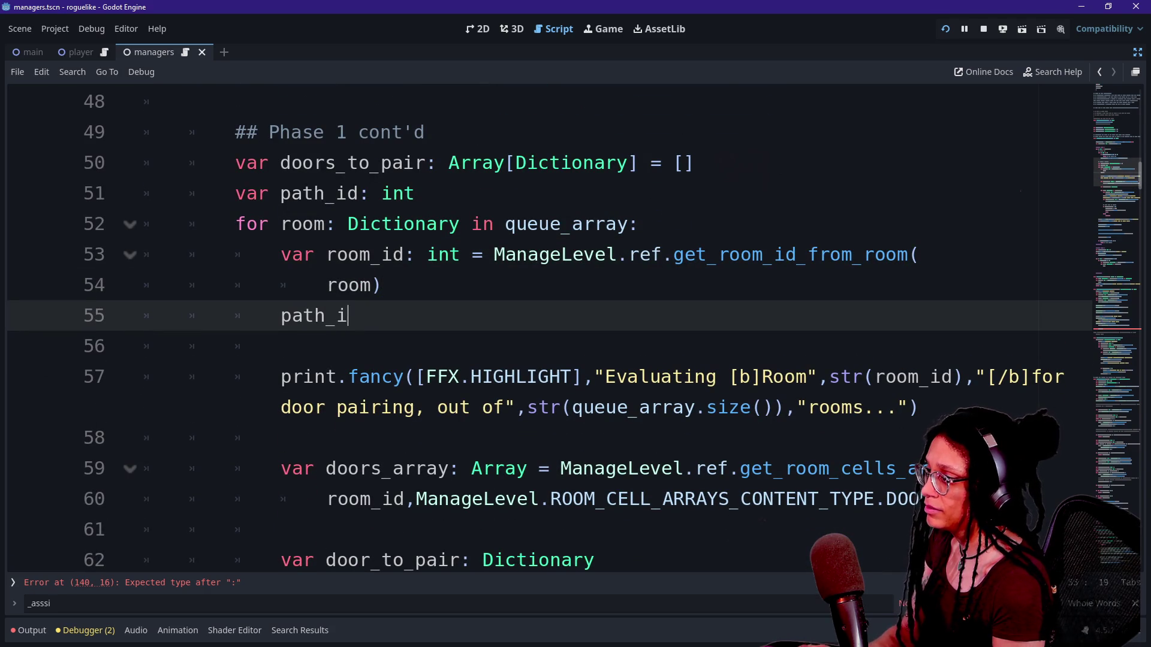
type("d = room_id")
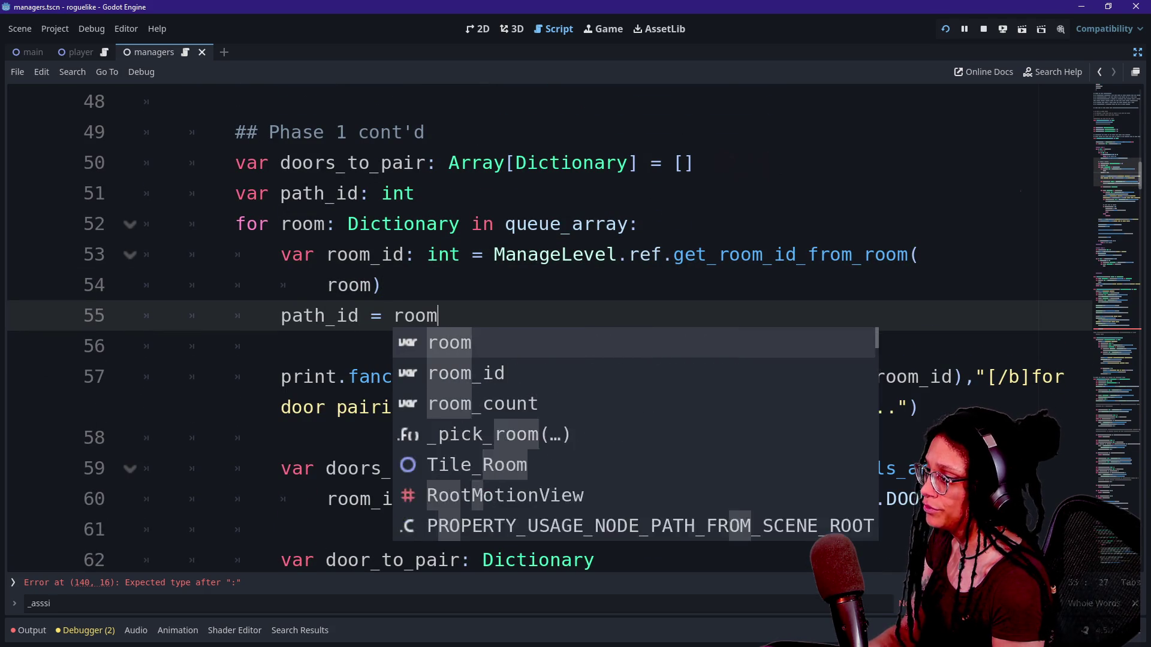
left_click(515, 162)
key("Down")
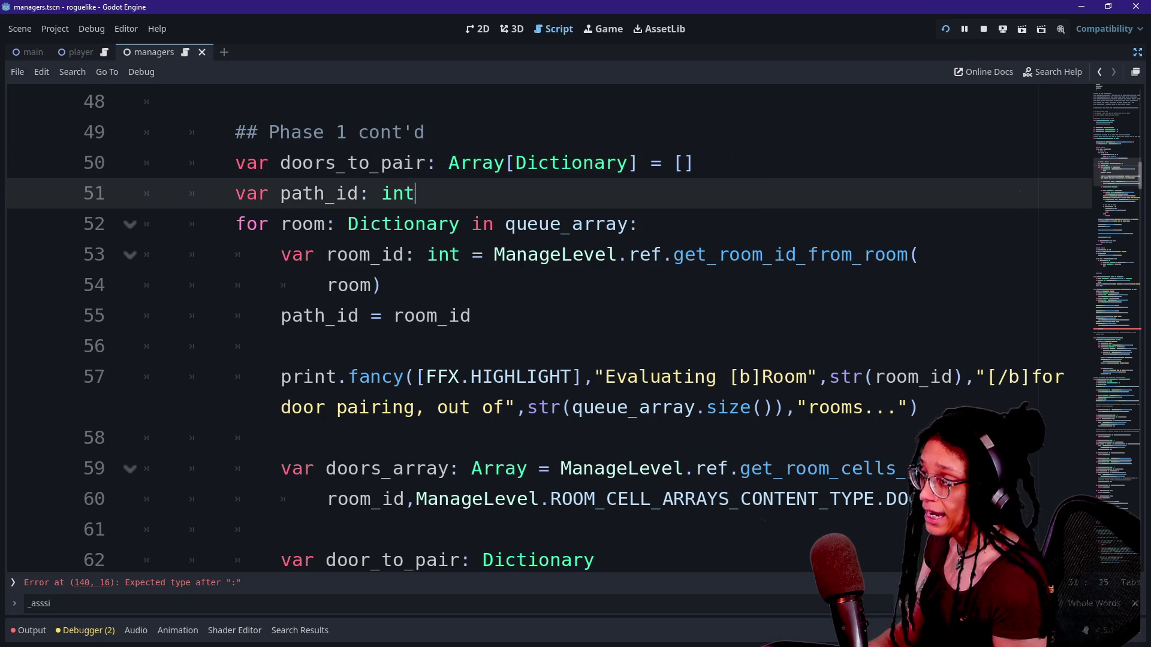
type("= -1")
Put the assignment under a new 'if path_id < 0:' condition and save the script.
left_click(416, 408)
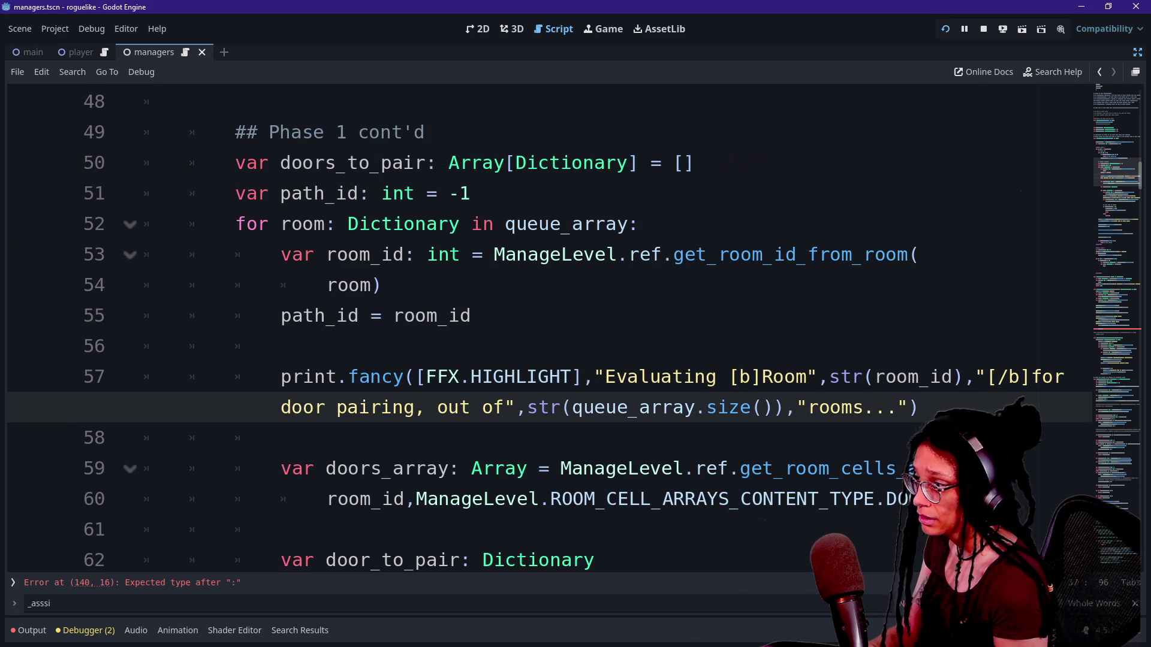
key("Up")
key("Up")
key("Up")
key("ctrl+shift+Return")
type("if path_id <0")
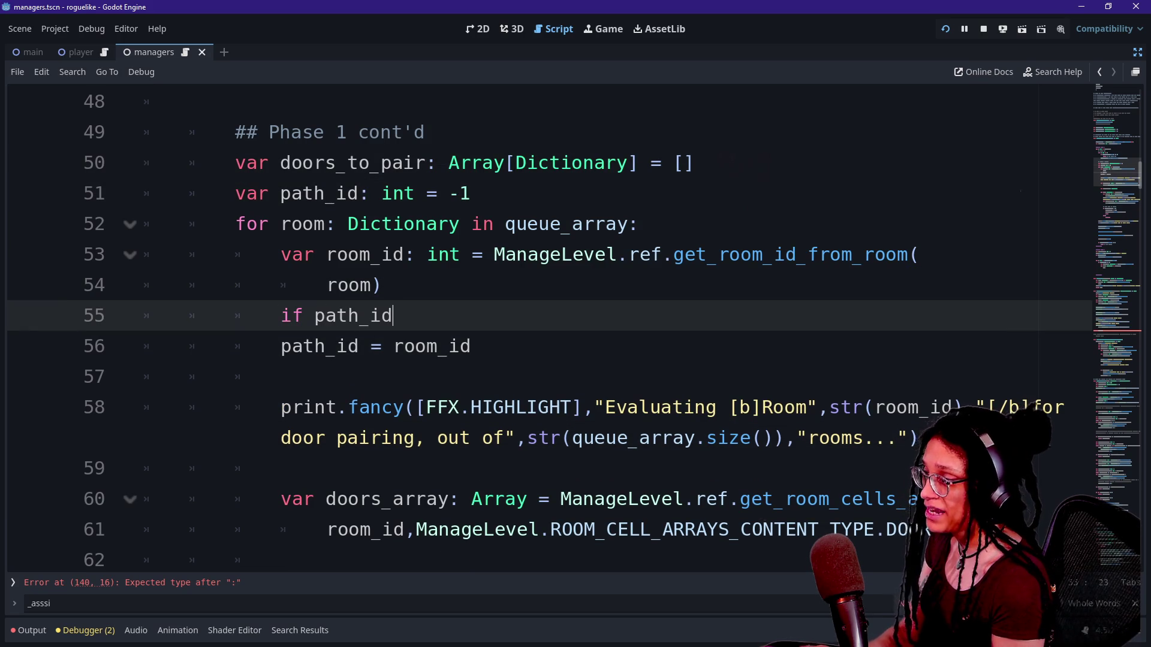
key("BackSpace")
type("0:")
key("Down")
key("Home")
key("Tab")
key("Up")
key("Down")
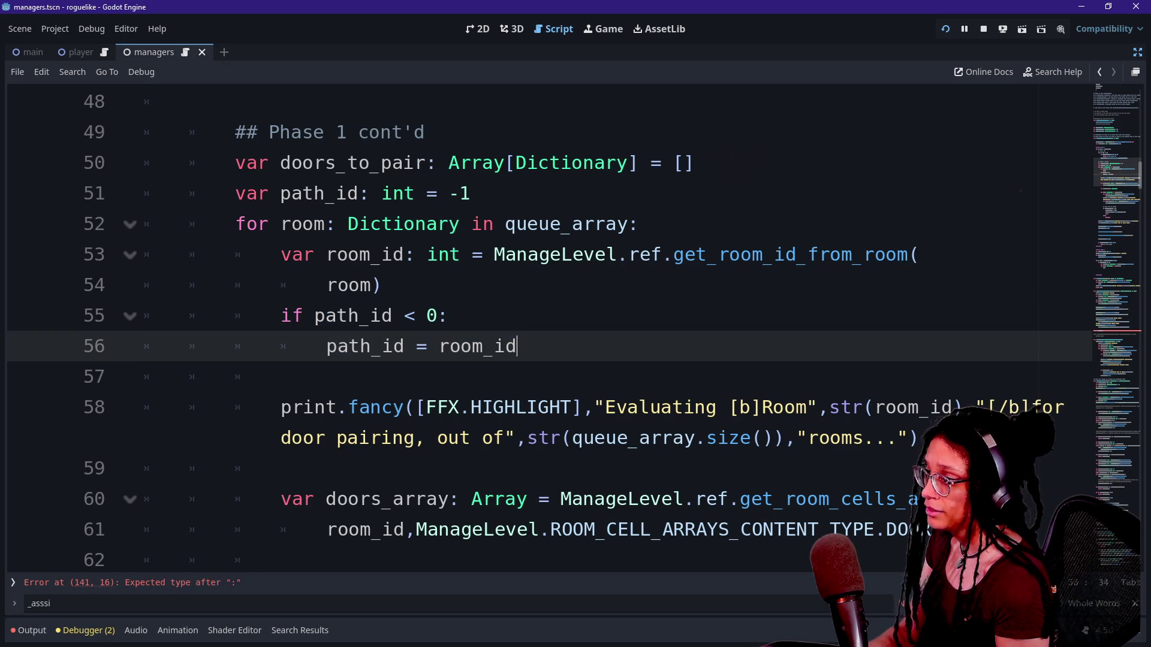
left_click(384, 285)
key("ctrl+s")
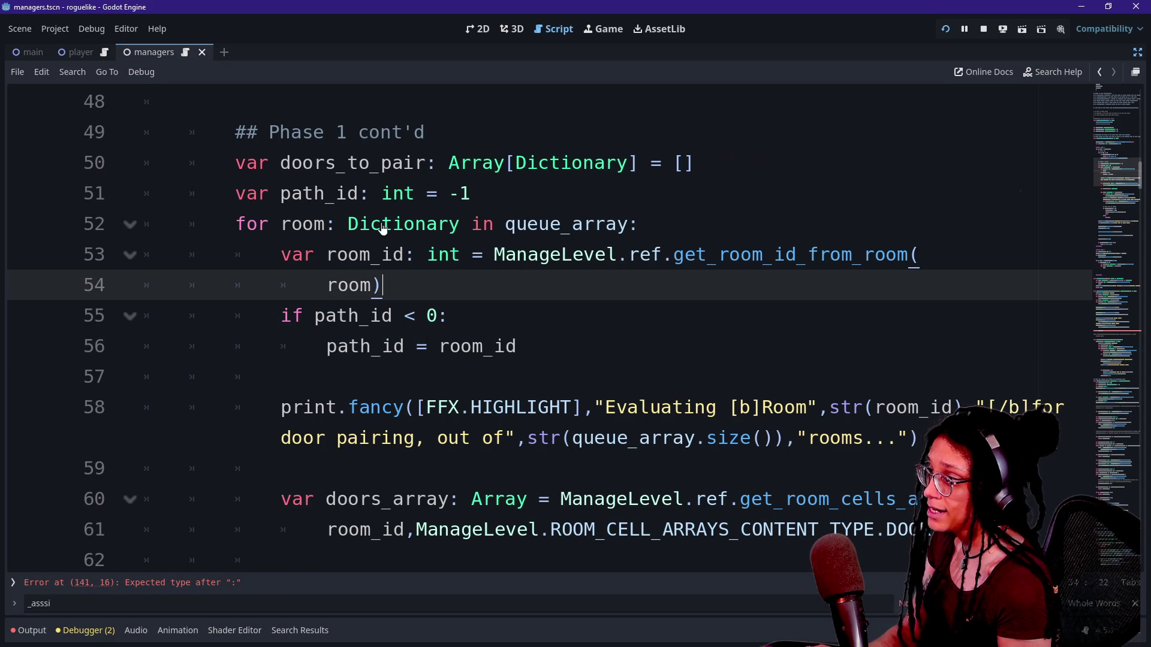
Review the new path_id declaration and condition lines in the loop.
key("Up")
key("Up")
key("Down")
key("Down")
key("Down")
key("End")
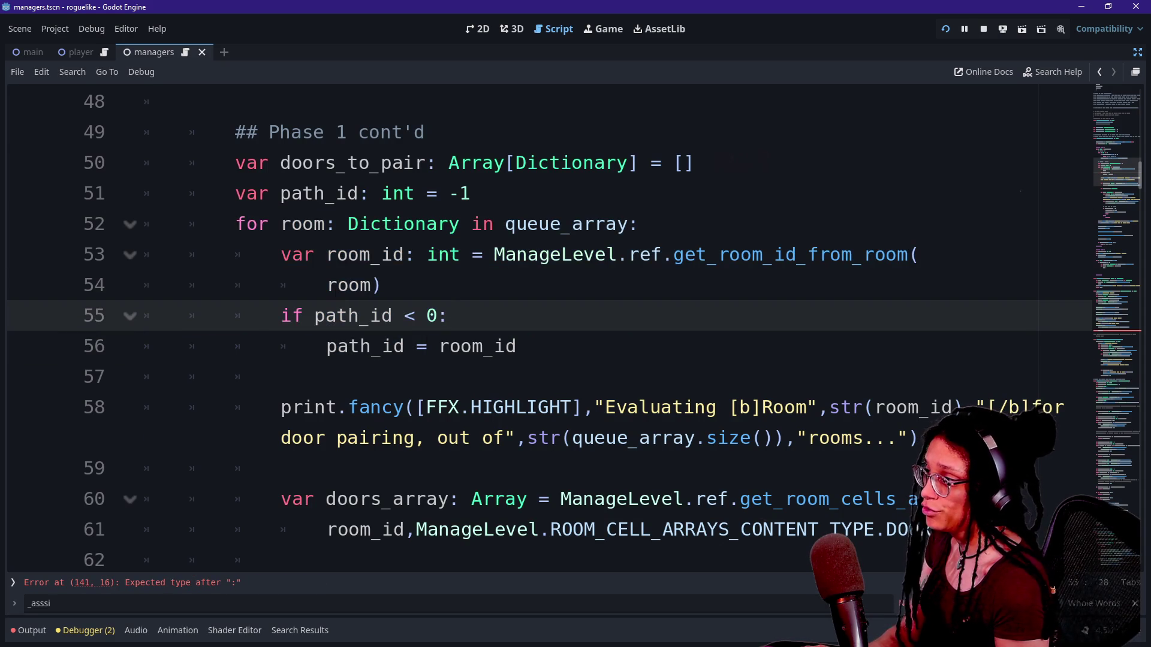
left_click_drag(239, 193, 471, 193)
left_click(282, 377)
Review the Phase 1 loop from the path_id assignment down through the doors_array call.
left_click(517, 347)
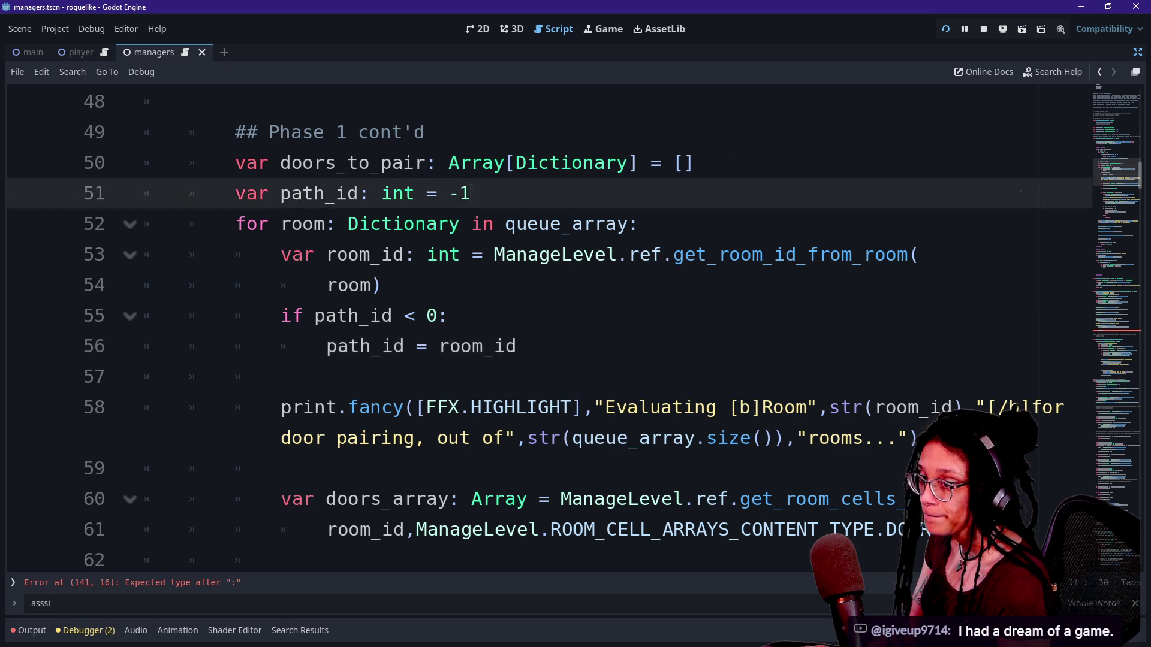
left_click_drag(280, 377, 336, 285)
left_click(591, 223)
left_click(672, 407)
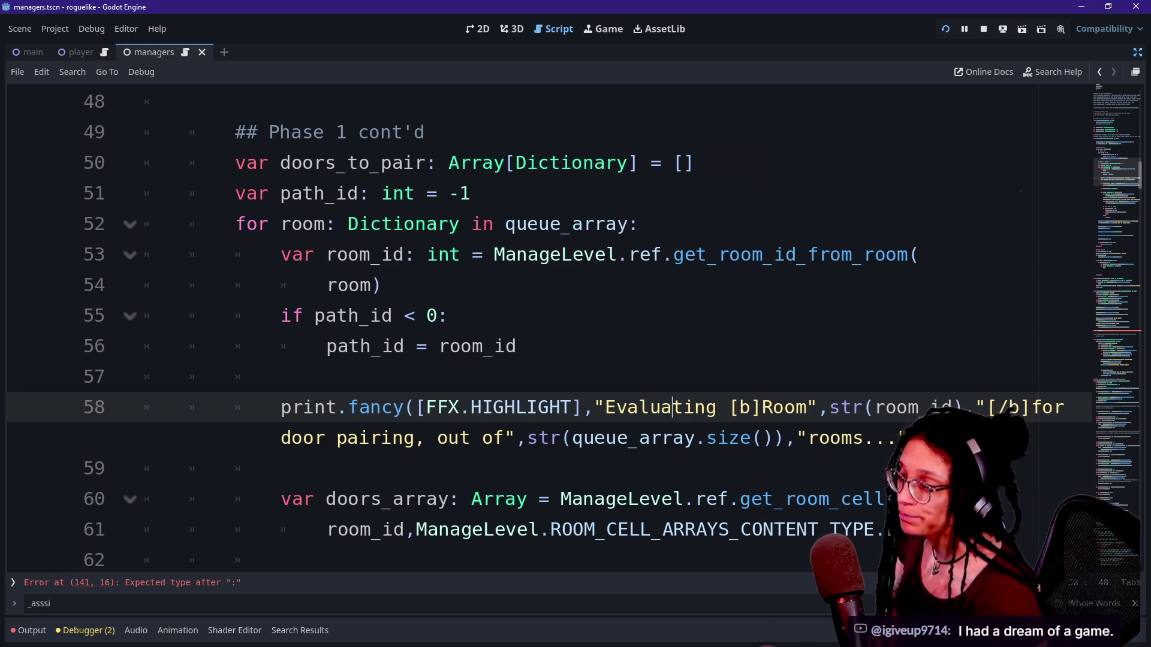
left_click(516, 255)
key("Down")
key("Down")
key("Down")
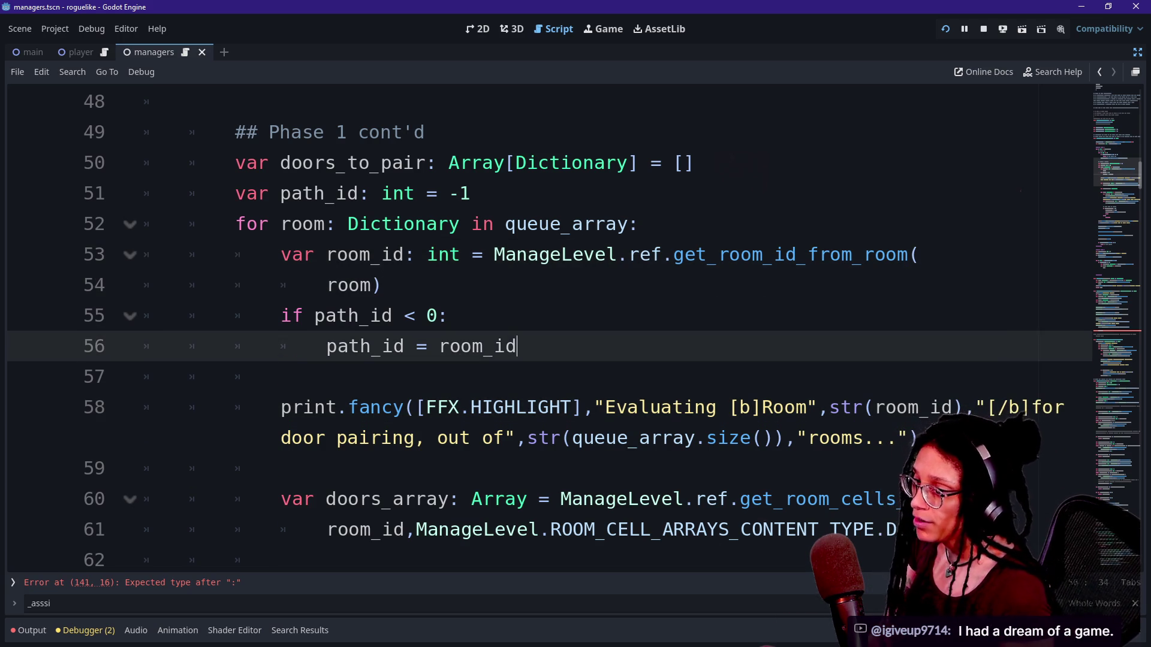
scroll(539, 330, "down", 2)
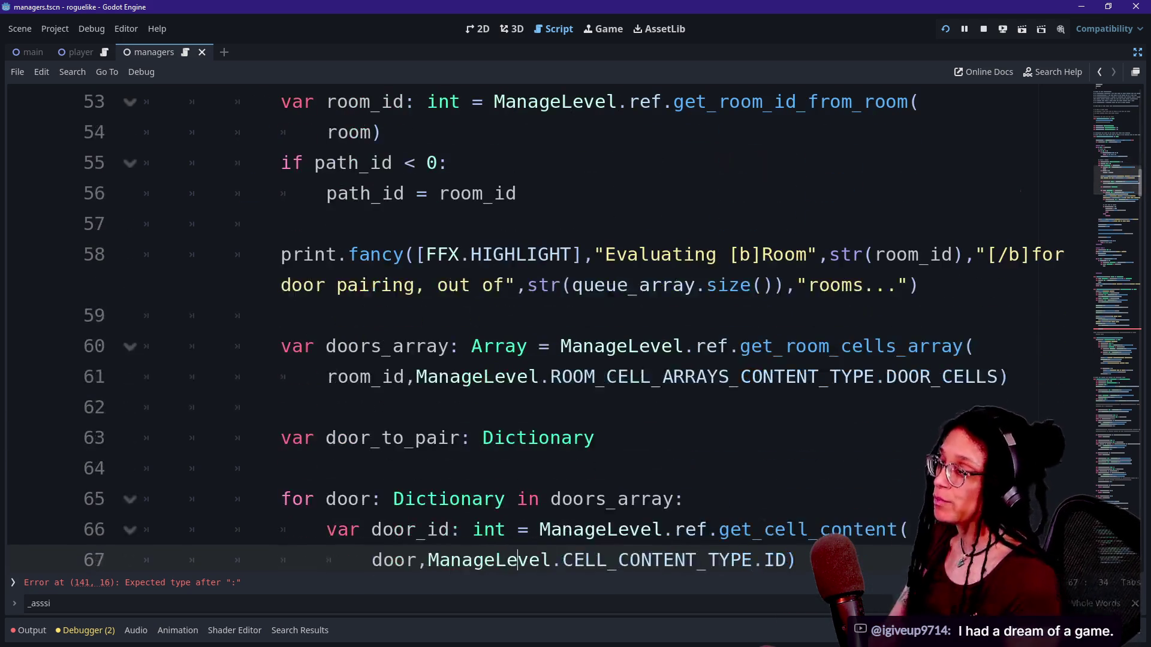
left_click(493, 380)
scroll(540, 329, "down", 2)
key("Down")
key("Up")
key("Up")
key("Up")
key("Up")
key("Up")
key("Up")
key("Down")
key("Down")
key("Down")
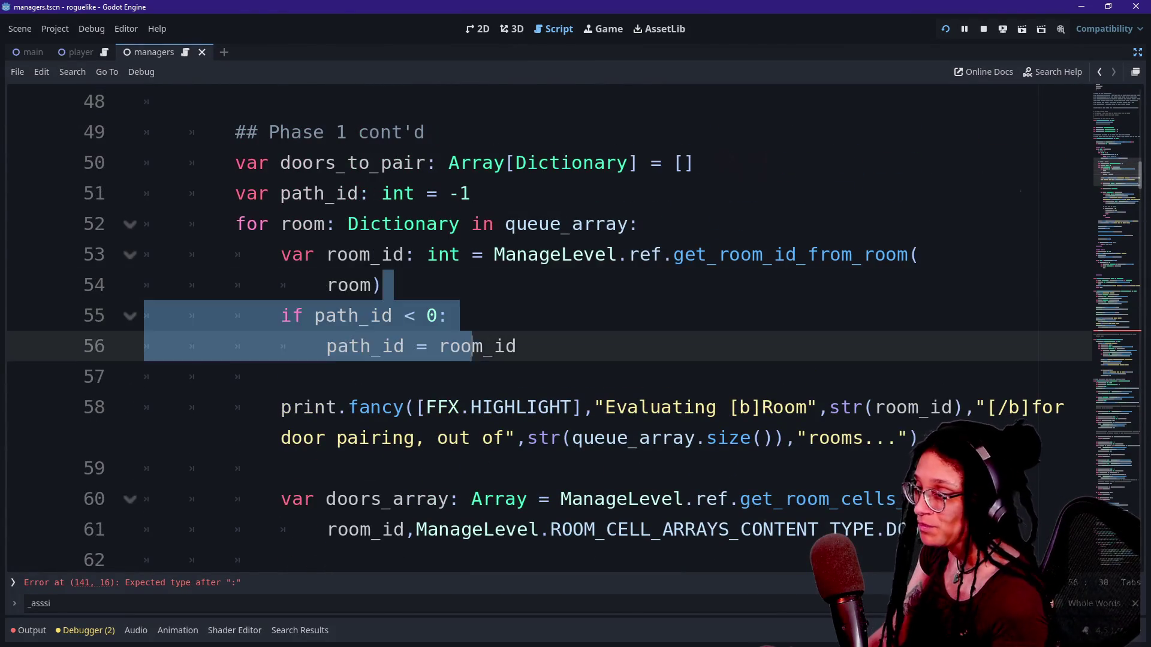
Check the path_id declaration above the loop, then return after the path_id assignment.
scroll(539, 329, "up", 1)
scroll(539, 330, "up", 3)
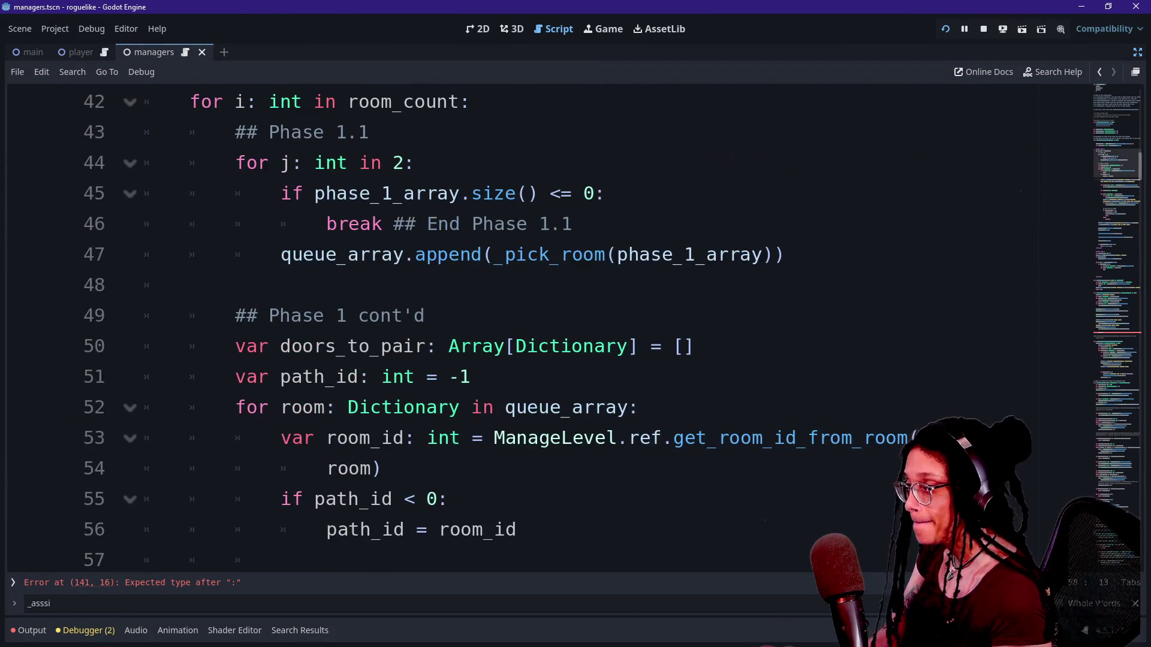
left_click(414, 376)
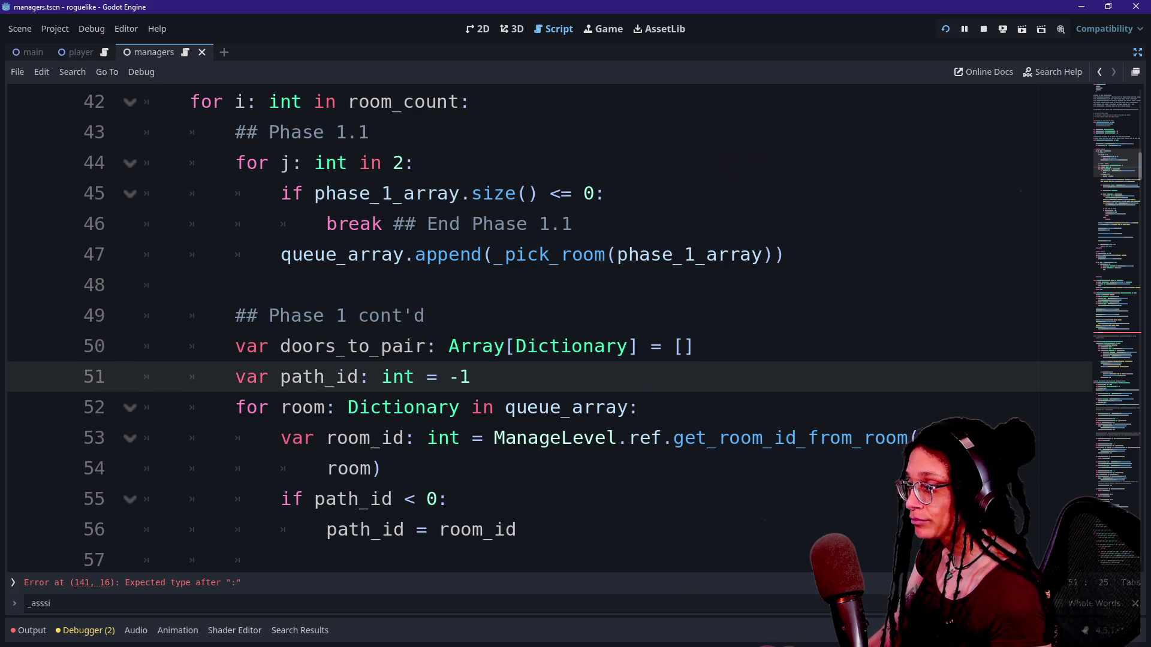
key("Up")
key("Up")
key("Up")
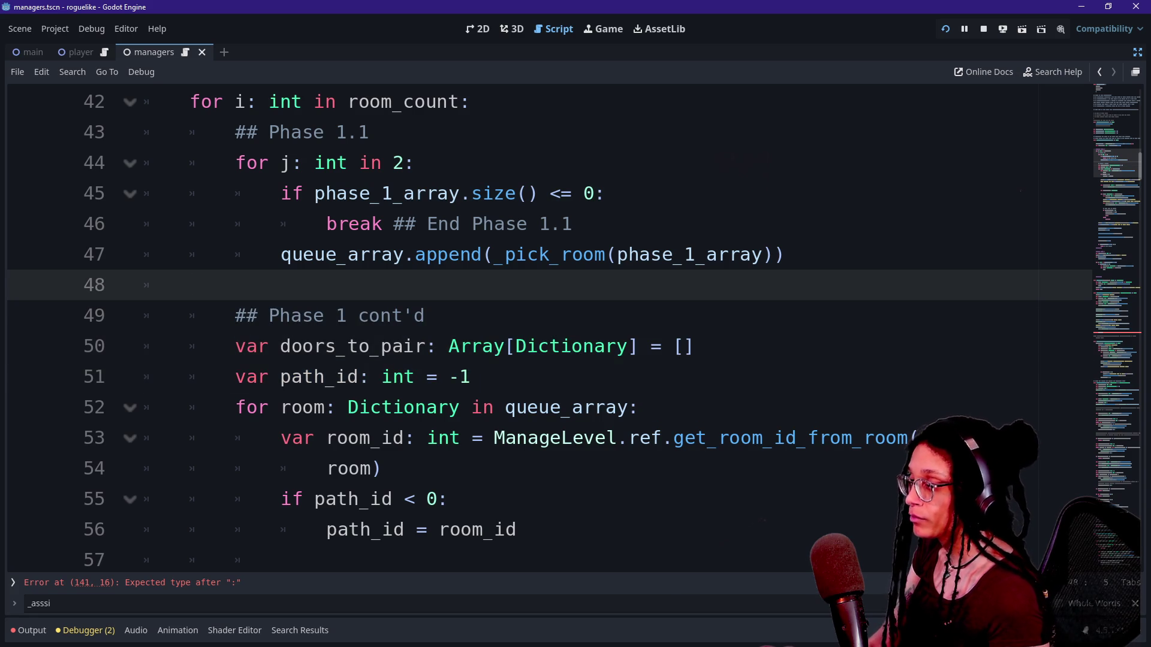
scroll(479, 348, "up", 2)
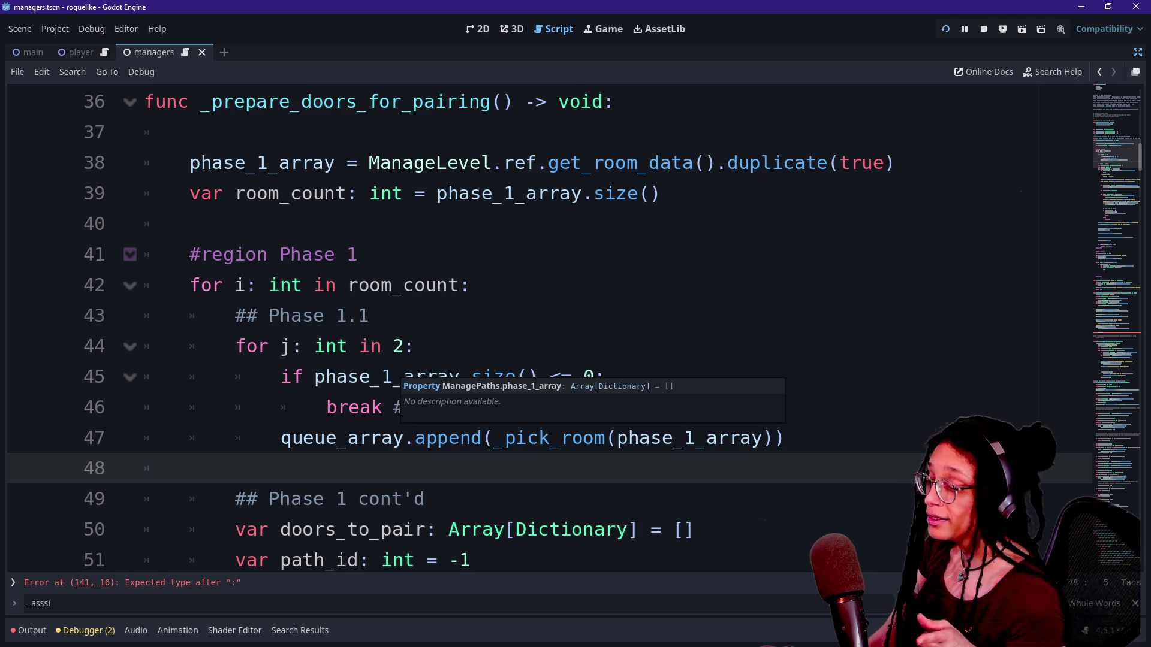
scroll(395, 371, "up", 2)
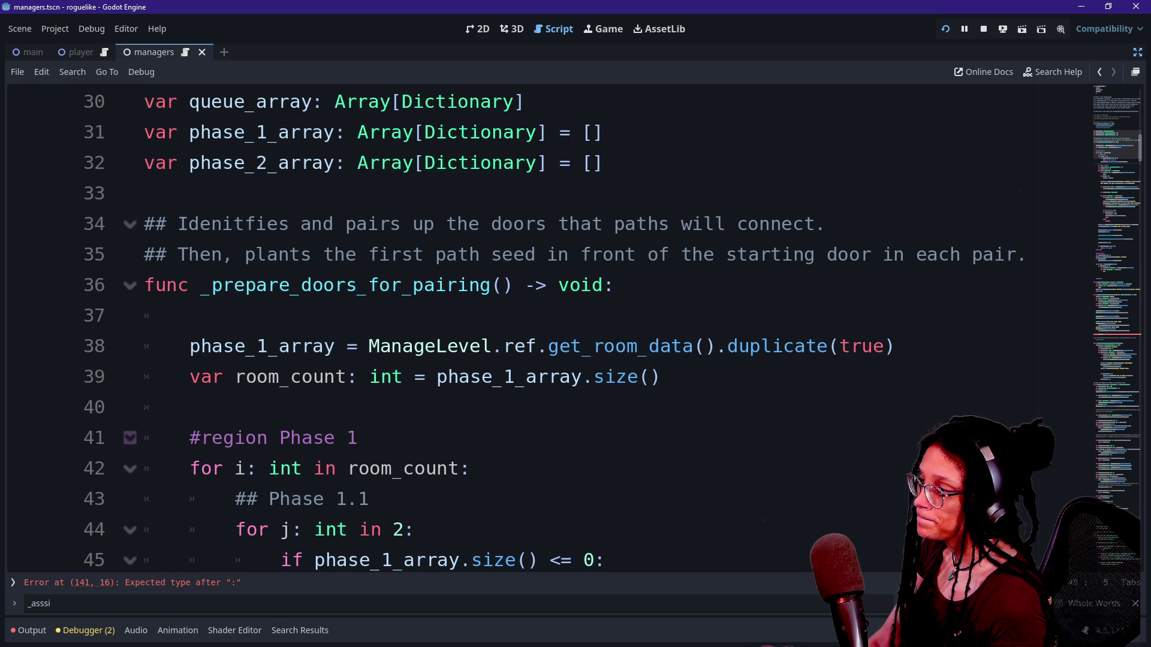
scroll(540, 329, "down", 2)
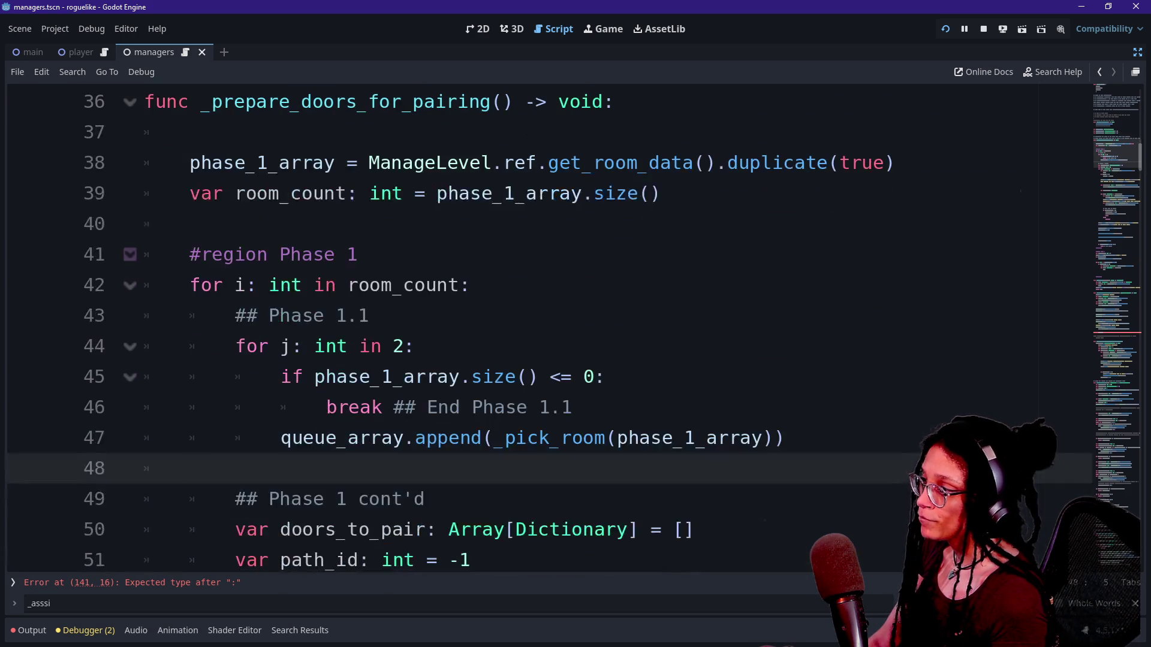
scroll(539, 330, "down", 1)
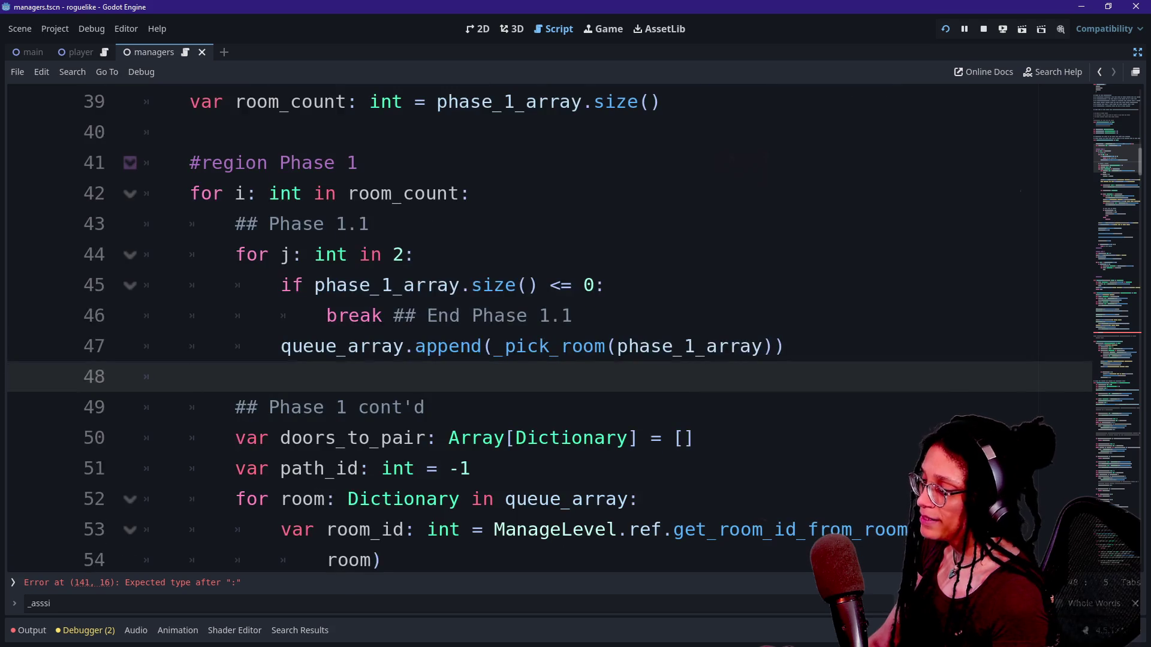
scroll(539, 329, "down", 1)
scroll(539, 330, "down", 2)
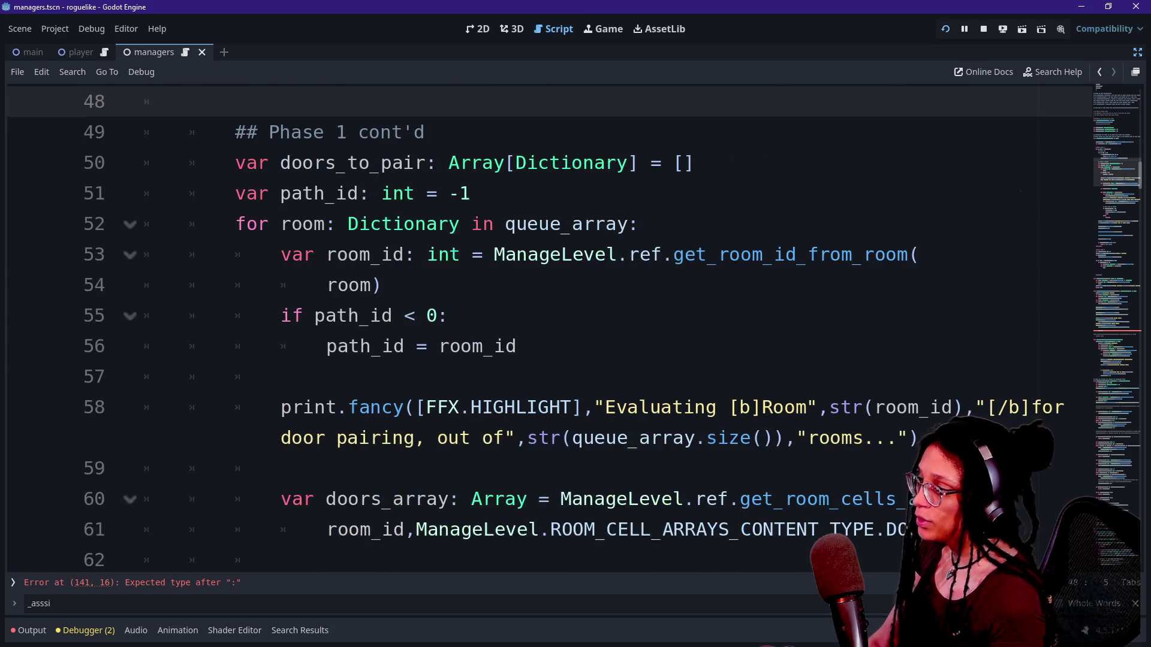
left_click(516, 346)
key("Return")
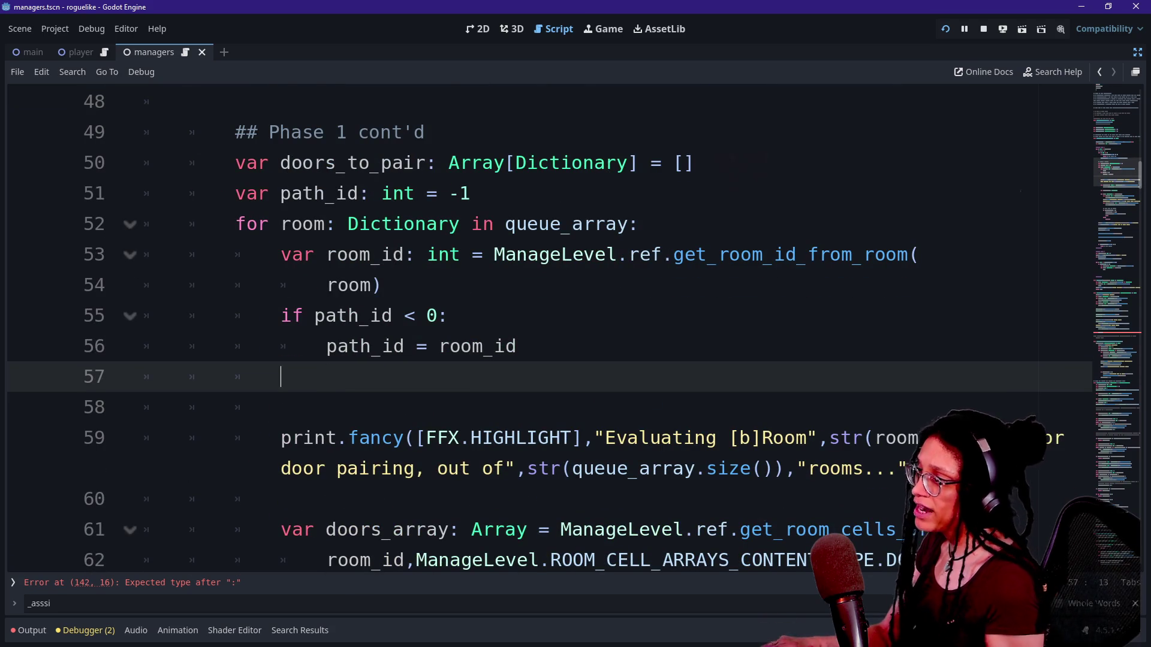
type("room")
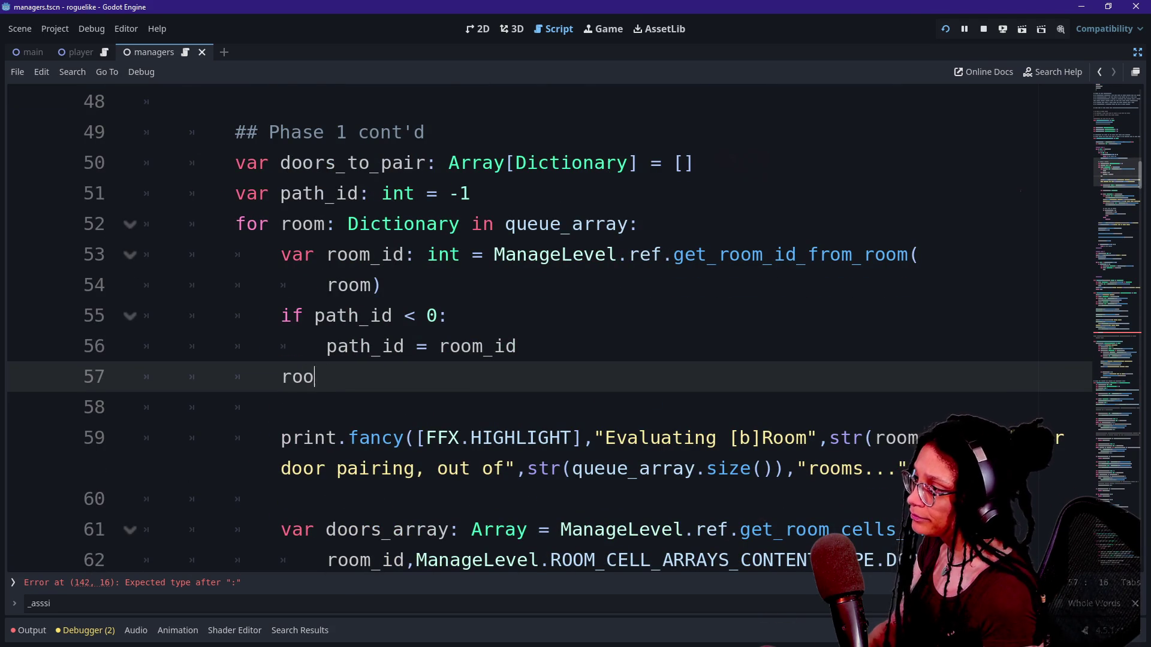
key("BackSpace")
key("BackSpace")
key("BackSpace")
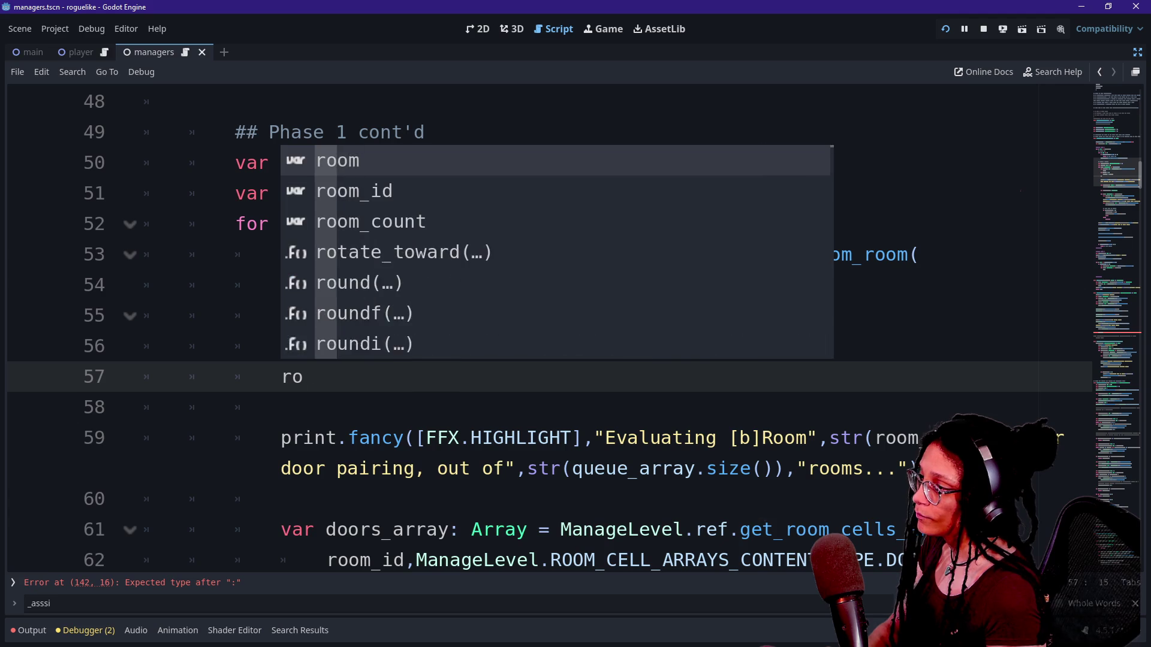
type("Mana")
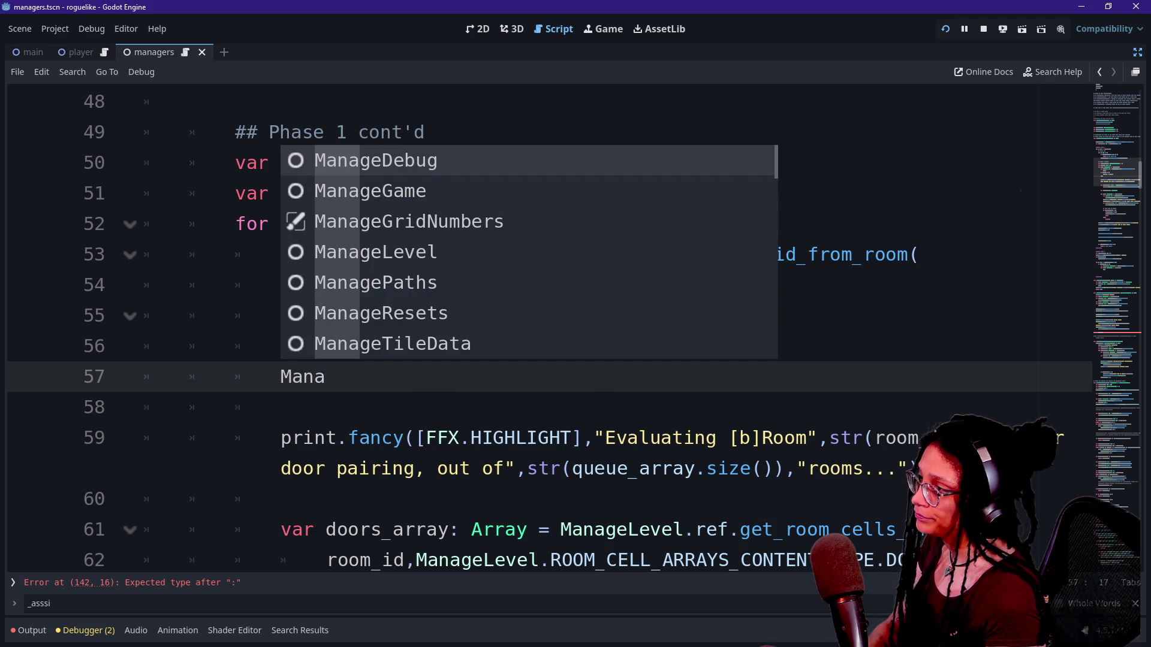
key("Down")
key("Down")
key("Down")
key("Return")
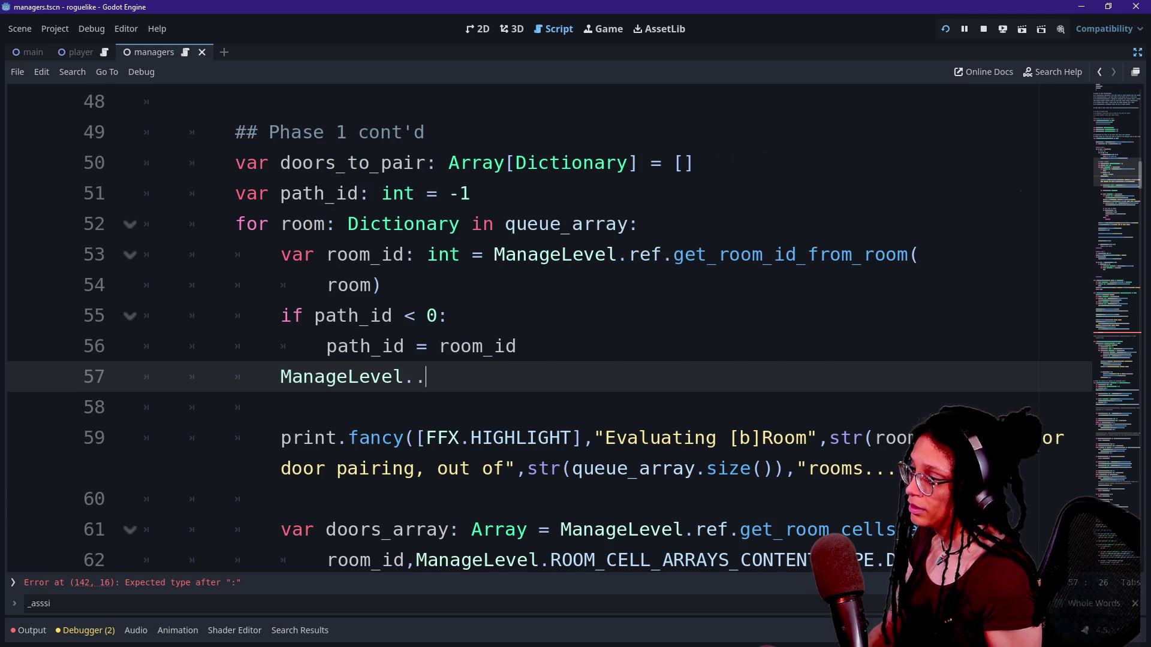
type("ref.set")
key("BackSpace")
key("BackSpace")
key("BackSpace")
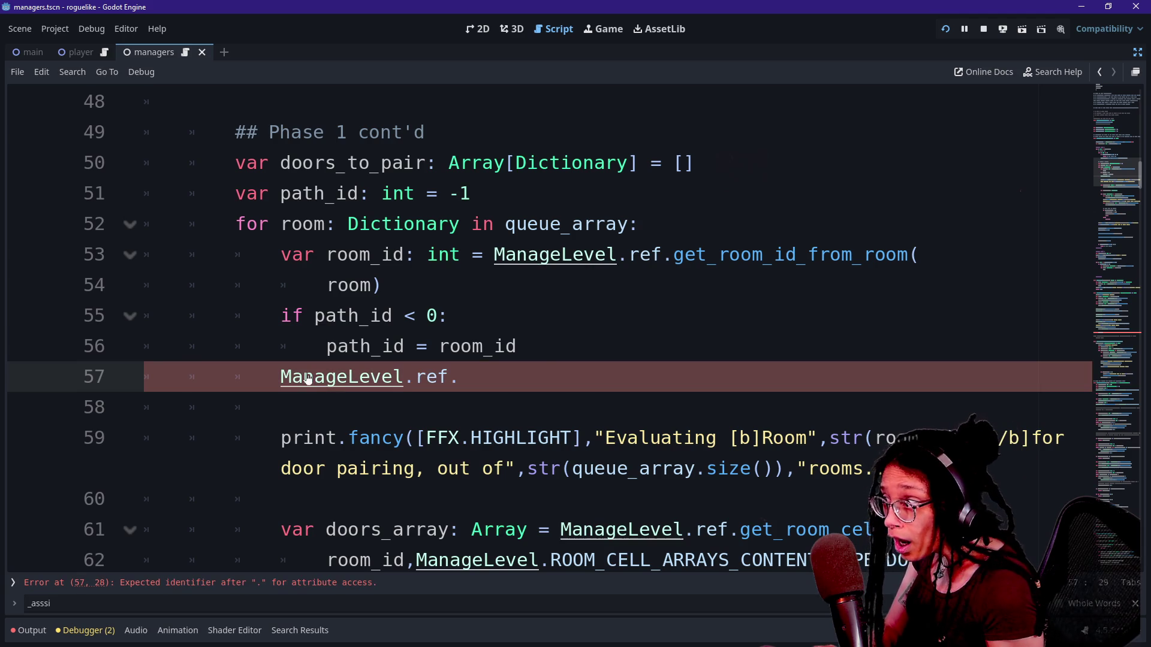
key("ctrl+f")
type(")")
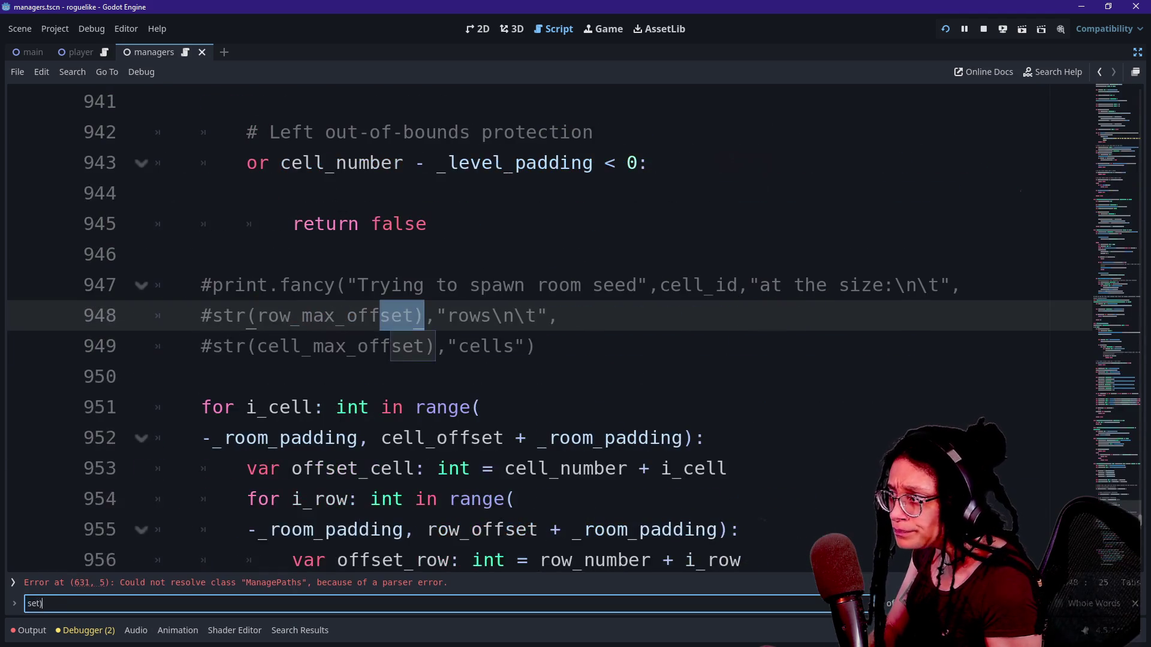
key("BackSpace")
type("_")
key("ctrl+a")
type("func set_")
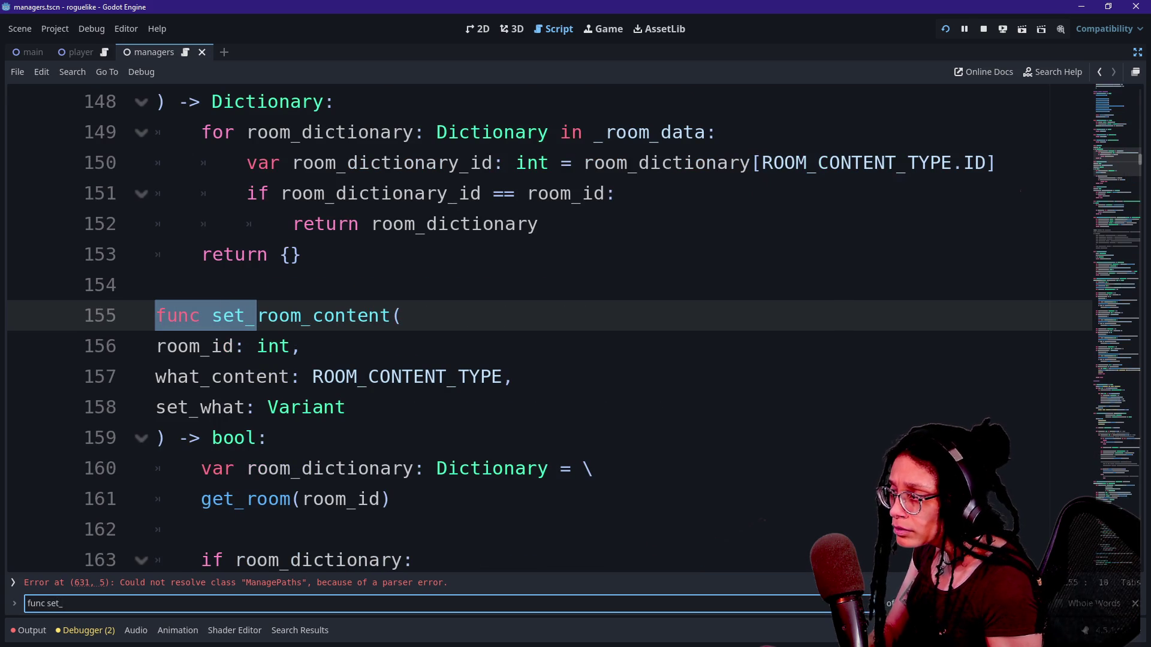
left_click_drag(204, 316, 435, 387)
key("ctrl+z")
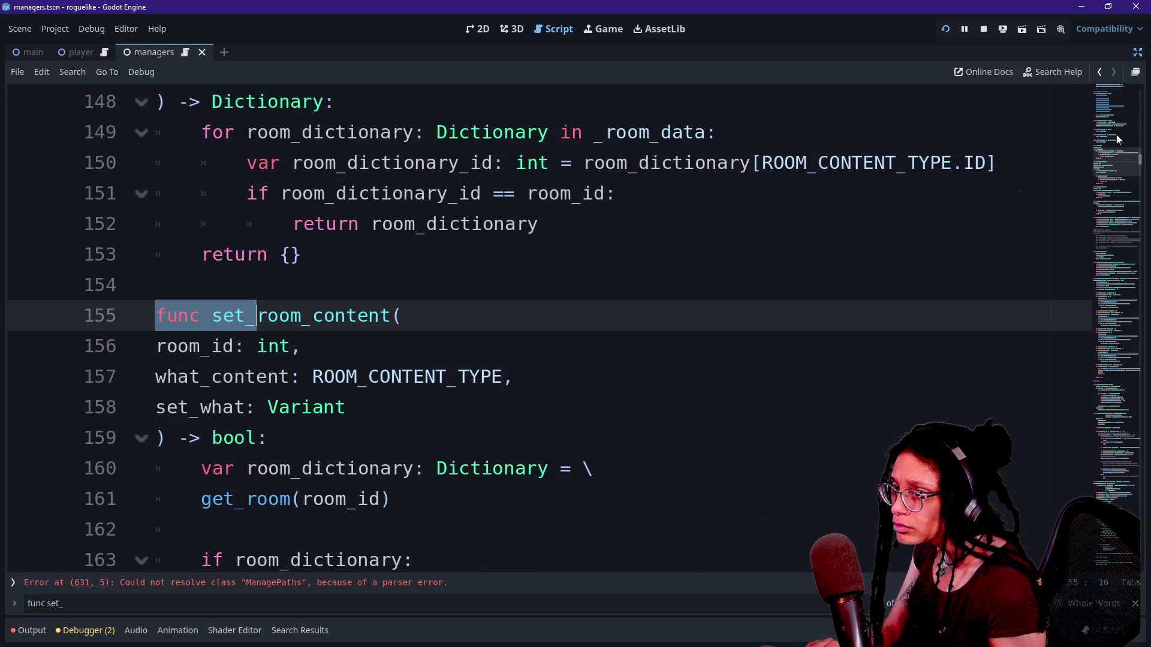
left_click(1098, 89)
left_click(1098, 76)
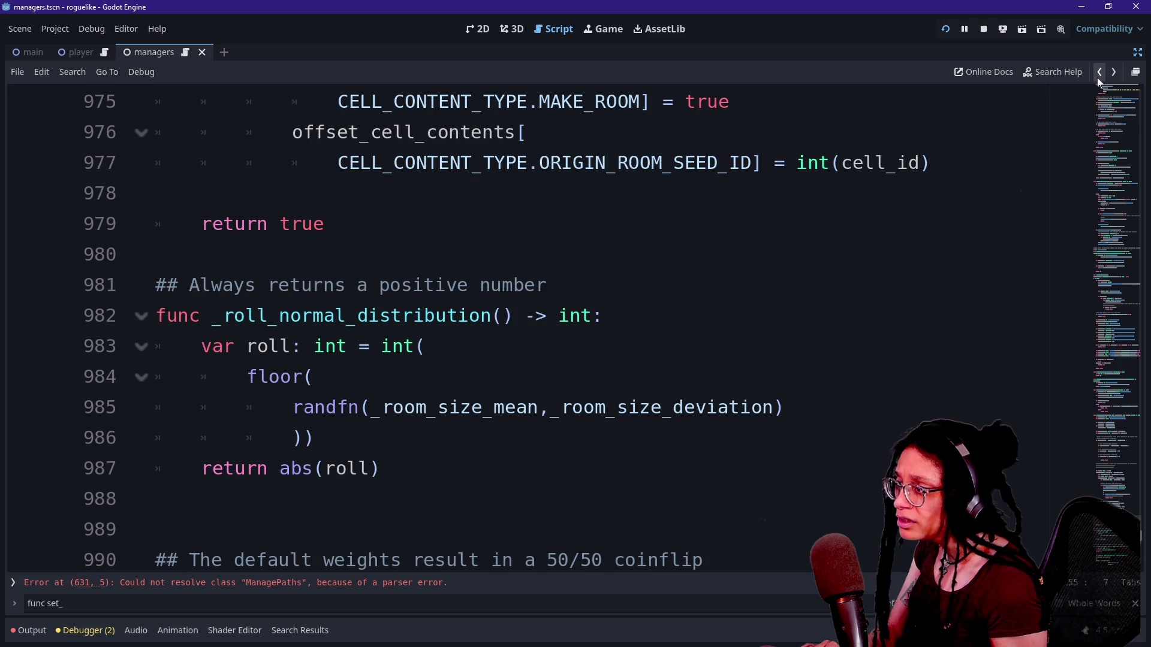
left_click(1098, 77)
left_click(1098, 76)
left_click(1098, 77)
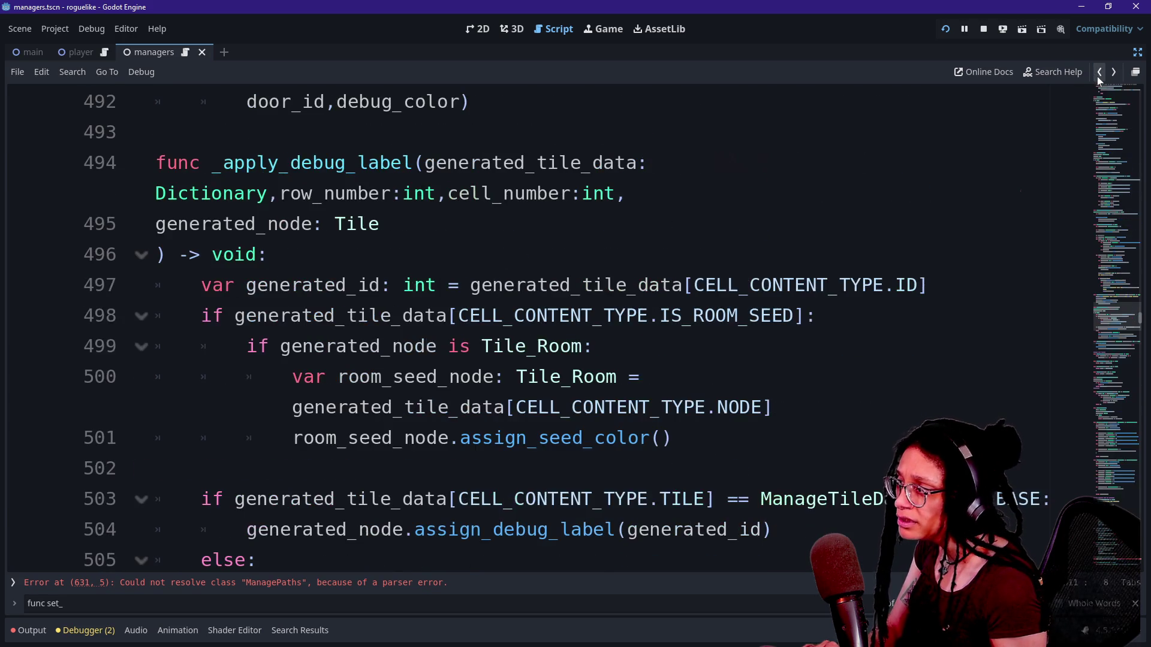
left_click(1099, 76)
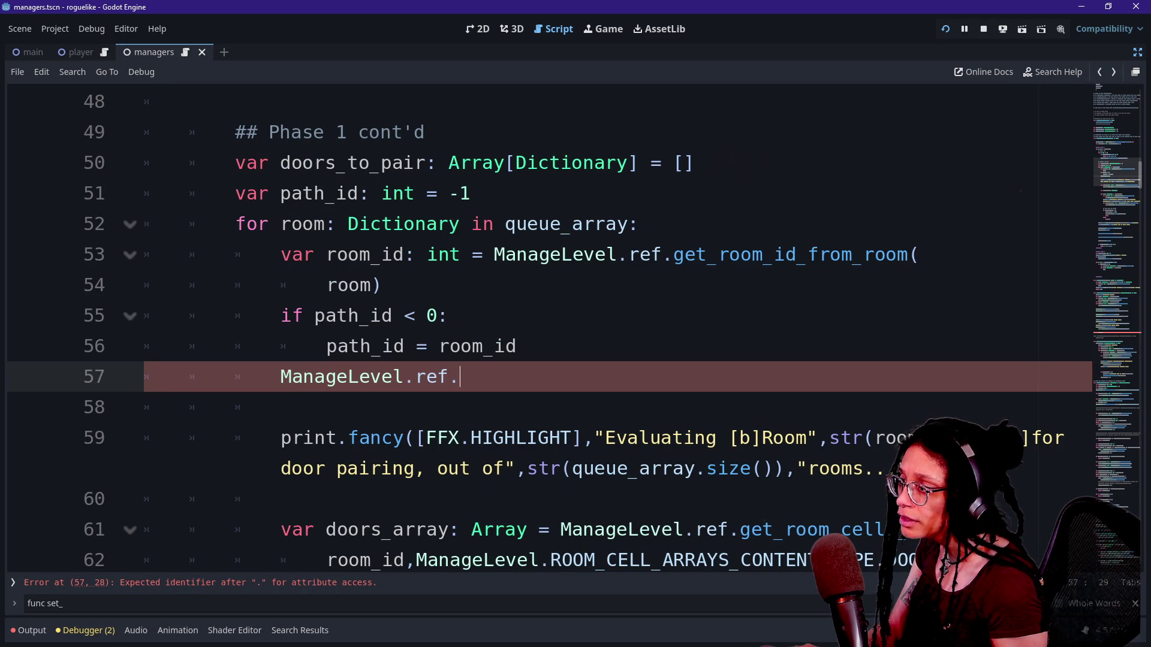
left_click(281, 407)
key("alt+Left")
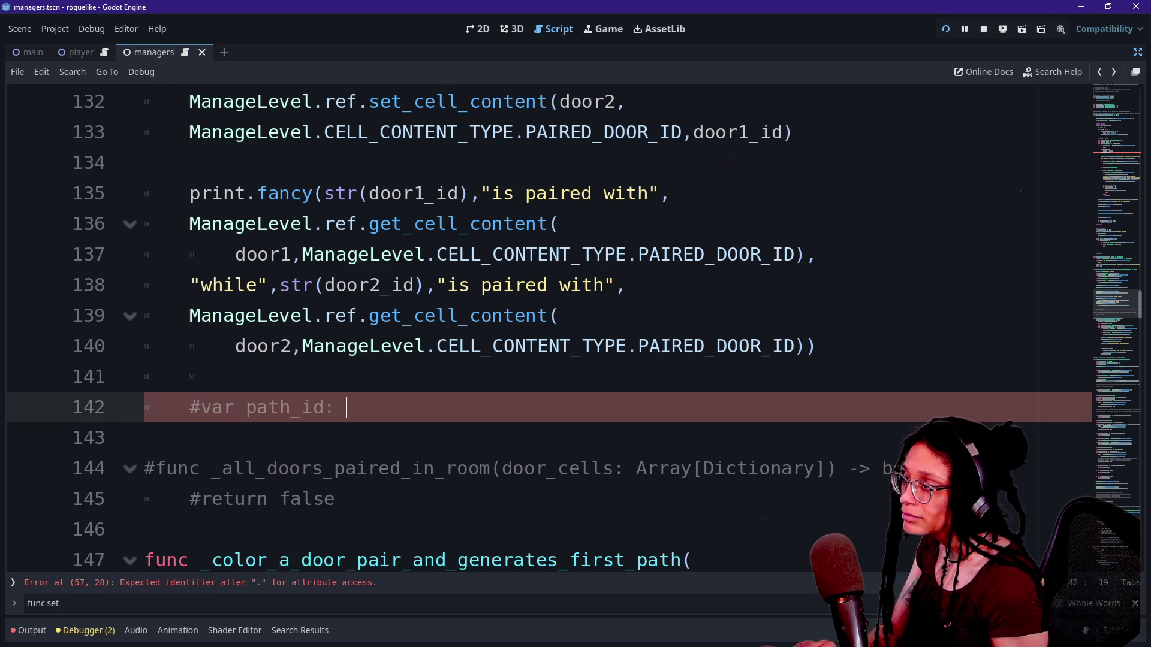
key("alt+Right")
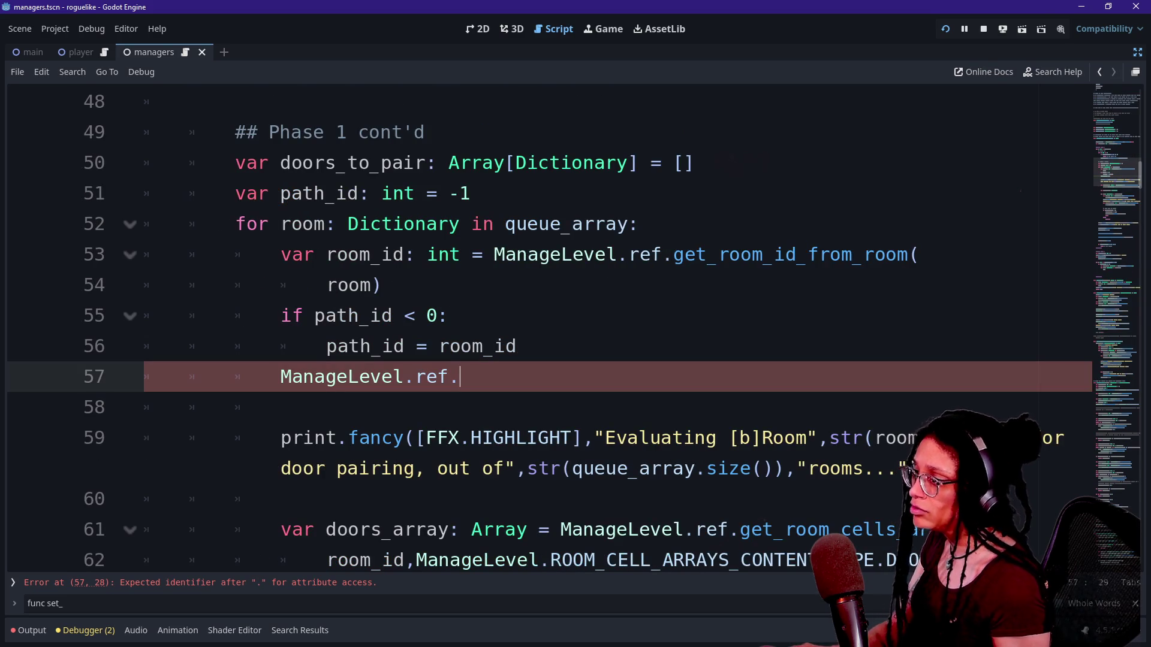
type(",")
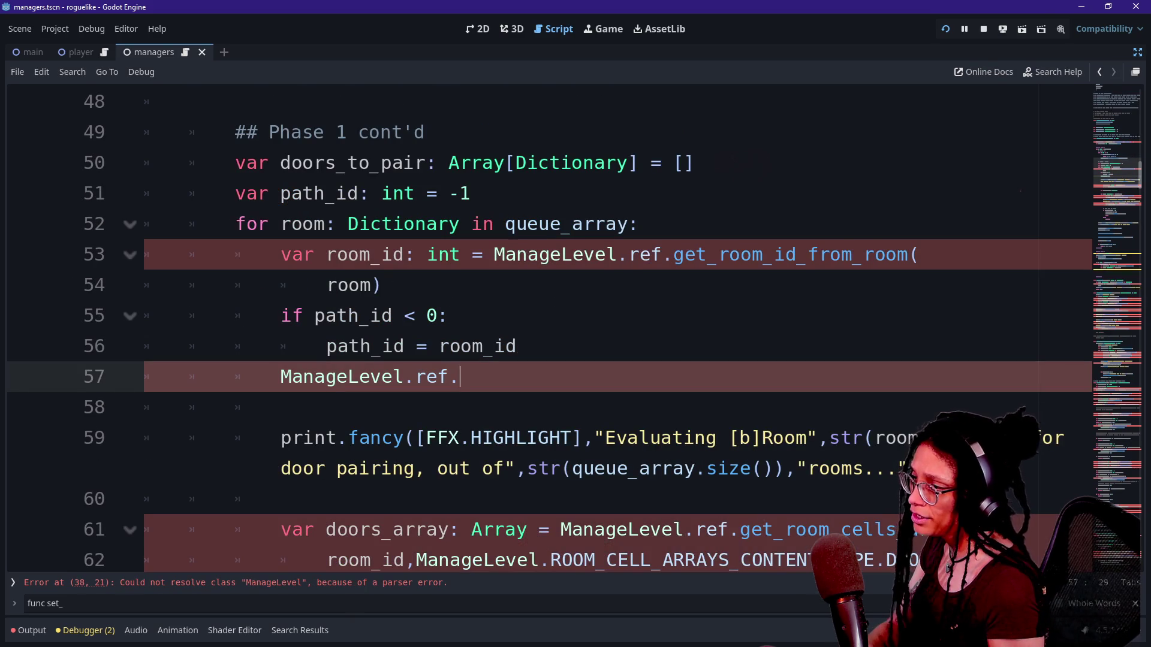
key("BackSpace")
key("BackSpace")
key("BackSpace")
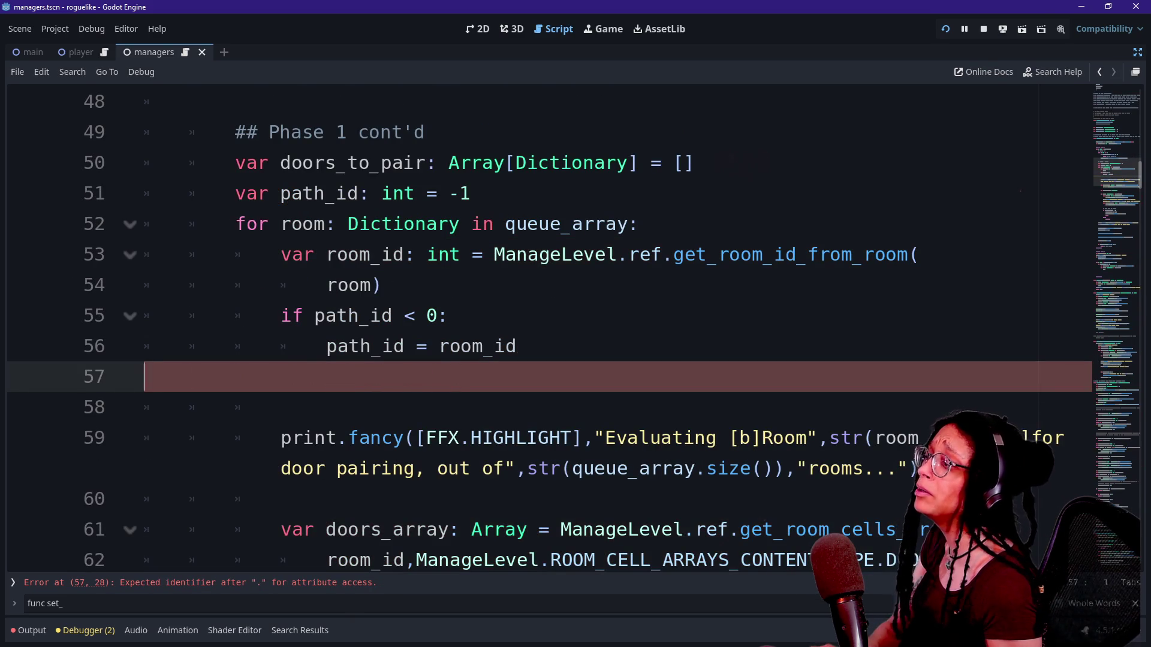
Save the script and inspect the ManageLevel definition, returning to the Phase 1 loop.
key("ctrl+s")
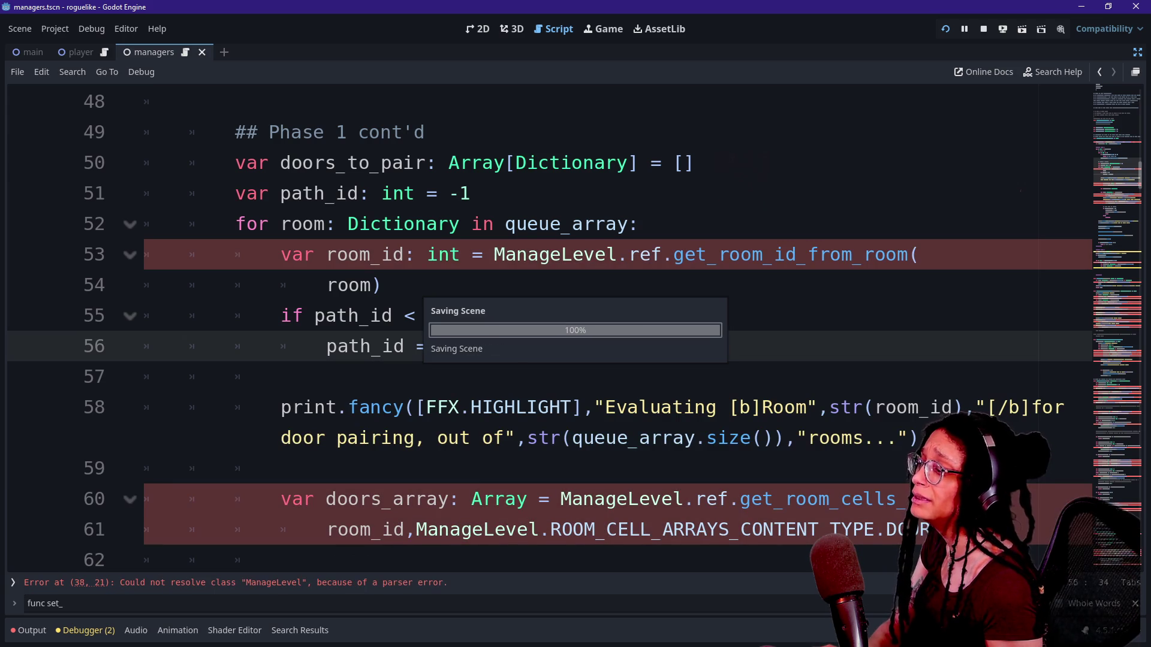
left_click(500, 262, "ctrl")
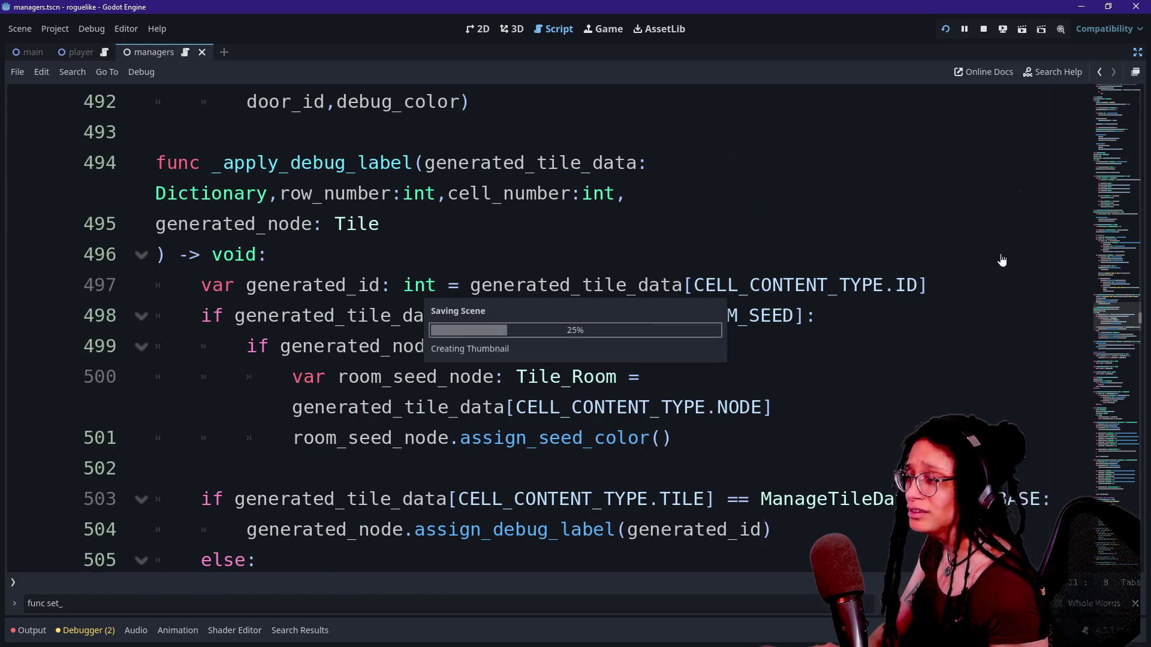
left_click(1100, 72)
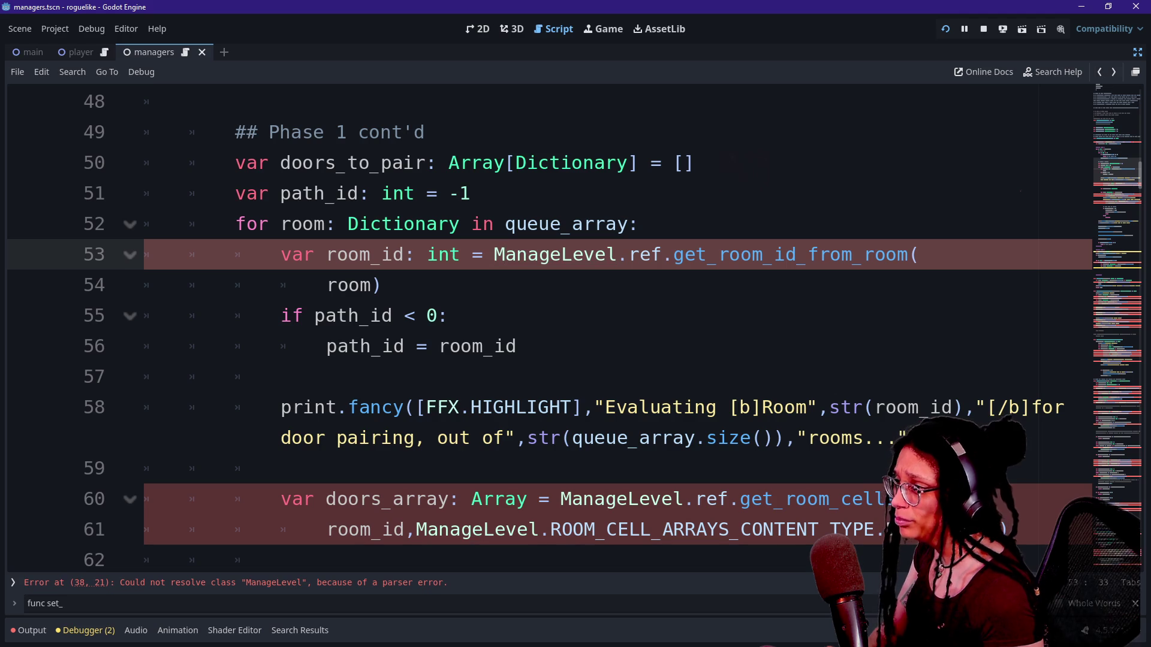
left_click(593, 259, "ctrl")
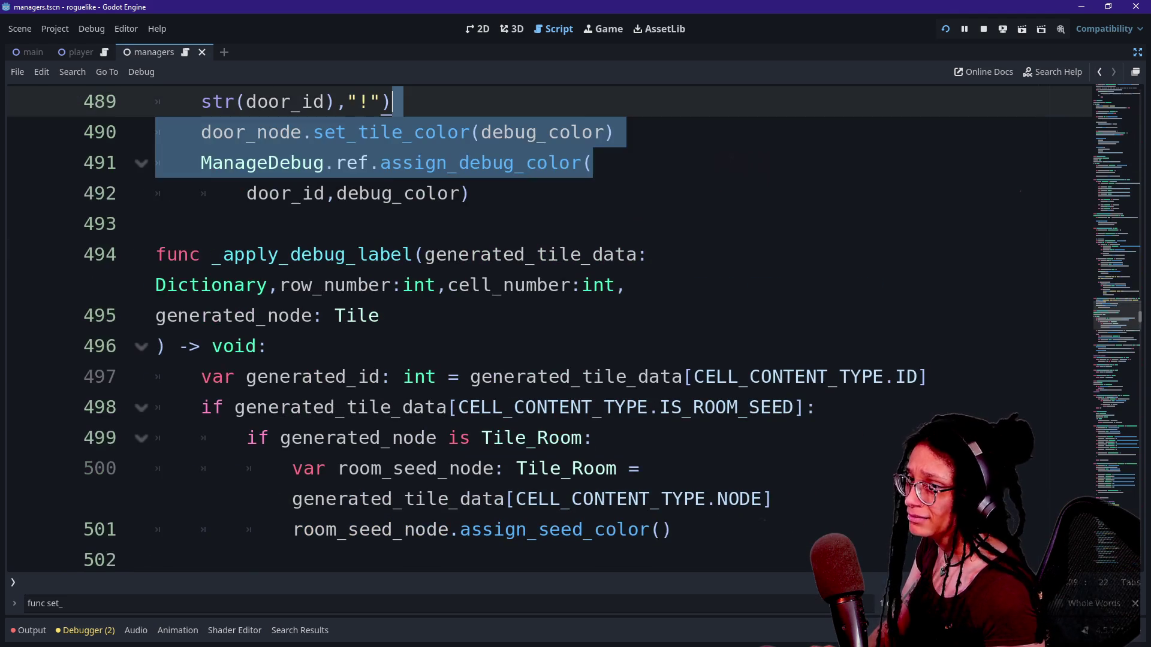
left_click(1100, 73)
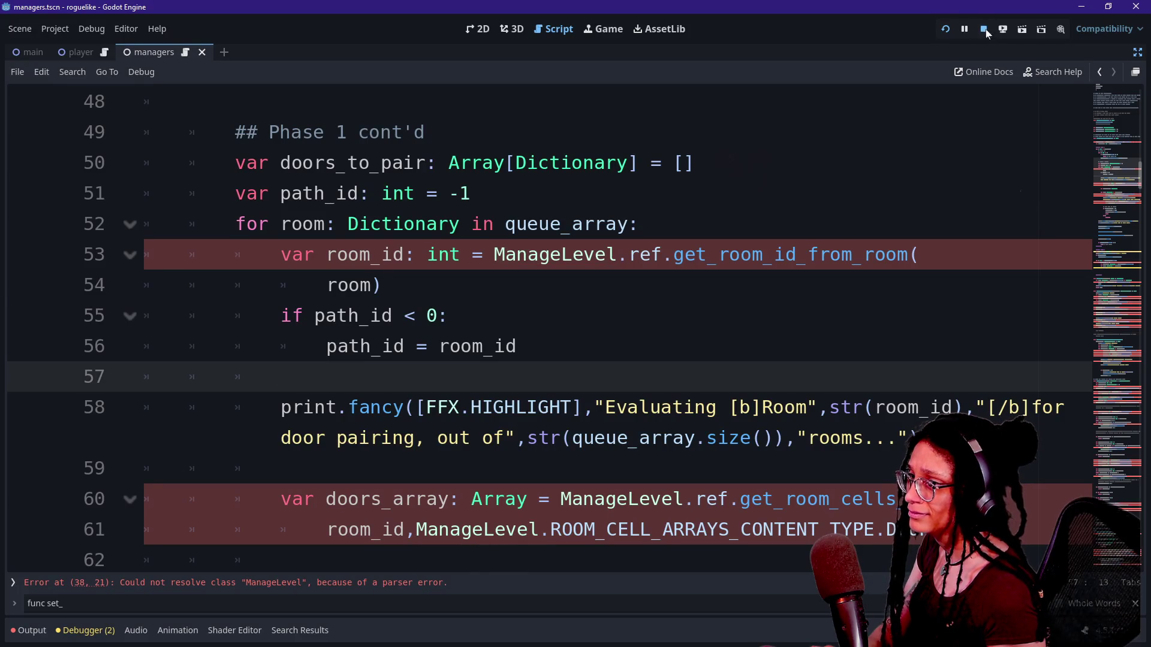
Stop the running game and return to _prepare_doors_for_pairing after rechecking ManageLevel.
left_click(984, 29)
left_click(570, 224, "ctrl")
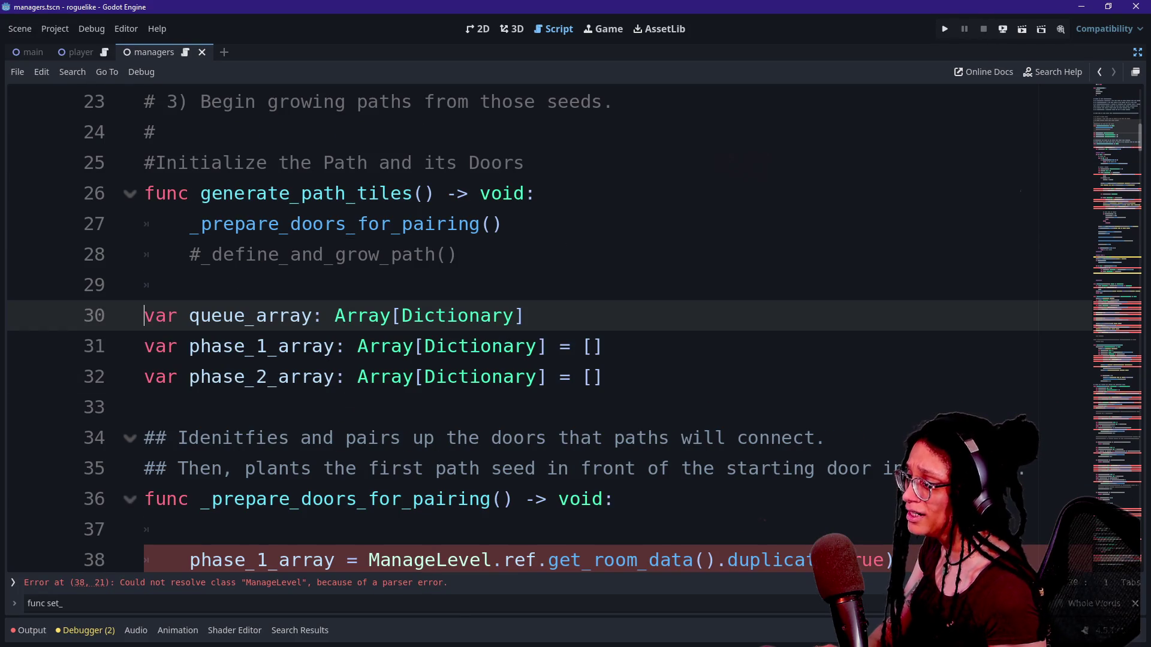
left_click(524, 316)
scroll(474, 379, "down", 2)
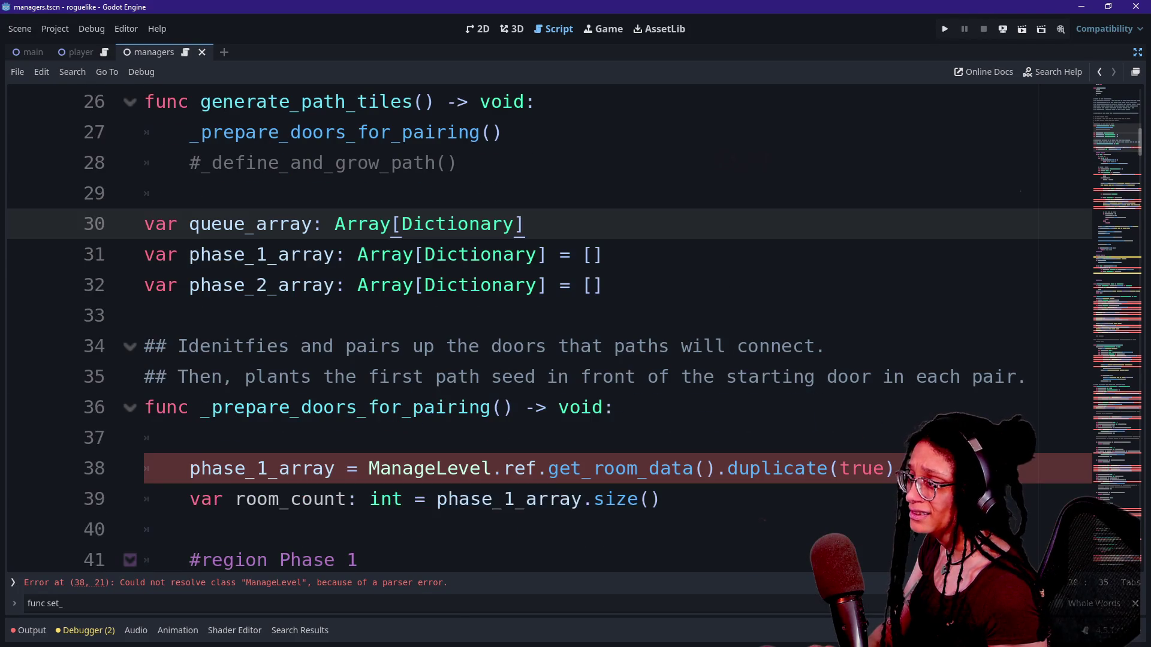
left_click(474, 379, "ctrl")
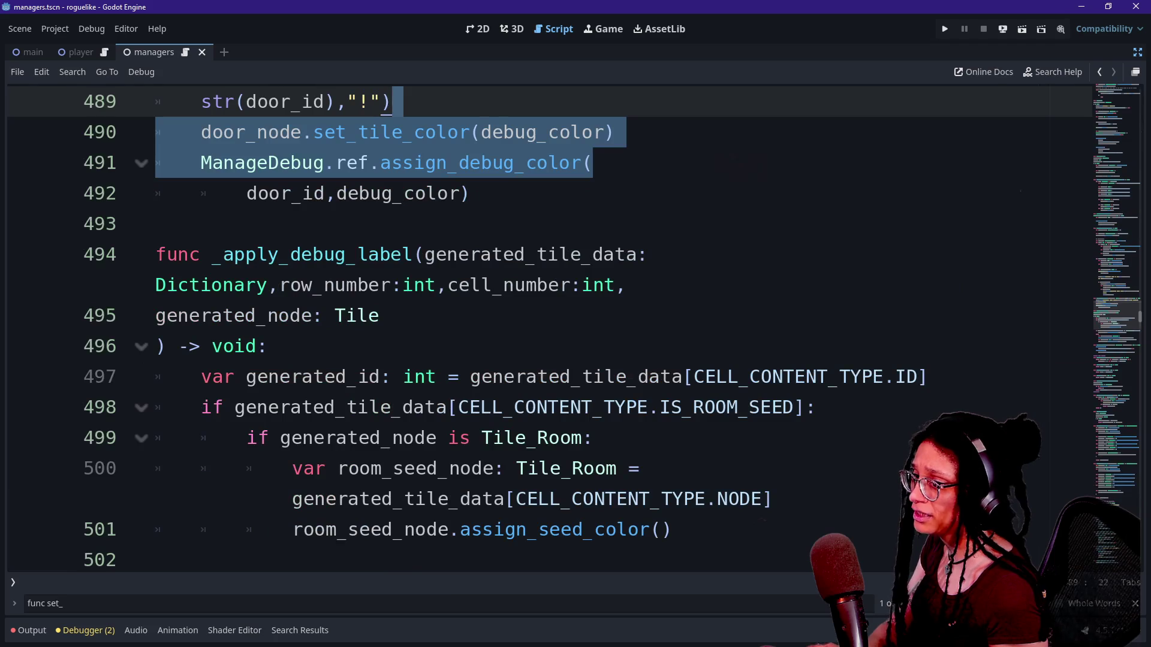
left_click(1094, 72)
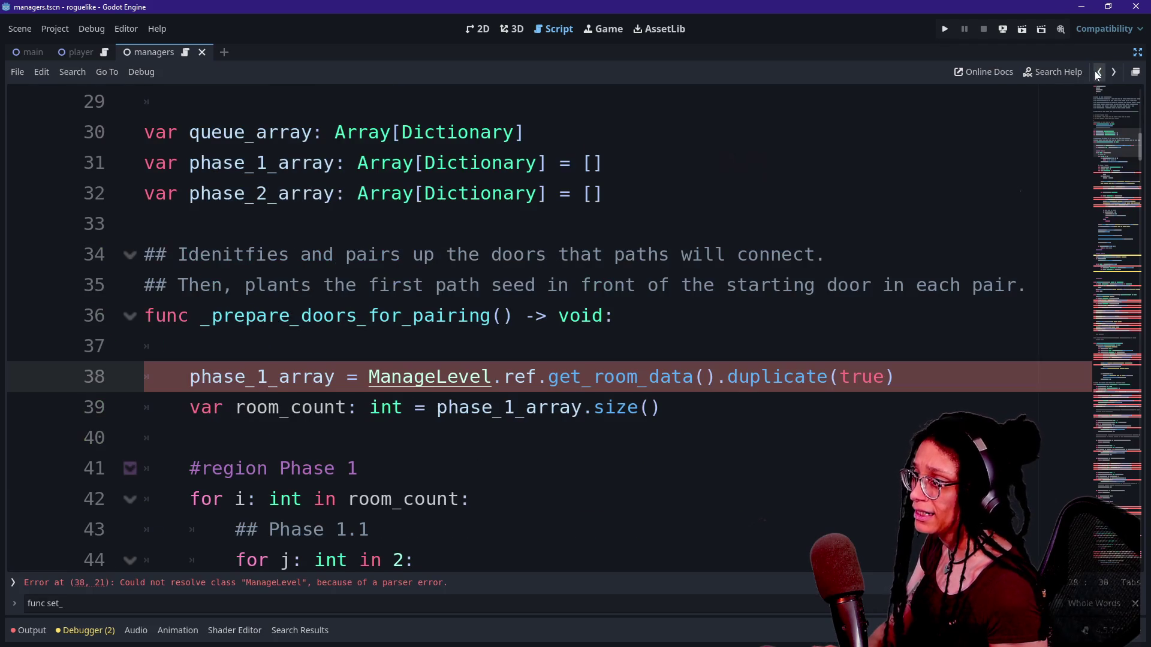
scroll(539, 330, "down", 2)
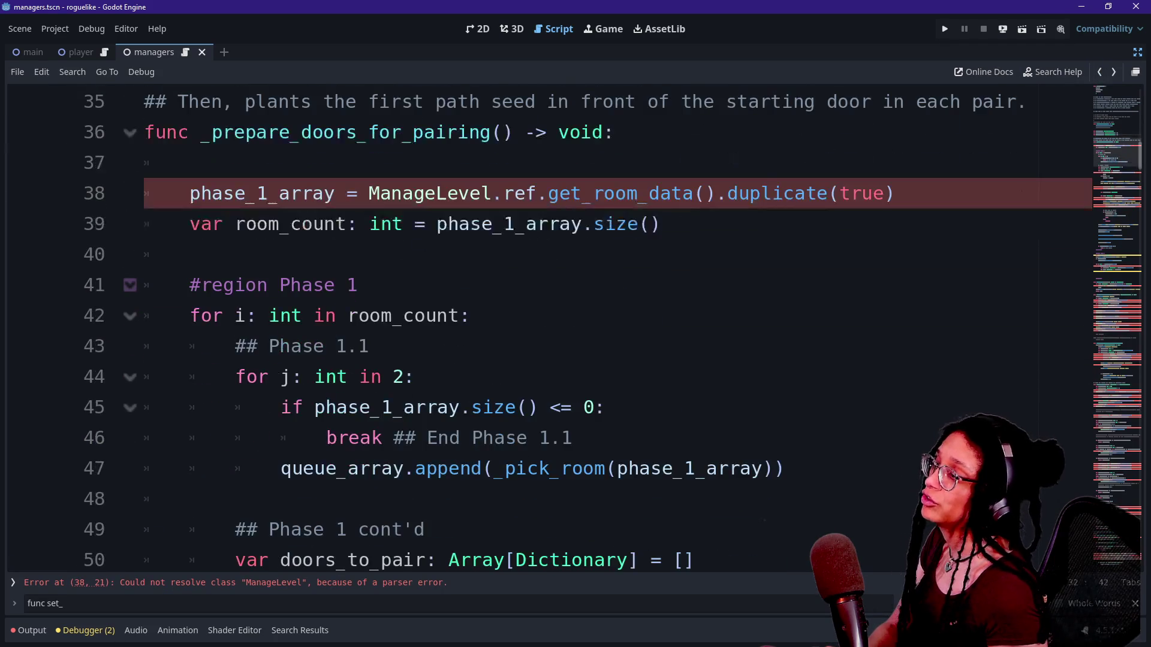
left_click(55, 28)
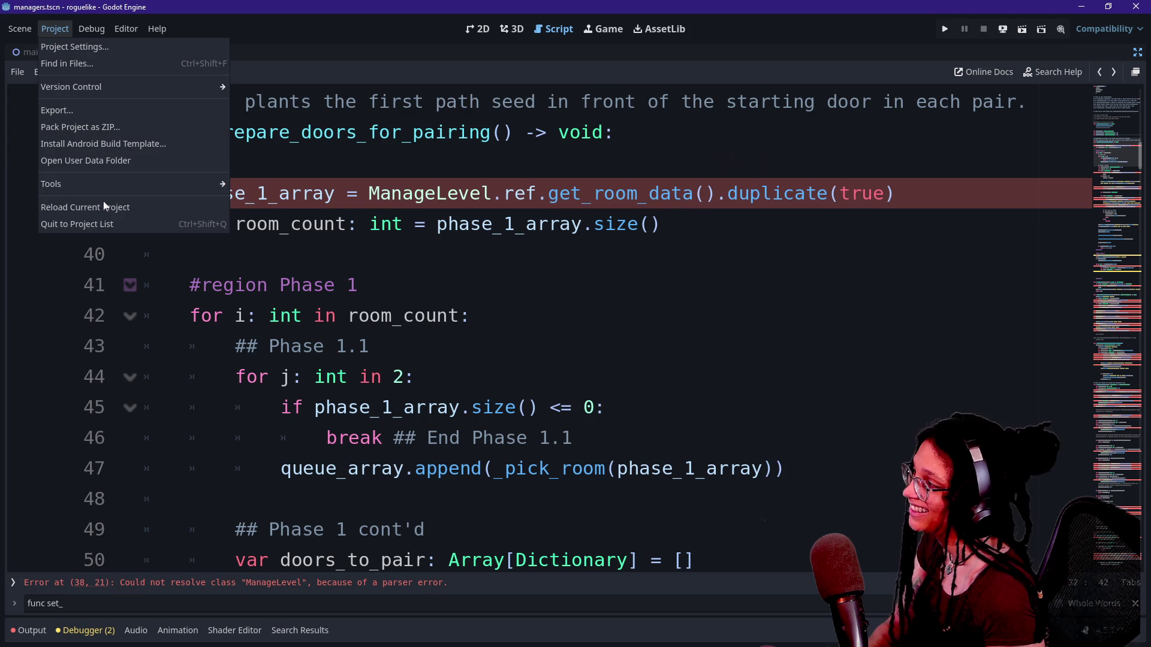
key("Escape")
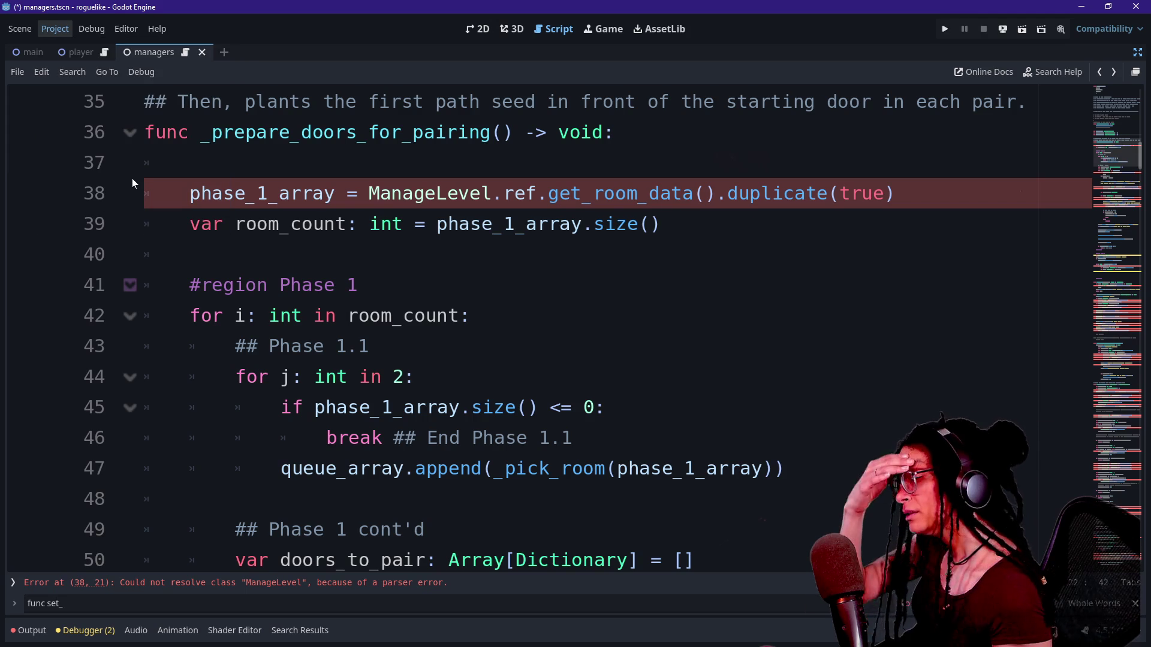
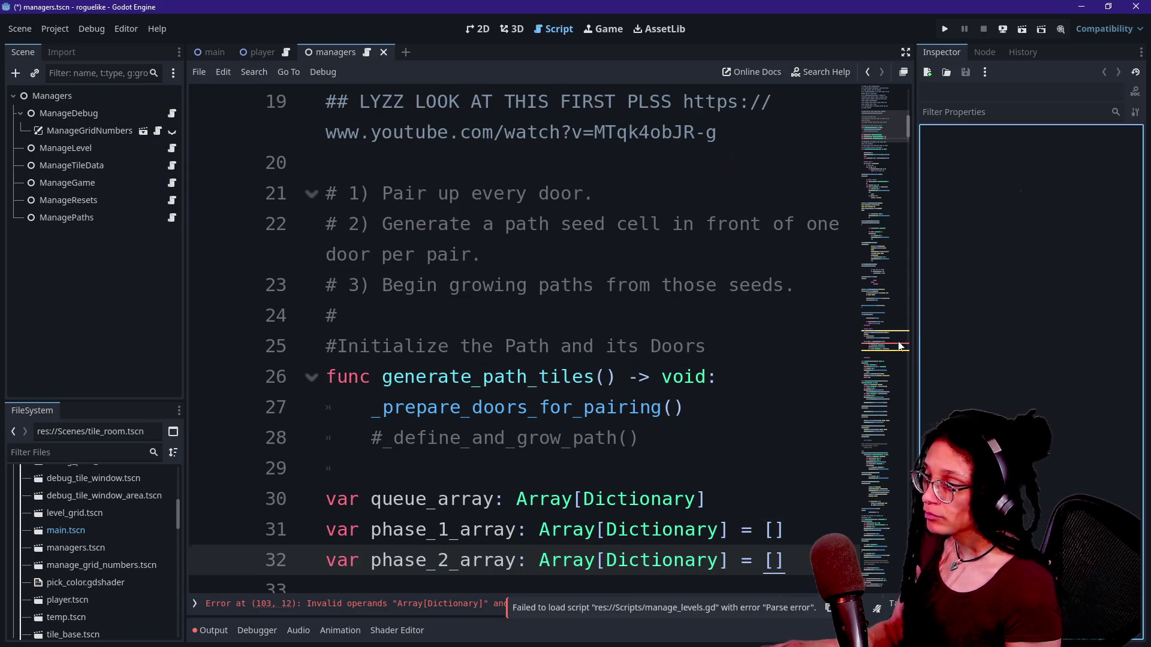
Change the Phase 2 check on line 103 to queue_array.size() == 1 and save.
left_click(899, 345)
left_click(497, 499)
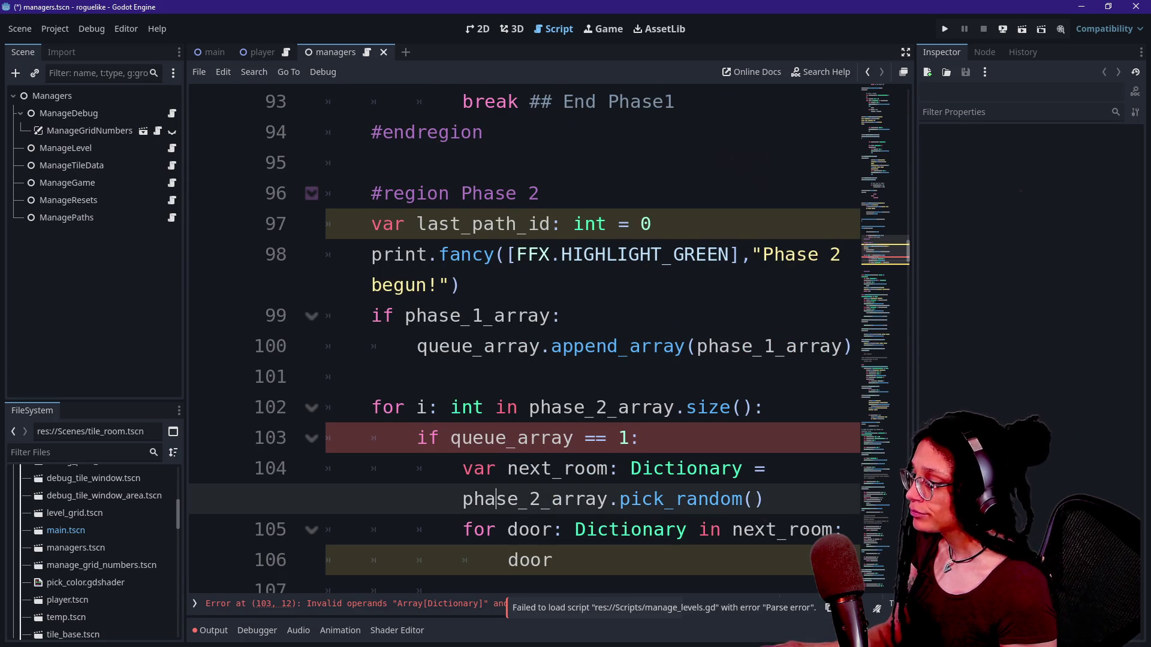
scroll(540, 407, "down", 1)
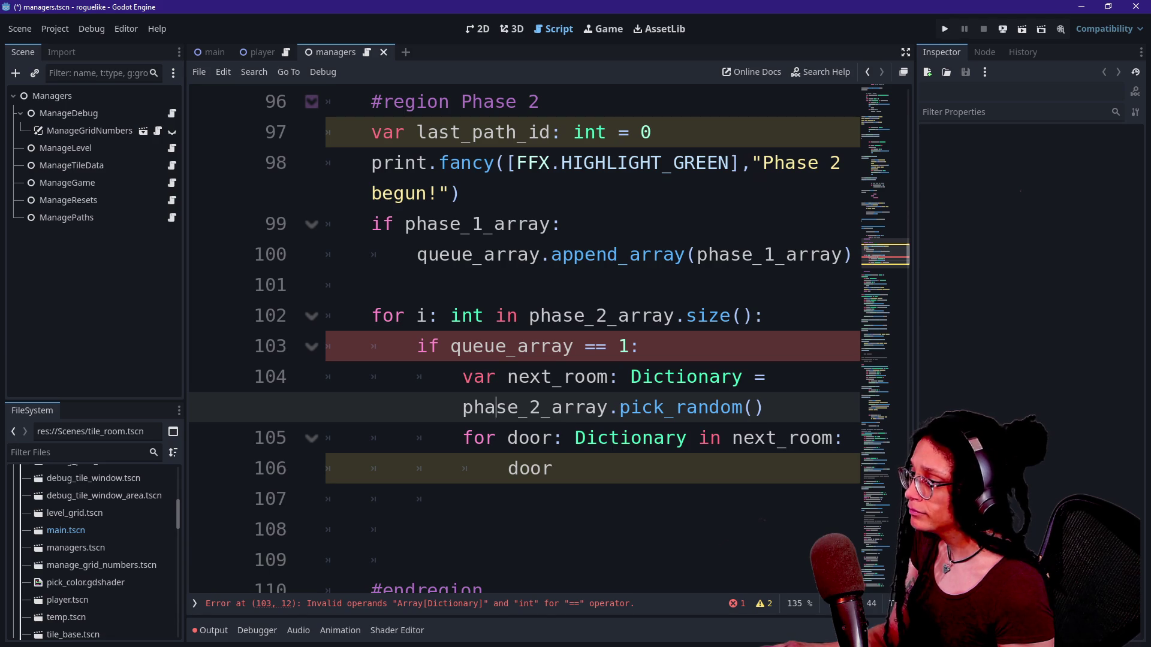
left_click(573, 346)
type(".siz")
key("Return")
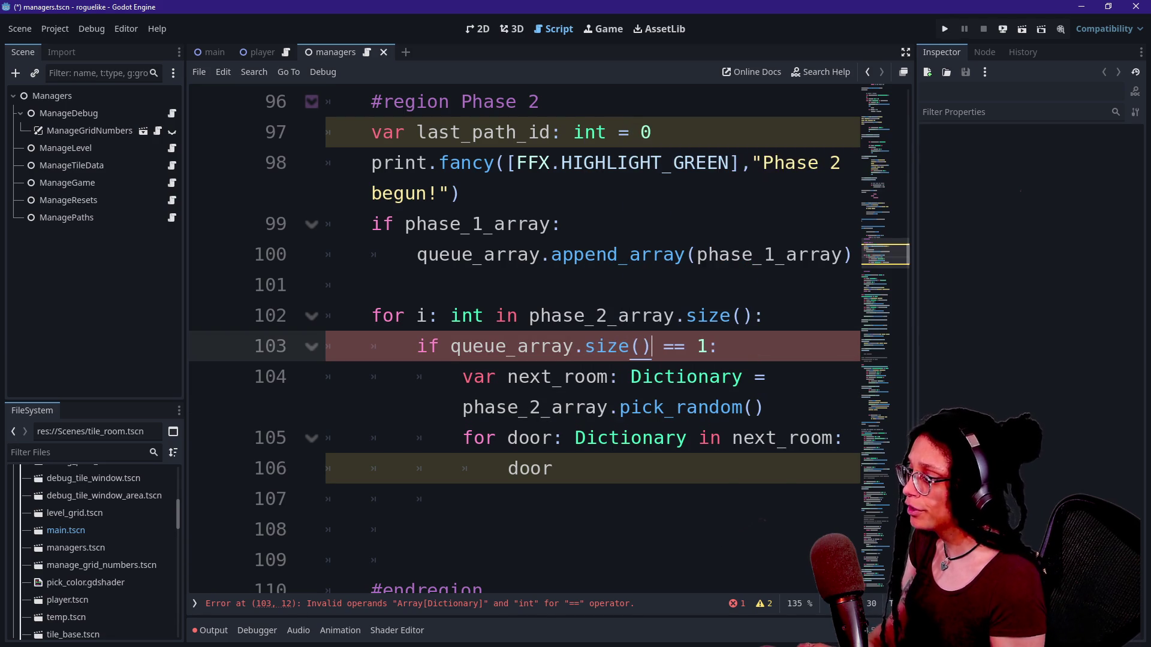
left_click(326, 254)
left_click_drag(873, 257, 874, 197)
key("ctrl+s")
Switch to distraction-free mode to hide the side panels.
scroll(873, 197, "up", 8)
scroll(599, 270, "up", 4)
key("ctrl+shift+F11")
scroll(599, 336, "up", 2)
scroll(600, 335, "down", 3)
left_click(659, 407)
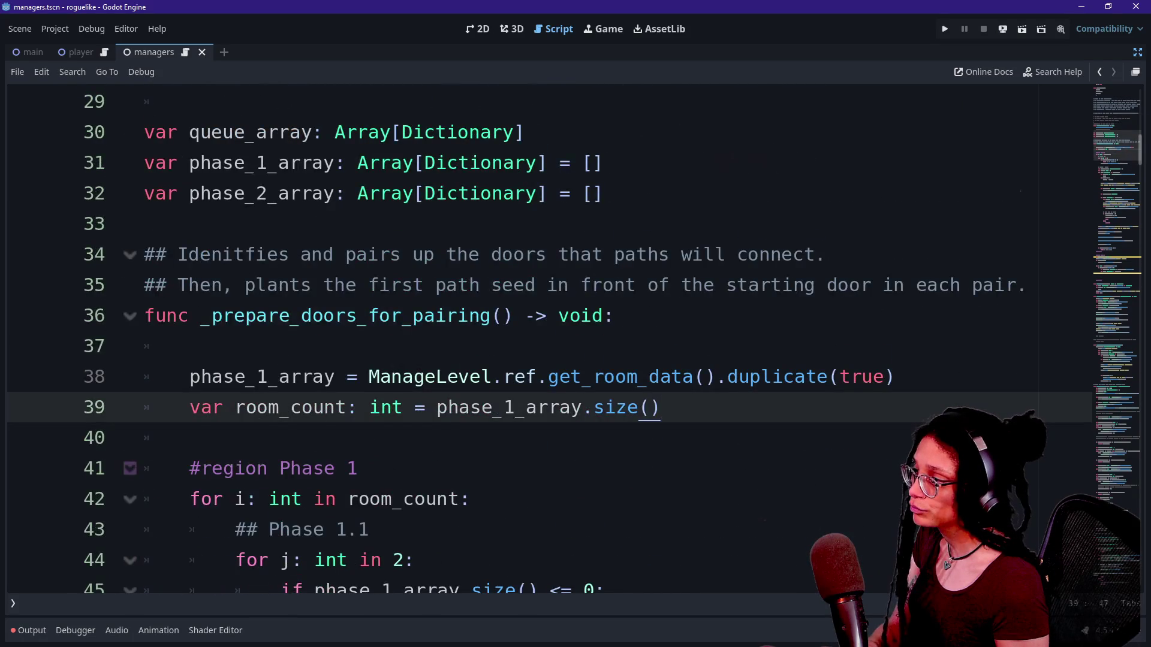
Undo the accidental paste on line 51.
scroll(599, 336, "down", 5)
left_click(471, 316)
key("ctrl+v")
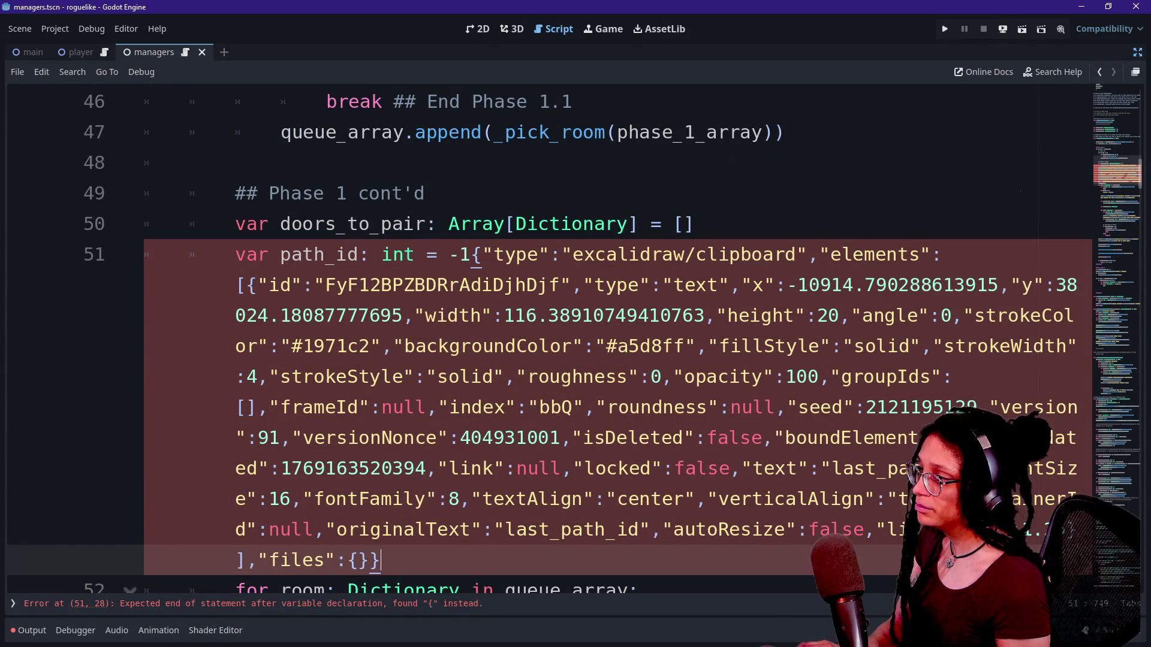
key("ctrl+z")
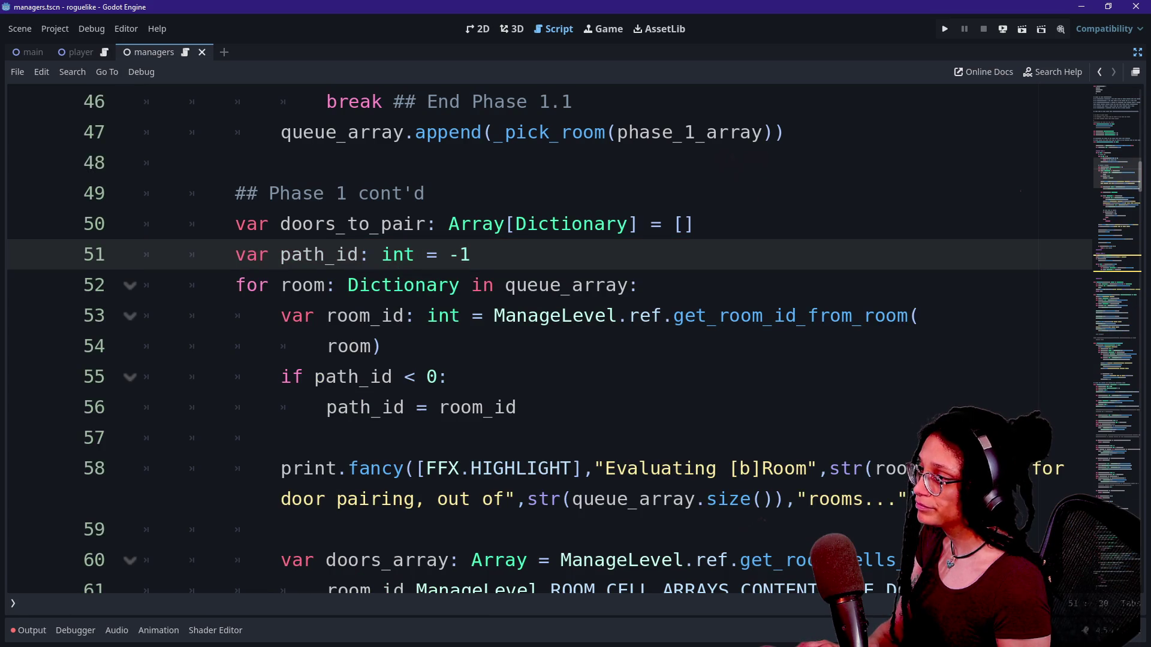
Below path_id = room_id, start a ManageLevel.ref.set_room_content call with room_id as first argument.
left_click(283, 437)
left_click(517, 407)
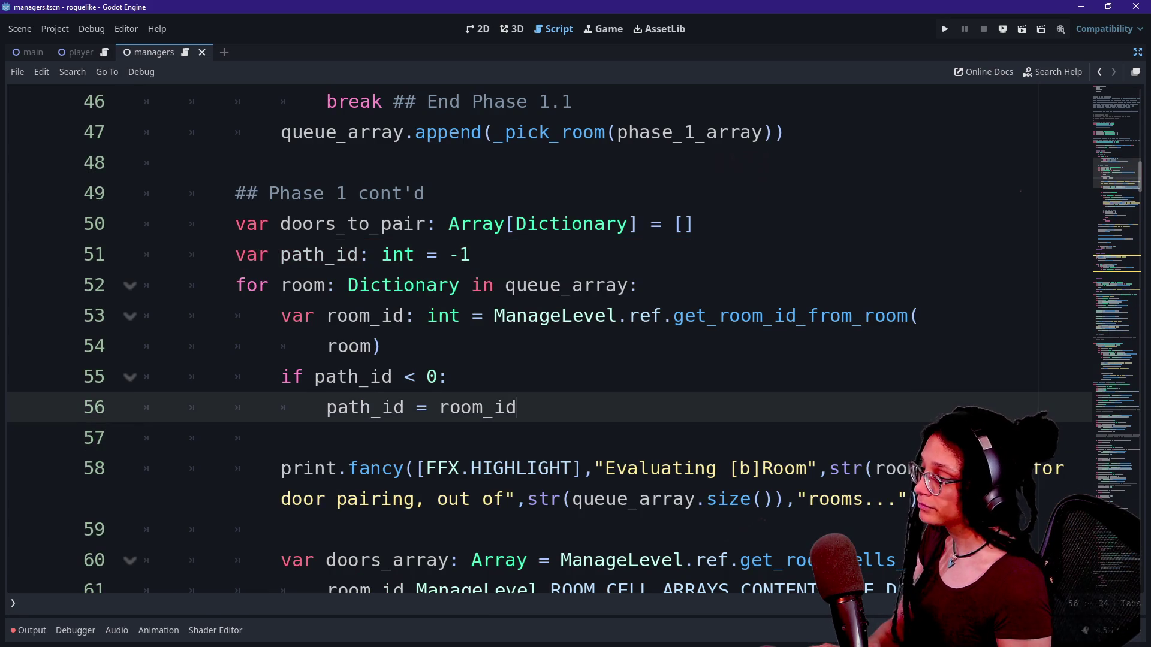
key("Return")
key("BackSpace")
type("room")
key("BackSpace")
key("BackSpace")
key("BackSpace")
type("M")
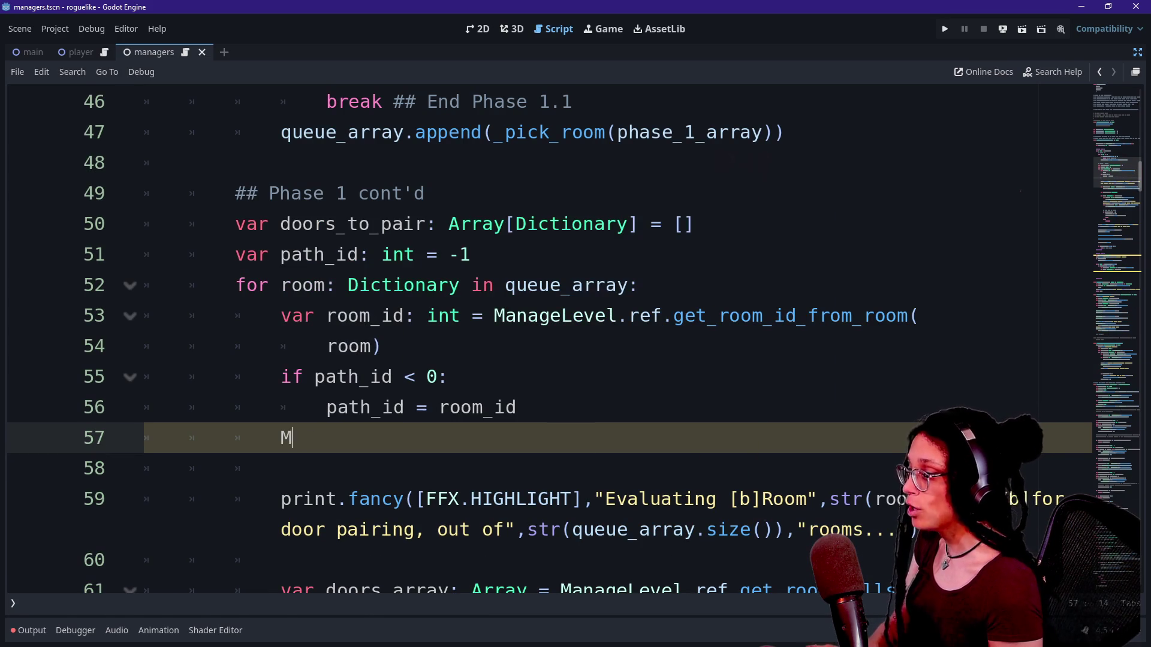
type("anageLevel.re")
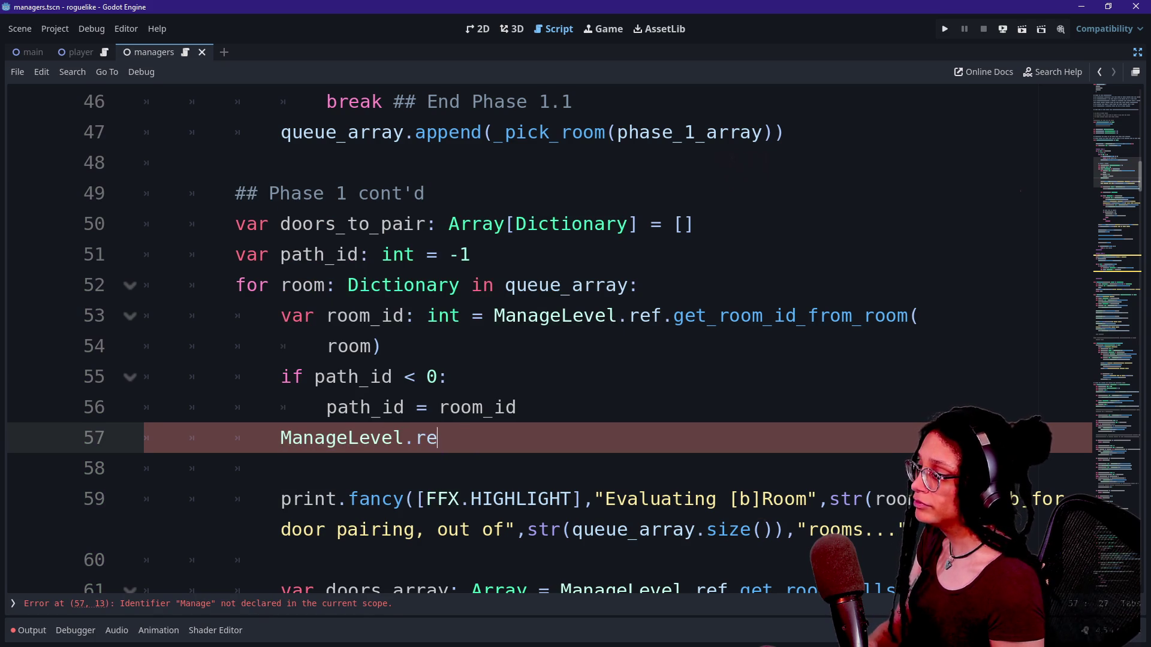
type("f.s")
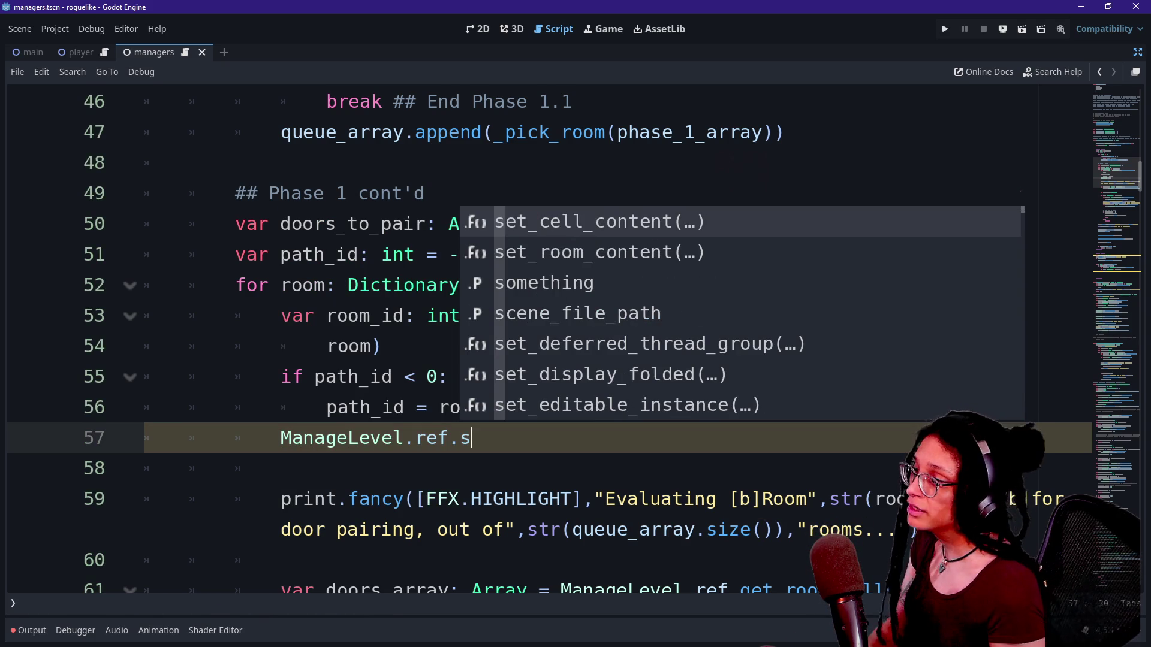
key("Down")
key("Return")
key("Return")
type("room")
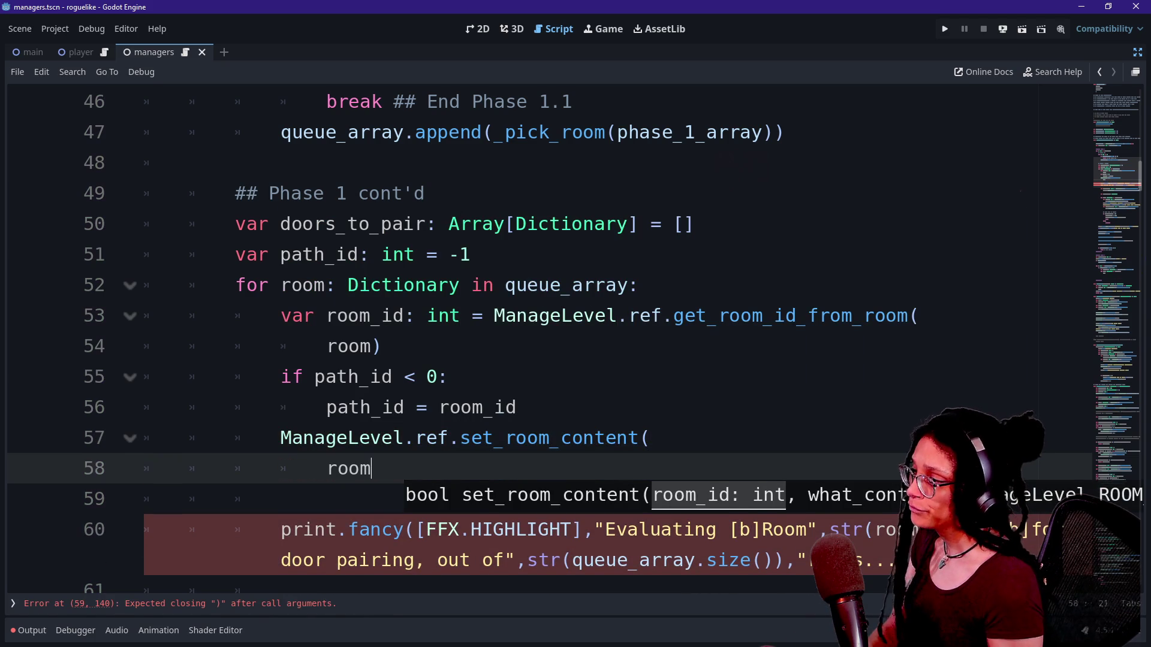
type("_id,")
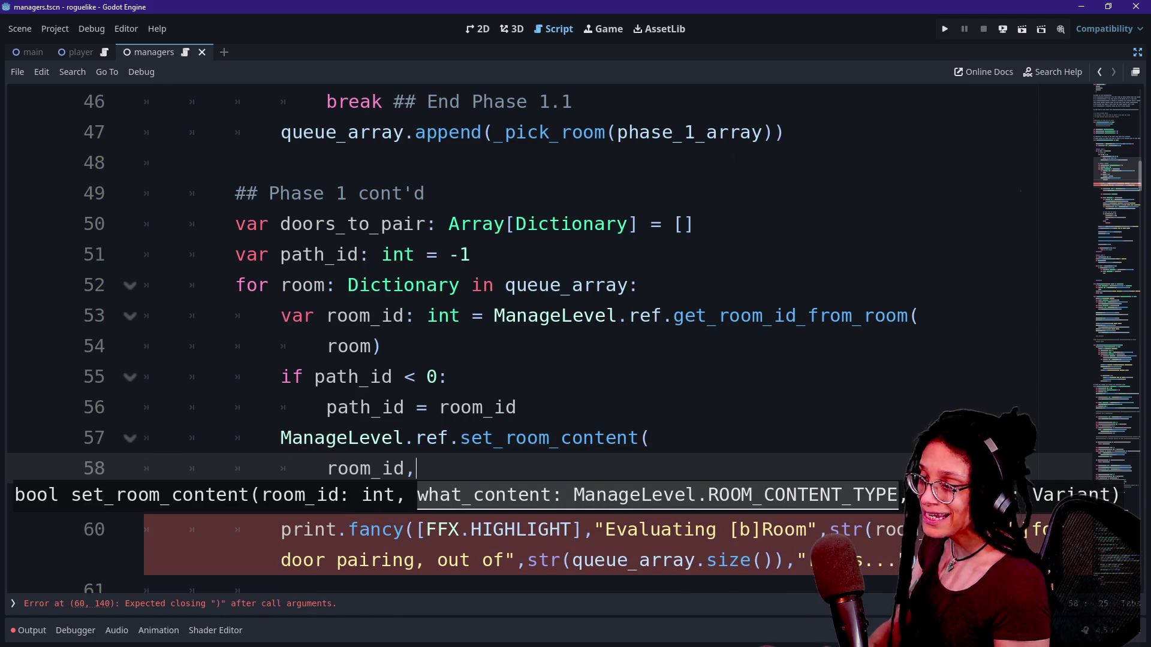
key("Return")
Complete the call's arguments with ManageLevel.ROOM_CONTENT_TYPE.PATH_ID and path_id.
type("ManageLe")
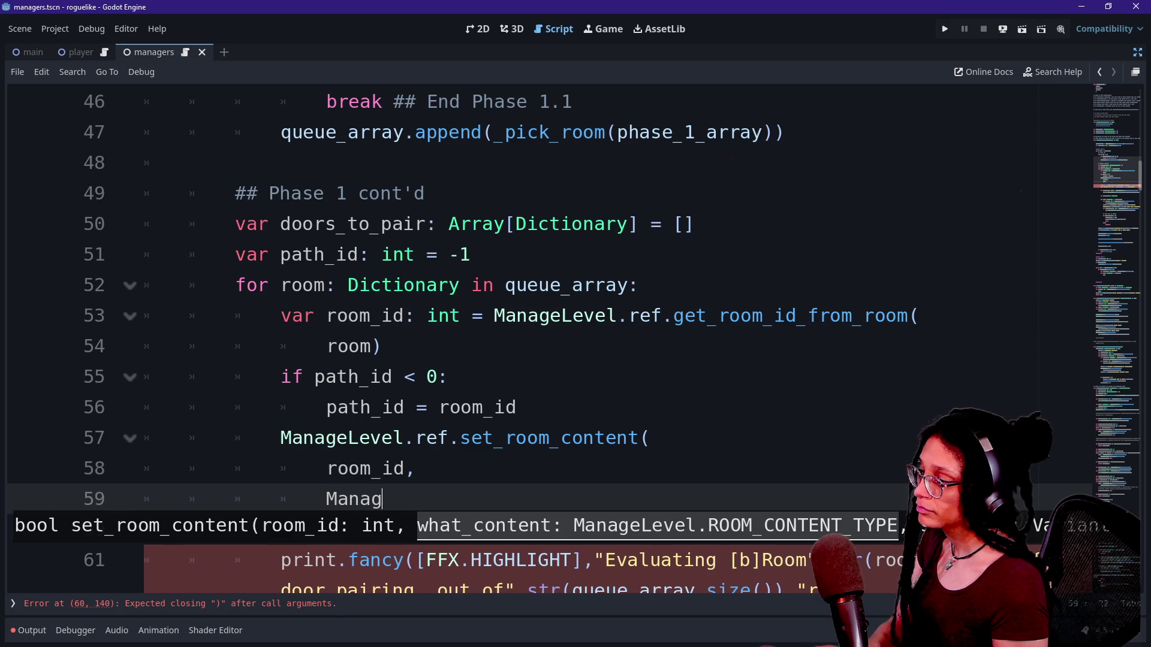
key("Return")
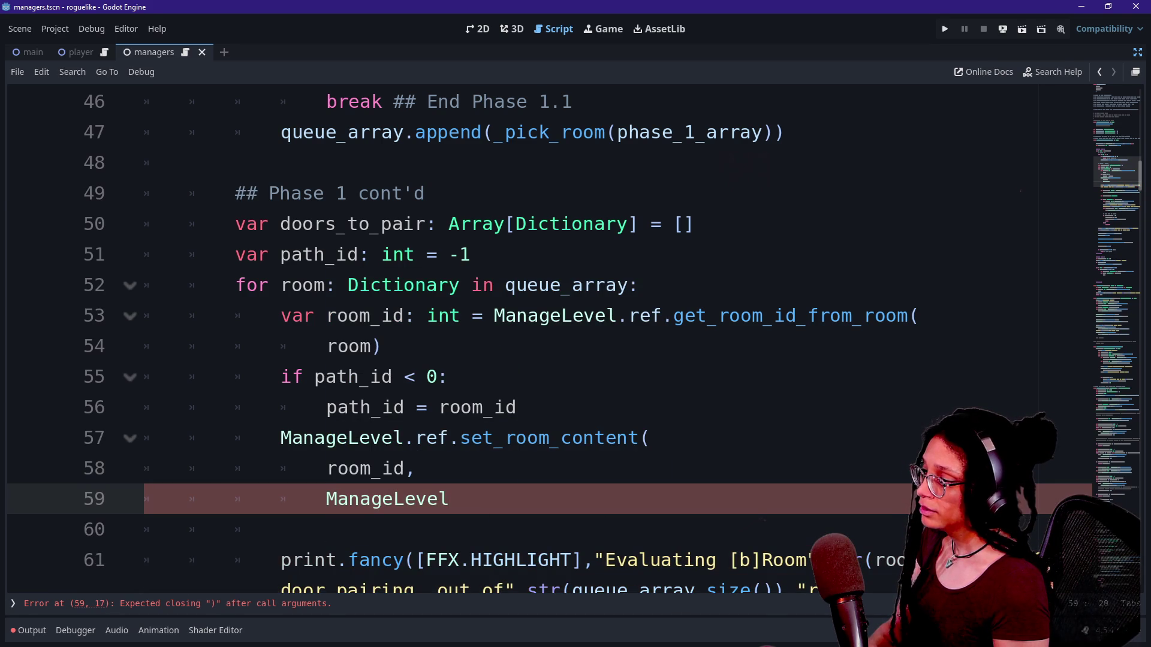
type(".ROOM")
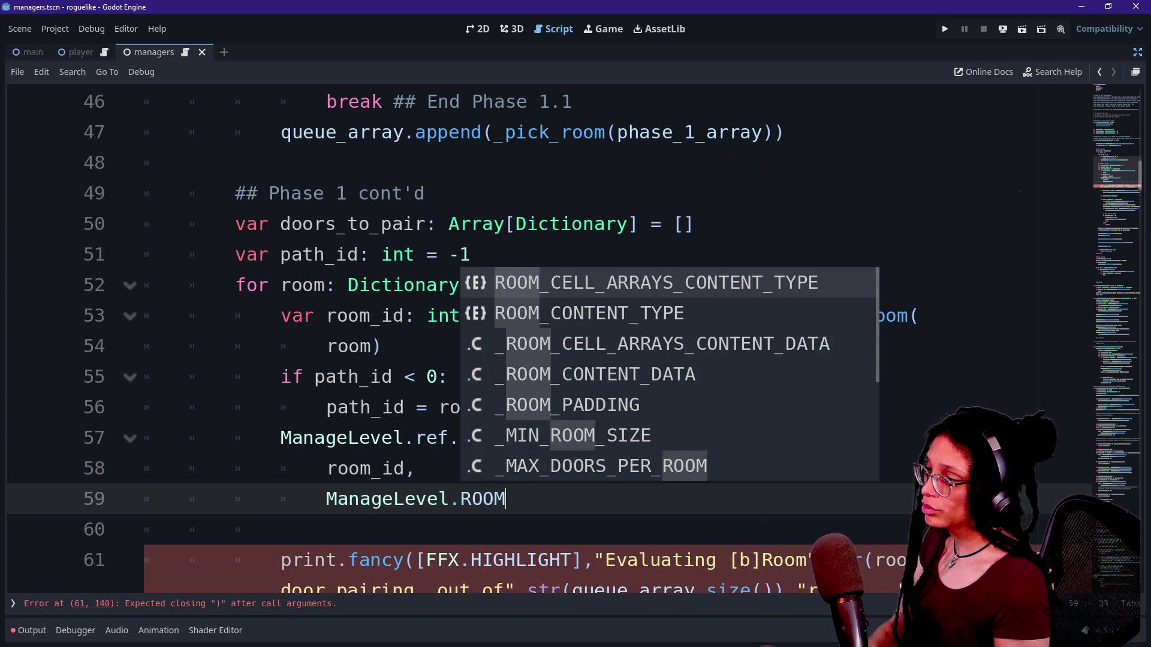
key("Down")
key("Return")
type(".")
key("Down")
key("Down")
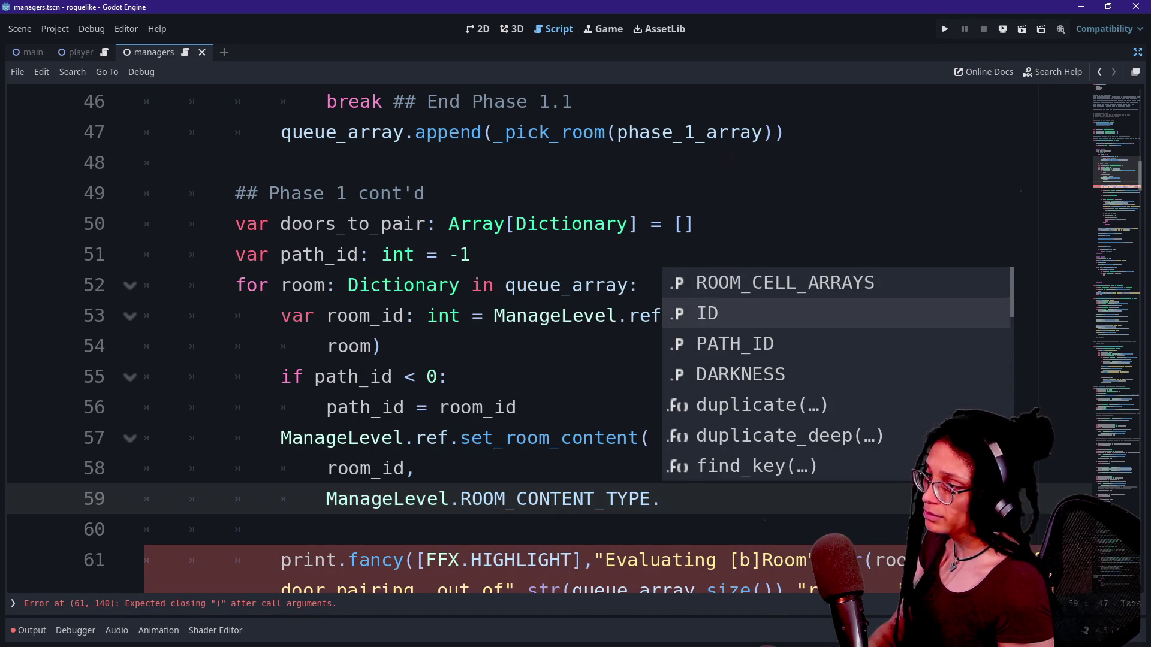
key("Return")
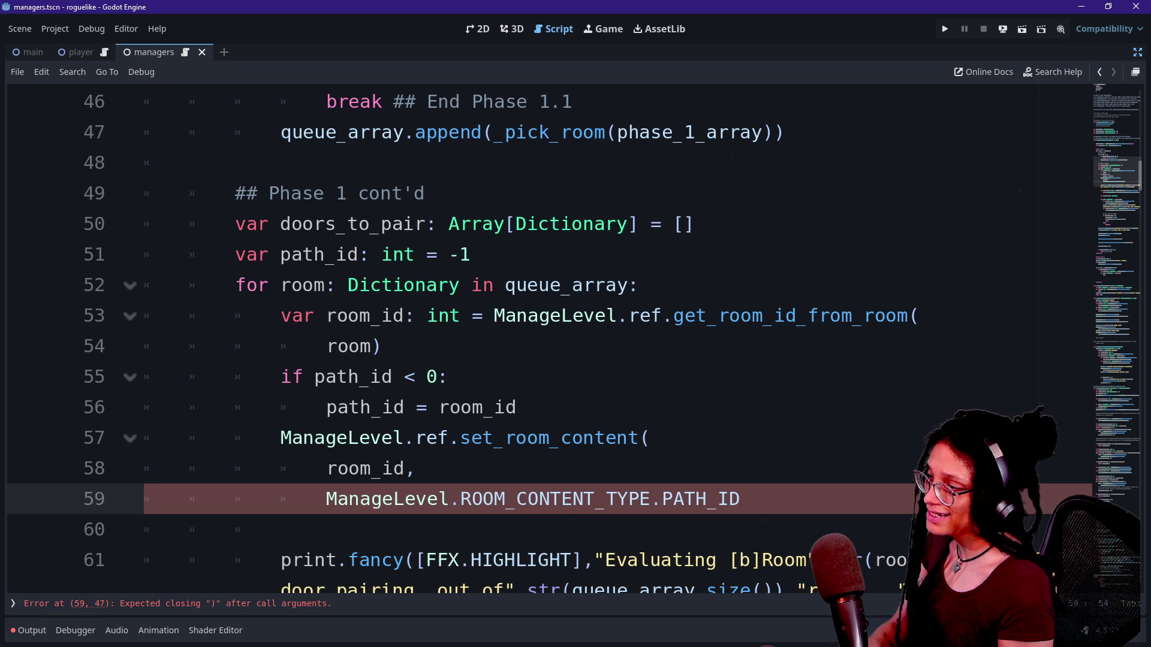
key("Return")
type("p")
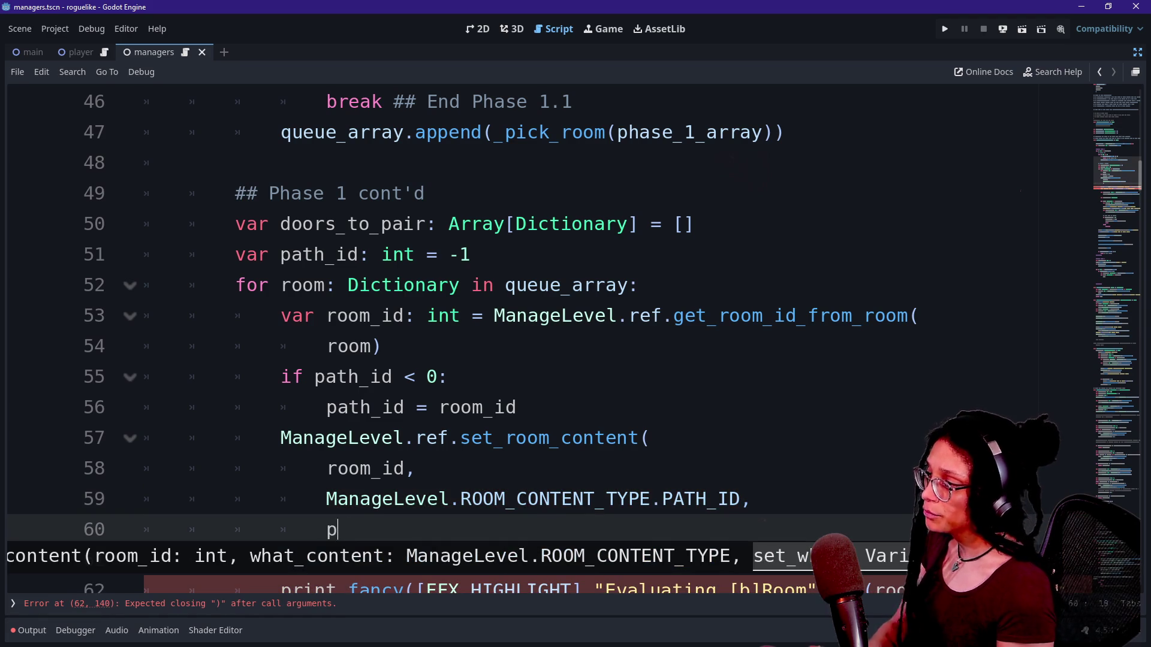
type("ath_id)")
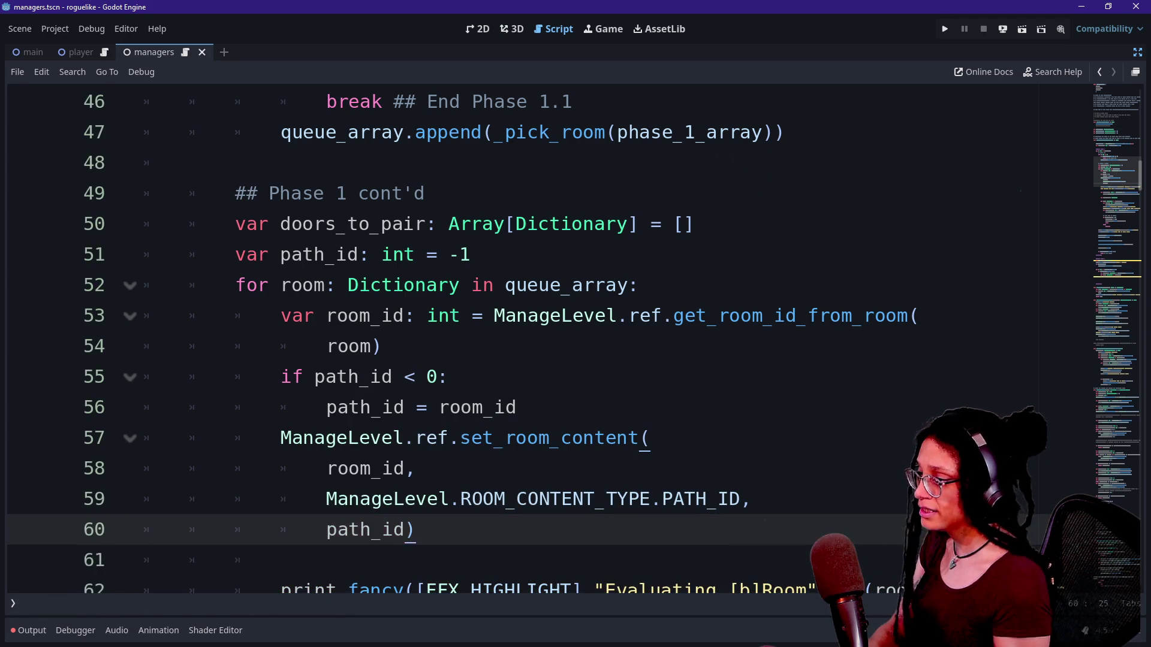
Insert a blank line between path_id = room_id and the set_room_content call.
left_click(517, 407)
key("Return")
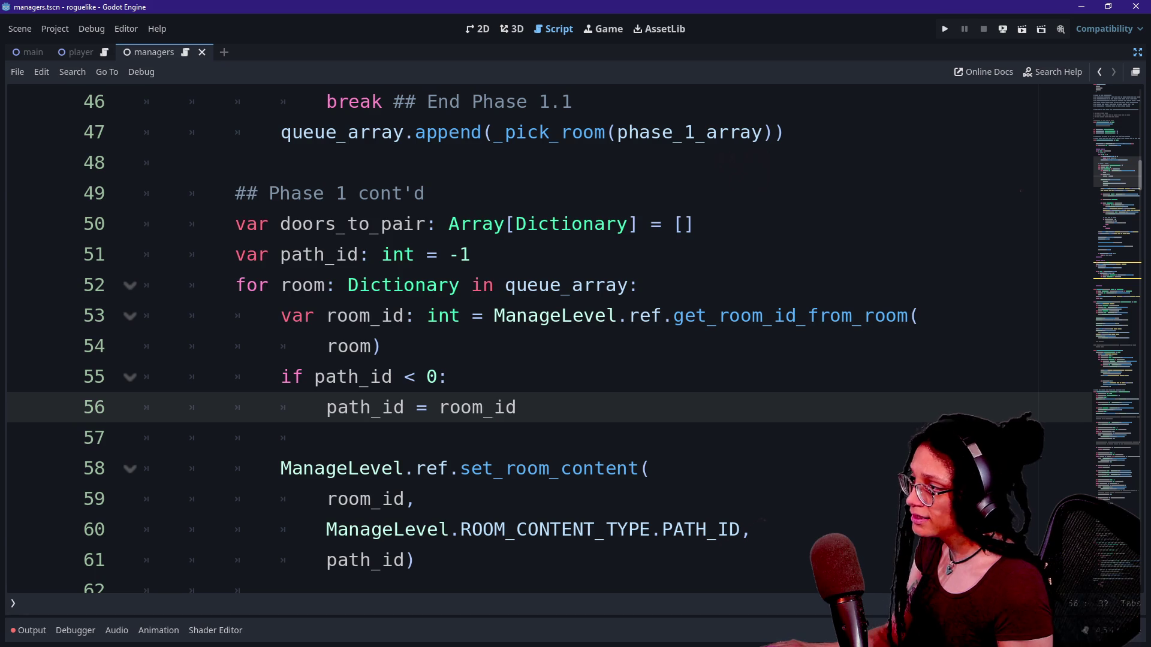
left_click(416, 316)
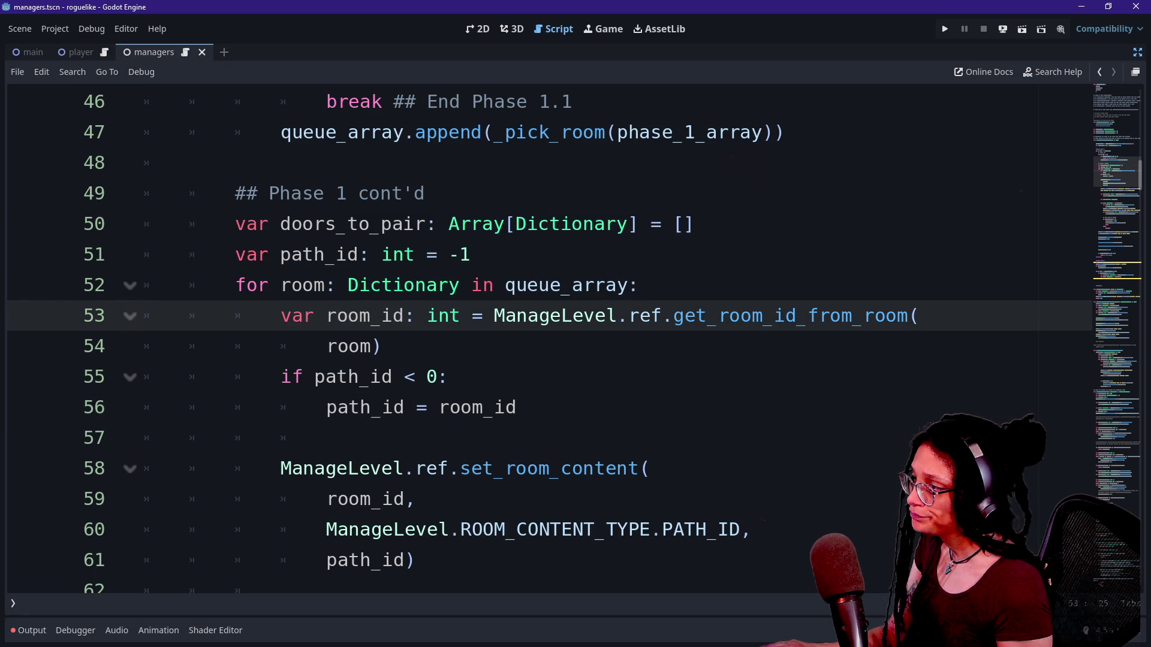
scroll(539, 336, "down", 3)
left_click(280, 315)
Review the updated script, then run the project to show the six generated rooms.
left_click(416, 285)
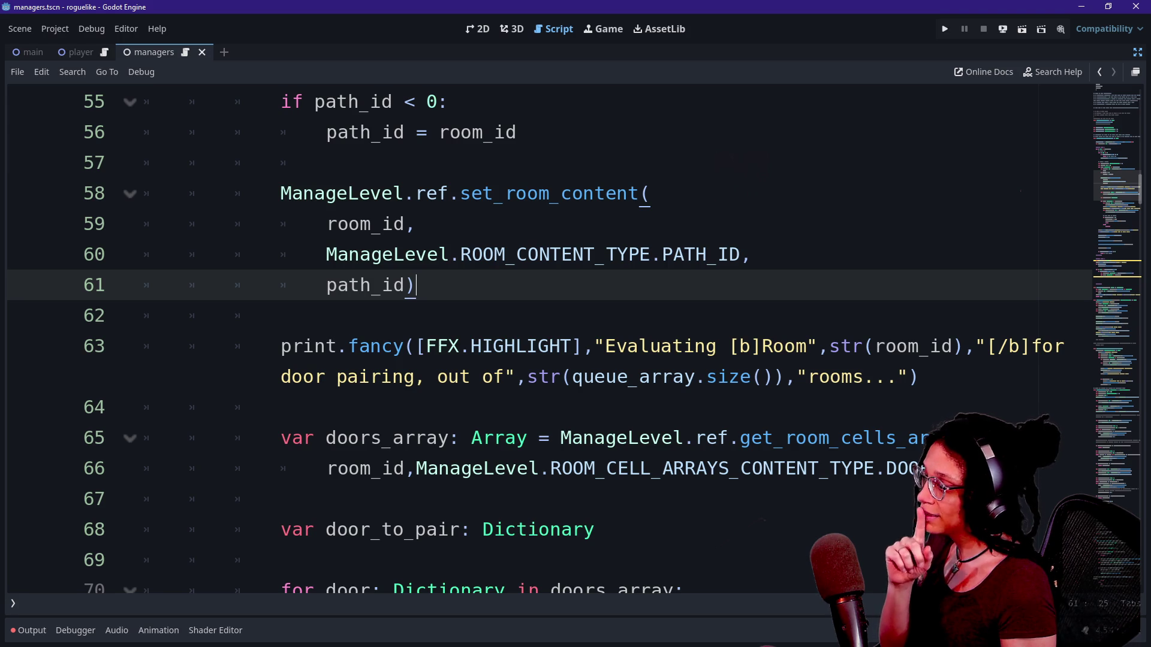
scroll(539, 336, "down", 2)
scroll(540, 335, "down", 5)
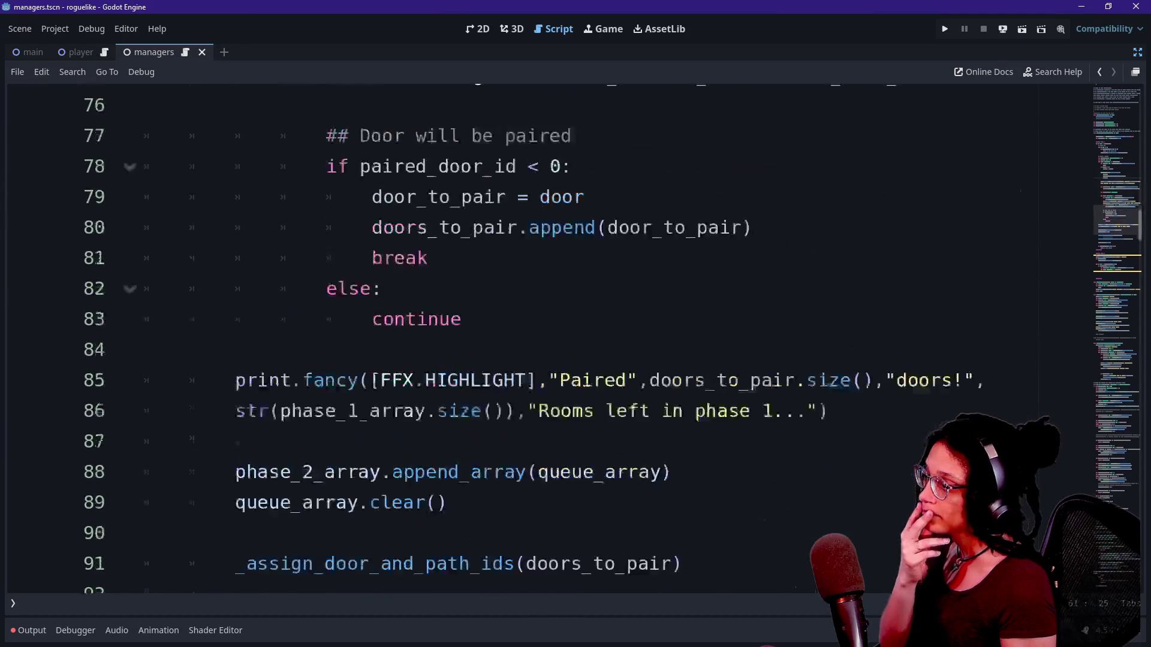
left_click(945, 29)
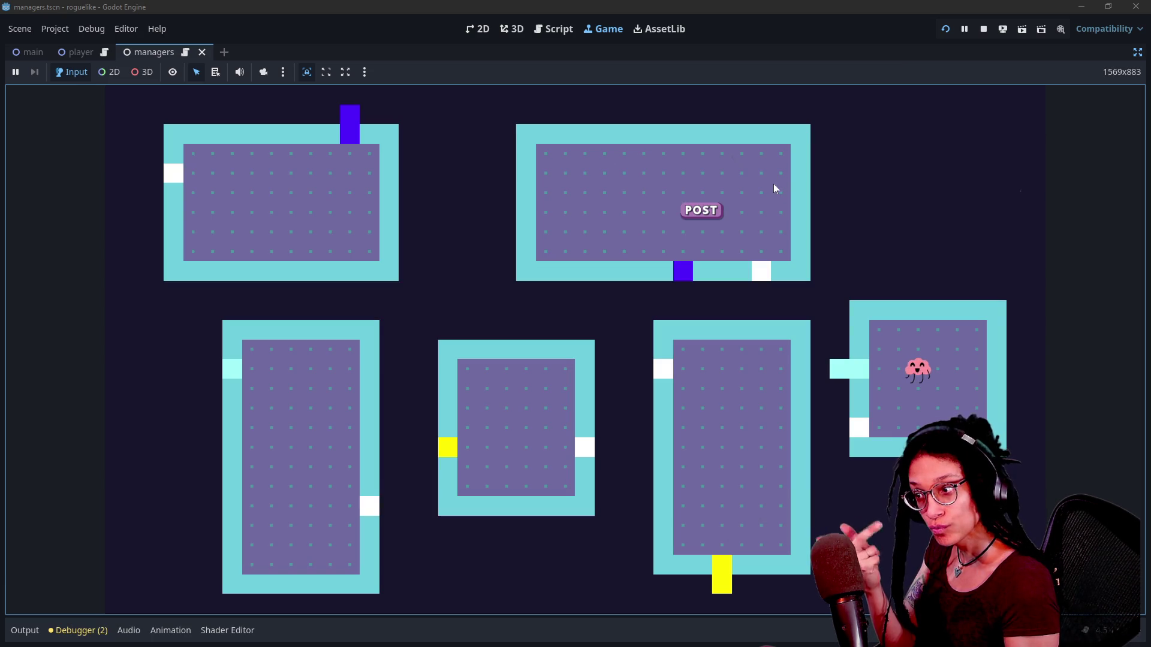
In the Remote tree, expand Main and Managers and inspect ManageLevel's live values, including Room Data size 6.
left_click(1137, 53)
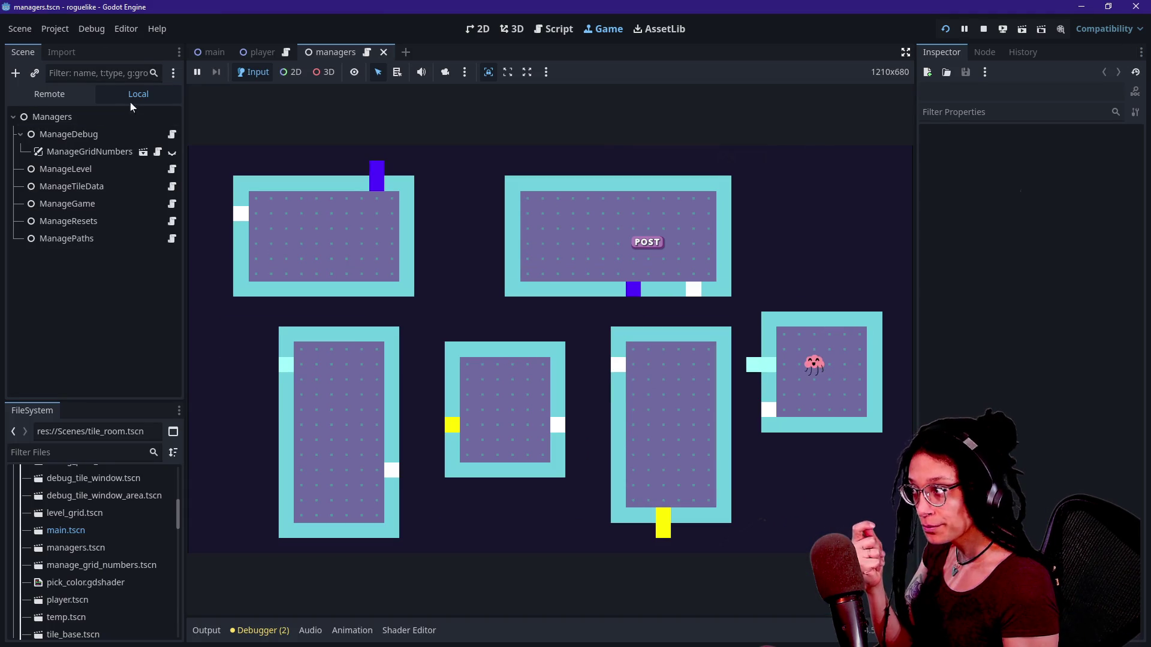
left_click(21, 169)
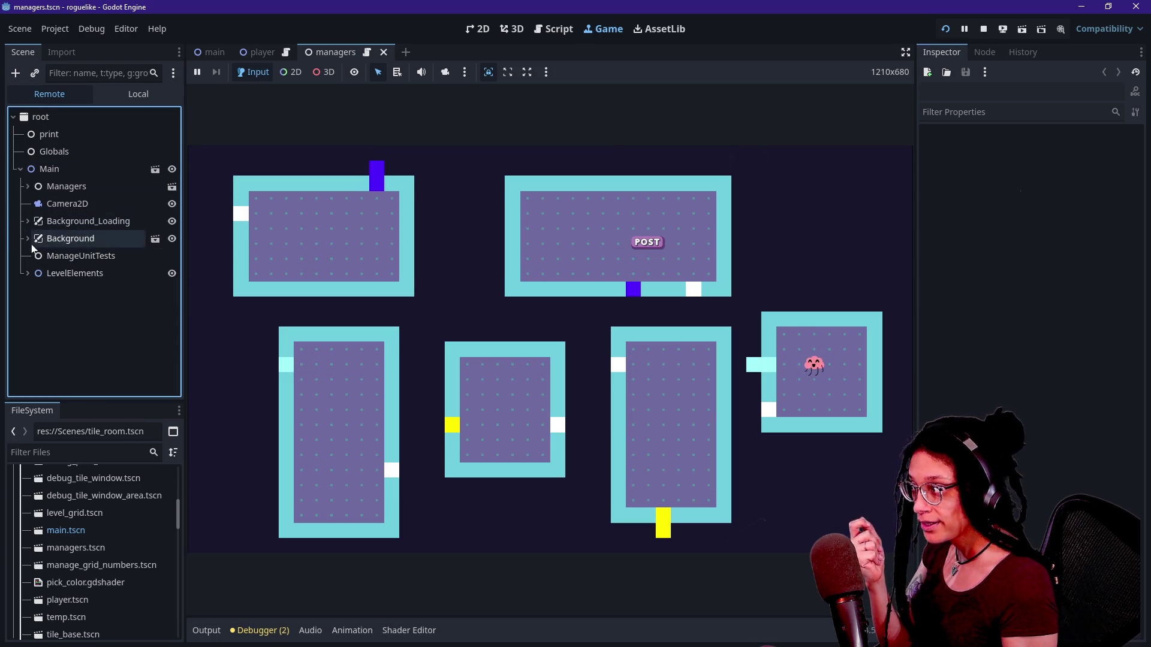
left_click(27, 186)
left_click(70, 291)
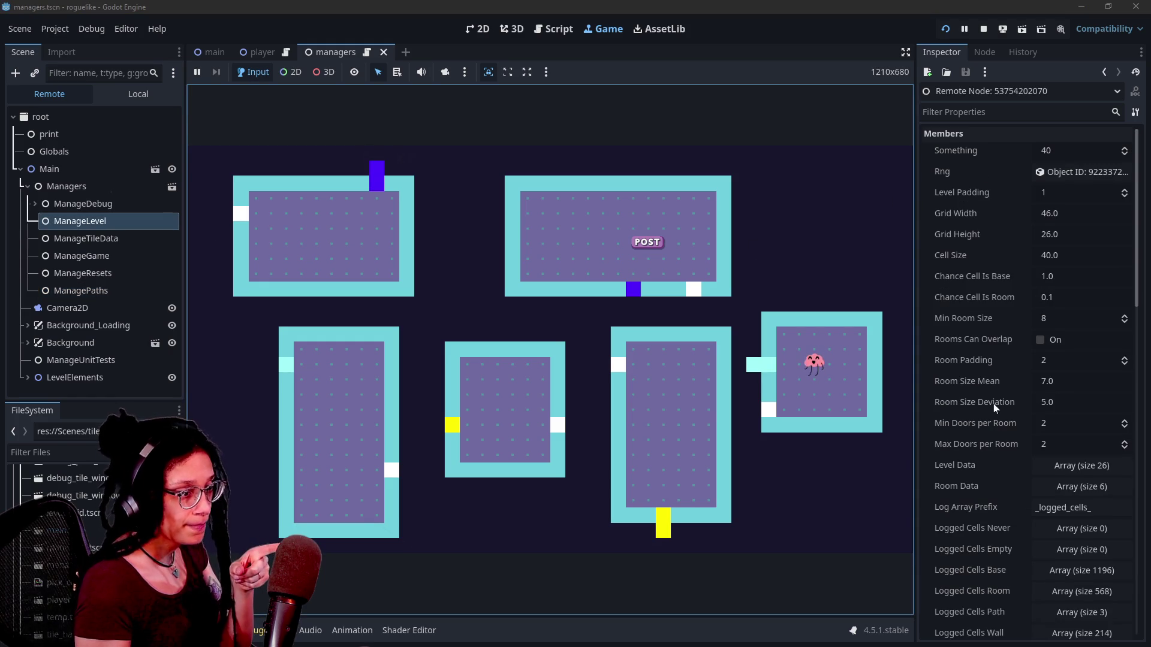
scroll(994, 404, "down", 5)
left_click(1043, 295)
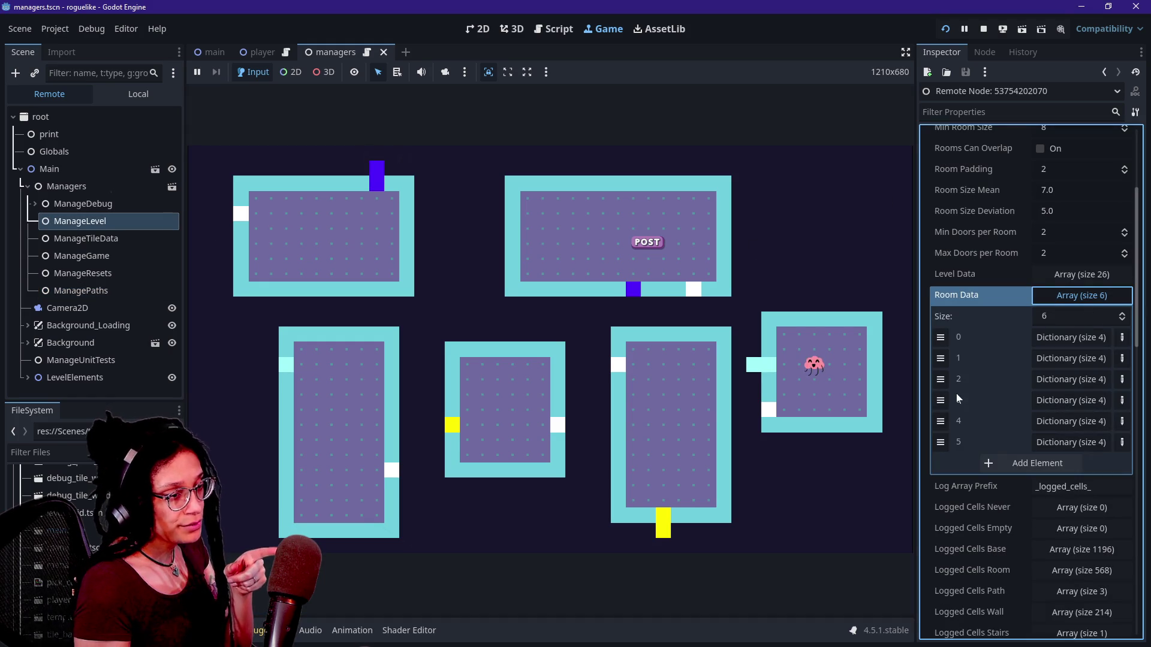
left_click(1044, 337)
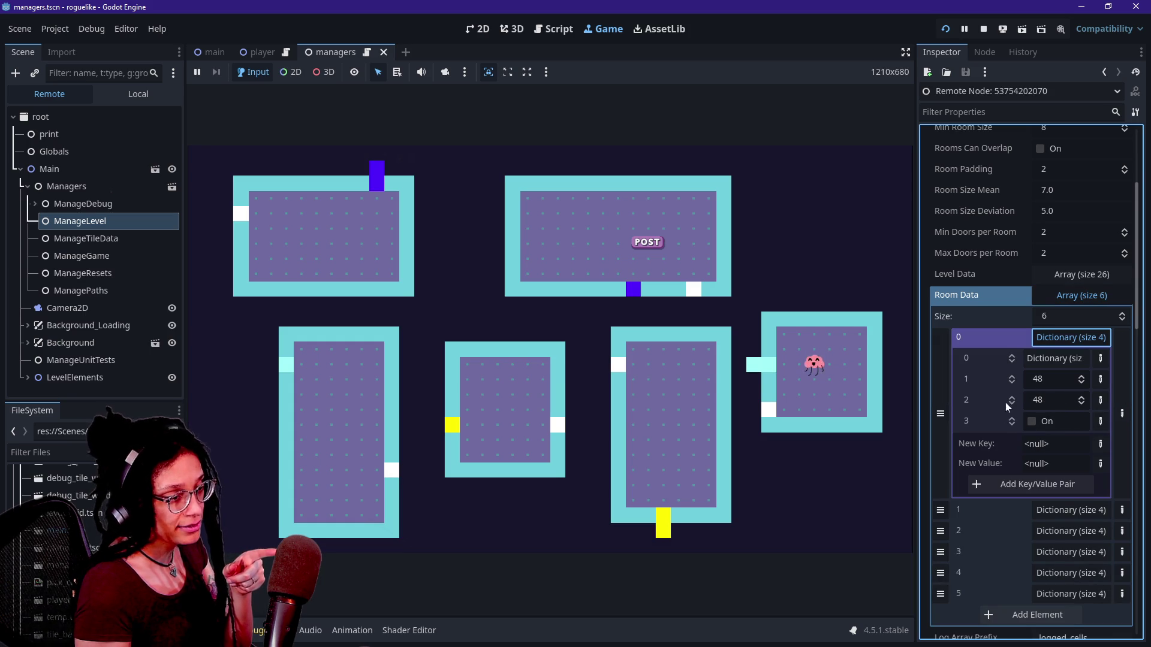
left_click(761, 242)
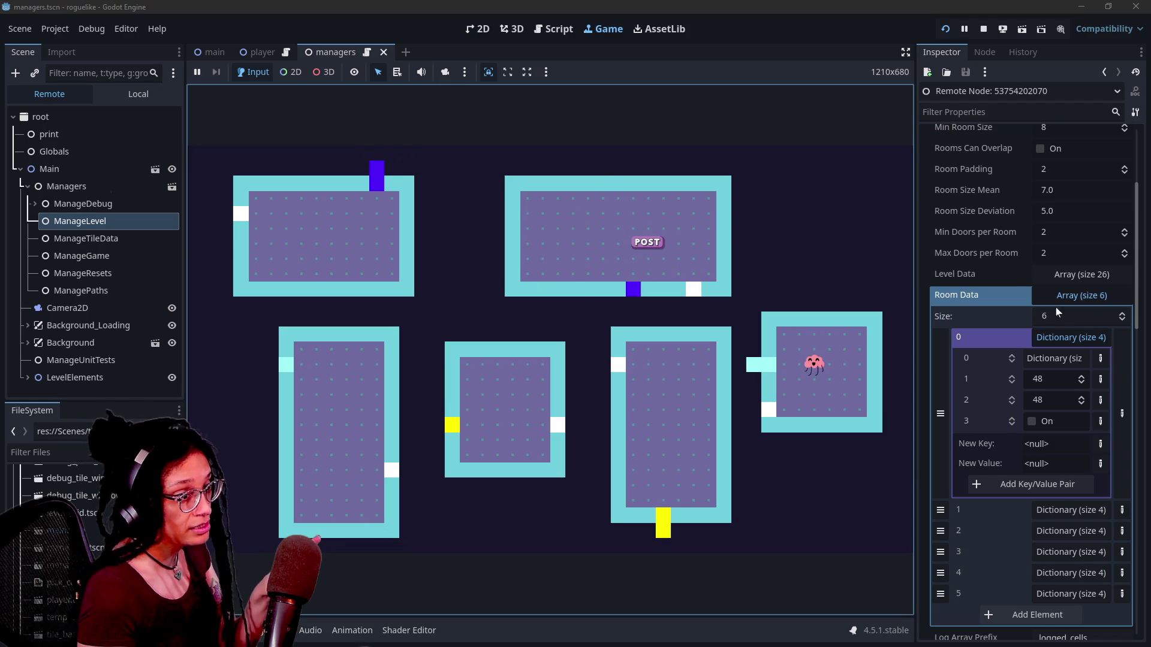
left_click(1067, 337)
left_click(1056, 361)
left_click(1060, 372)
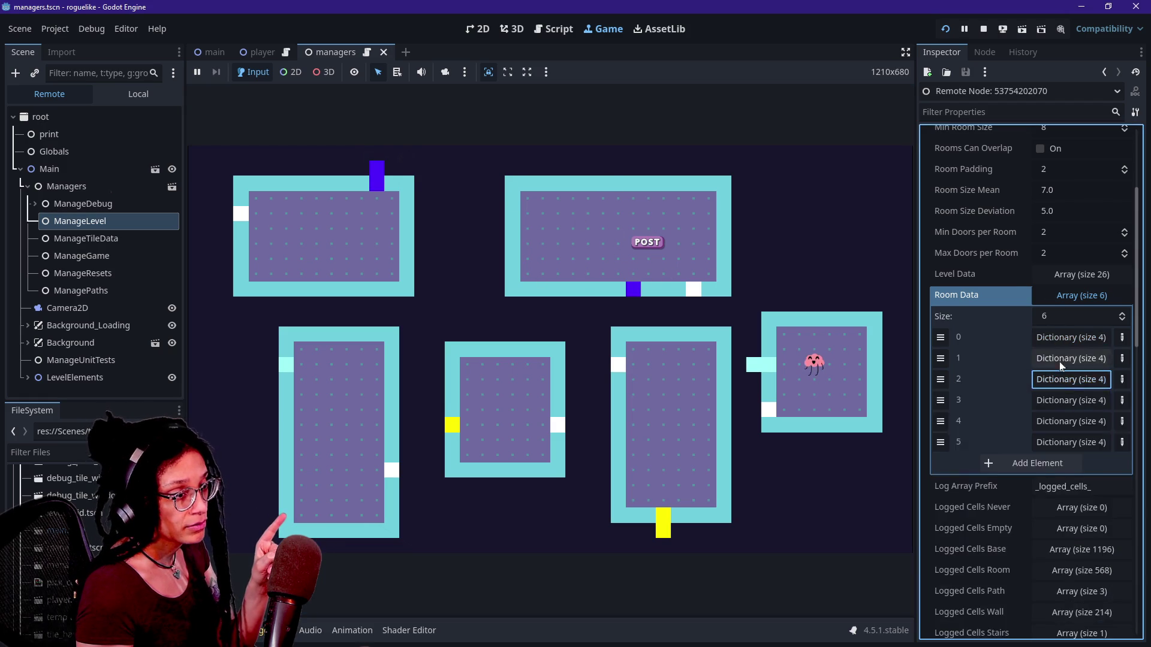
left_click(1059, 363)
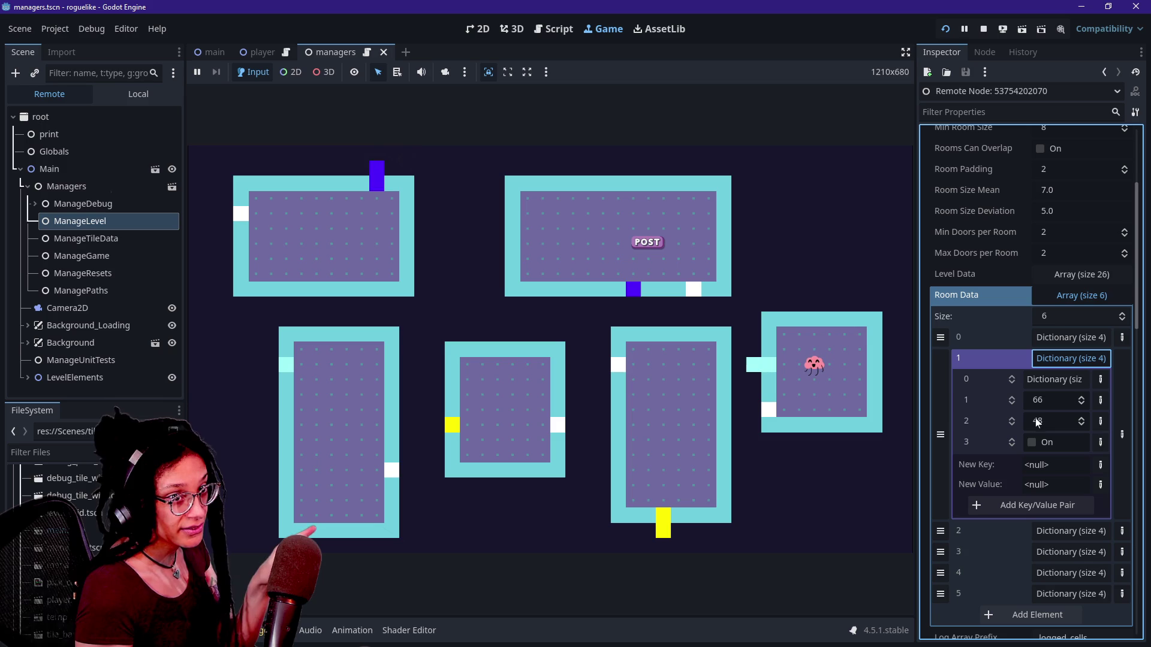
left_click(1058, 296)
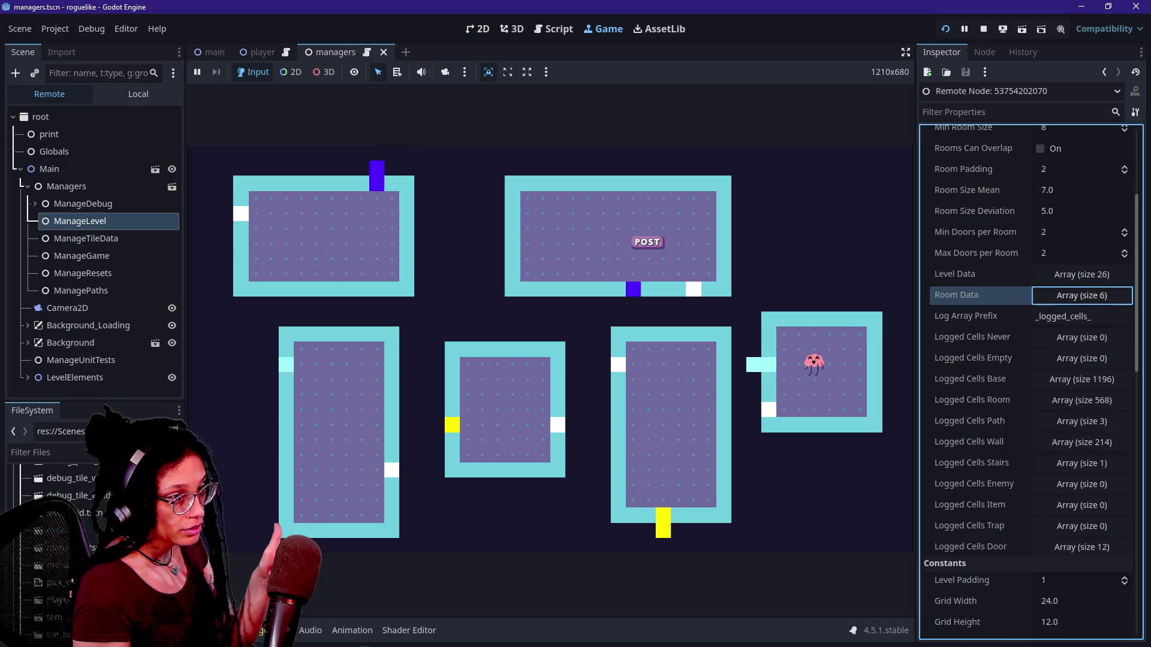
left_click(1058, 296)
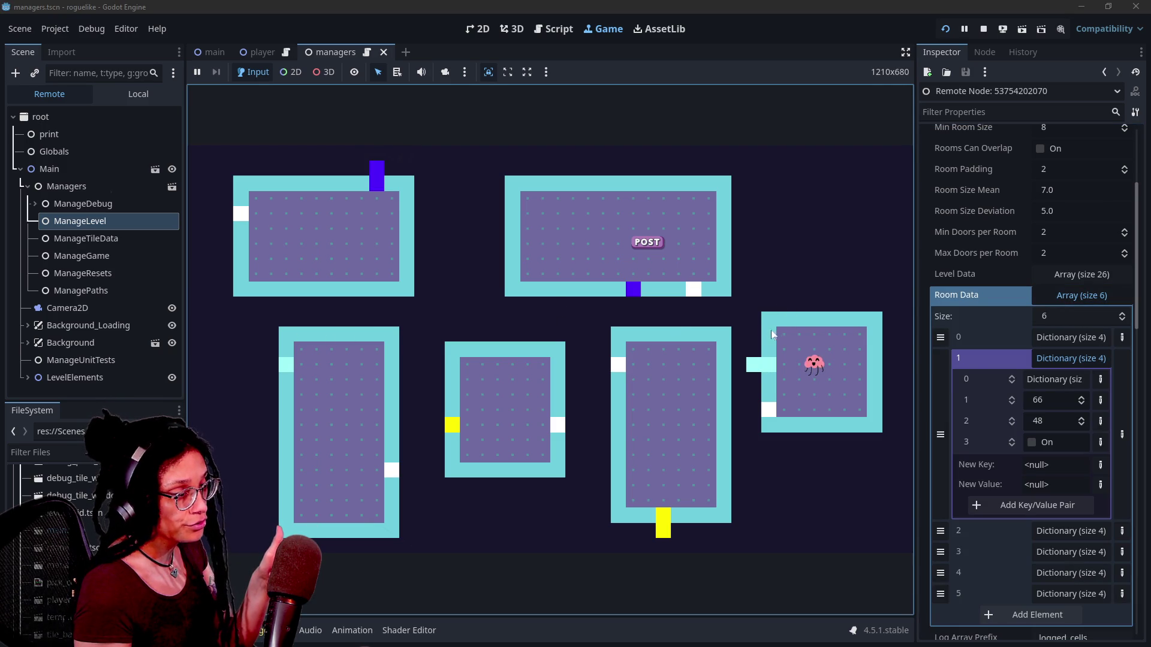
left_click(1070, 358)
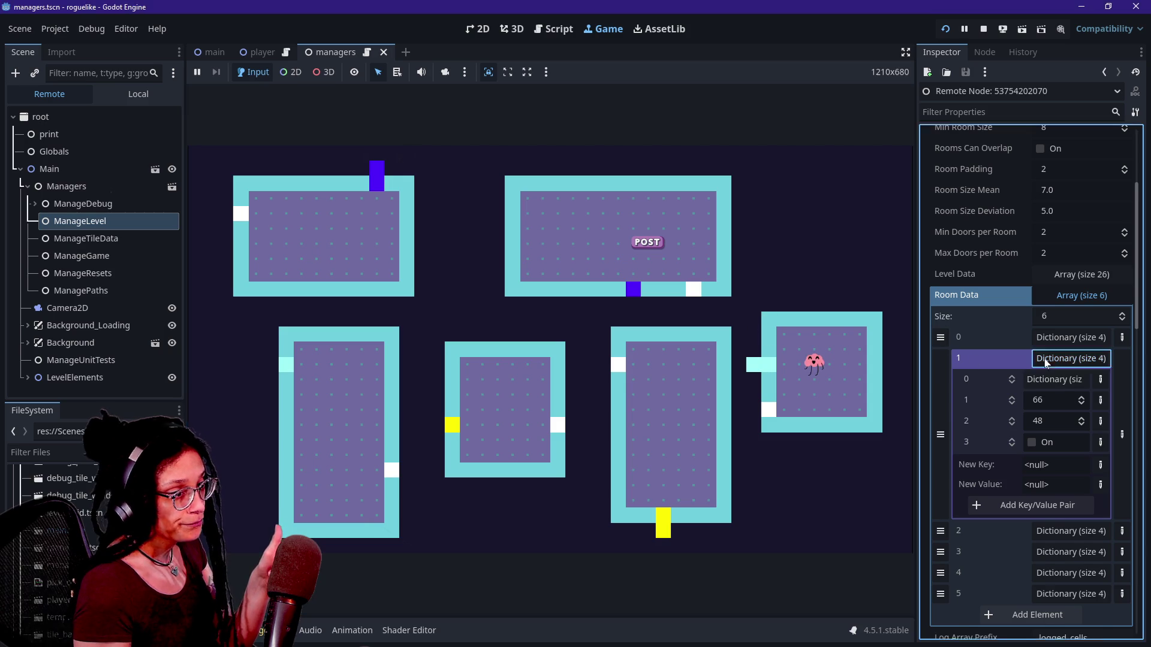
left_click(470, 253)
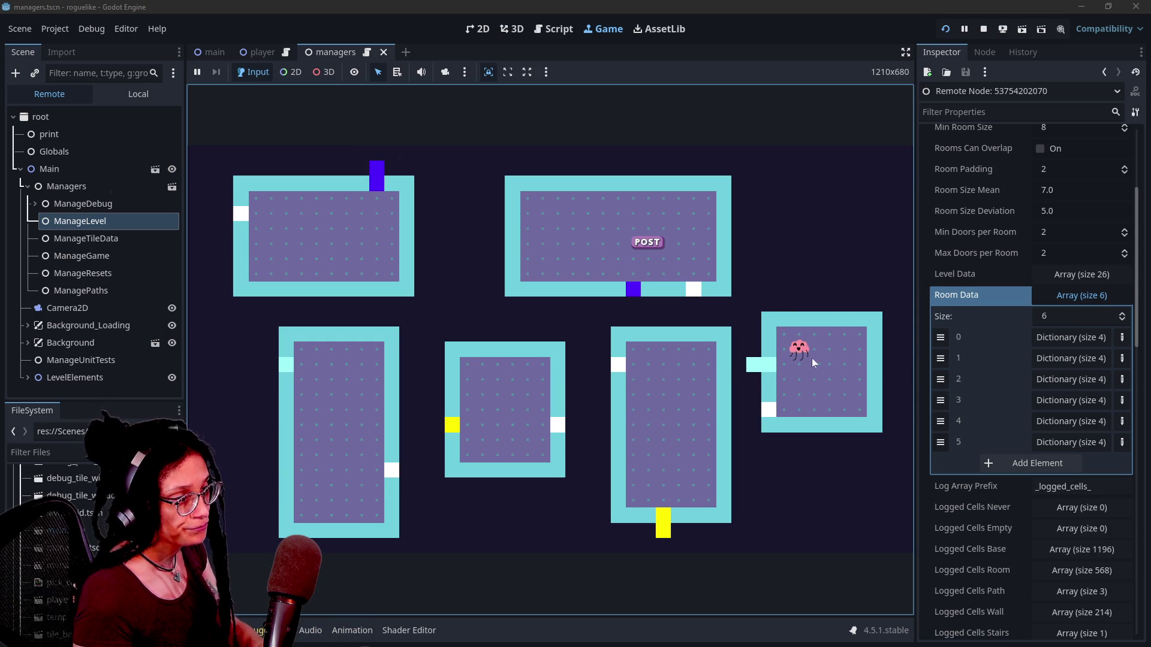
Expand Room Data entries 2 through 5 in the Inspector to read their IDs.
left_click(1064, 378)
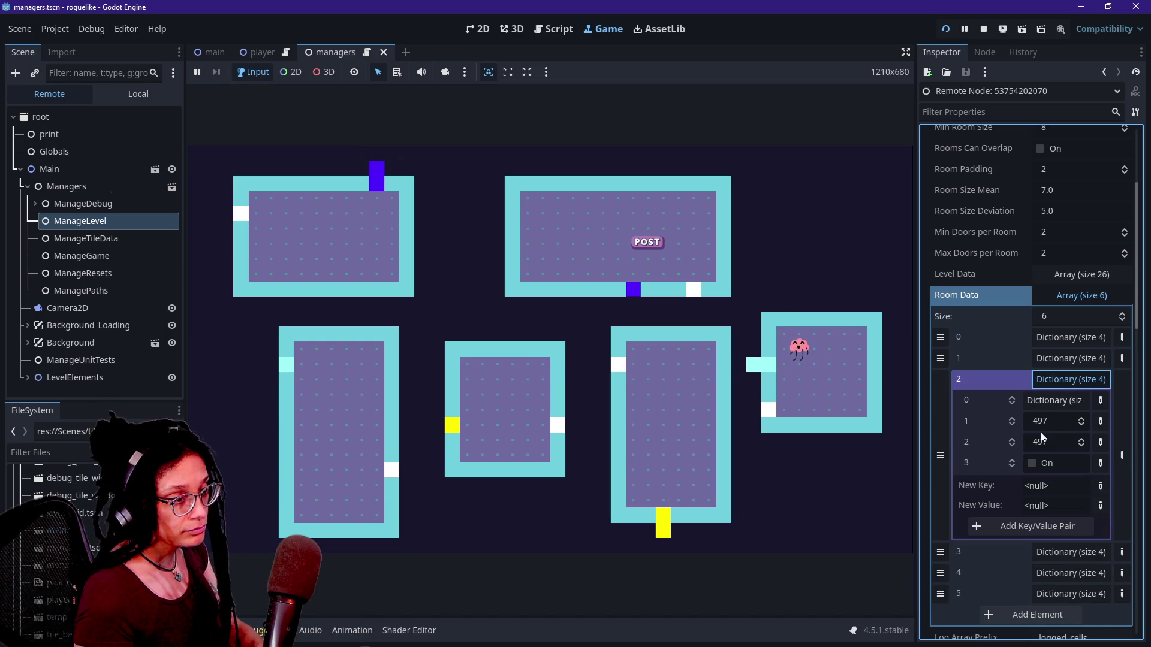
mouse_move(771, 369)
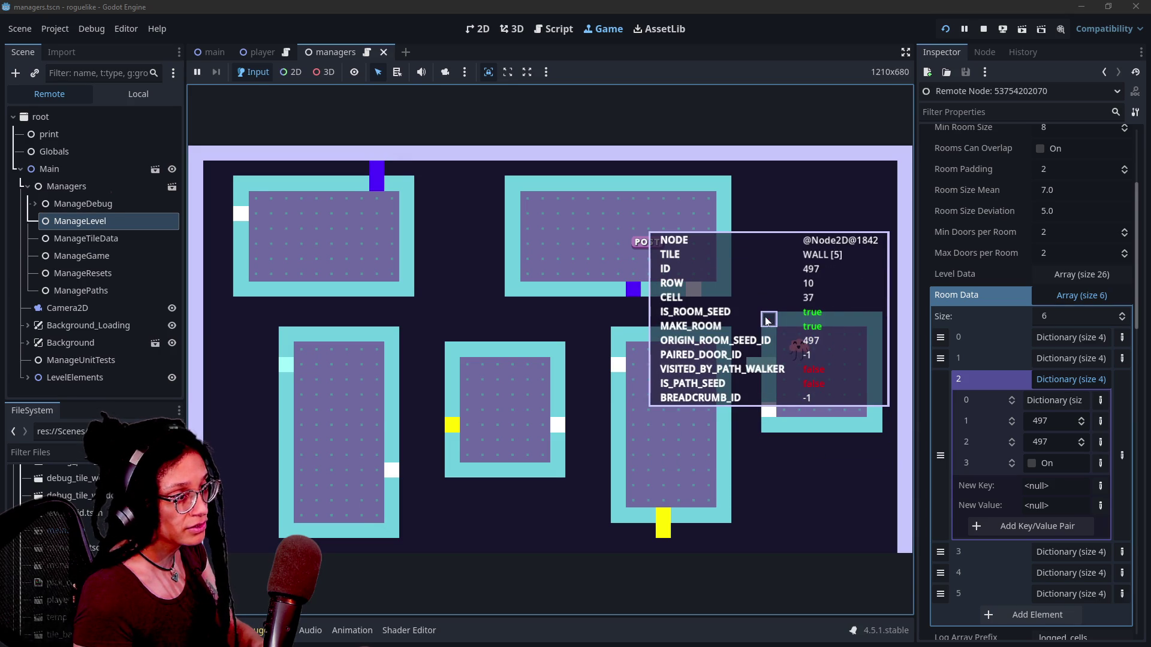
left_click(765, 318)
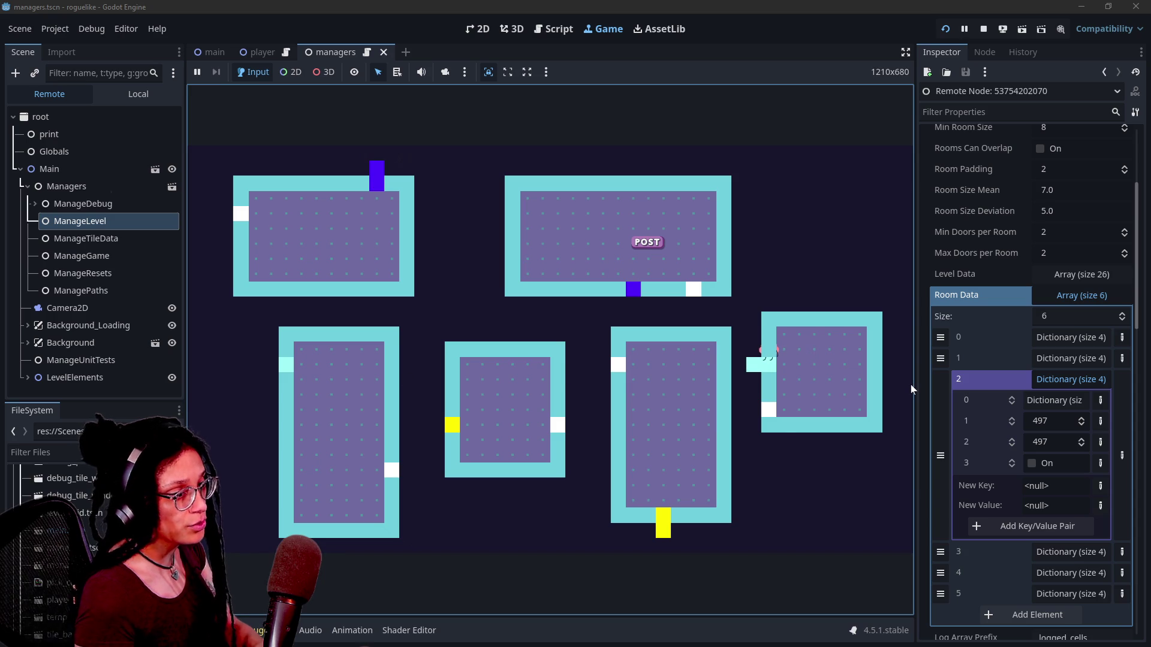
left_click(1079, 379)
left_click(1069, 400)
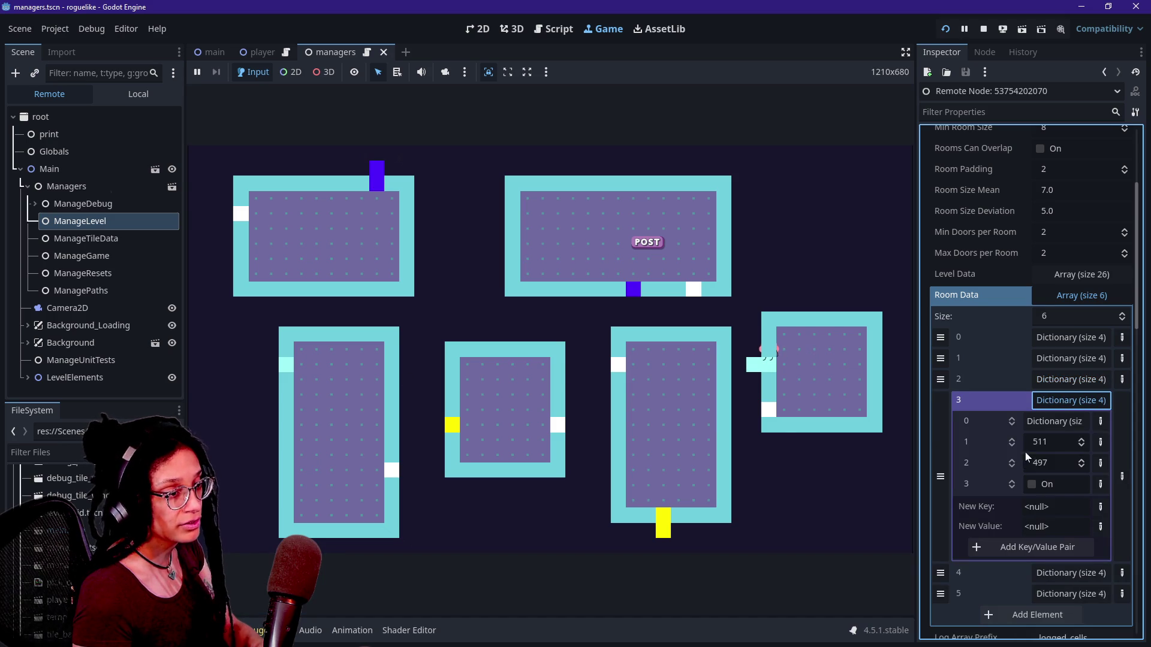
left_click(1058, 402)
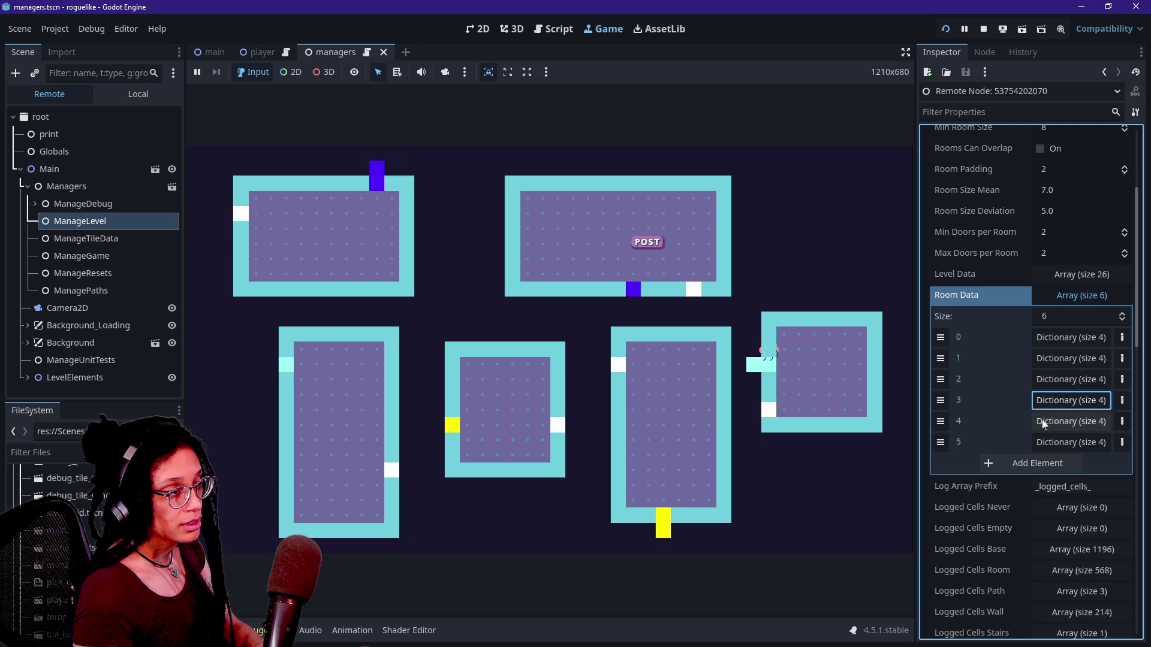
left_click(1069, 422)
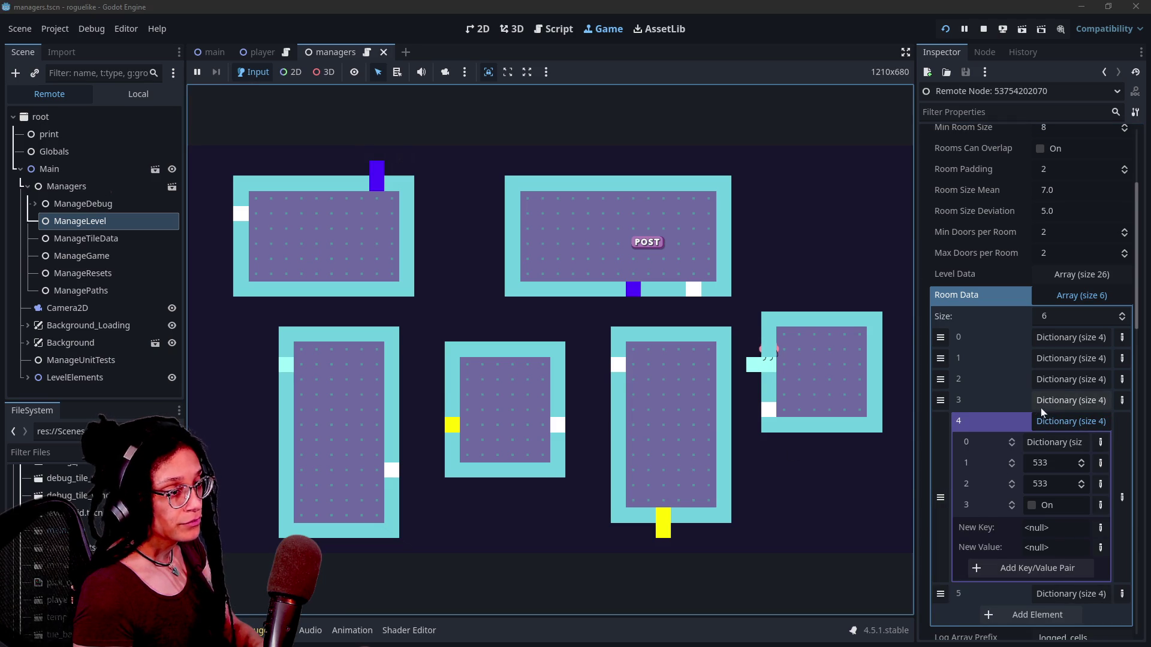
left_click(1070, 421)
left_click(689, 479)
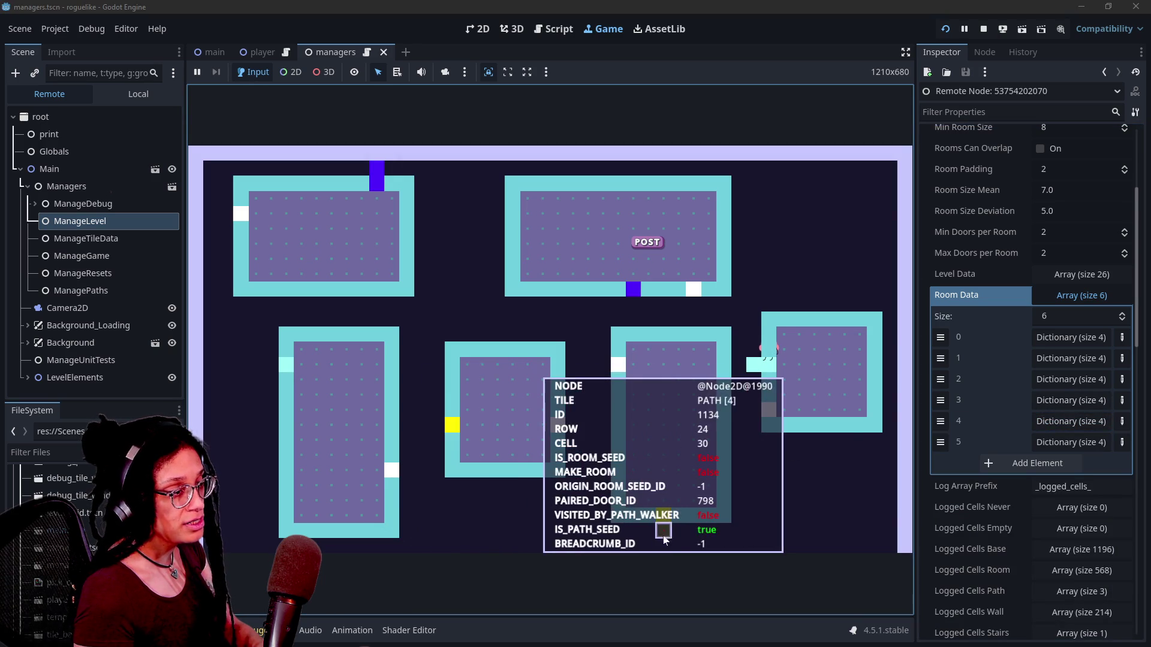
left_click(1058, 441)
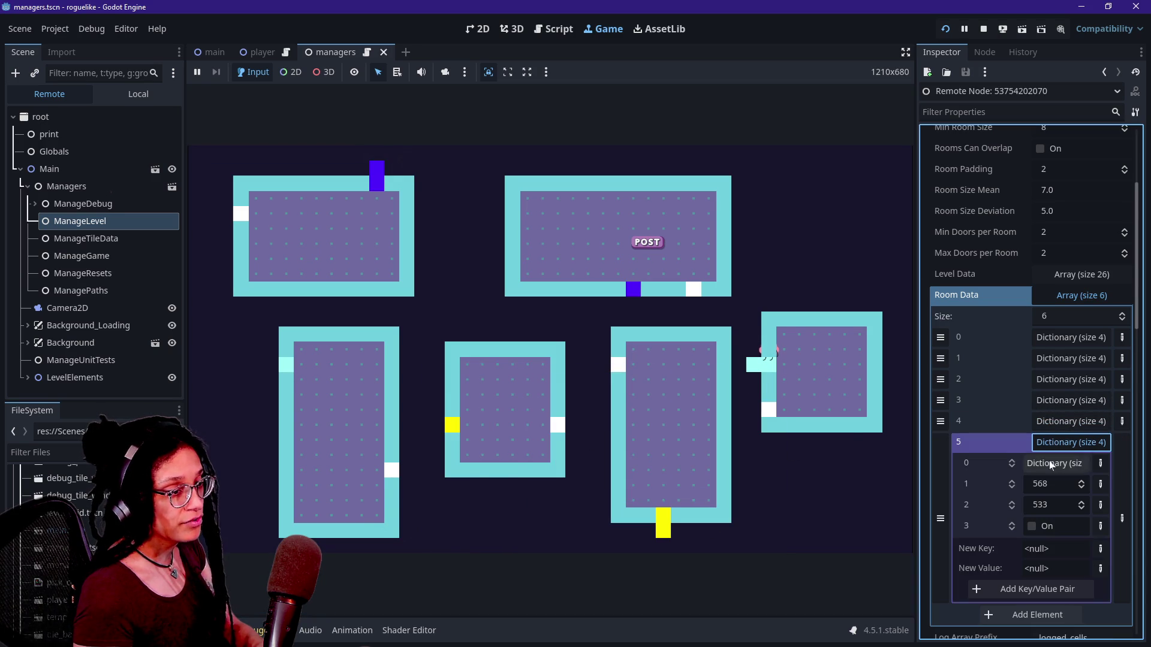
left_click(1043, 450)
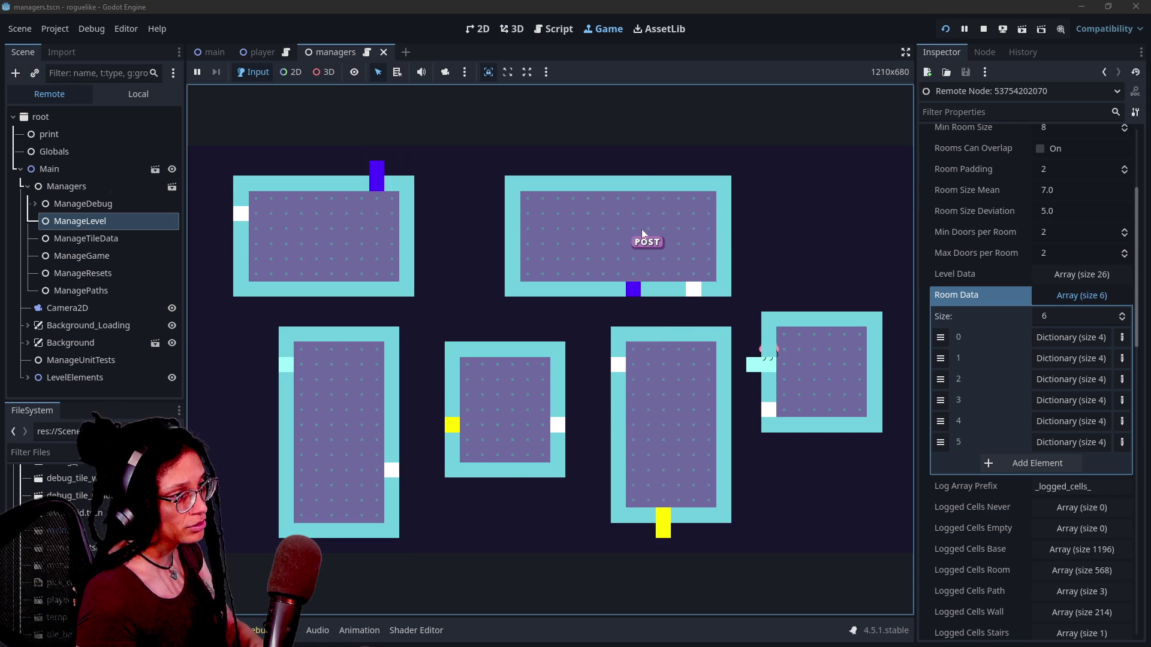
Regenerate the level with R, then check the debugger errors and output log.
key("r")
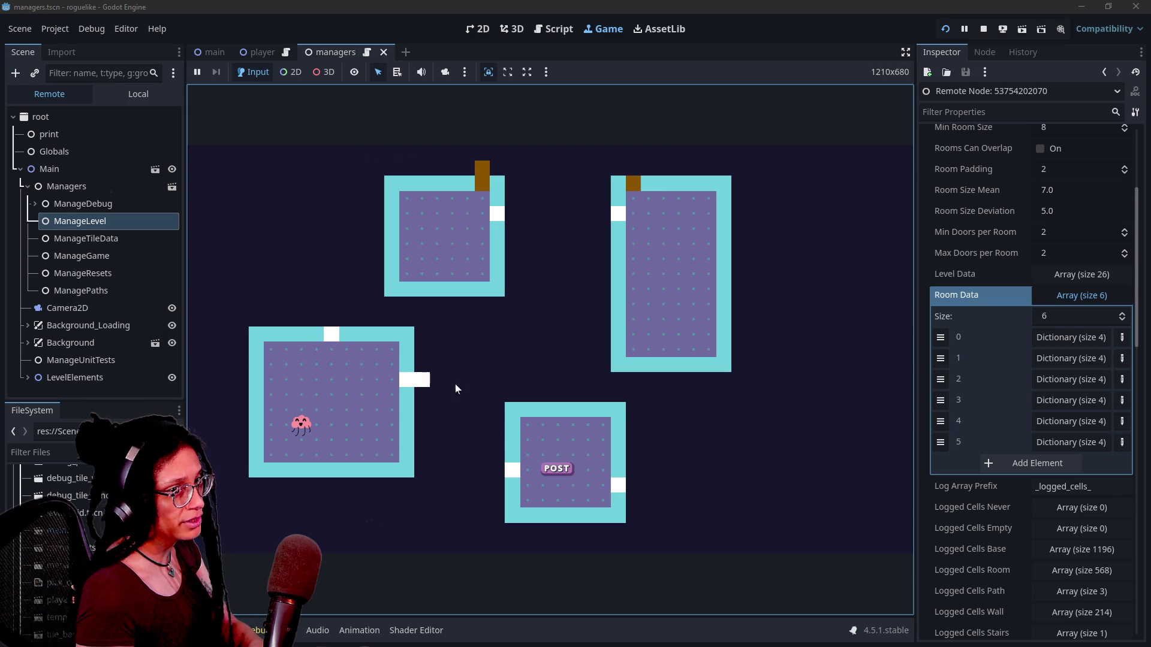
left_click(267, 630)
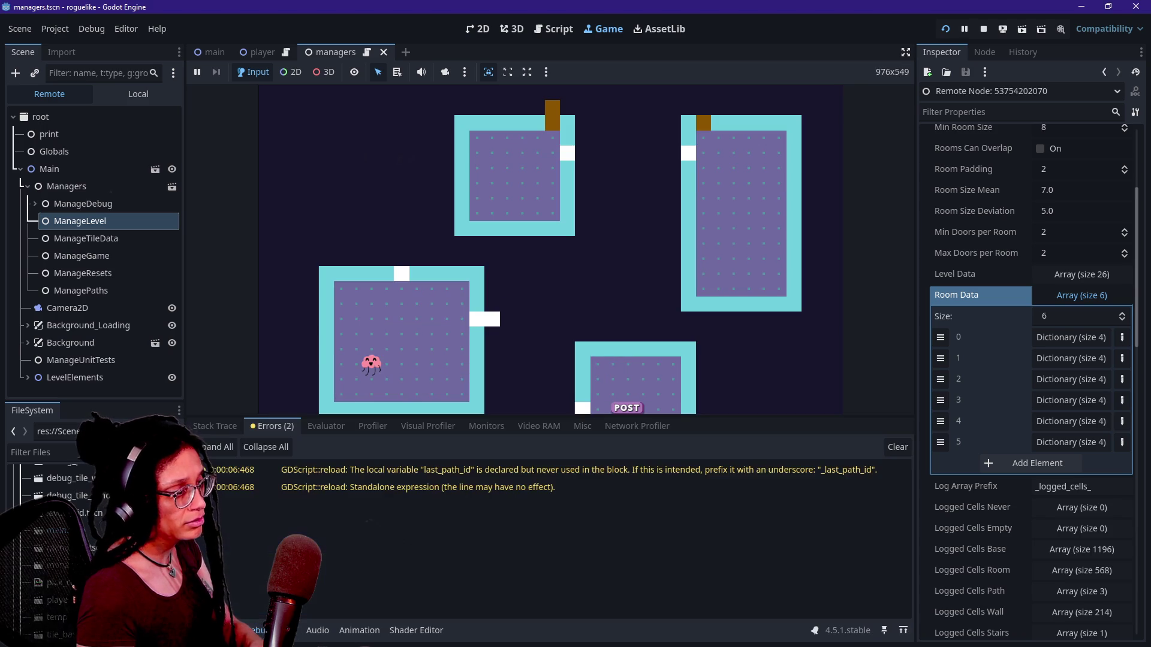
key("alt+o")
left_click(716, 317)
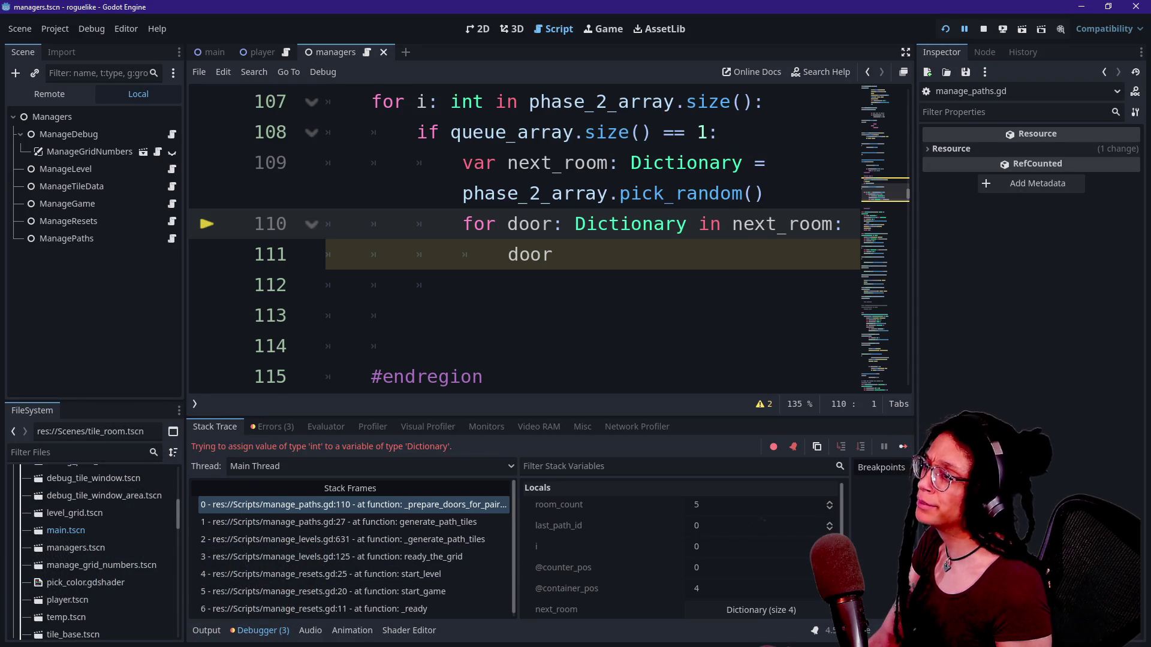
Hide the side docks and scroll to the Phase 2 loop in manage_paths.gd.
scroll(549, 238, "up", 2)
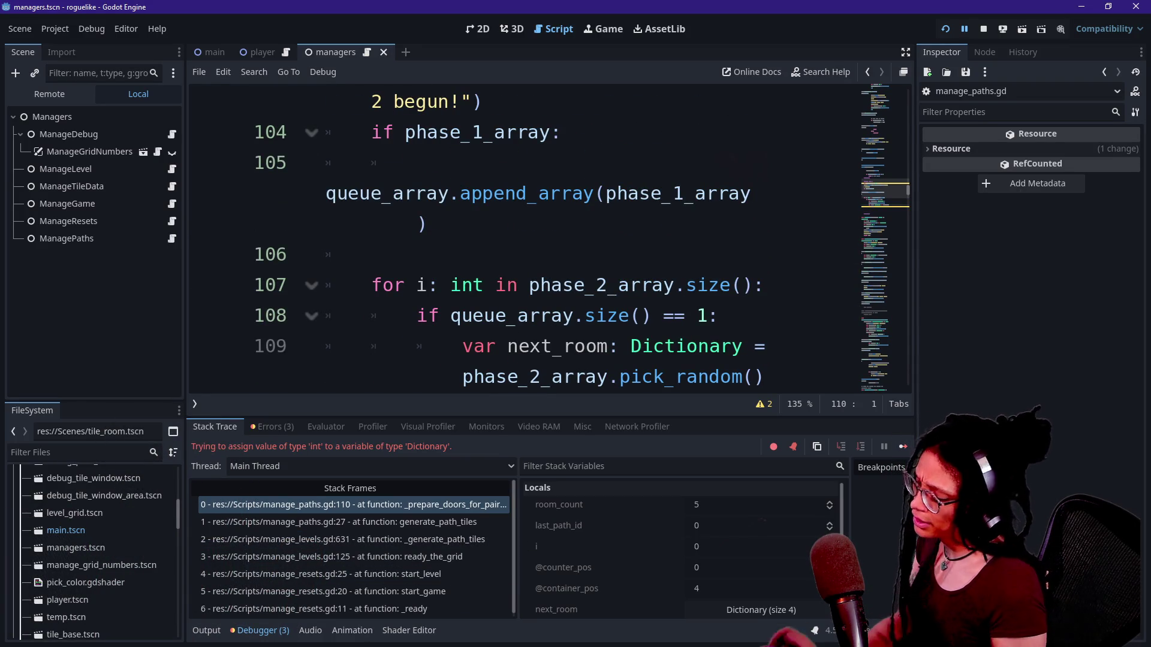
key("ctrl+shift+F11")
scroll(575, 240, "up", 1)
scroll(467, 282, "up", 2)
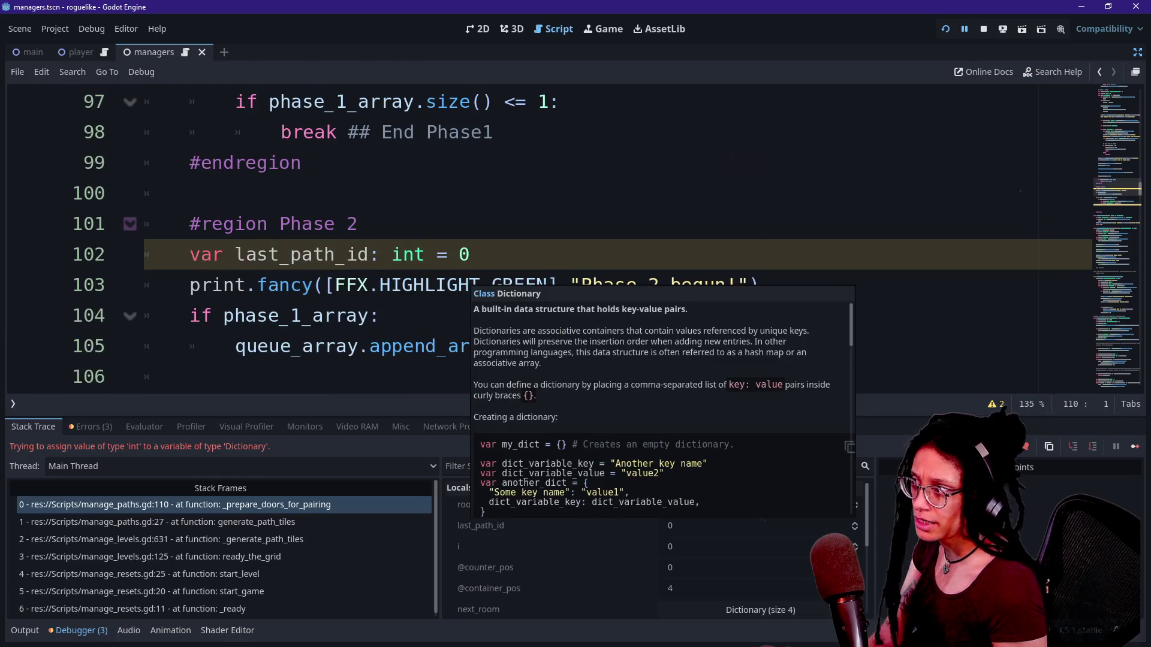
scroll(468, 282, "down", 3)
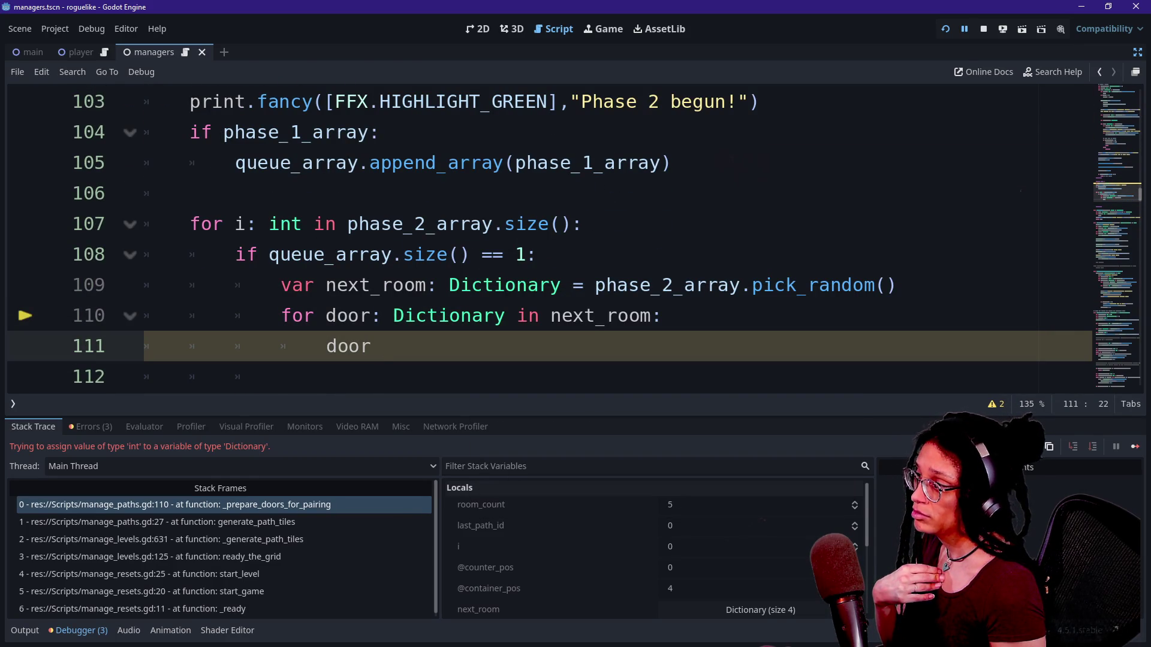
scroll(539, 239, "up", 1)
Comment out lines 107–111 with Ctrl+K and restart the game.
left_click(403, 346)
scroll(371, 240, "down", 3)
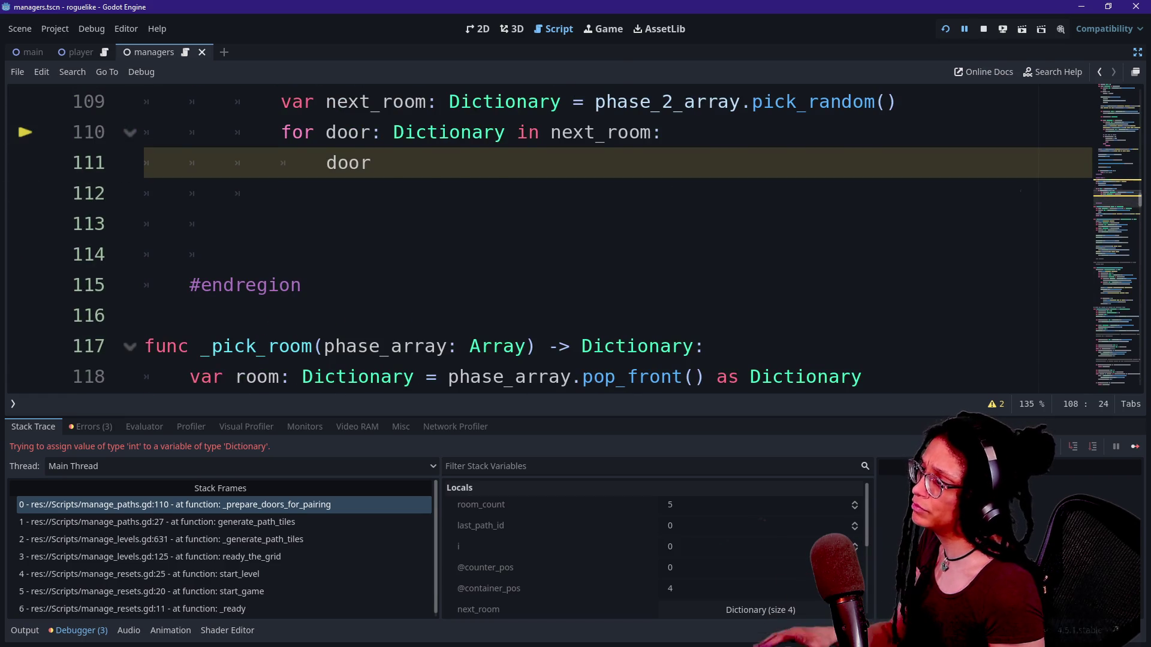
scroll(371, 239, "up", 1)
left_click_drag(370, 132, 383, 254)
key("ctrl+k")
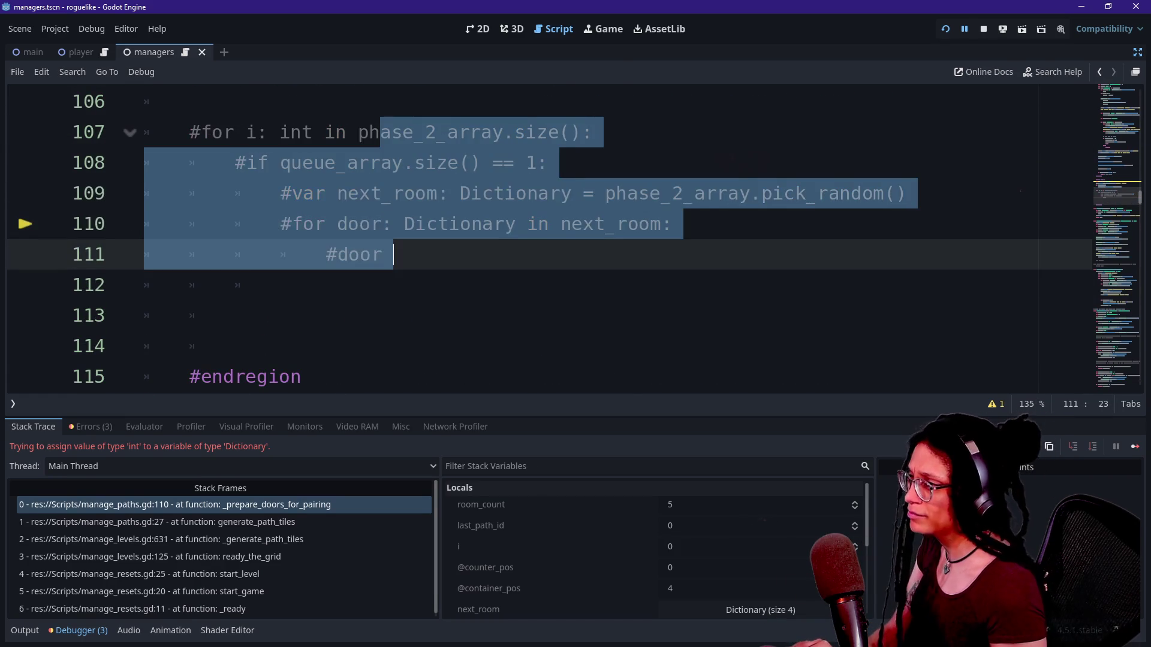
scroll(539, 240, "up", 2)
left_click(571, 254)
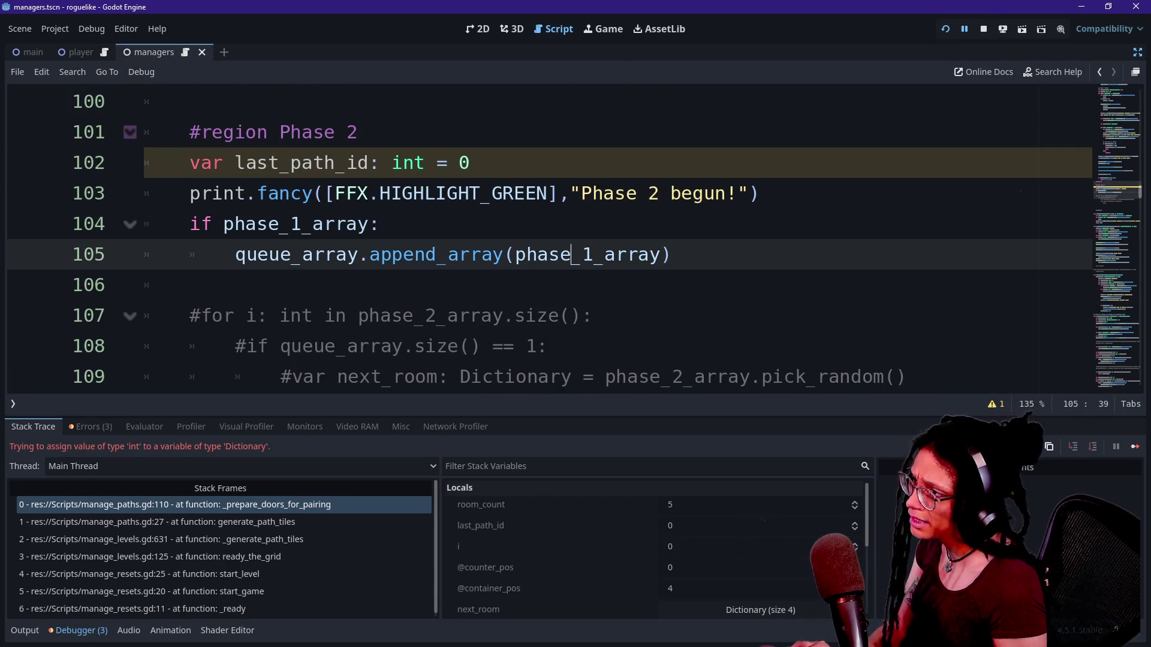
left_click(943, 31)
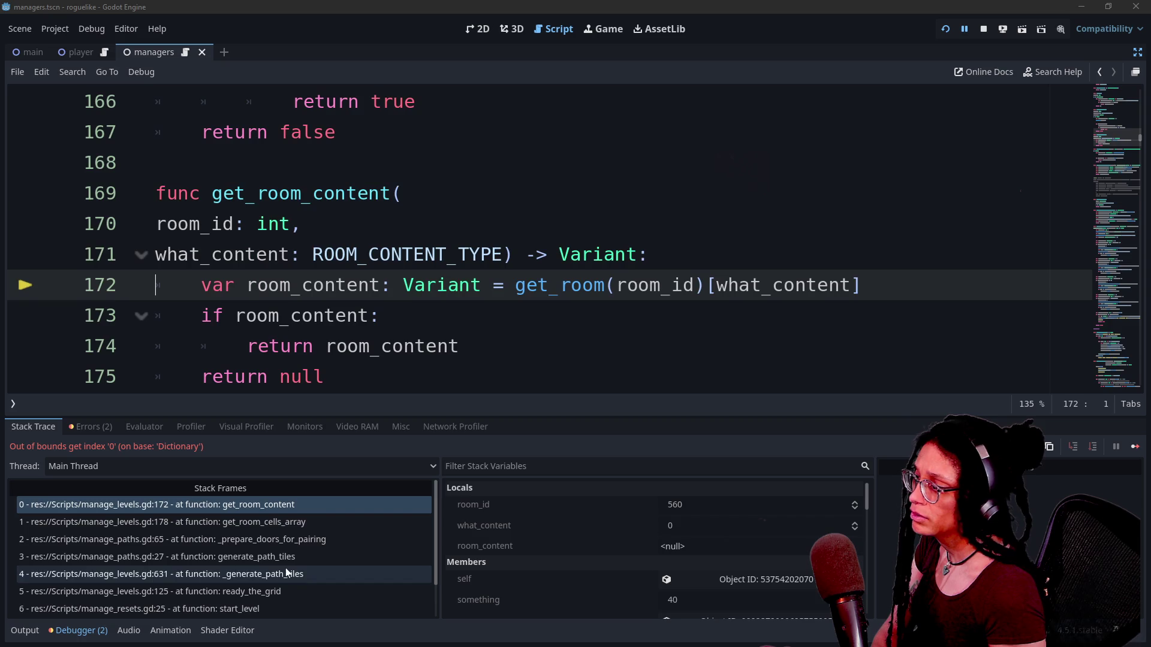
Jump through the stack frames to the _prepare_doors_for_pairing call on line 65.
left_click(288, 522)
left_click(325, 544)
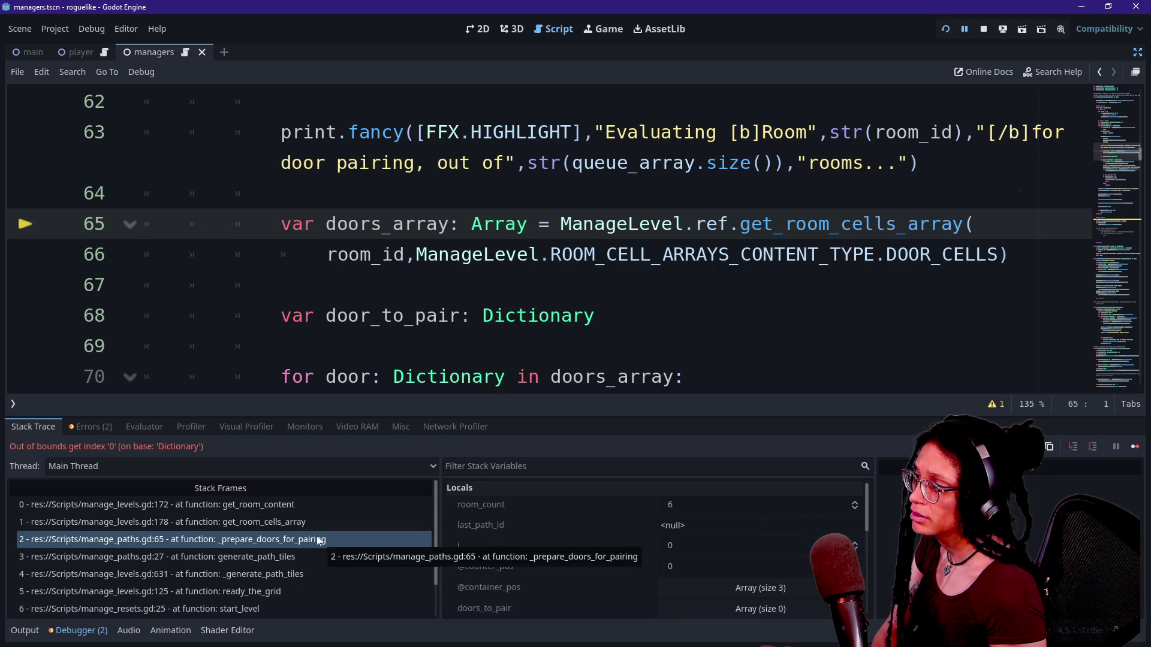
scroll(540, 240, "up", 2)
key("alt+o")
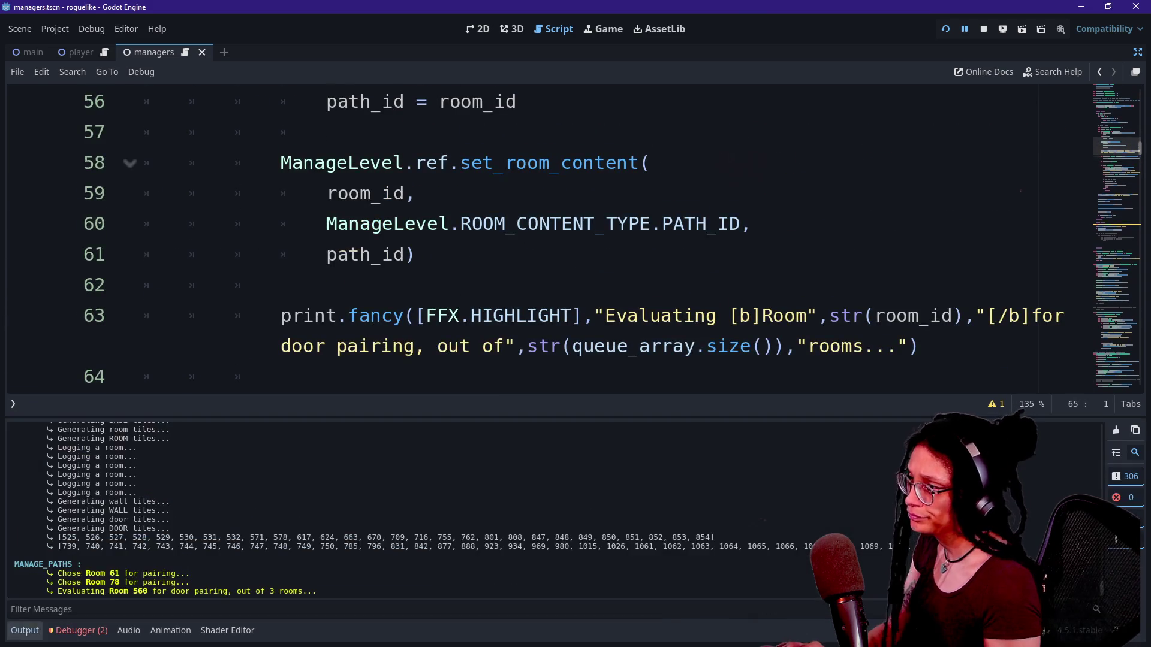
key("alt+o")
scroll(540, 300, "up", 4)
scroll(539, 336, "up", 4)
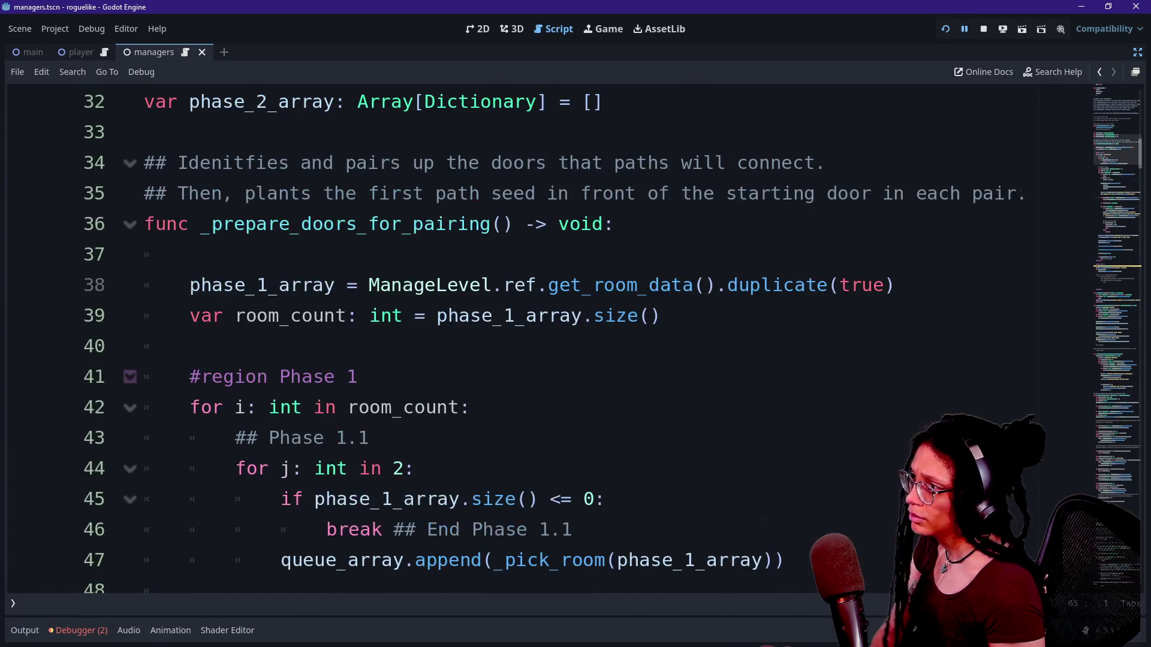
scroll(539, 336, "down", 9)
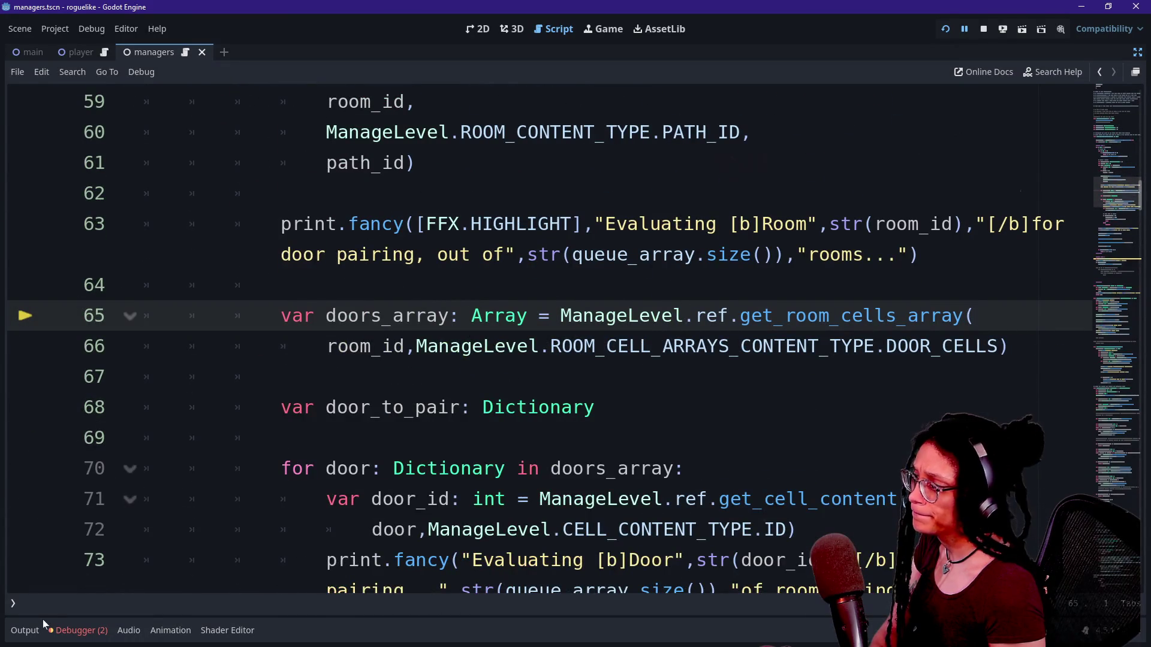
Select the DOOR_CELLS argument on line 66 and show the Stack Trace and Locals.
left_click(25, 630)
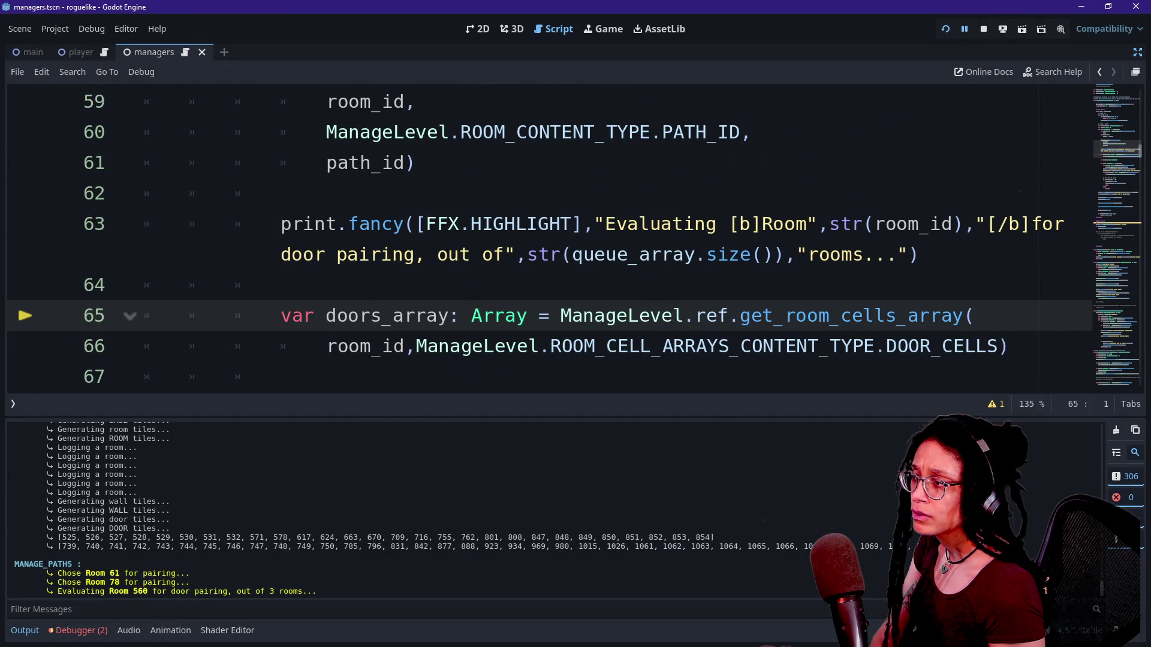
scroll(549, 240, "down", 1)
left_click_drag(752, 255, 908, 254)
left_click(78, 630)
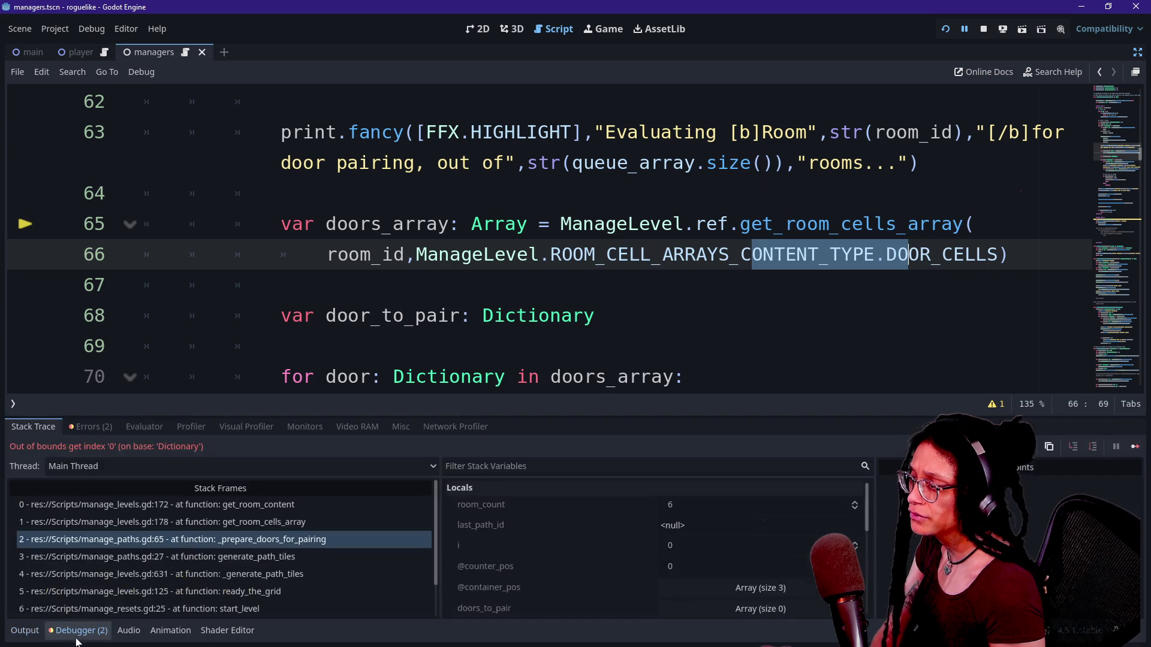
scroll(581, 535, "down", 1)
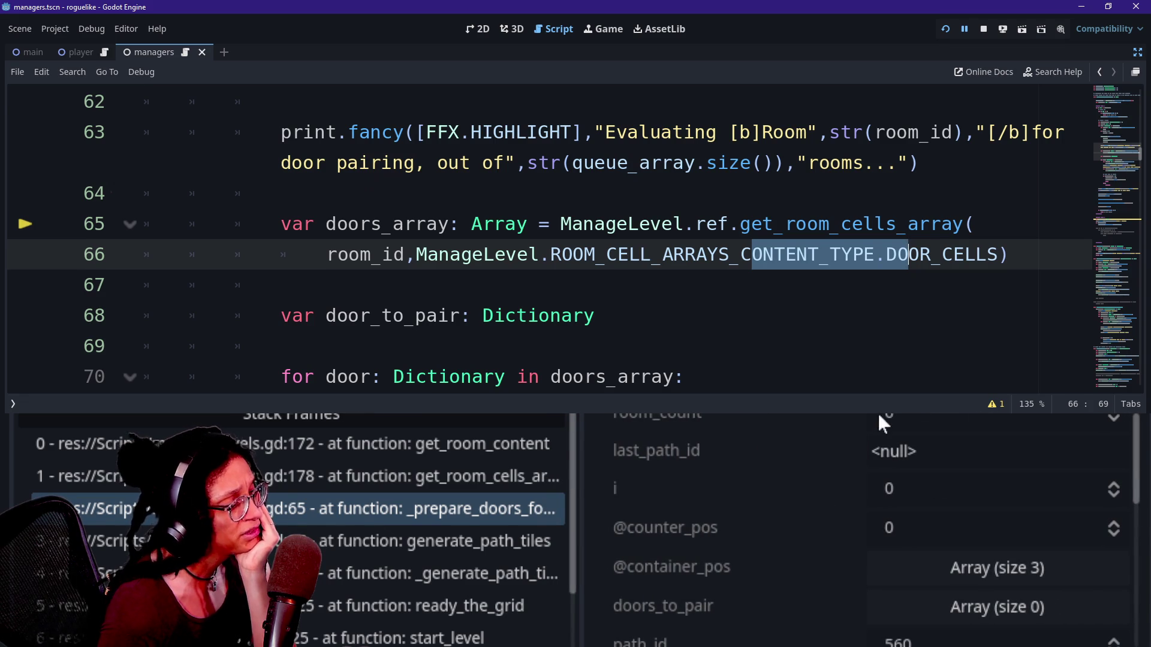
Scroll the Locals list and check the doors_array value.
scroll(824, 496, "down", 1)
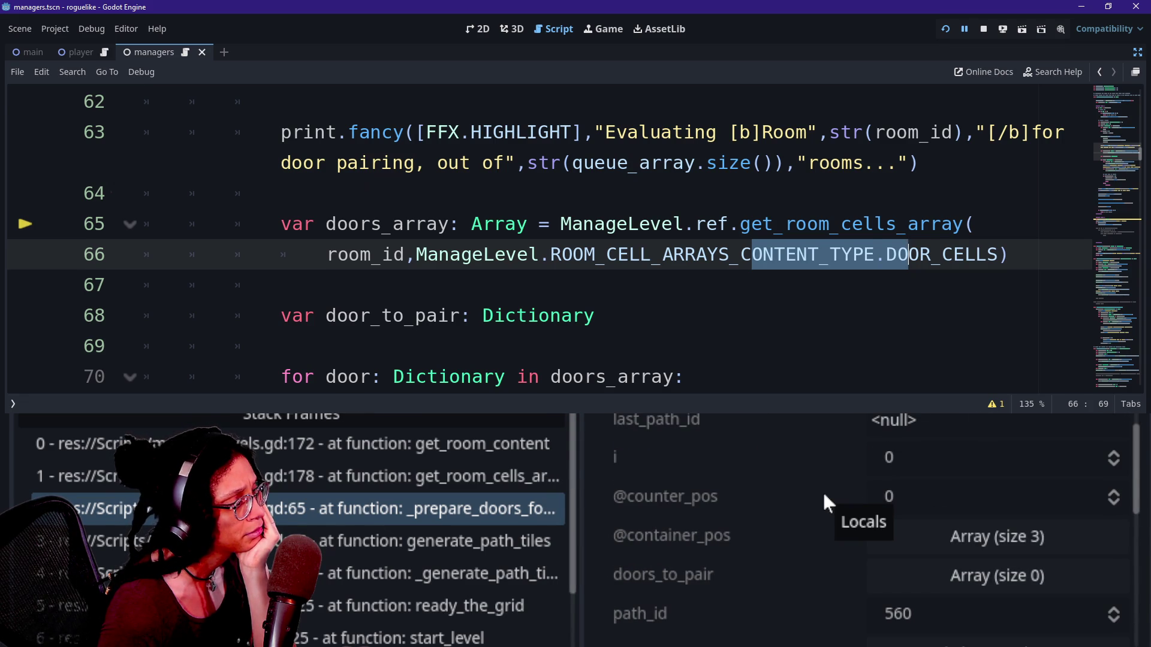
scroll(822, 491, "down", 1)
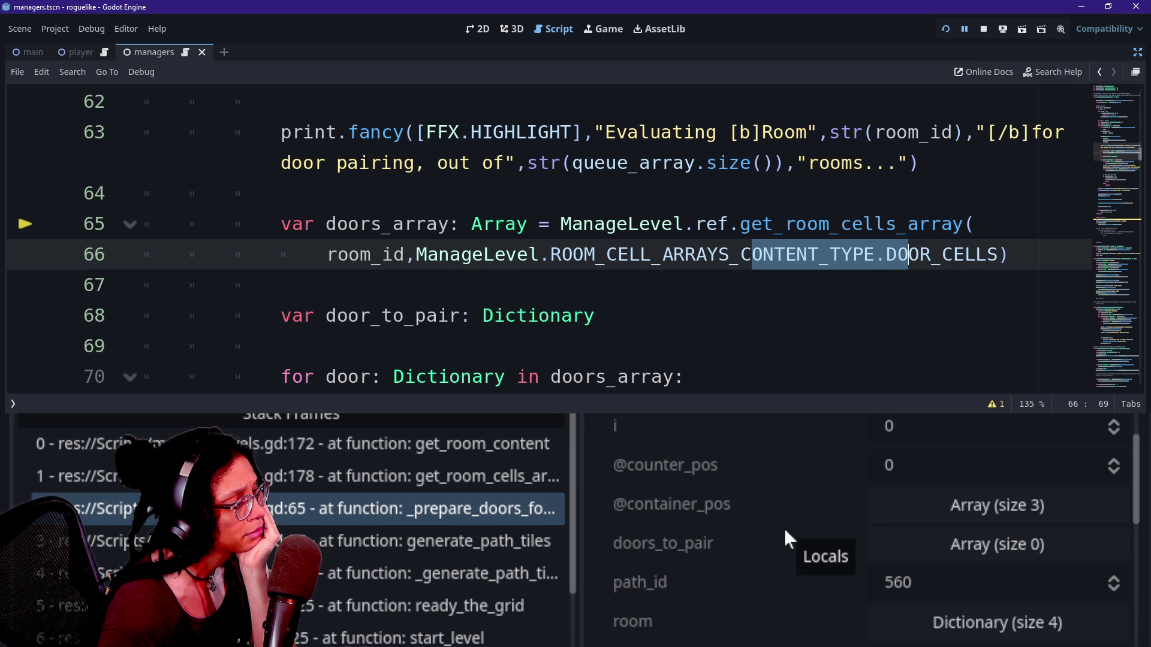
scroll(782, 527, "down", 4)
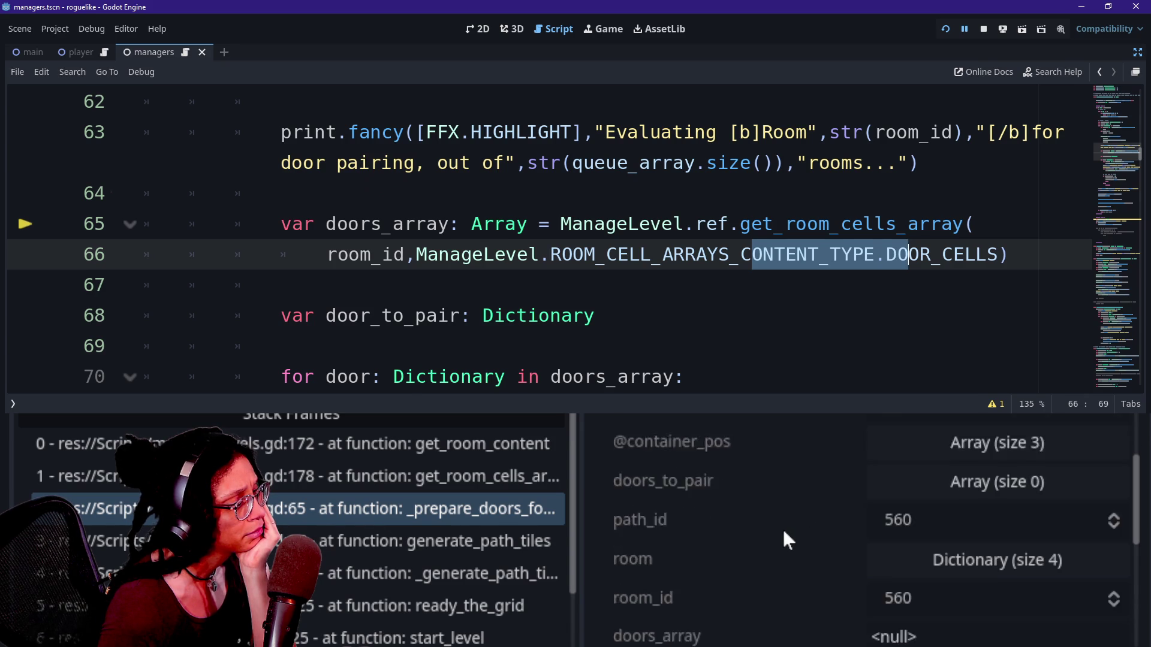
left_click(924, 533)
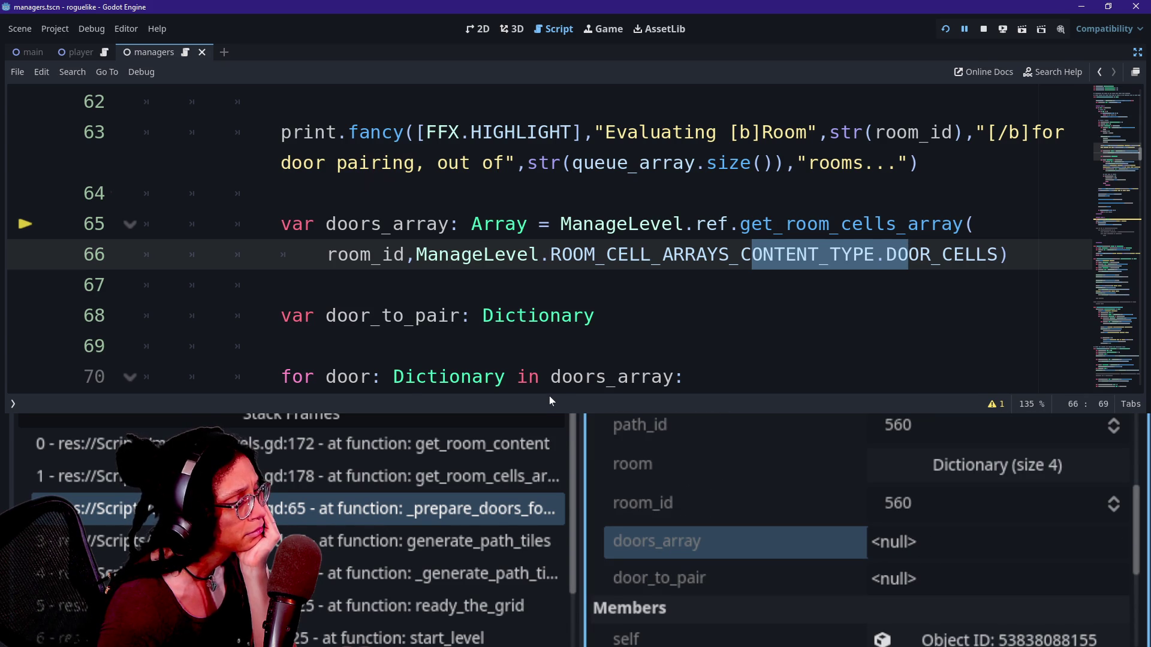
scroll(550, 240, "up", 2)
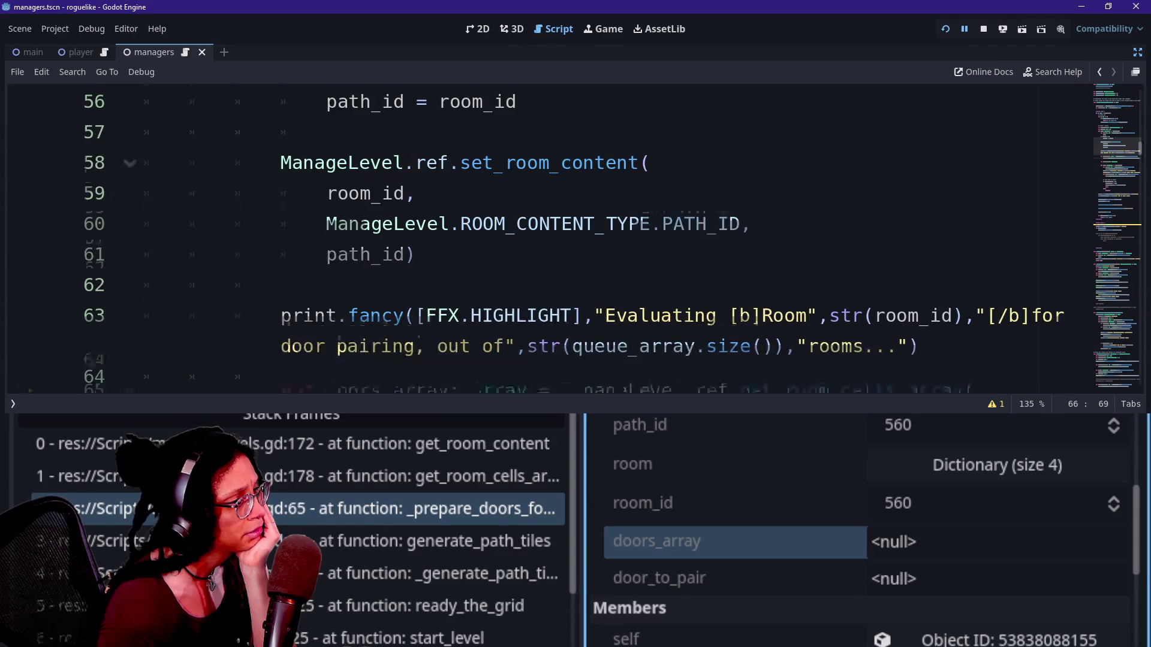
scroll(551, 240, "down", 2)
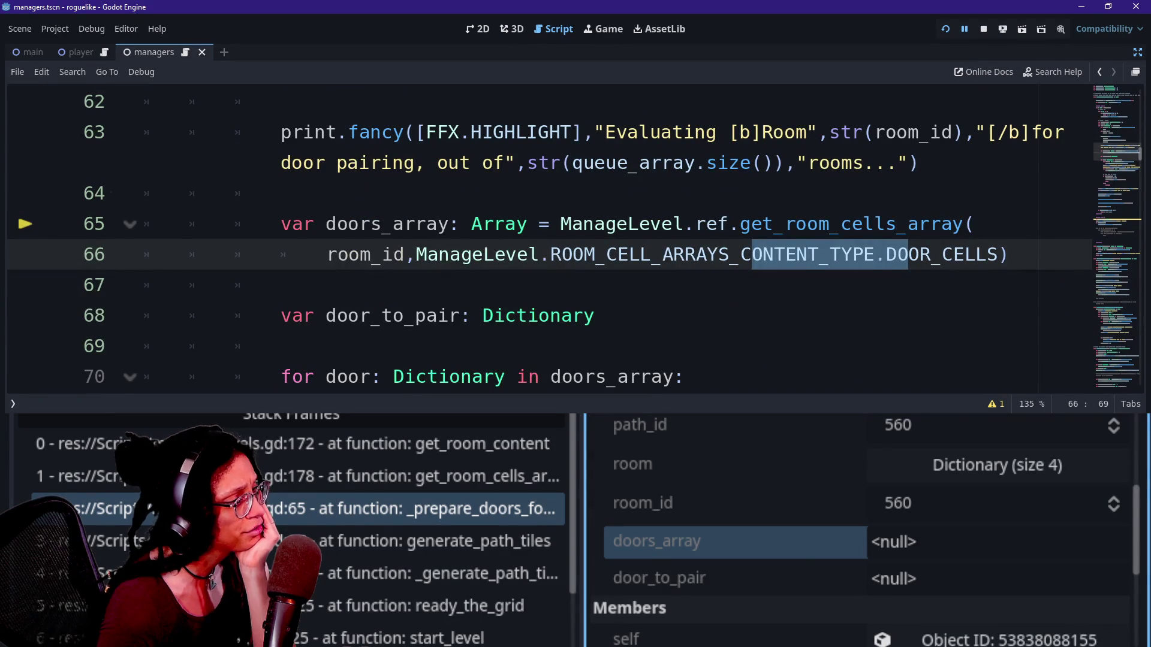
Jump to the get_room_cells_array frame and examine its room_id parameter.
left_click_drag(550, 223, 605, 254)
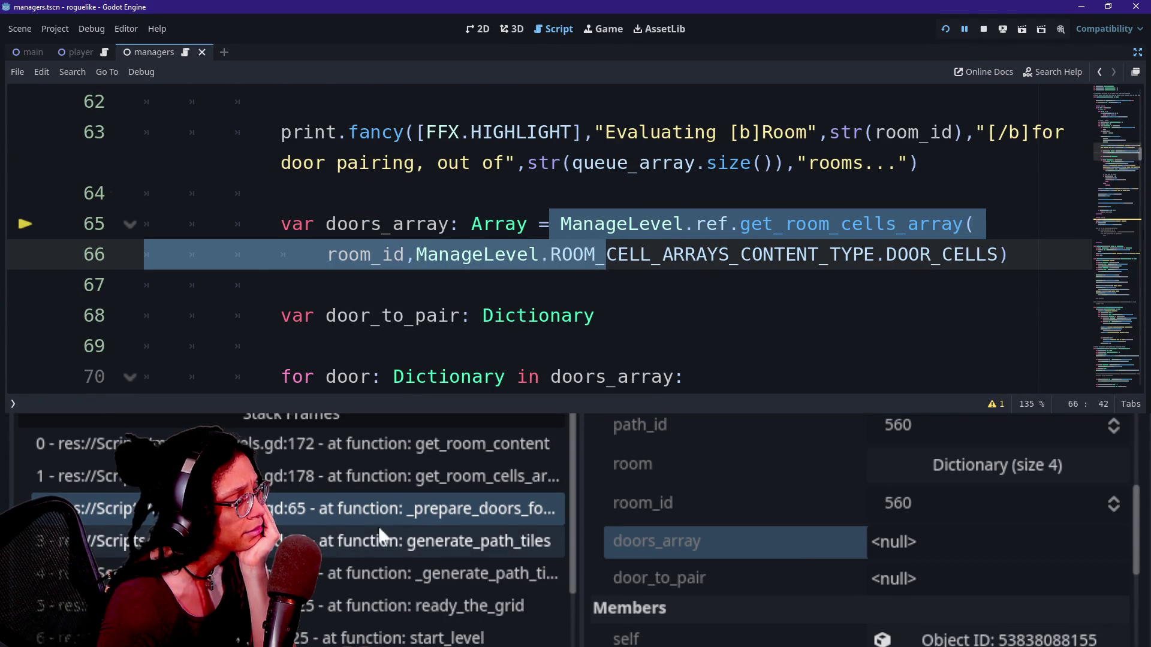
left_click(371, 484)
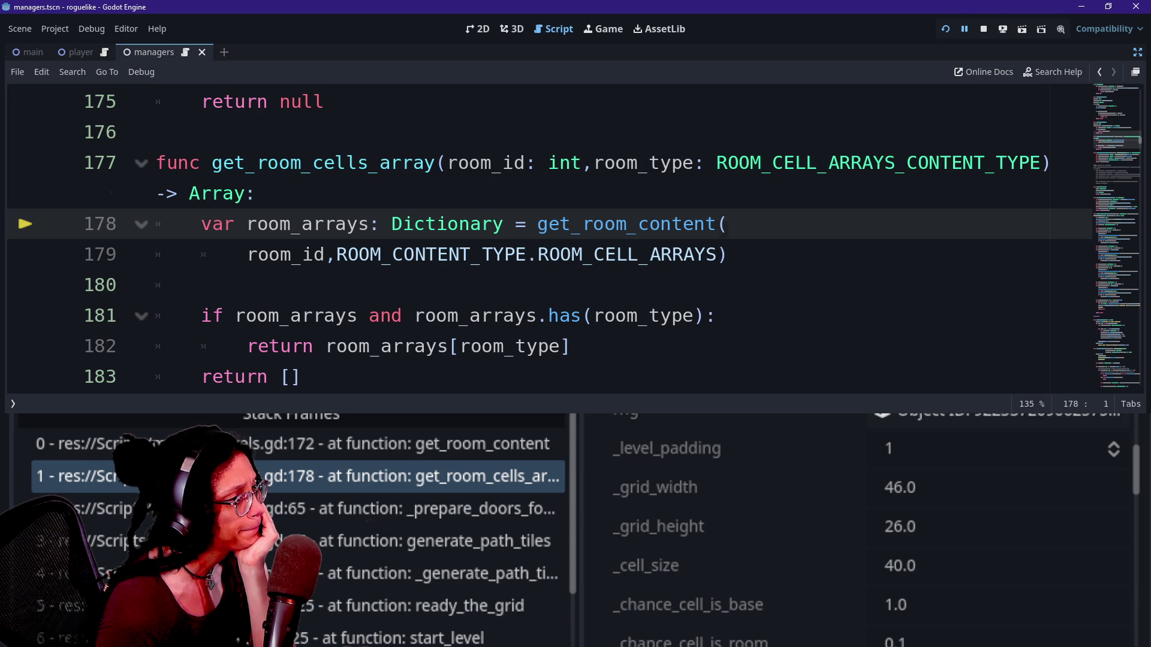
left_click_drag(448, 162, 627, 162)
right_click(727, 427)
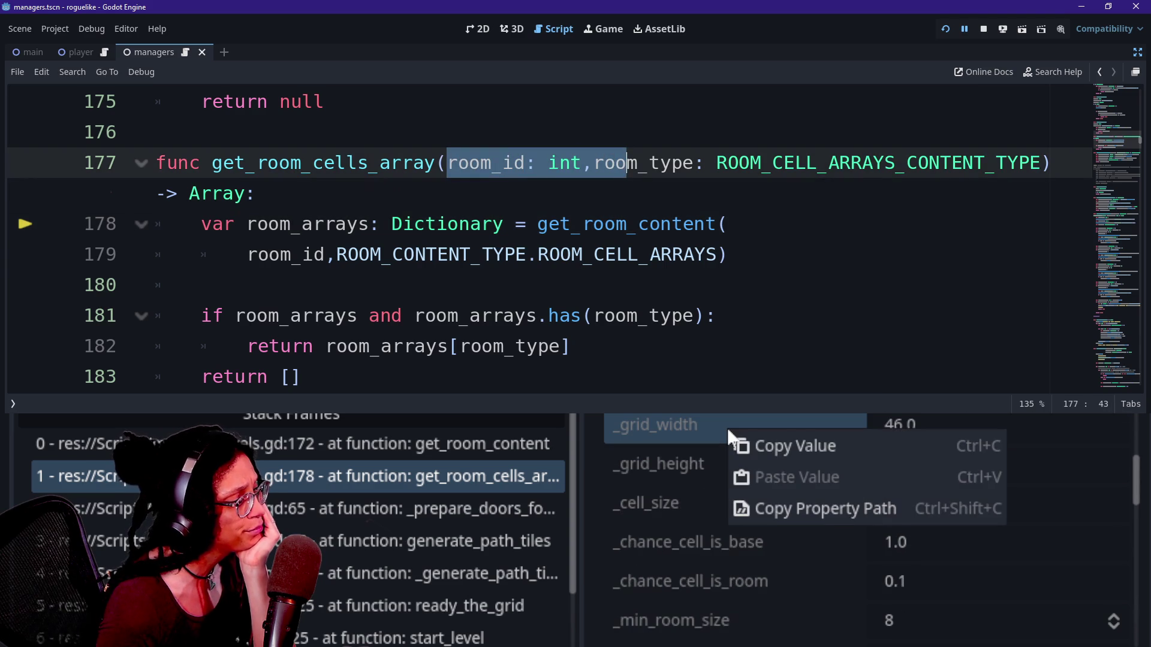
left_click(670, 485)
scroll(668, 492, "down", 5)
scroll(667, 491, "down", 4)
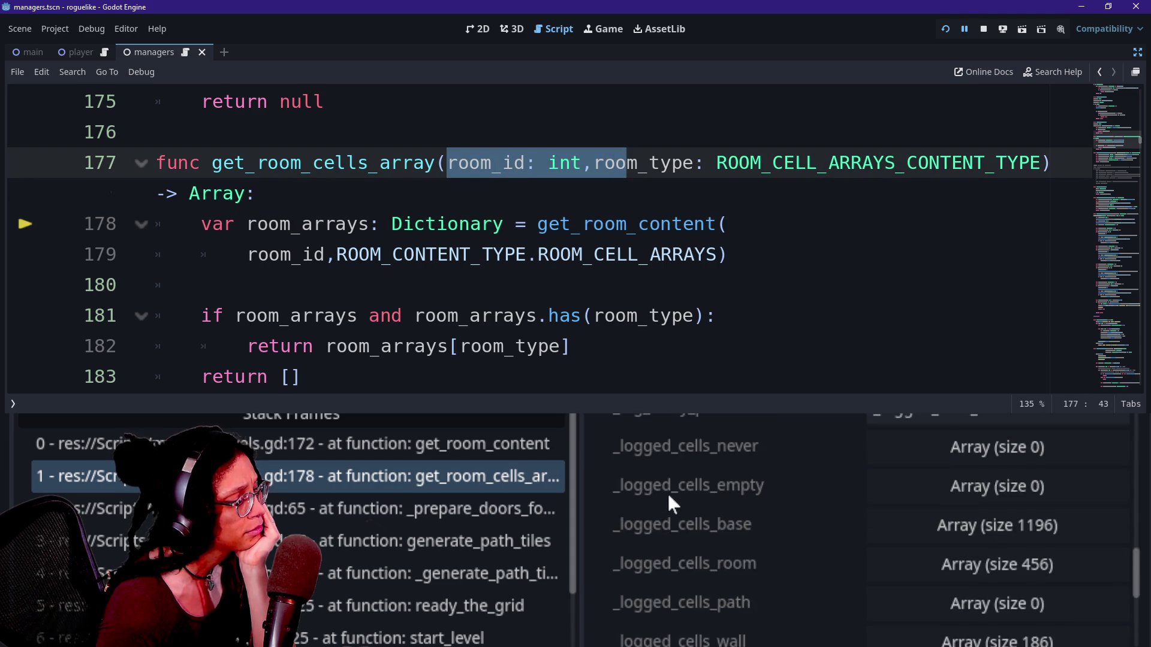
scroll(667, 491, "up", 6)
scroll(667, 492, "up", 8)
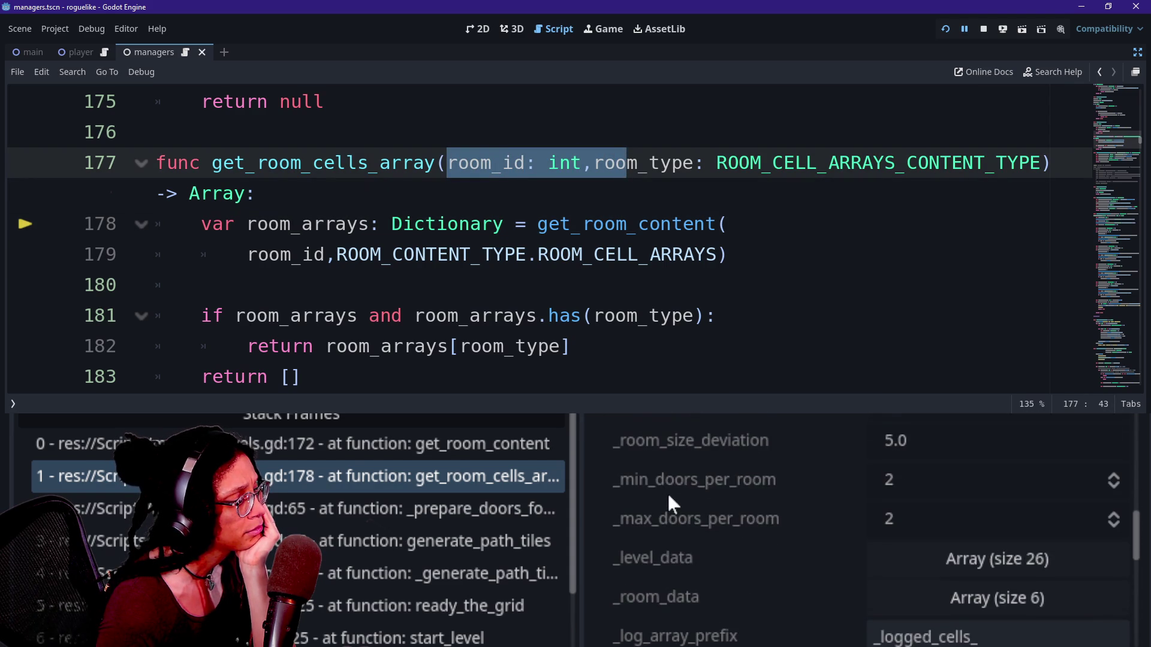
scroll(667, 491, "up", 3)
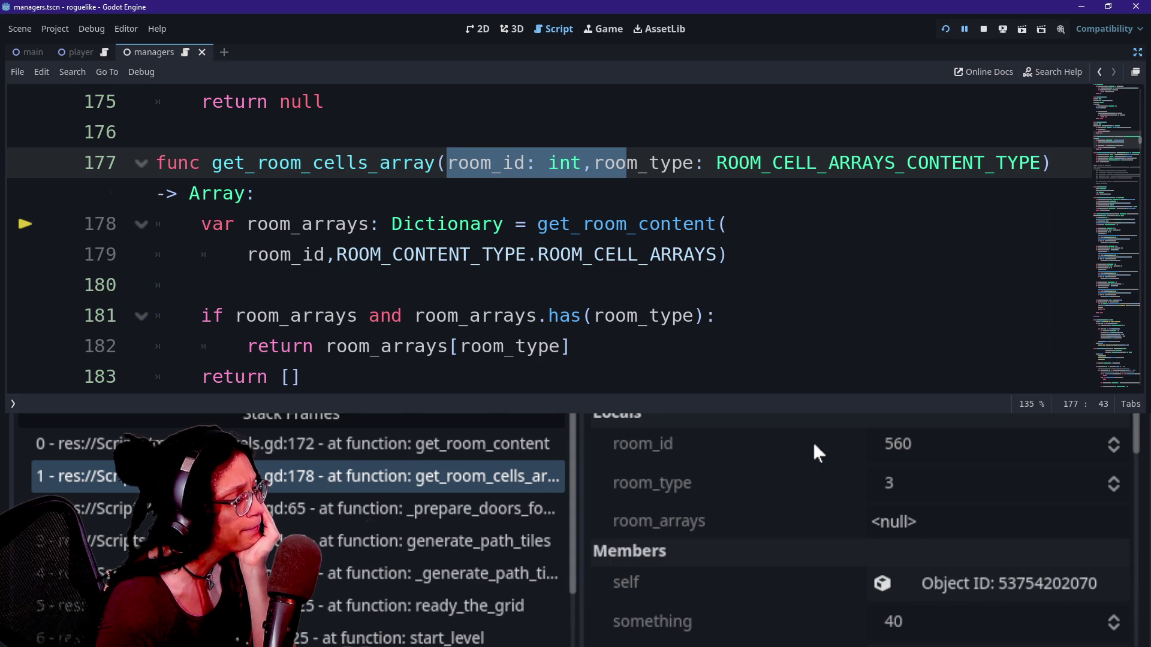
left_click(201, 285)
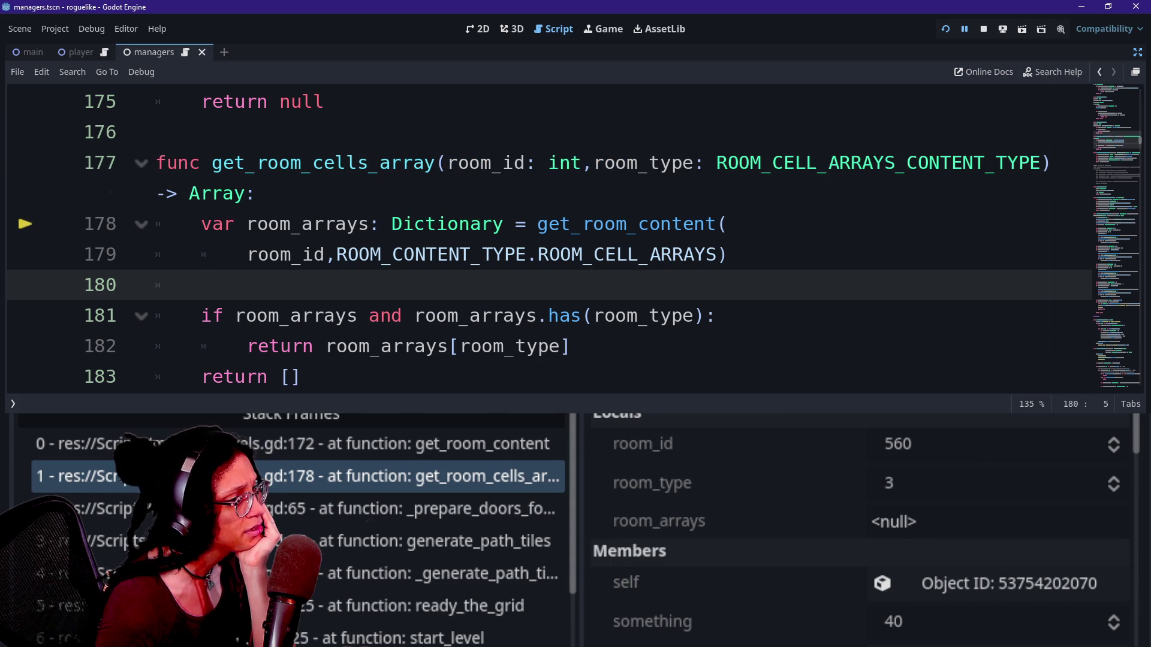
Select the get_room_content frame at manage_levels.gd line 172.
left_click(355, 224)
left_click(526, 254)
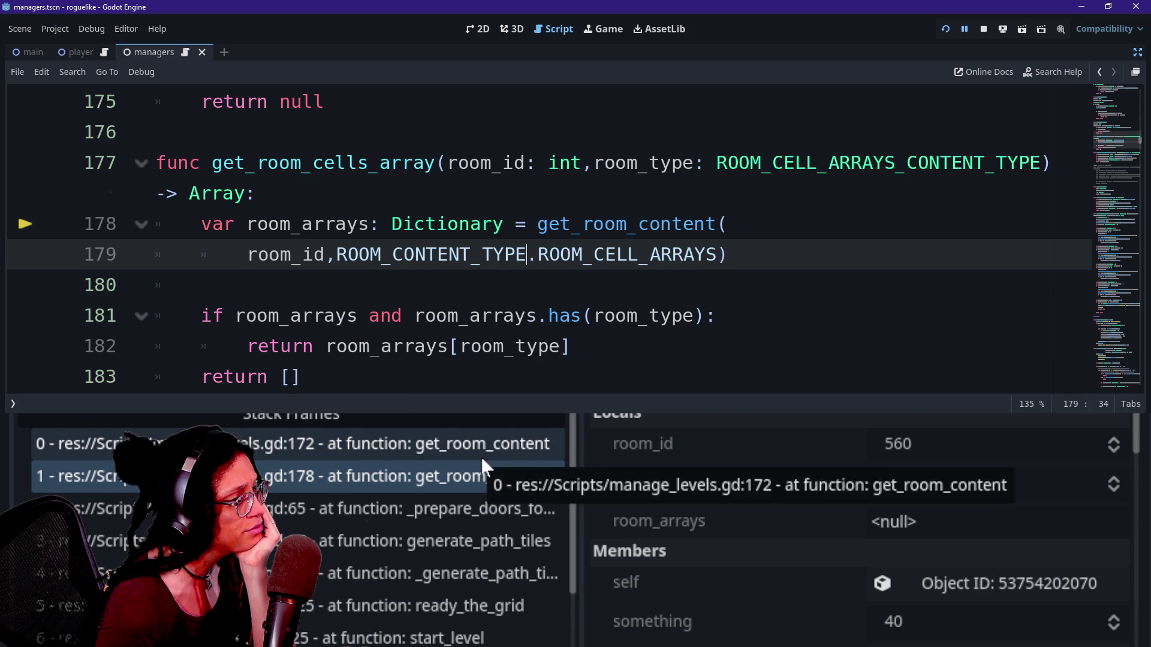
key("Up")
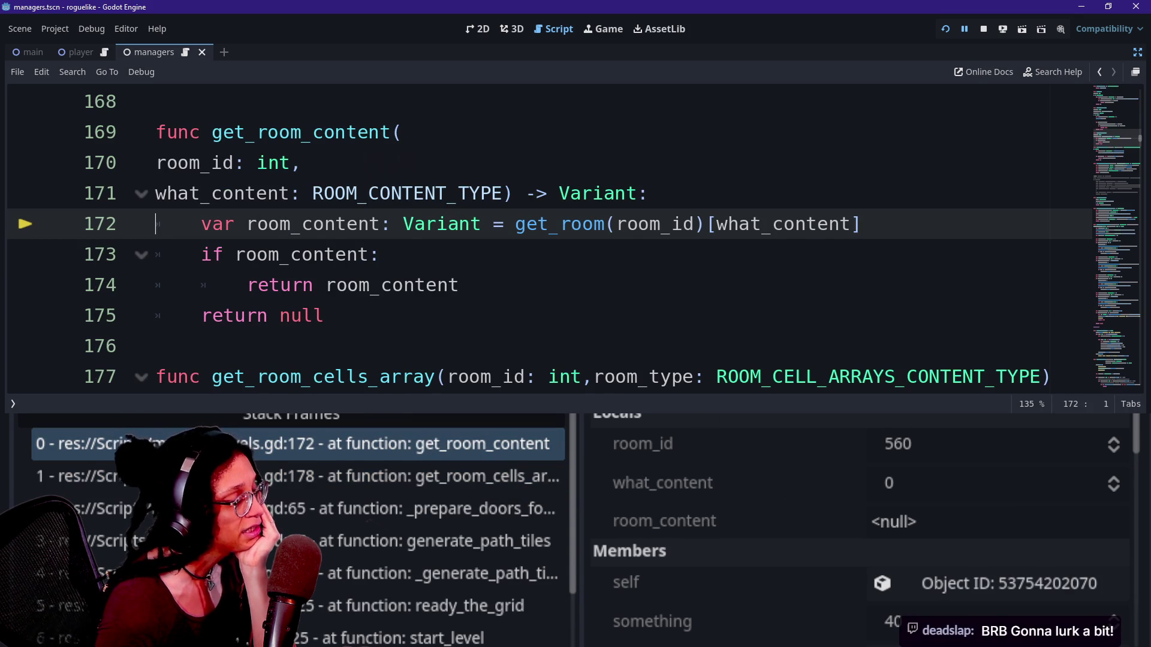
double_click(374, 254)
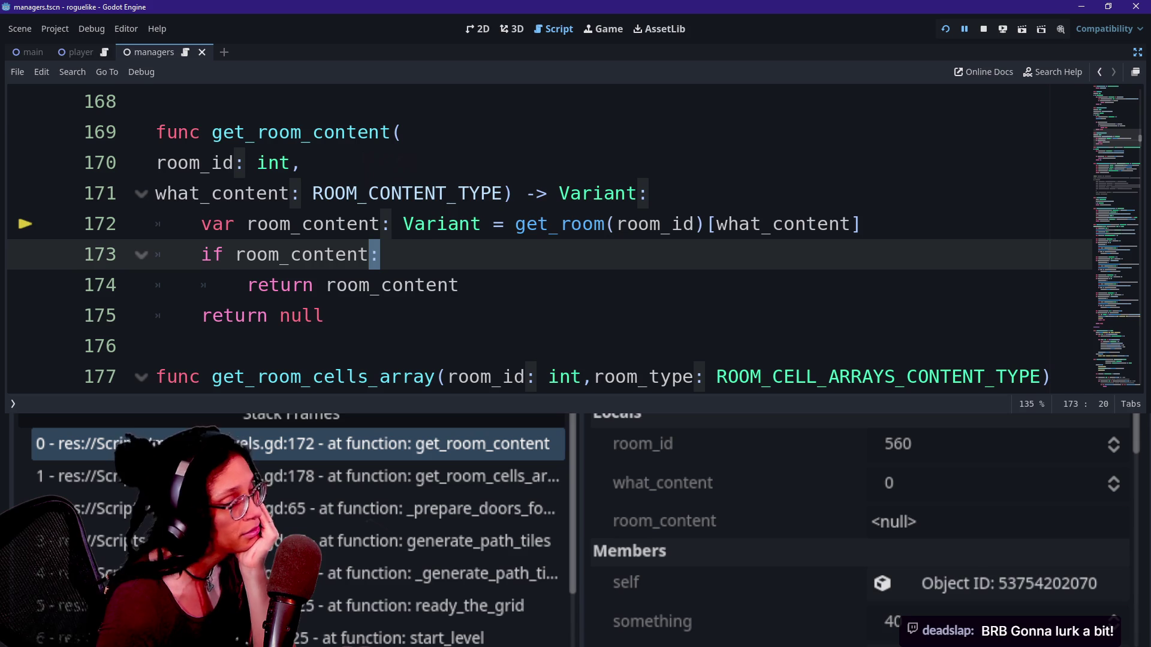
mouse_move(327, 240)
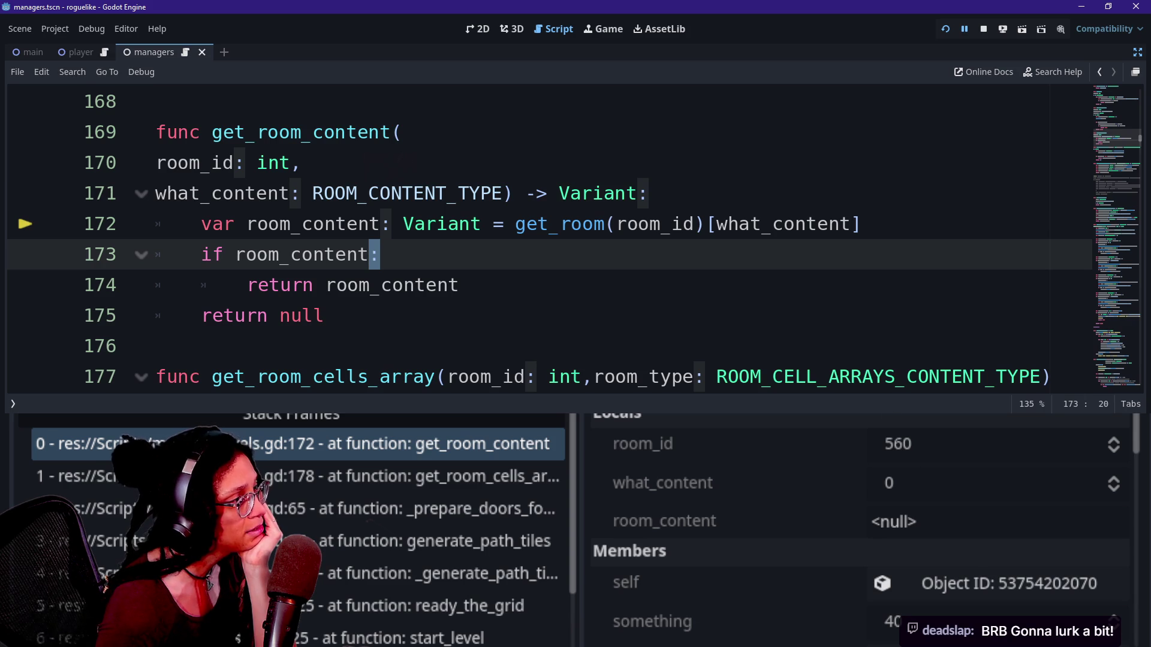
left_click_drag(312, 193, 493, 193)
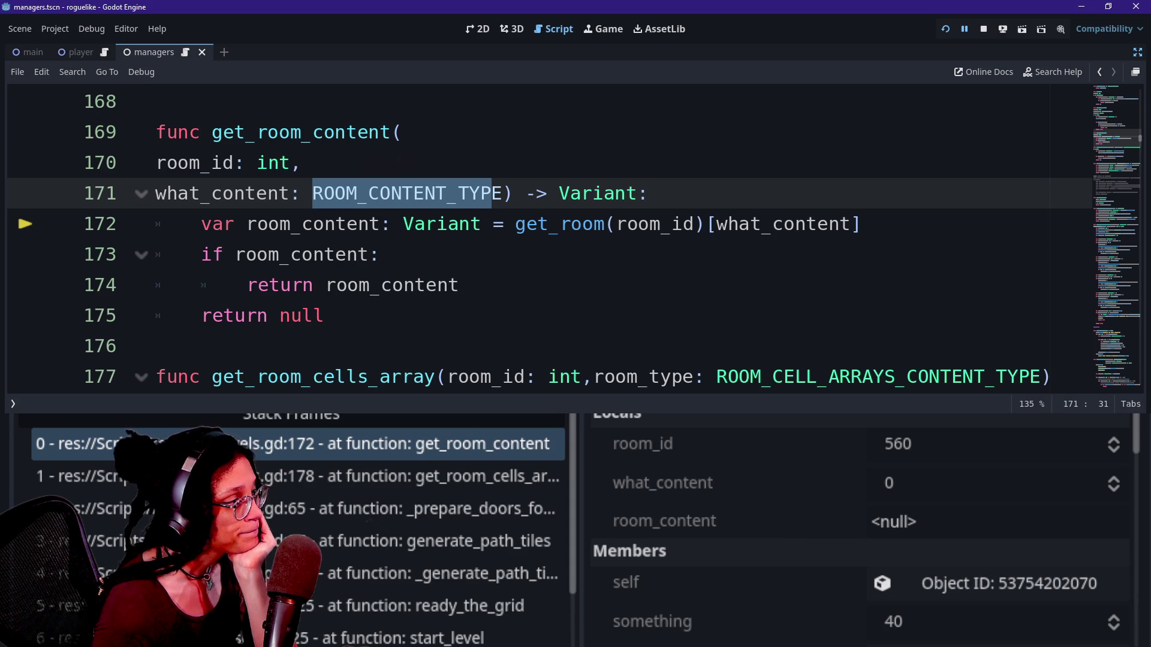
left_click(571, 223)
mouse_move(420, 284)
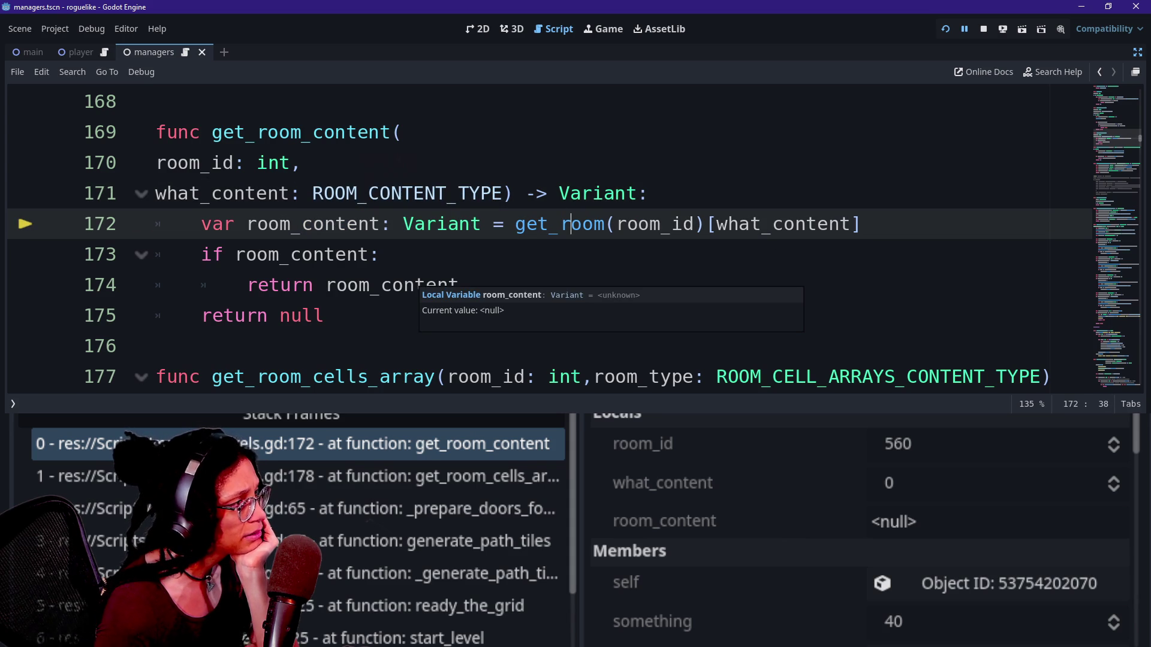
left_click(617, 224)
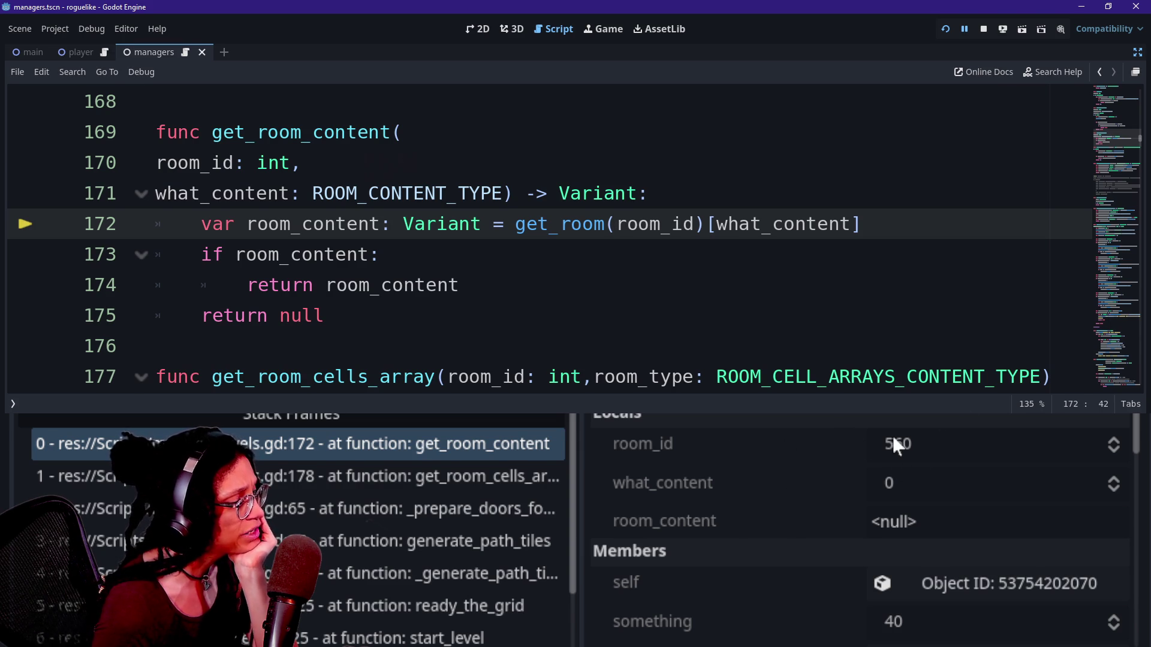
mouse_move(901, 457)
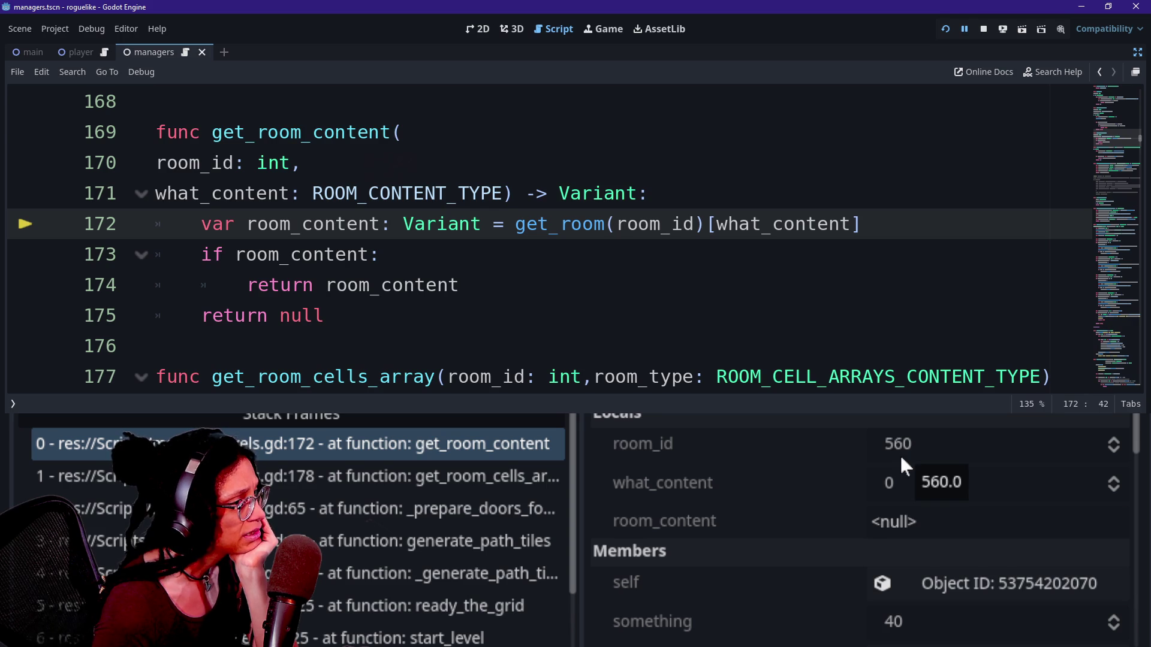
left_click(1137, 57)
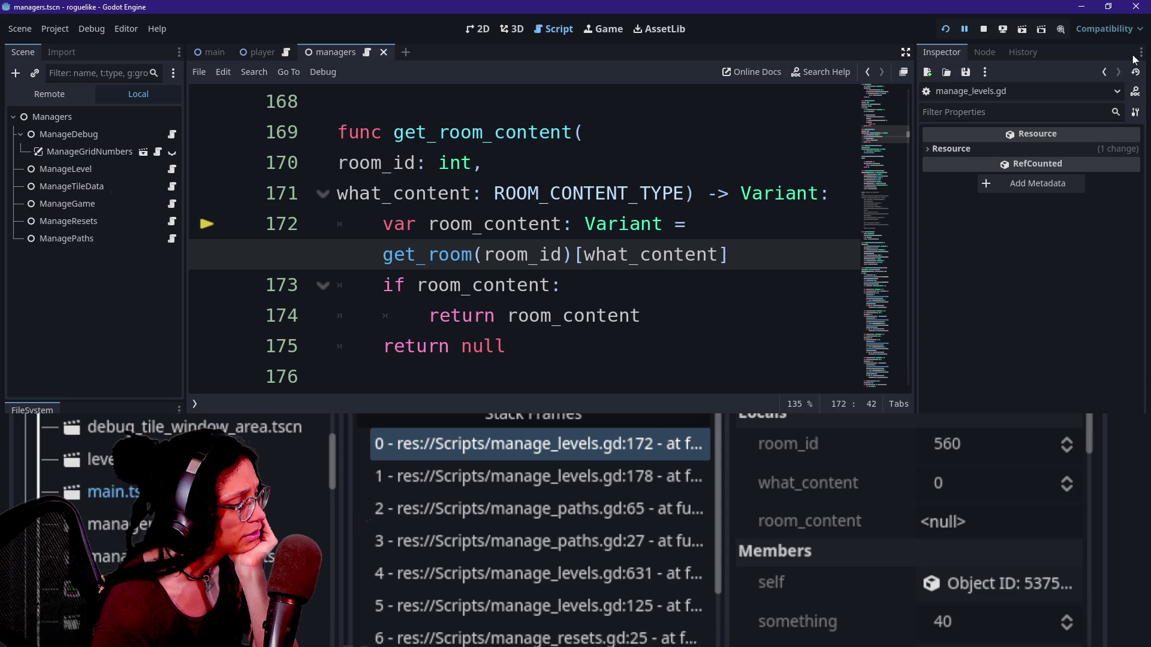
Inspect the live ManageLevel node's Room Data array of six rooms, then re-hide the side docks.
left_click(49, 94)
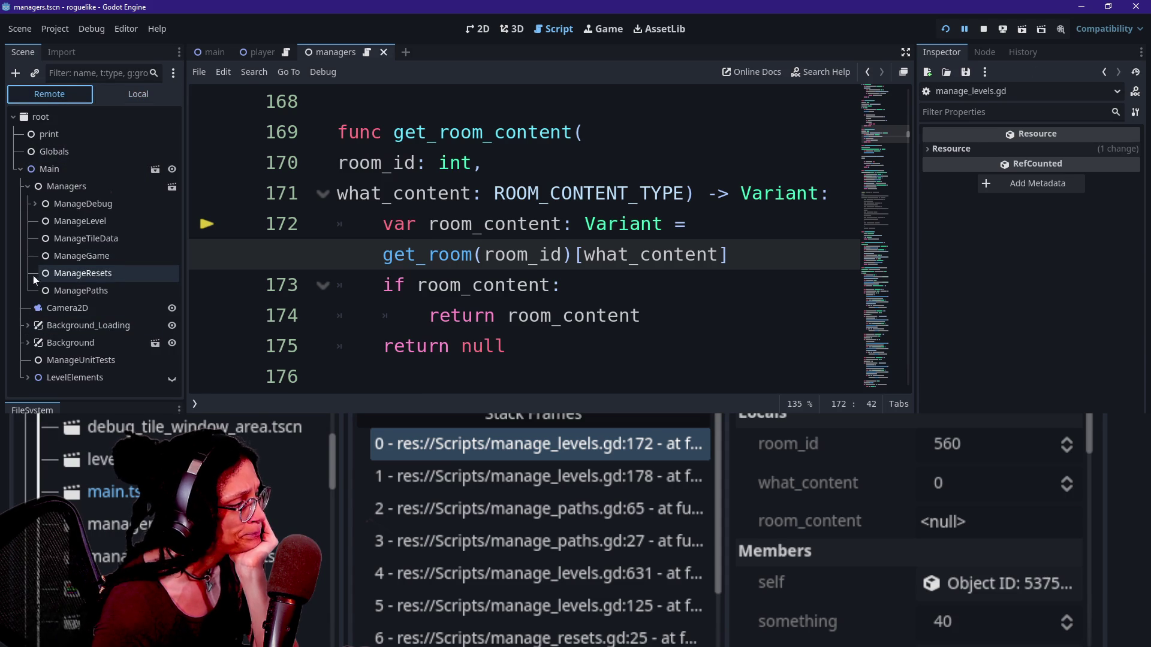
left_click(62, 222)
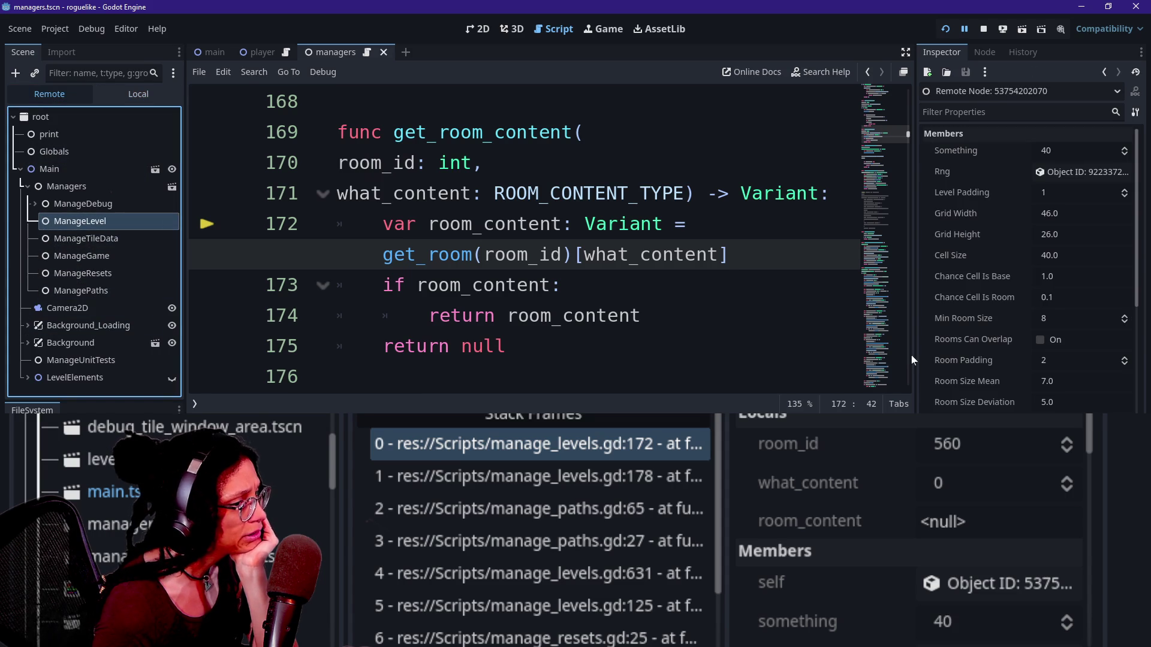
scroll(968, 364, "down", 10)
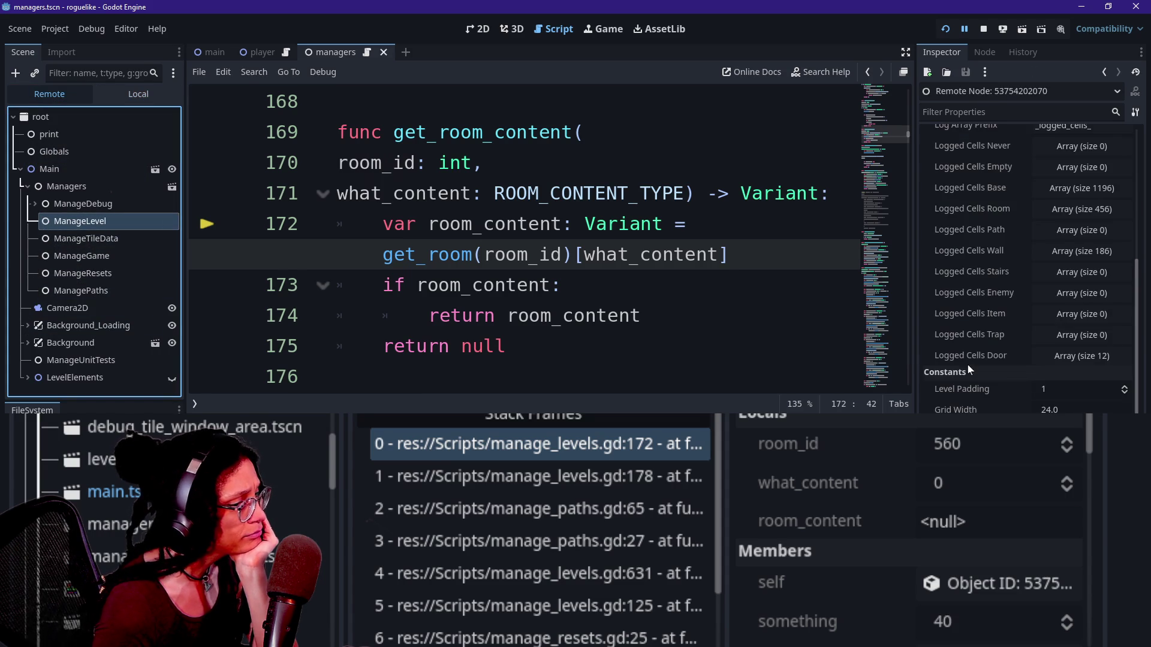
left_click(1064, 293)
scroll(890, 610, "up", 10)
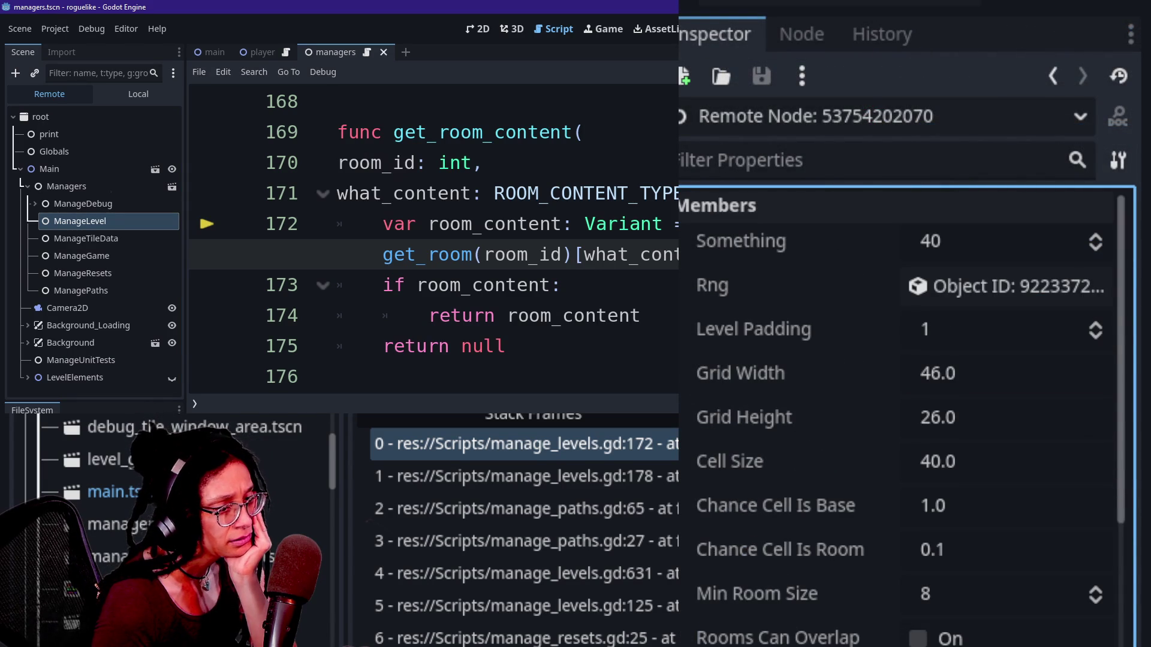
scroll(899, 419, "down", 5)
left_click(1006, 546)
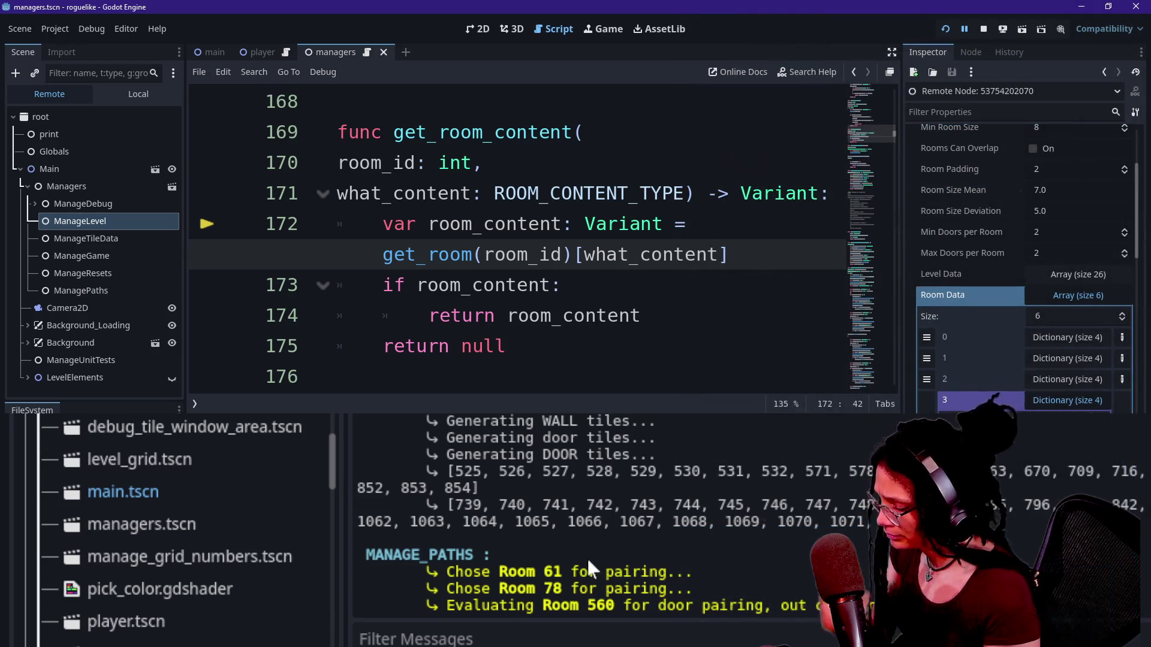
key("ctrl+shift+F11")
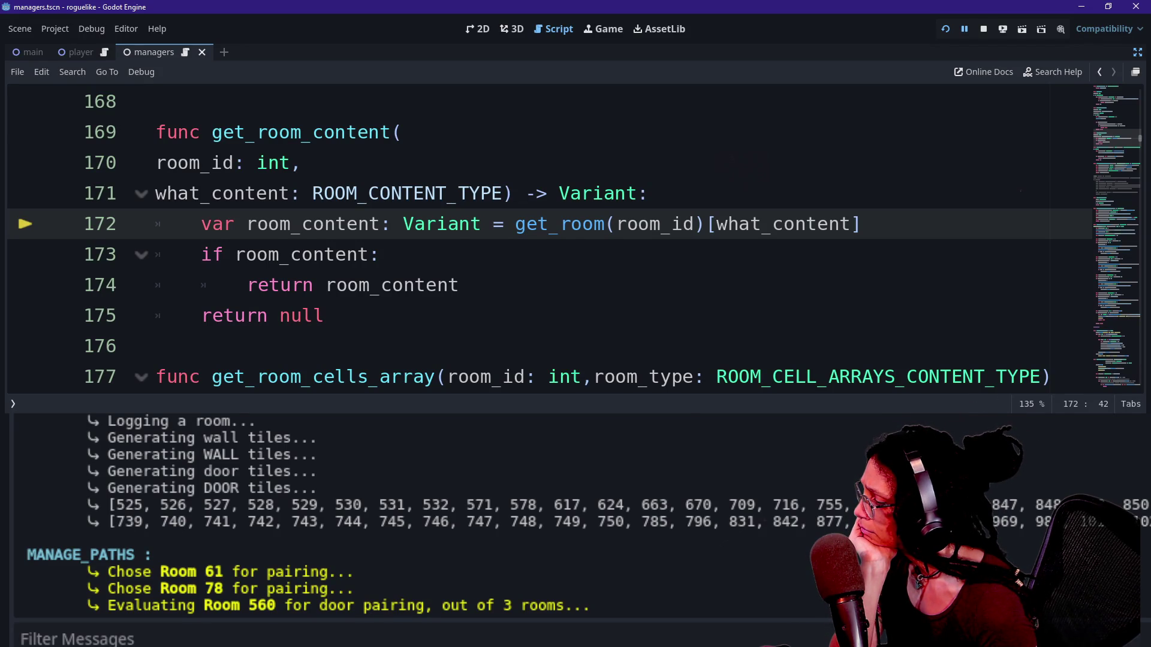
Read the Room 560 log line, then jump to the manage_paths.gd line 65 stack frame.
left_click_drag(178, 609, 322, 610)
left_click(323, 617)
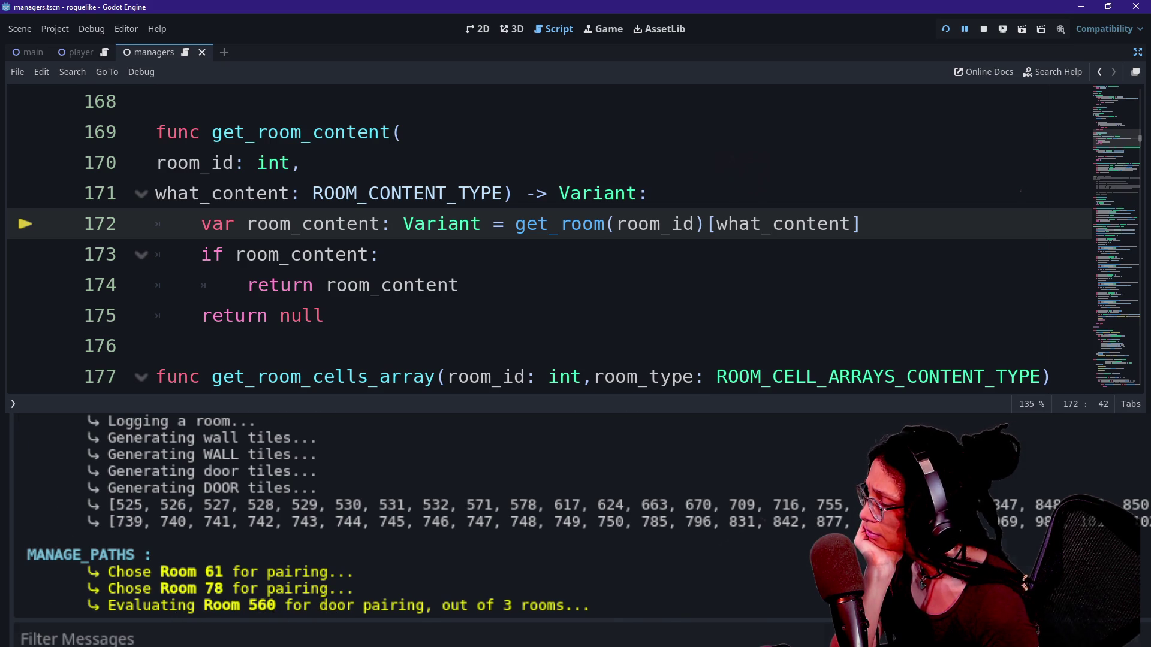
key("alt+d")
left_click(473, 474)
left_click(483, 516)
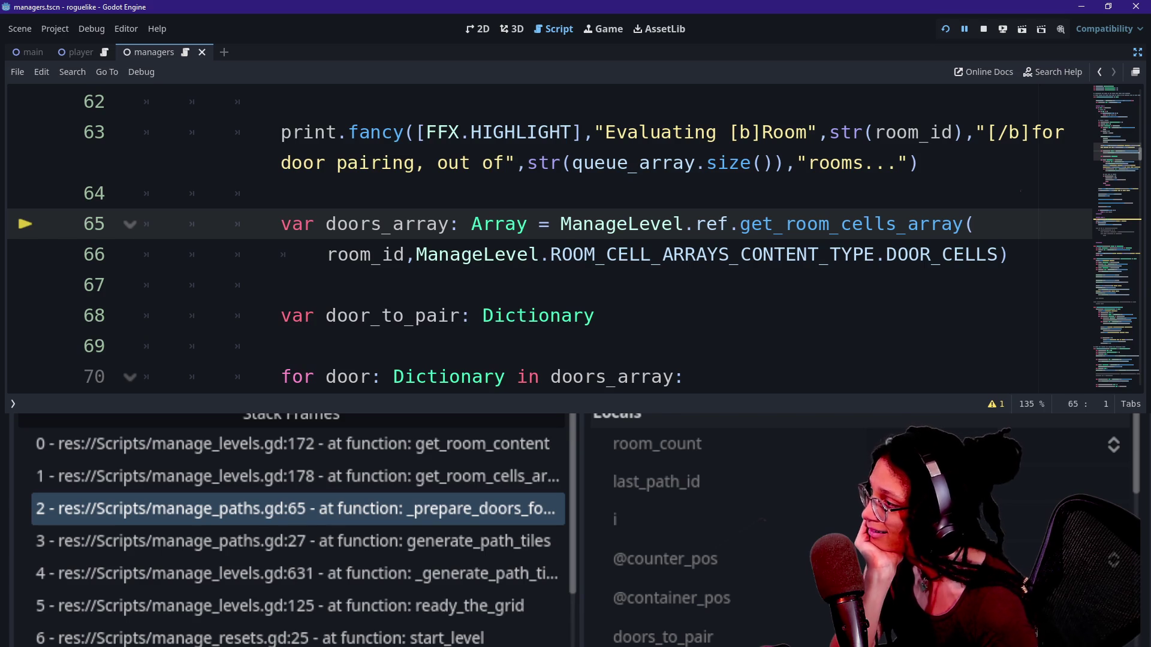
Review the set_room_content call and its PATH_ID argument on lines 58–61.
scroll(549, 239, "up", 3)
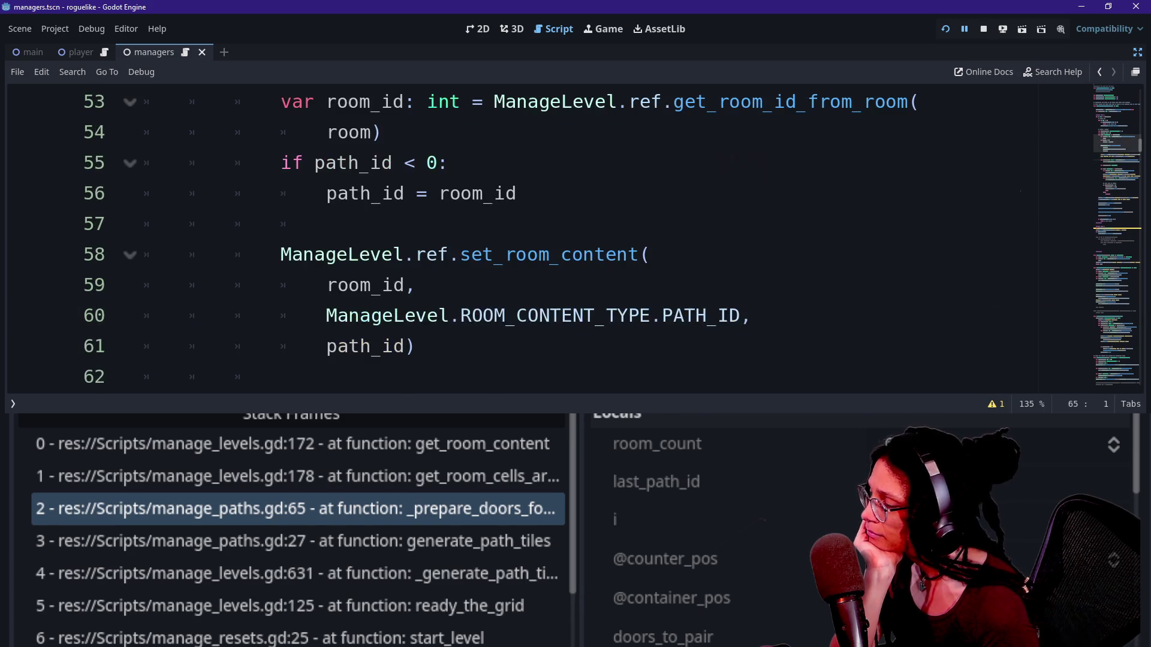
scroll(549, 239, "up", 1)
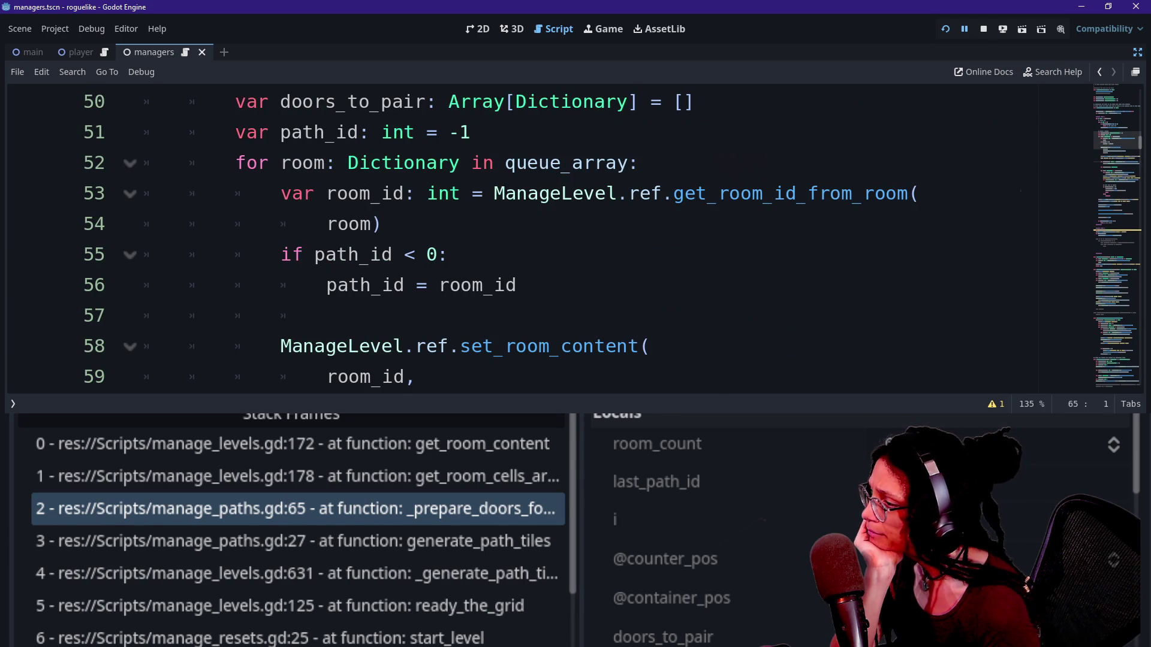
scroll(389, 300, "down", 1)
left_click(461, 254)
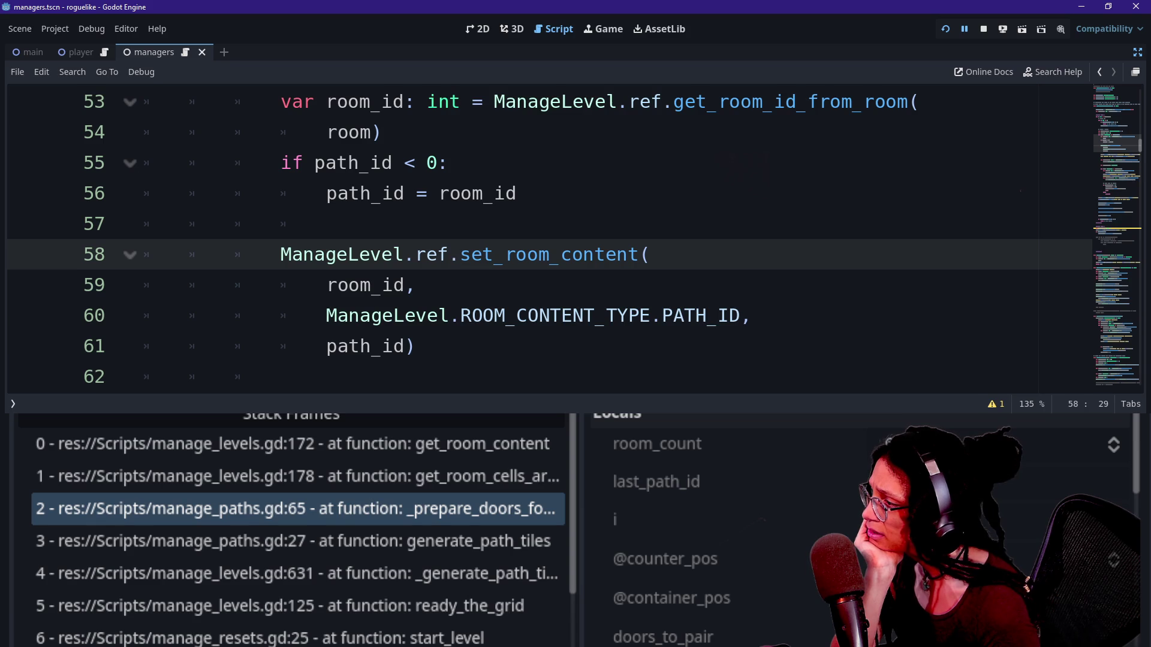
left_click_drag(325, 315, 719, 316)
left_click(719, 315)
left_click(417, 346)
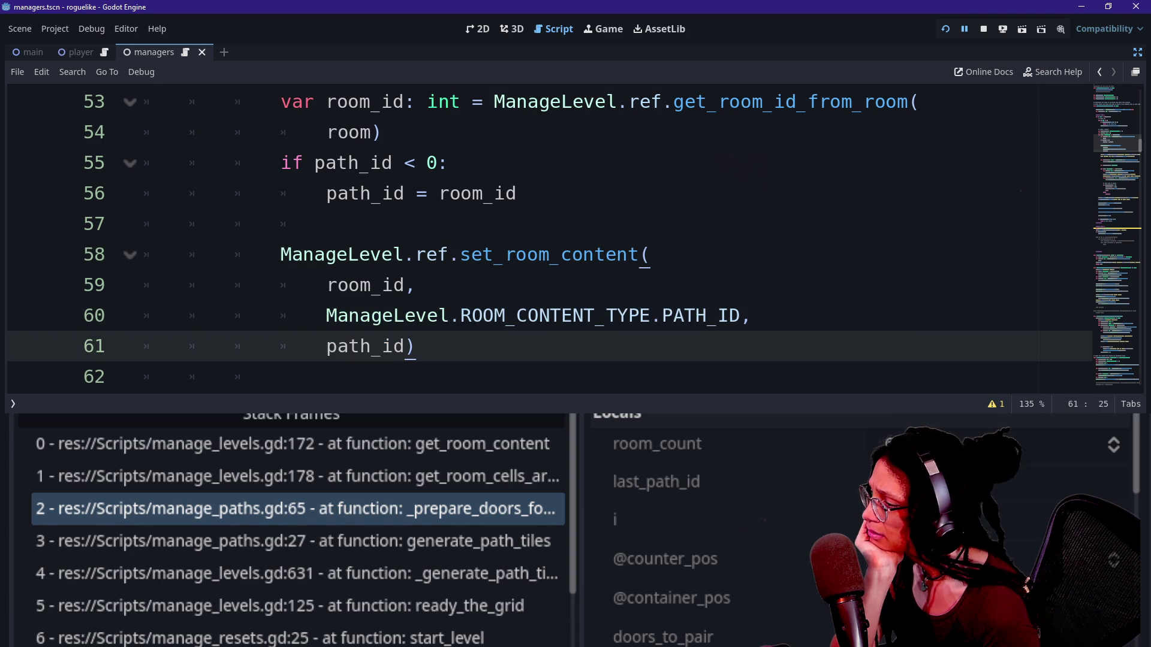
scroll(539, 240, "up", 1)
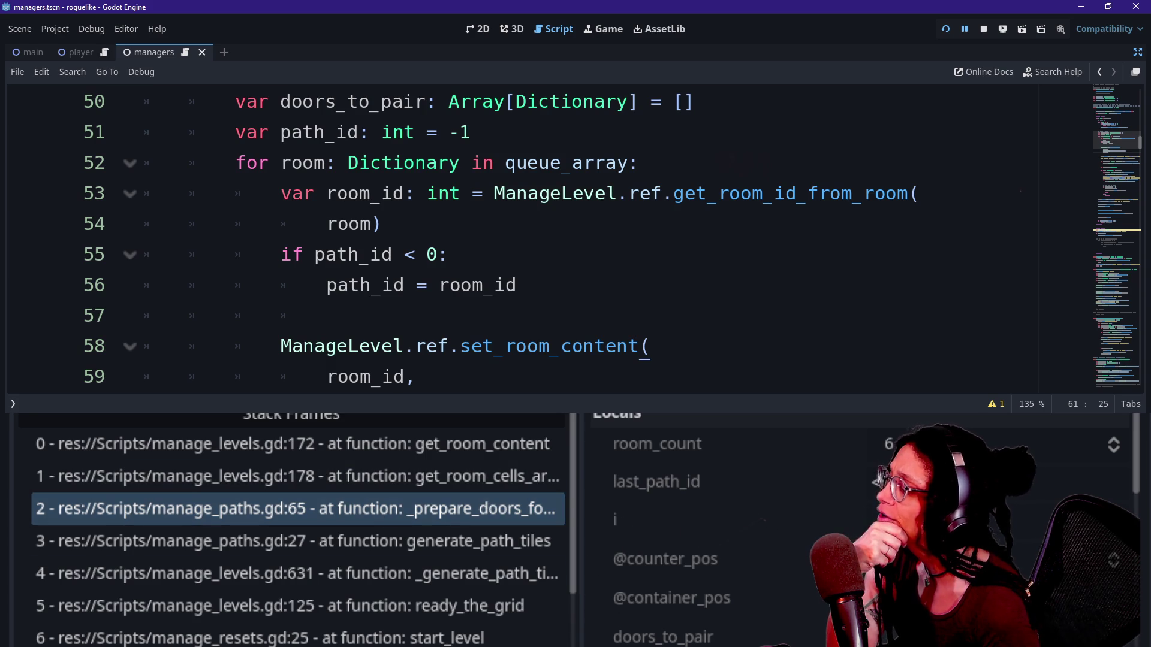
Check the MANAGE_PATHS output, then select the generate_path_tiles stack frame at line 27.
key("alt+o")
key("alt+d")
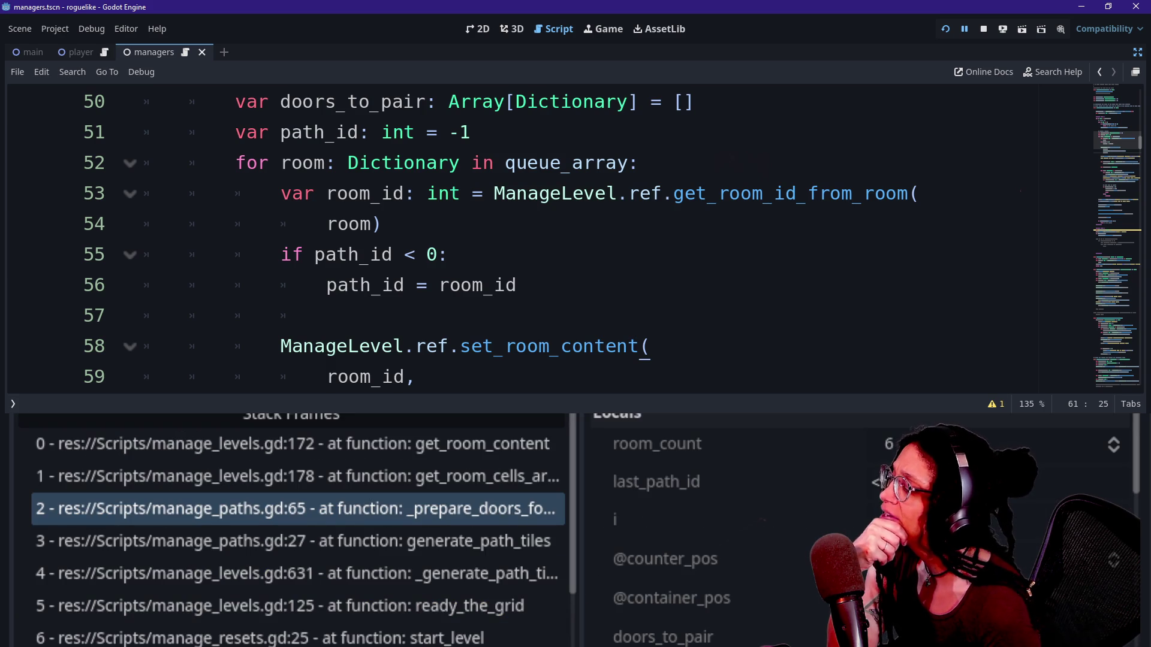
left_click(312, 545)
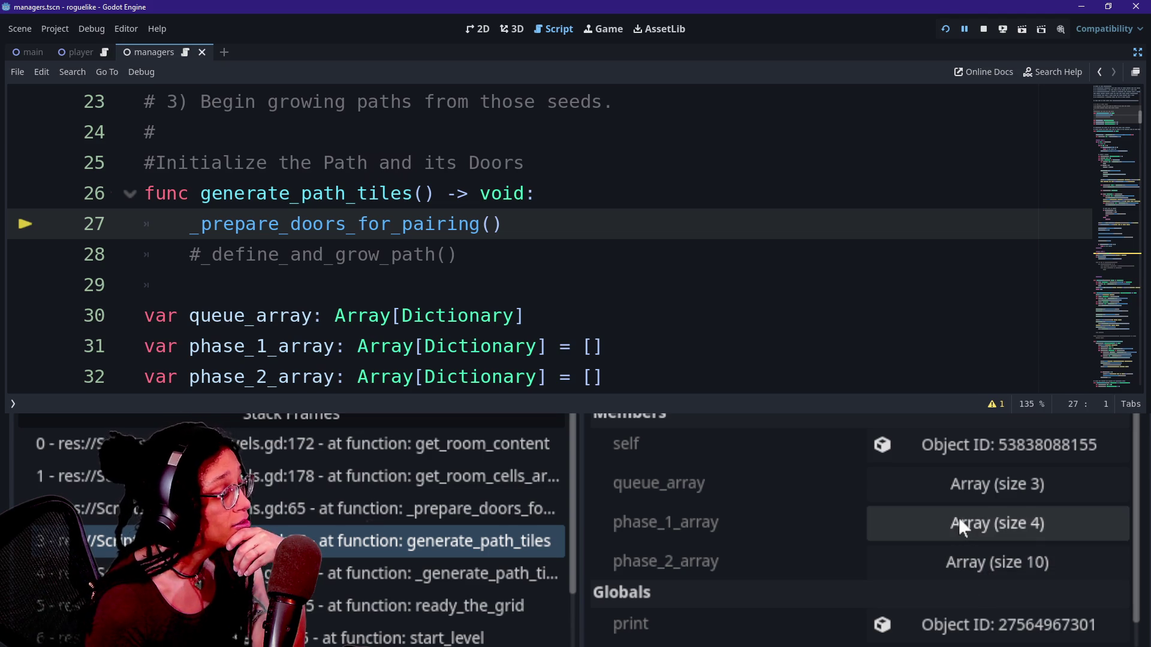
Expand phase_2_array and read its first five entries, including rooms 65, 78, 609 and 665.
left_click(969, 559)
scroll(855, 506, "down", 1)
scroll(855, 506, "down", 2)
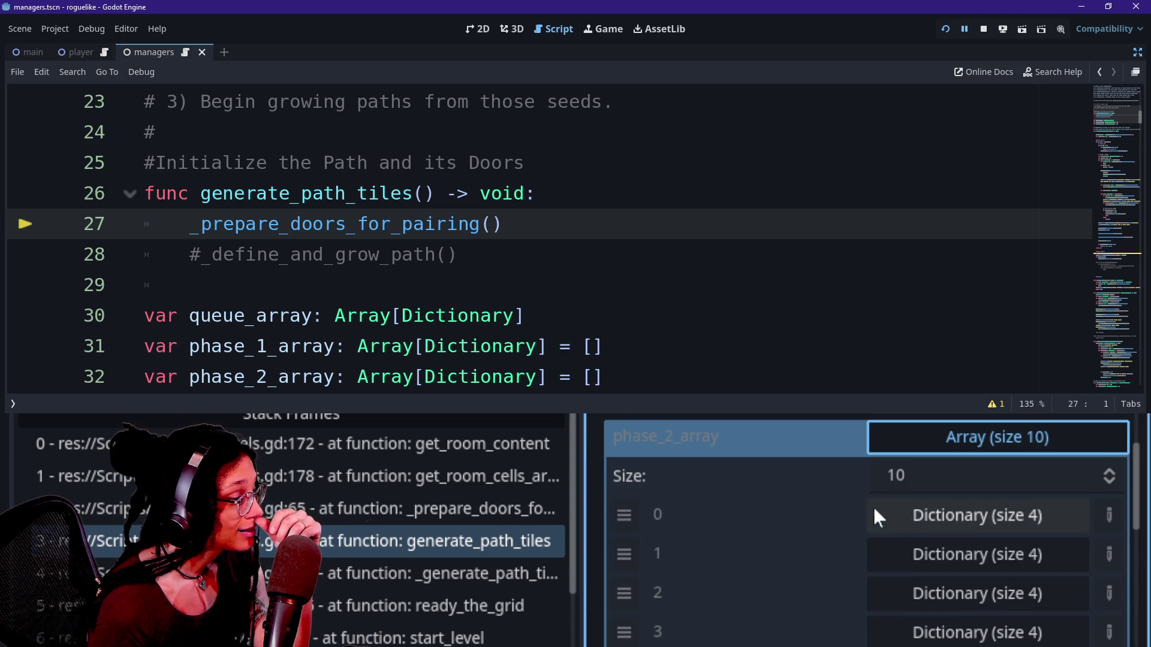
left_click(874, 518)
scroll(850, 524, "down", 3)
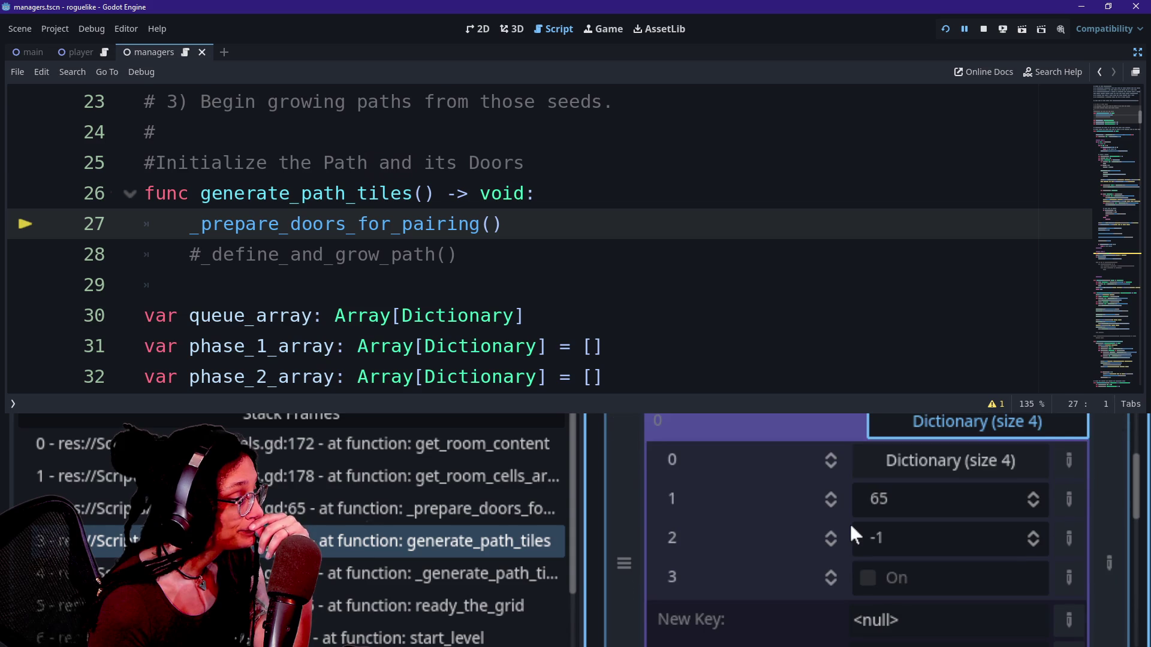
left_click(906, 427)
left_click(912, 470)
left_click(918, 469)
left_click(918, 498)
scroll(917, 501, "down", 1)
left_click(917, 476)
left_click(926, 510)
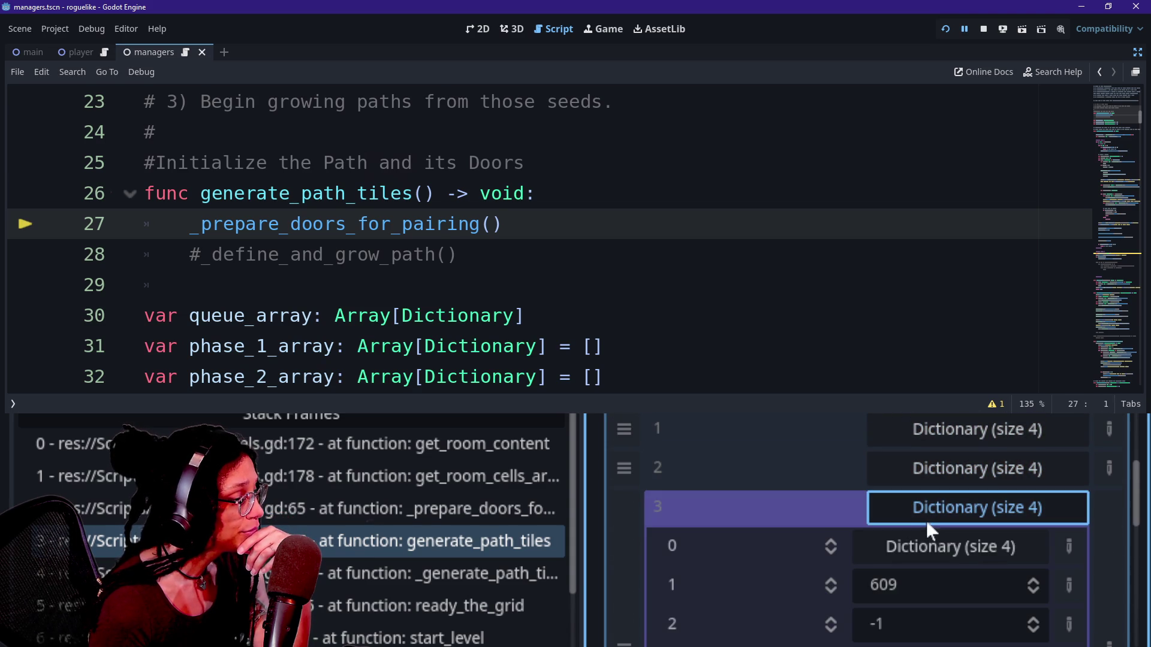
scroll(923, 511, "down", 3)
left_click(931, 476)
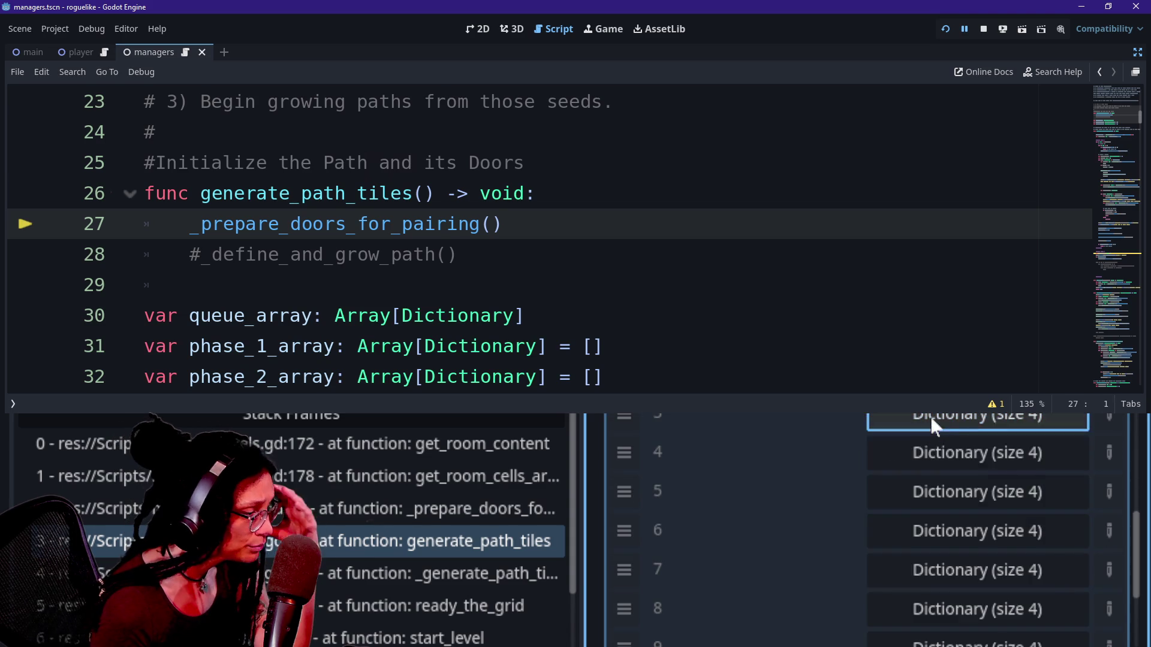
left_click(931, 480)
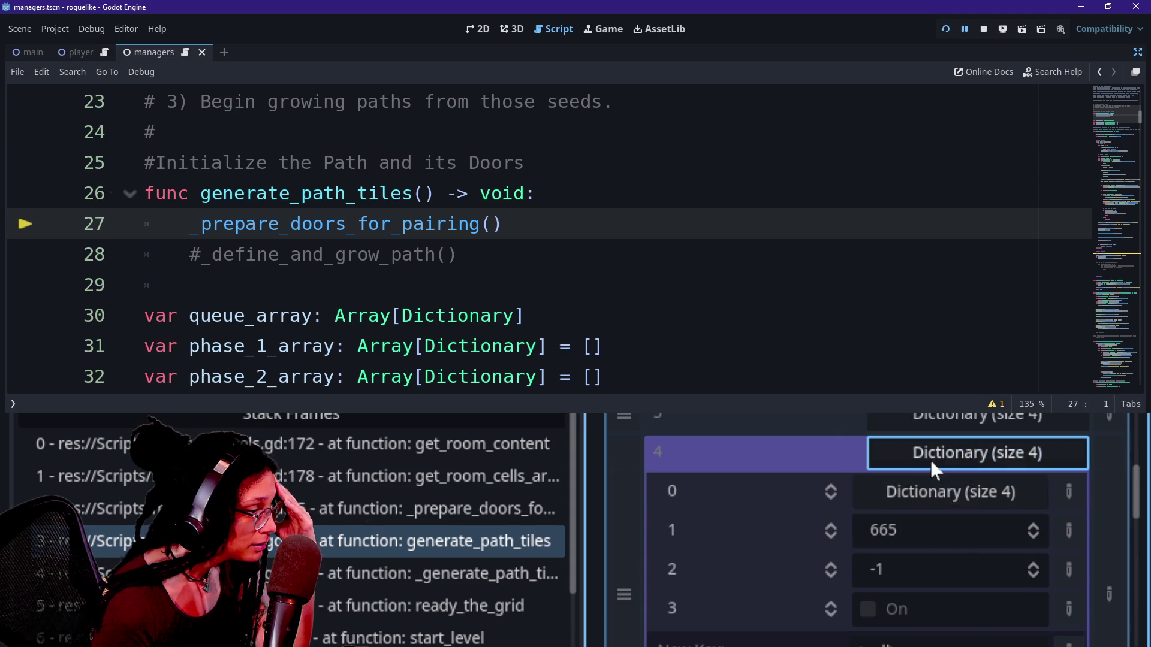
left_click(932, 460)
Read phase_2_array entries 5–9, including rooms 771, 70 and 494, then collapse the array.
left_click(932, 492)
scroll(916, 527, "down", 2)
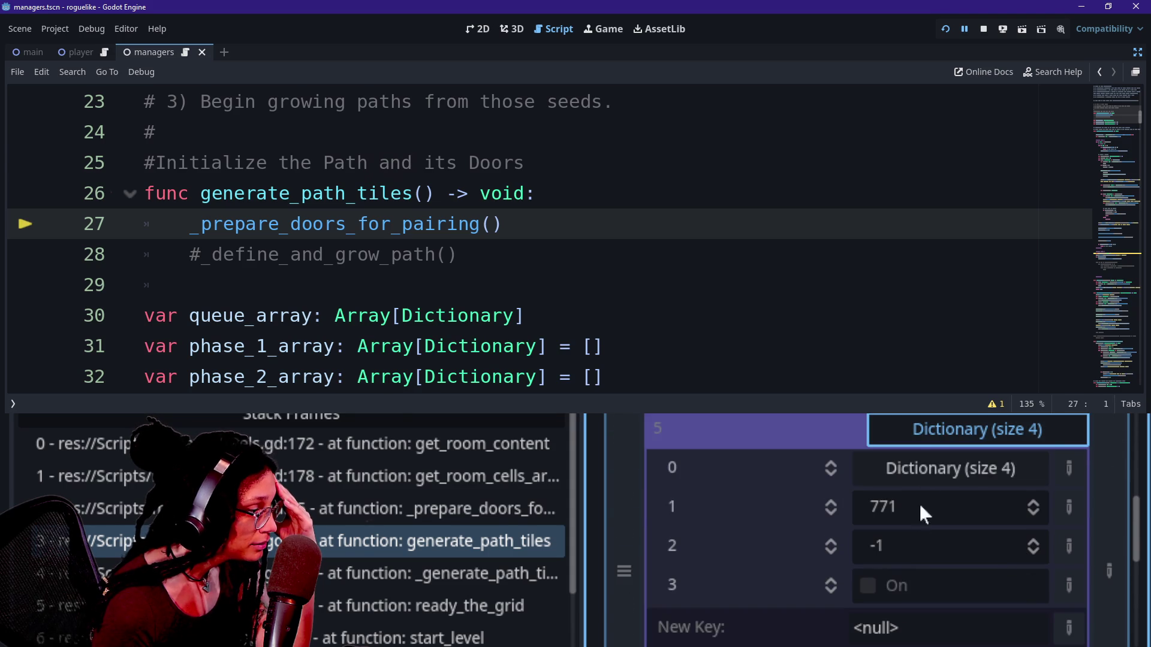
left_click(929, 437)
left_click(937, 466)
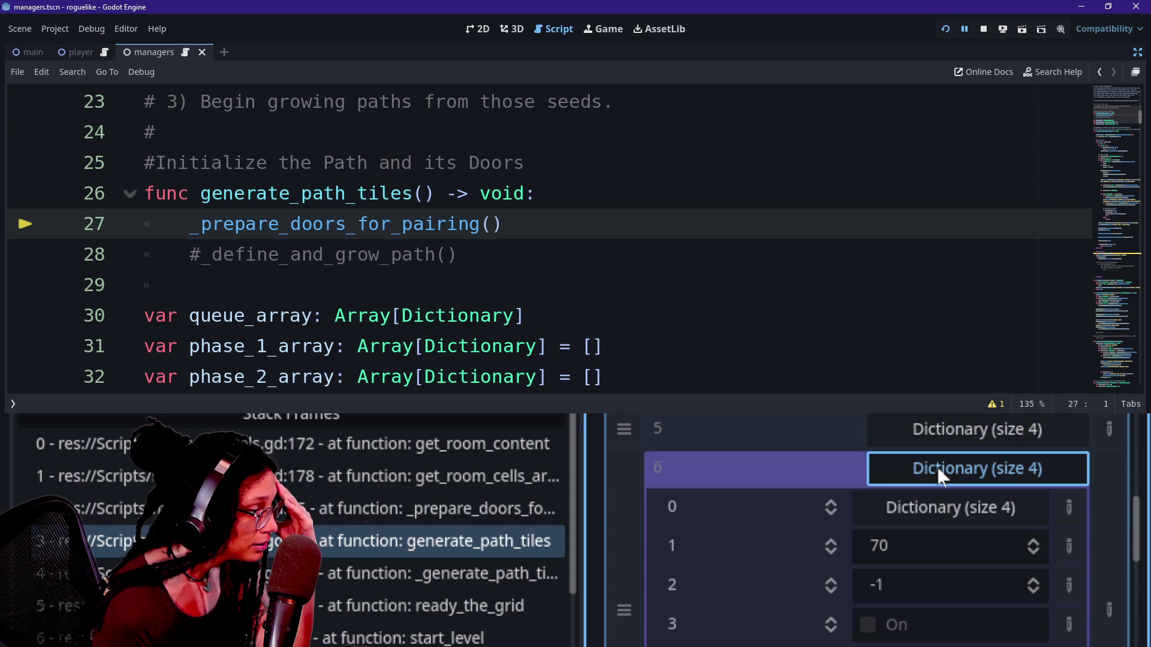
left_click(937, 467)
left_click(940, 505)
left_click(940, 506)
left_click(946, 541)
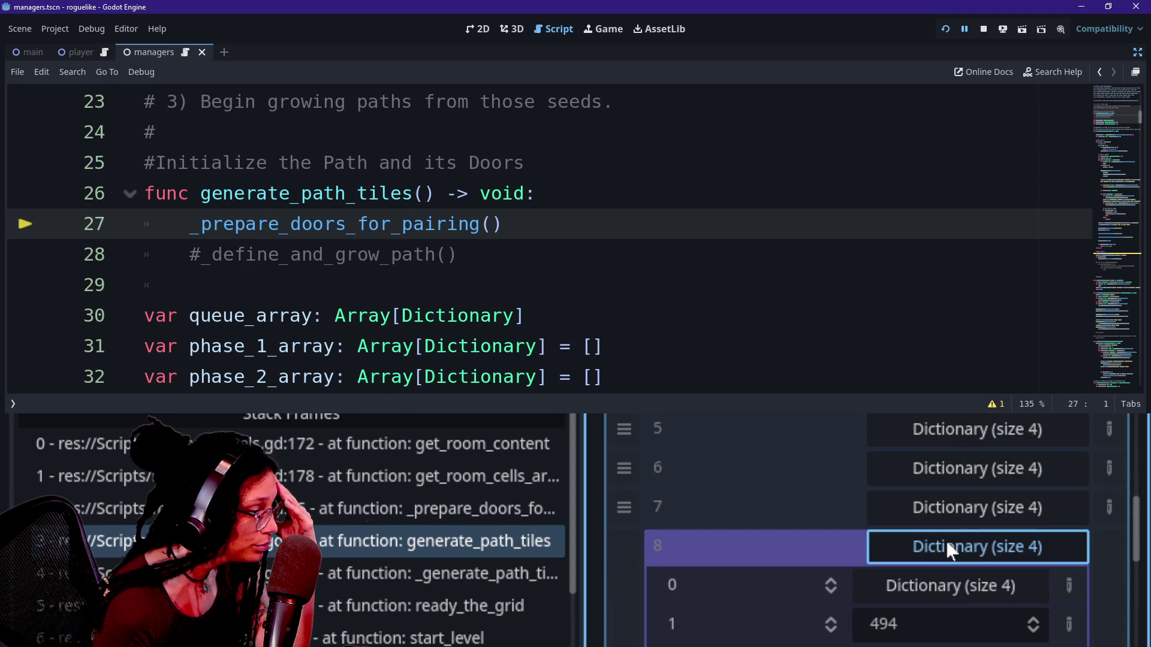
scroll(946, 542, "down", 2)
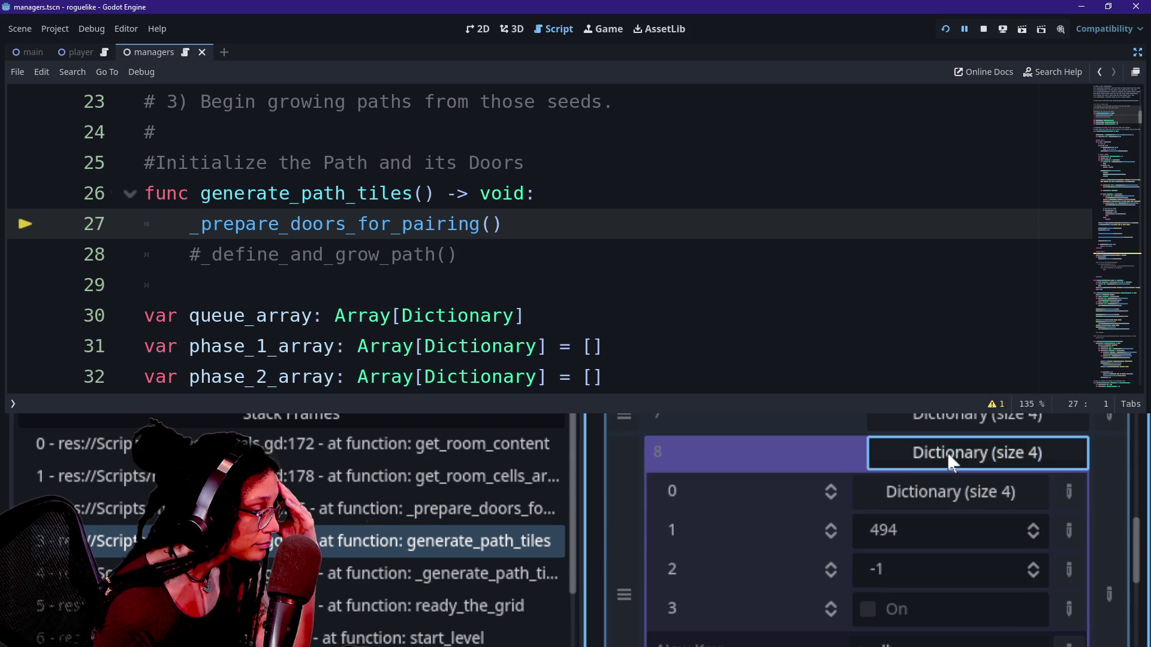
left_click(951, 462)
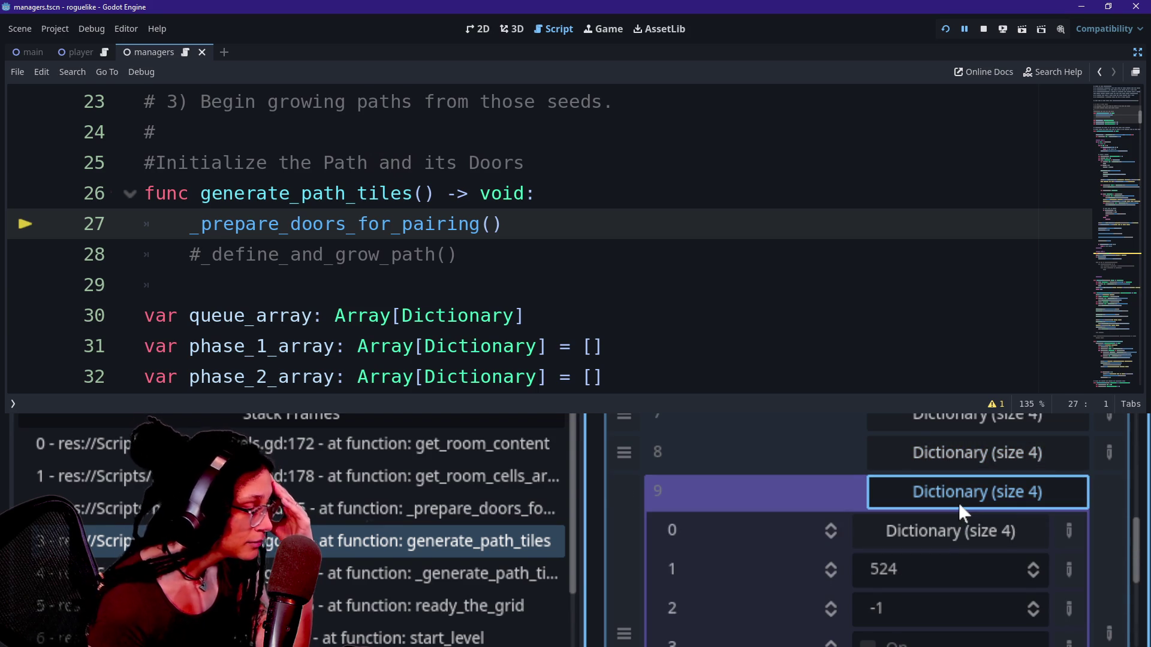
left_click(964, 503)
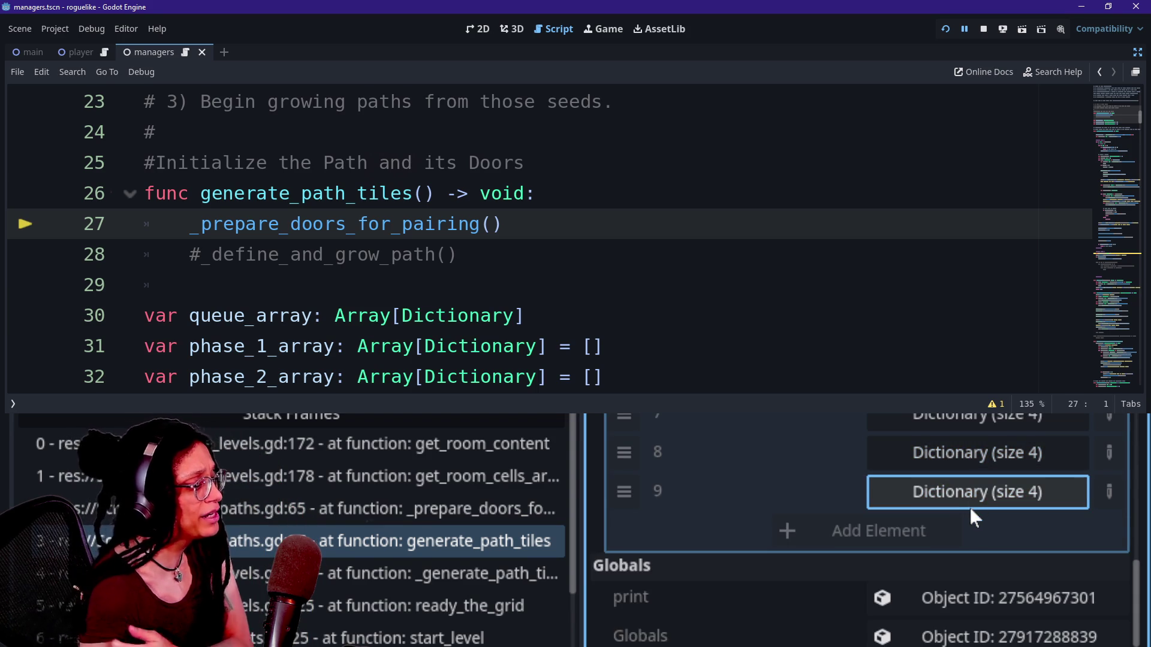
scroll(969, 507, "up", 3)
scroll(969, 507, "up", 4)
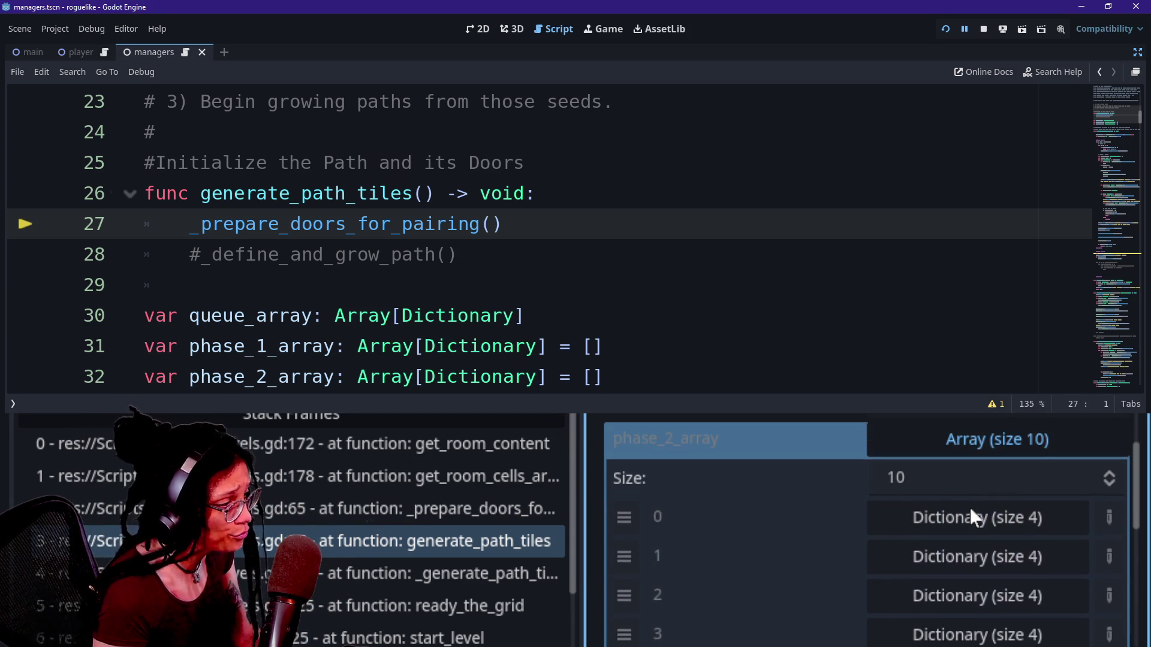
left_click(958, 466)
Expand phase_1_array and read its four rooms: 186, 525, 584 and 739.
left_click(1007, 493)
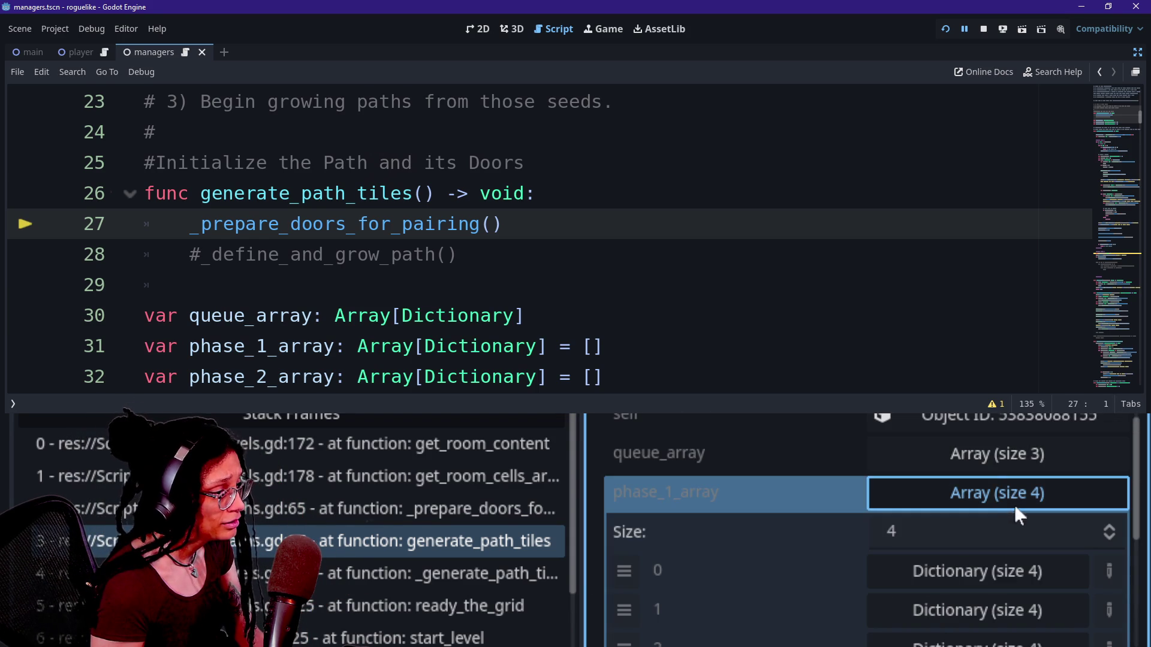
scroll(968, 536, "down", 2)
left_click(965, 506)
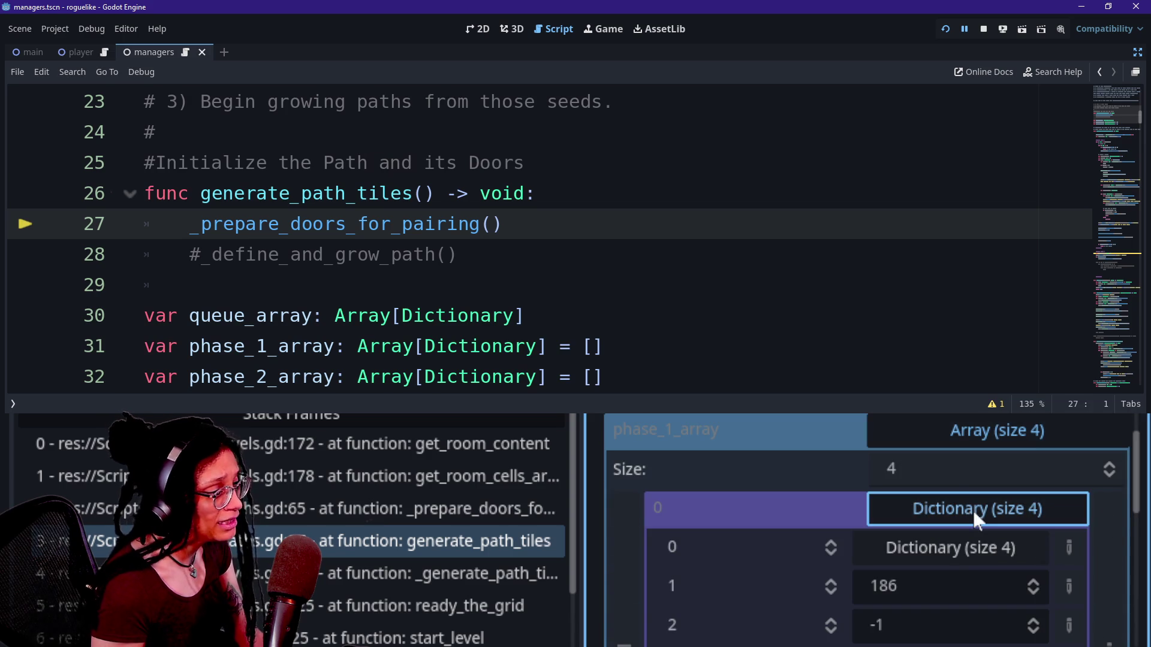
left_click(972, 509)
left_click(977, 548)
left_click(977, 548)
left_click(980, 593)
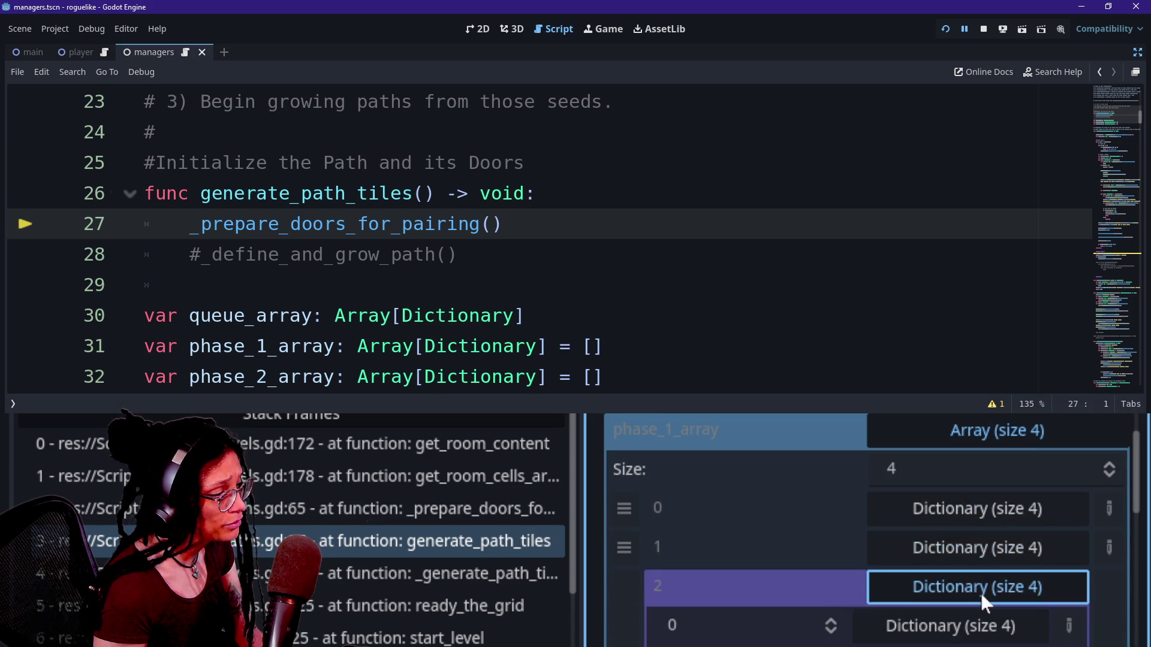
scroll(980, 591, "down", 2)
left_click(972, 499)
left_click(977, 545)
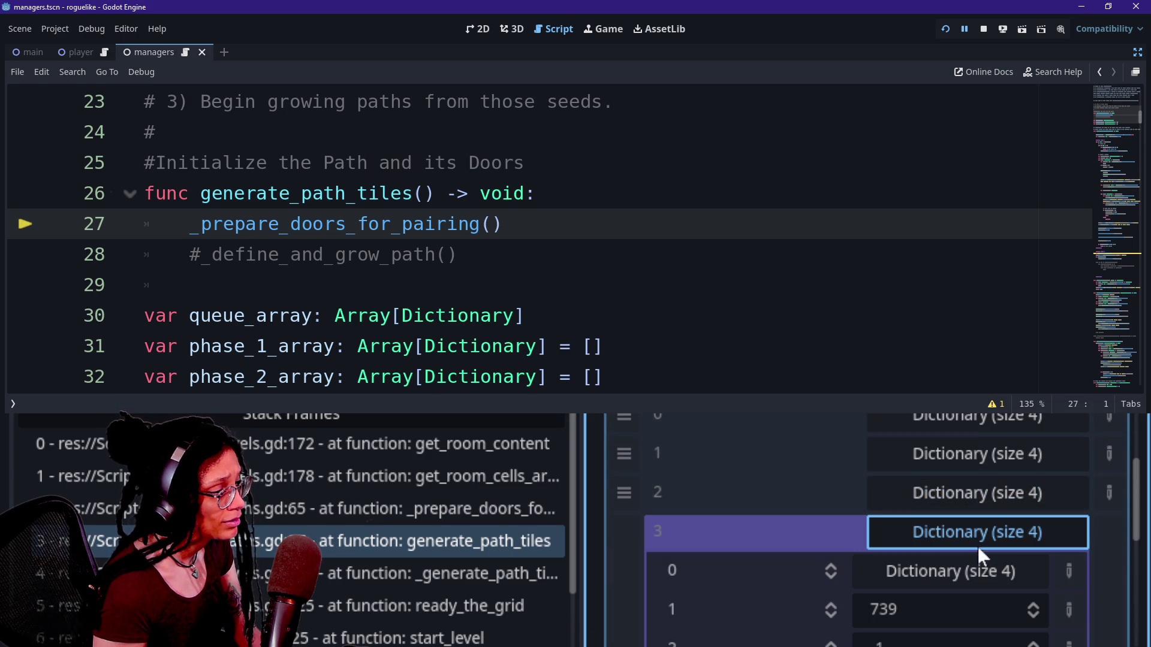
left_click(973, 526)
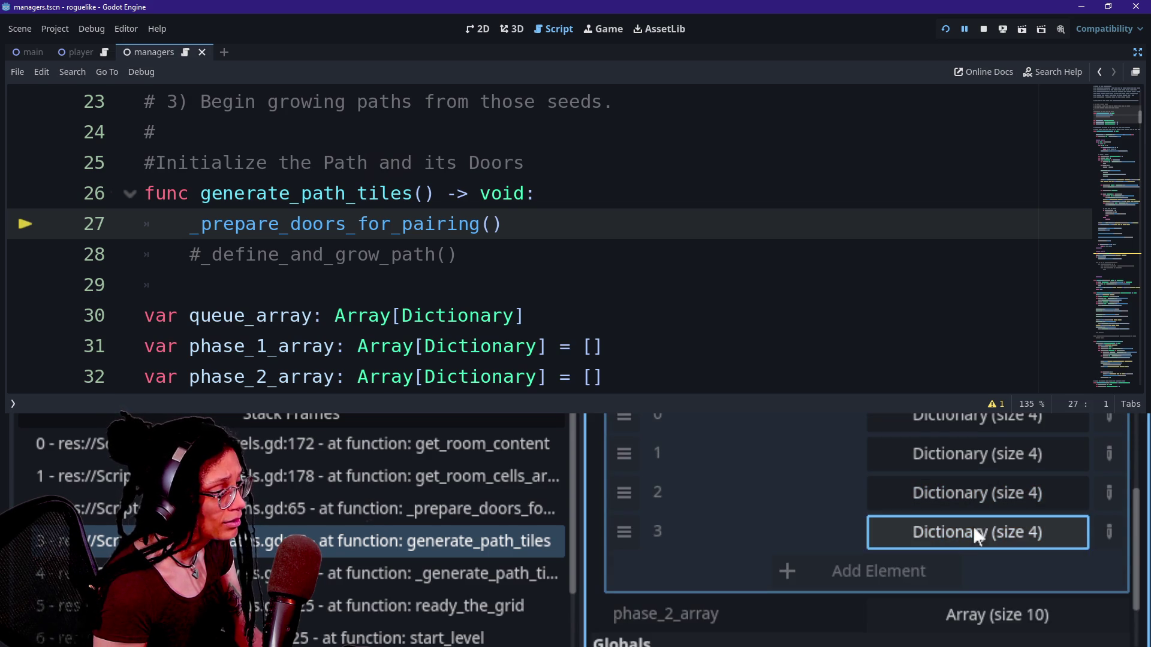
scroll(973, 527, "up", 3)
Check queue_array's first room 560, collapse both arrays, and step past the breakpoint with F10.
left_click(1001, 431)
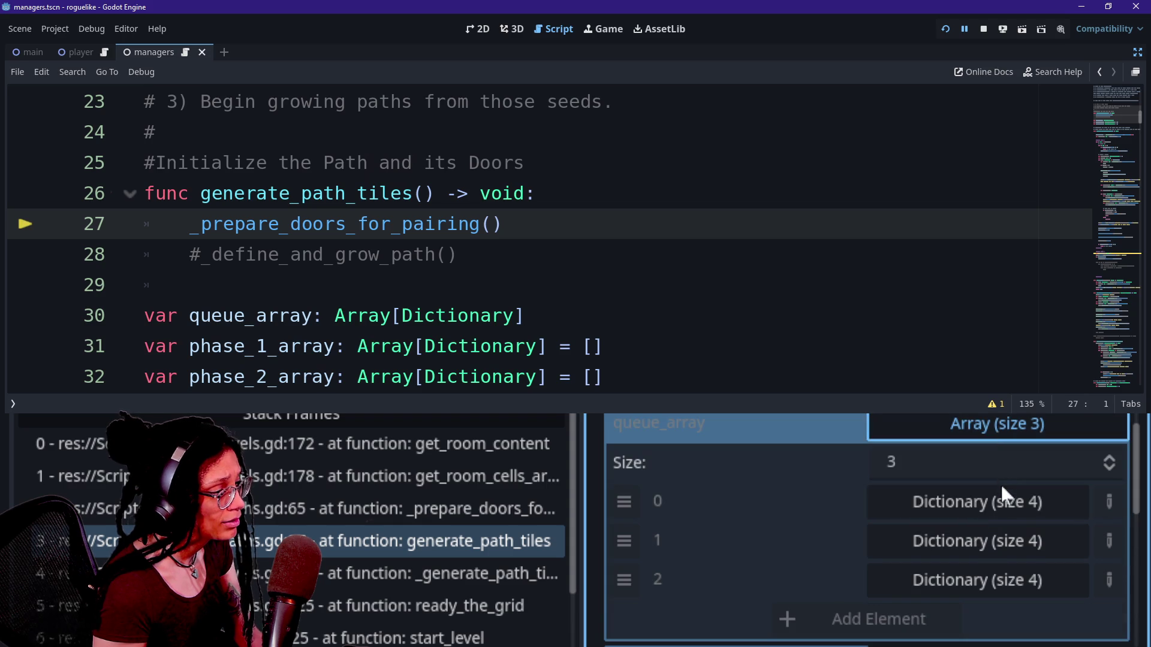
left_click(1002, 493)
left_click(1003, 492)
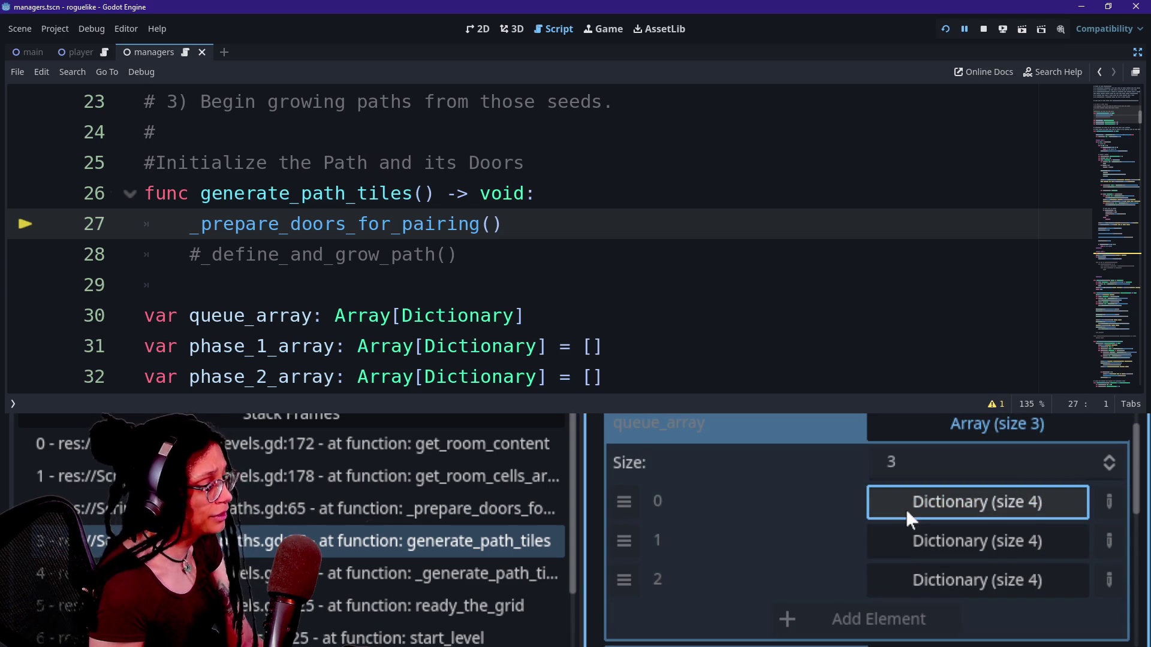
scroll(905, 543, "up", 2)
left_click(926, 490)
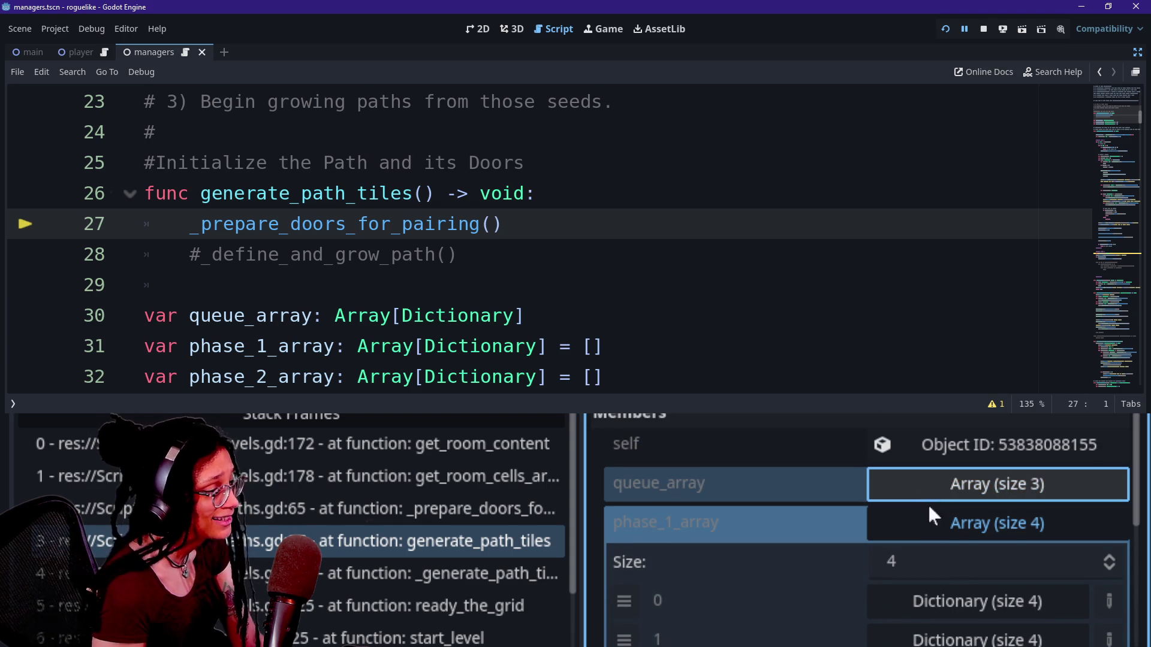
left_click(945, 531)
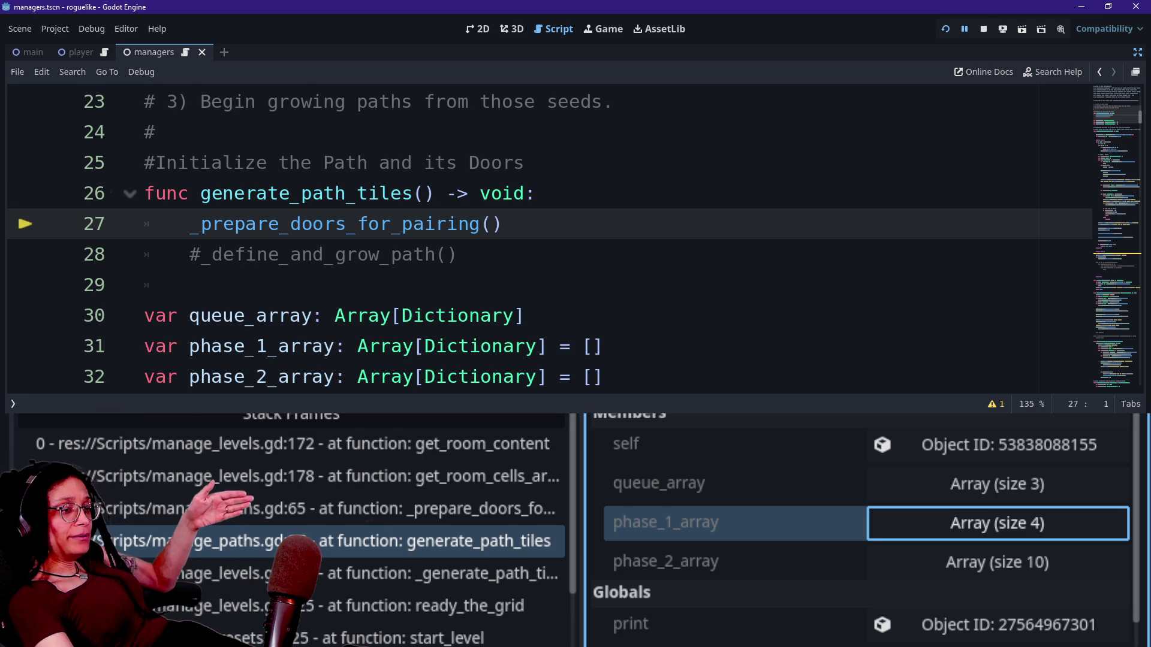
key("F10")
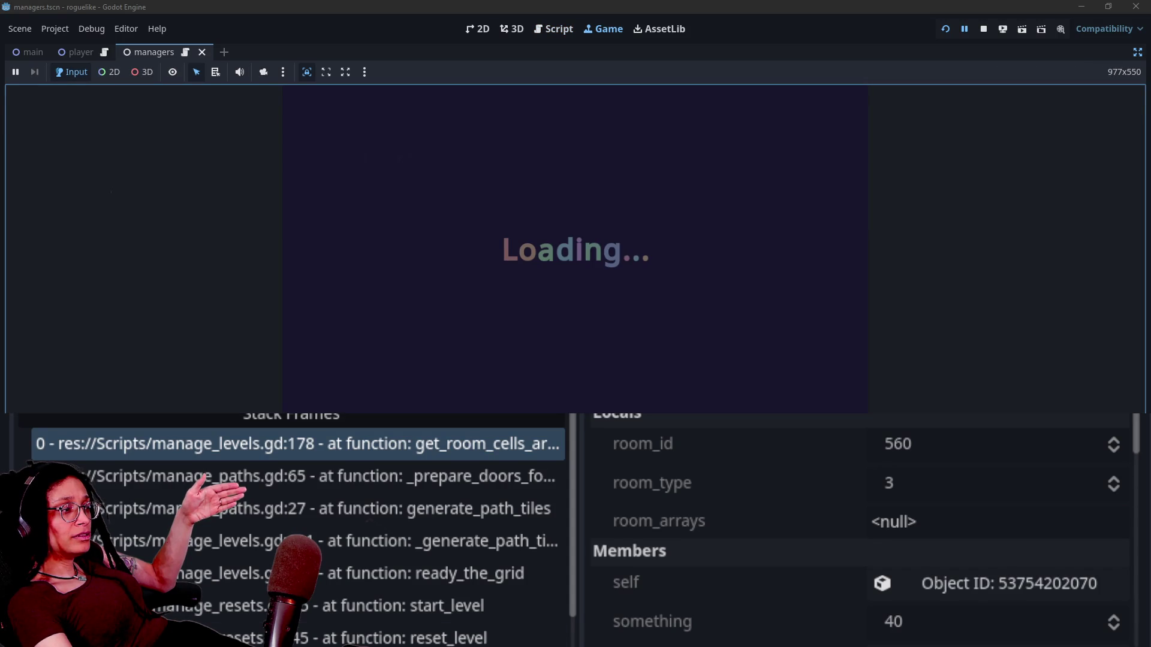
Continue with F12 until the six-room level loads, then restore the editor panels around the game.
key("F12")
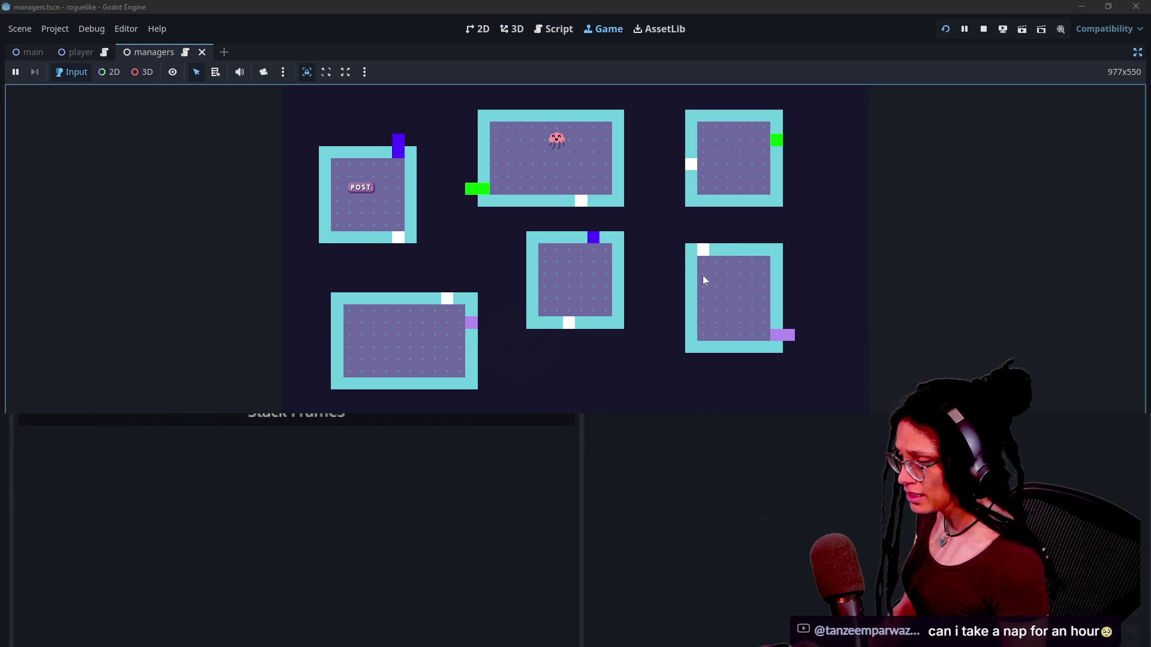
left_click(1137, 52)
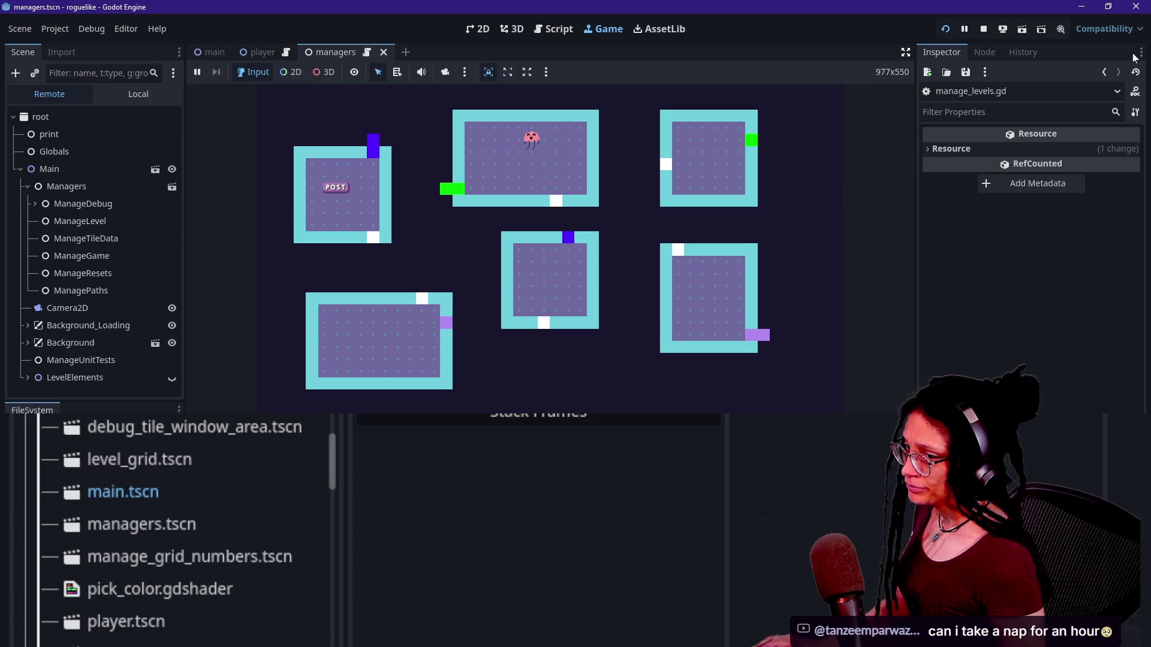
Select the live ManageLevel node in the running game's remote scene tree.
left_click(269, 267)
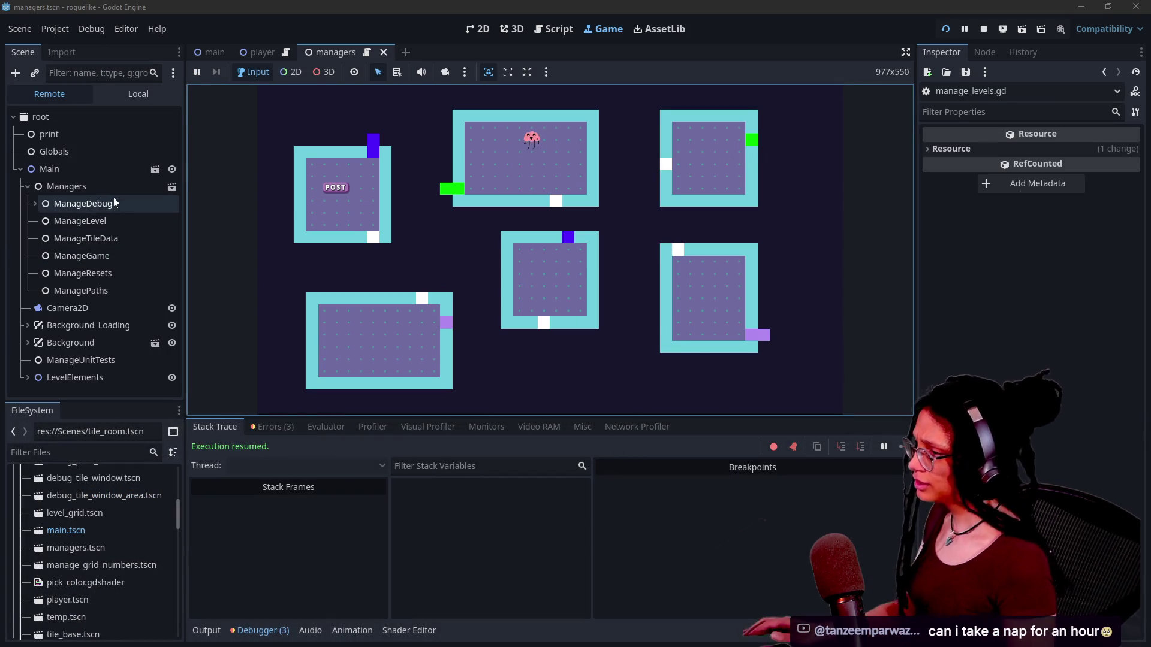
left_click(61, 271)
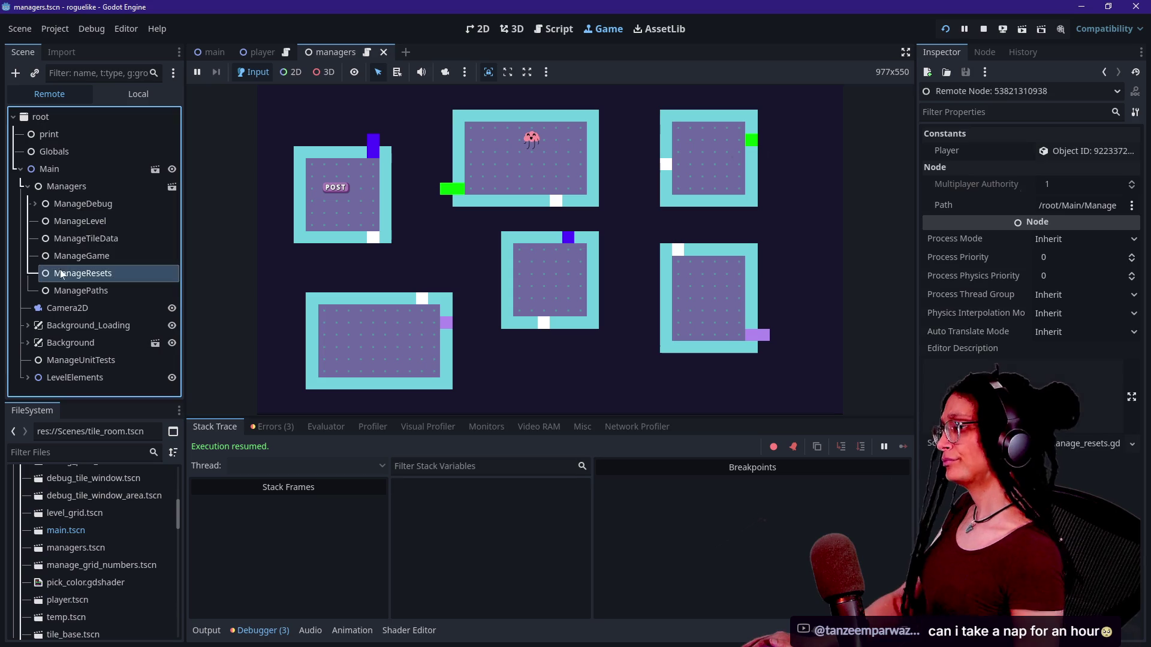
left_click(72, 225)
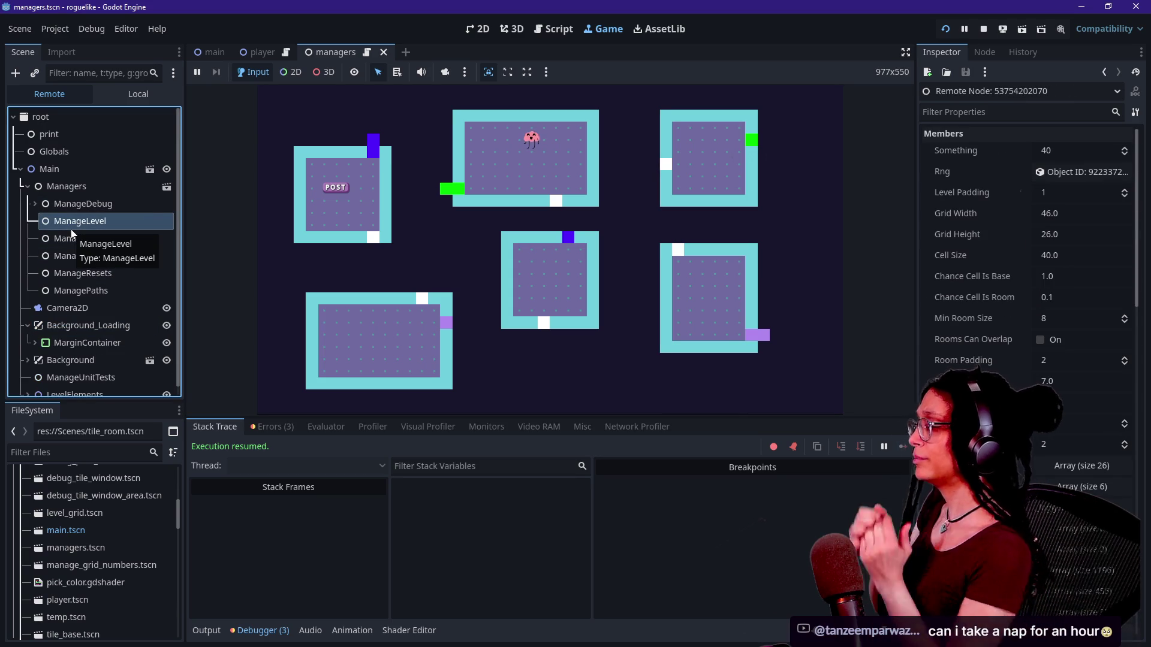
left_click(481, 123)
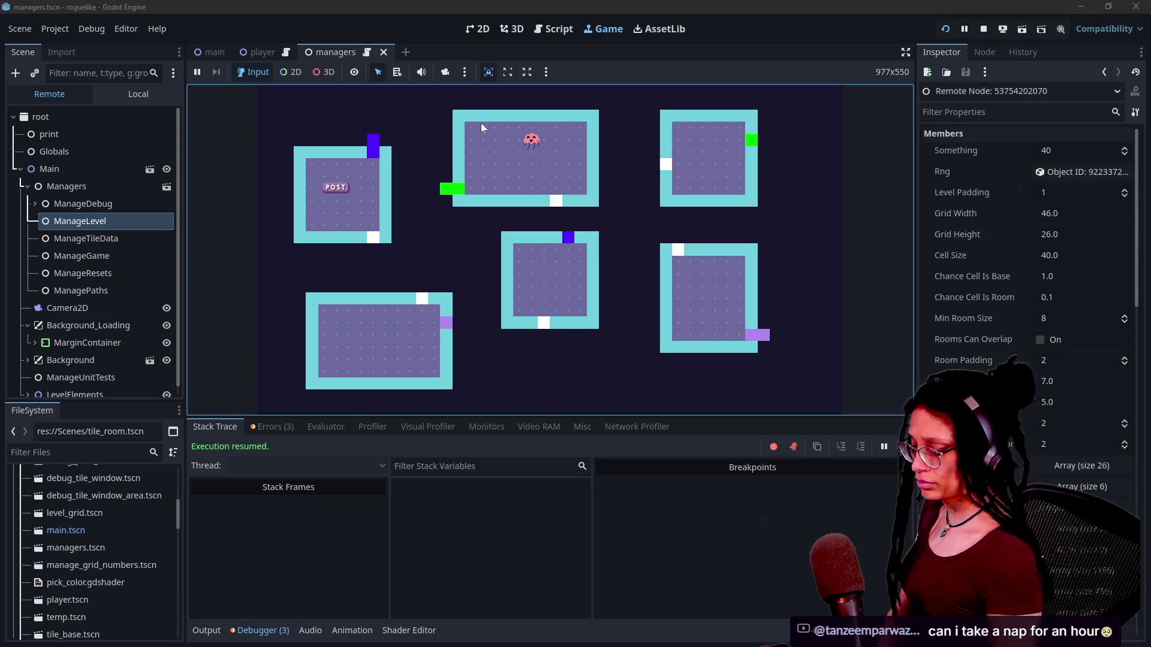
scroll(999, 321, "down", 2)
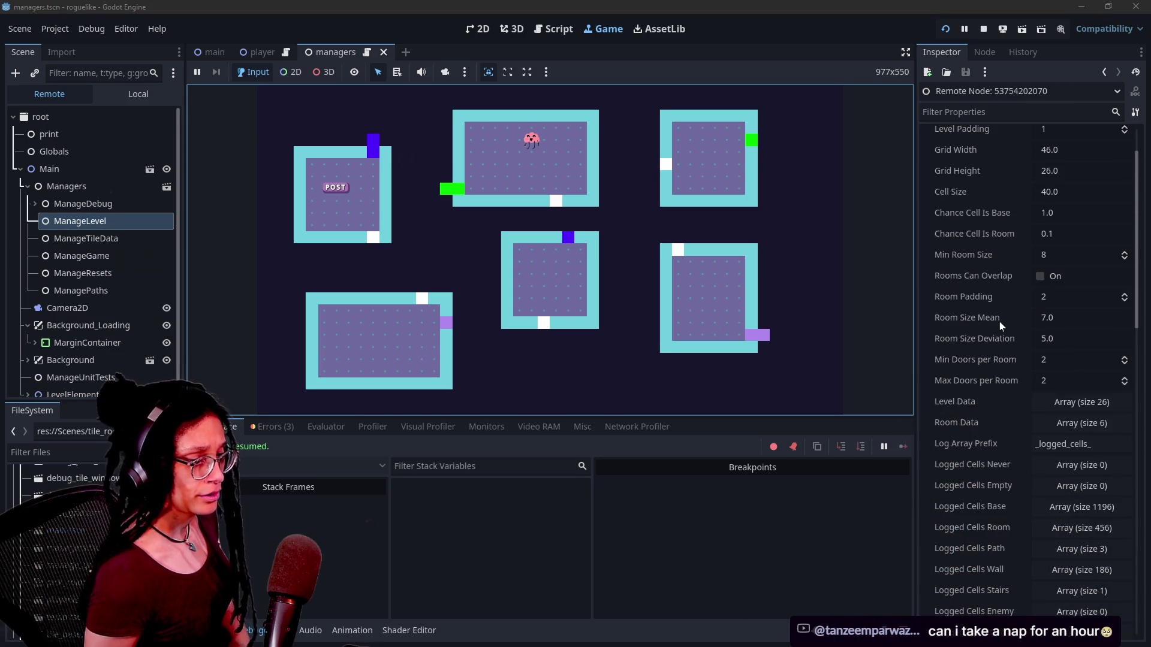
Expand Room Data, browse its six room dictionaries, then return to get_room_cells_array at line 177.
left_click(1072, 424)
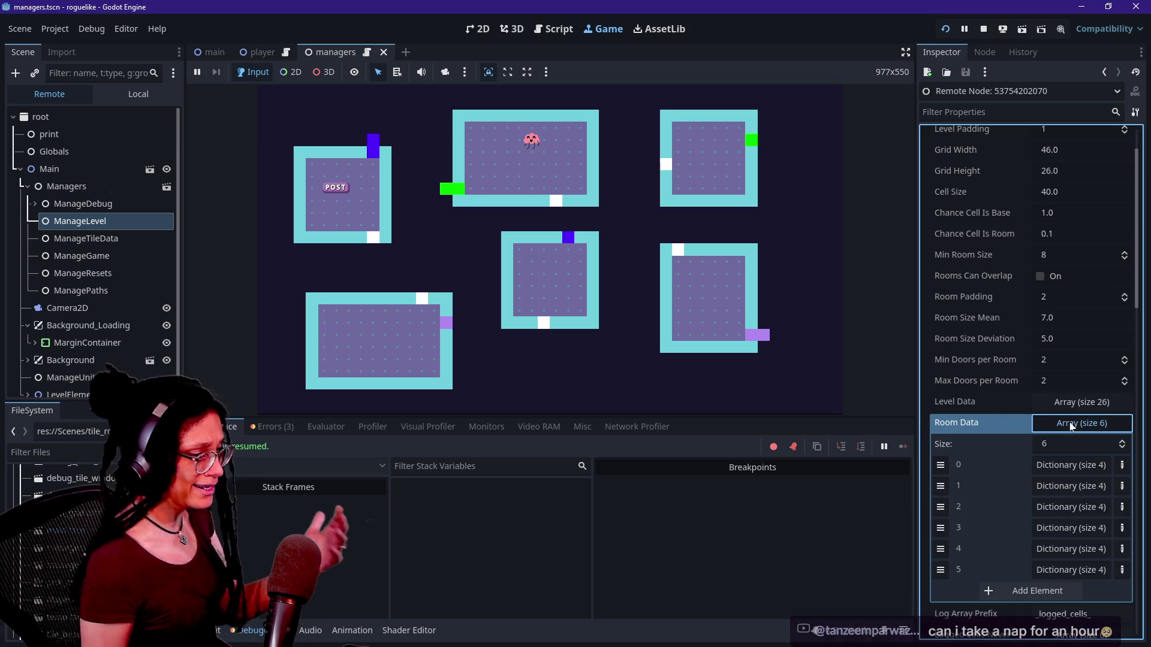
left_click(1075, 472)
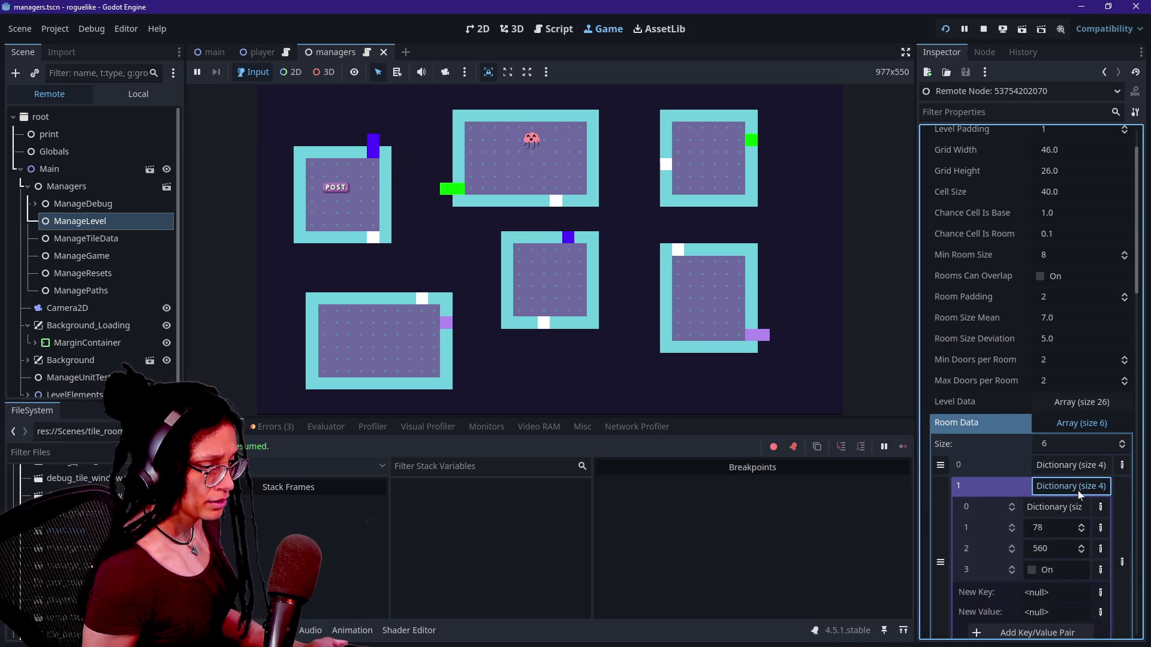
left_click(1075, 471)
left_click(1082, 510)
left_click(1081, 510)
left_click(1082, 550)
left_click(1082, 549)
left_click(1084, 571)
left_click(1083, 570)
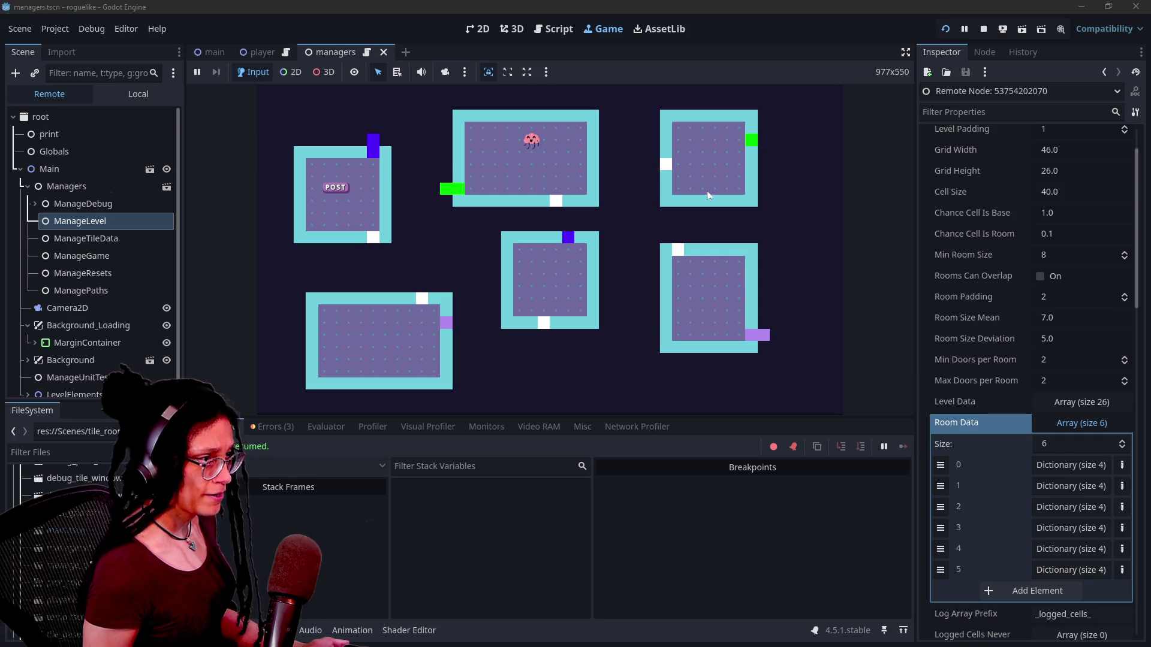
left_click(554, 28)
left_click(337, 224)
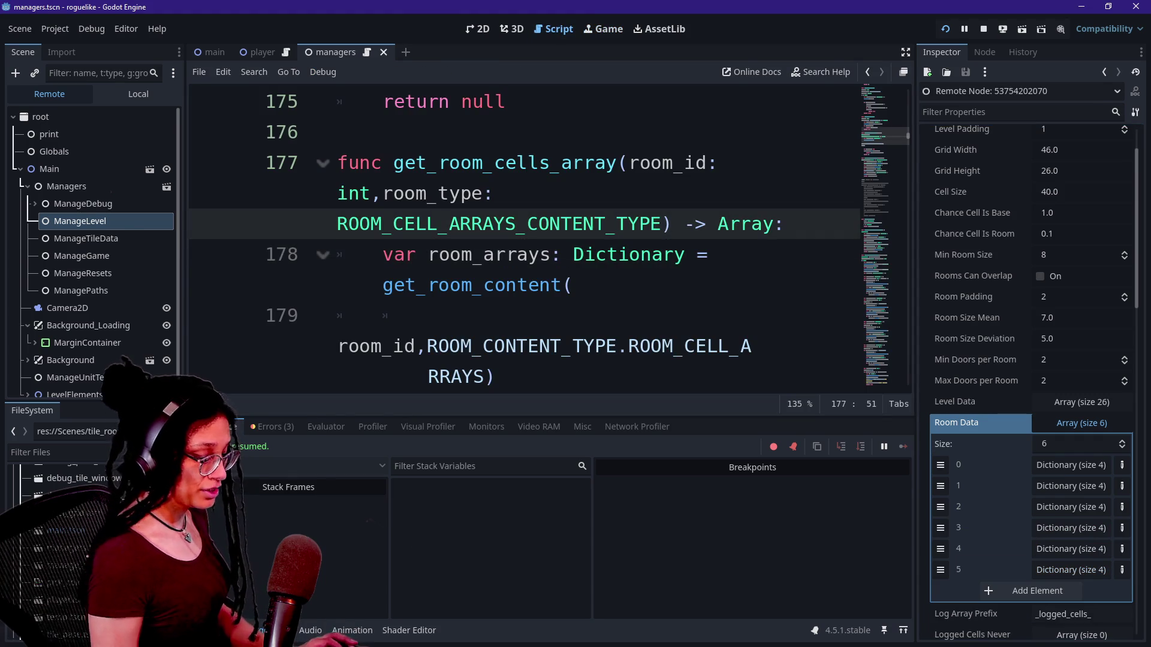
Hide the side docks and bottom panel, then scroll through the script's enums.
key("ctrl+shift+F11")
key("ctrl+j")
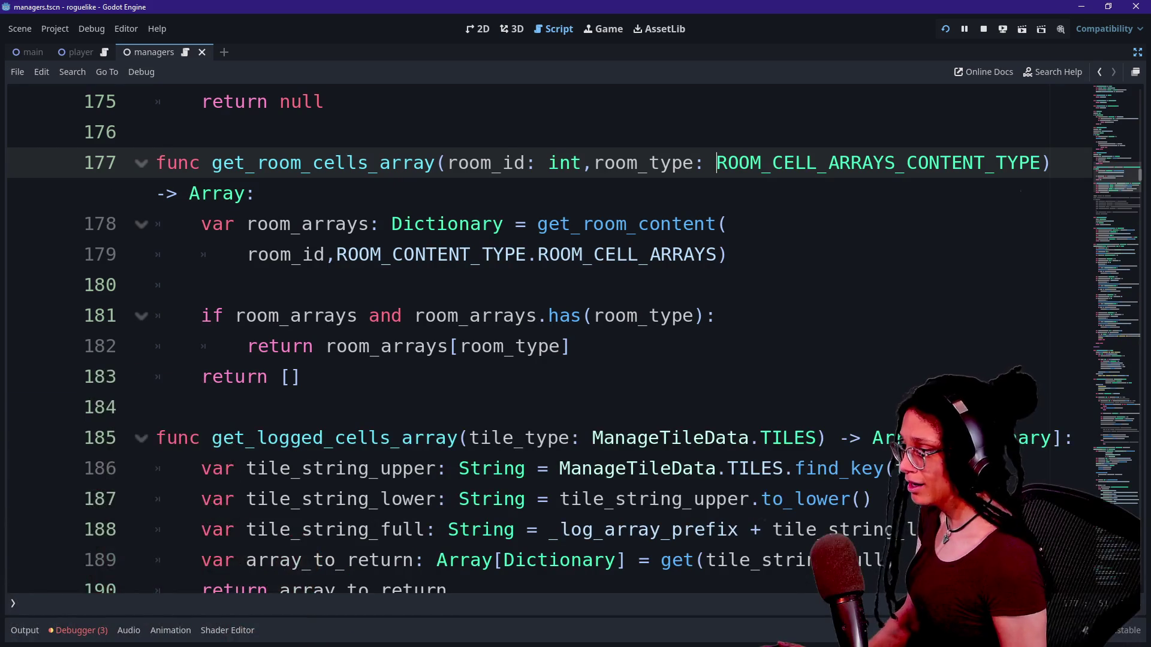
scroll(540, 336, "up", 13)
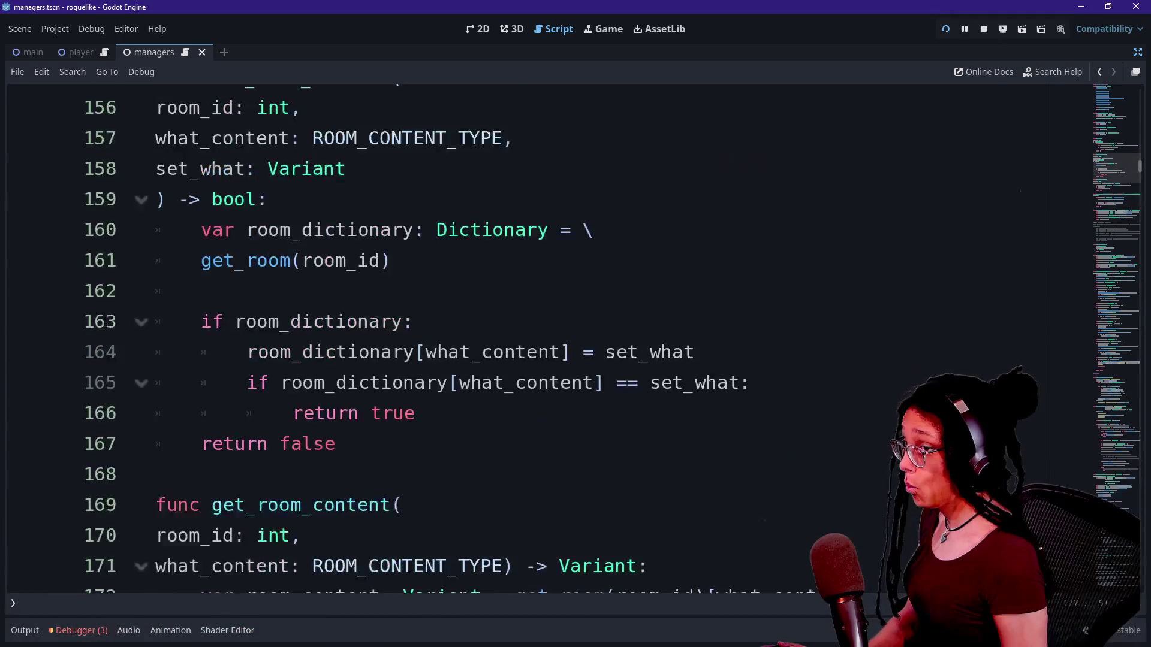
scroll(540, 335, "up", 20)
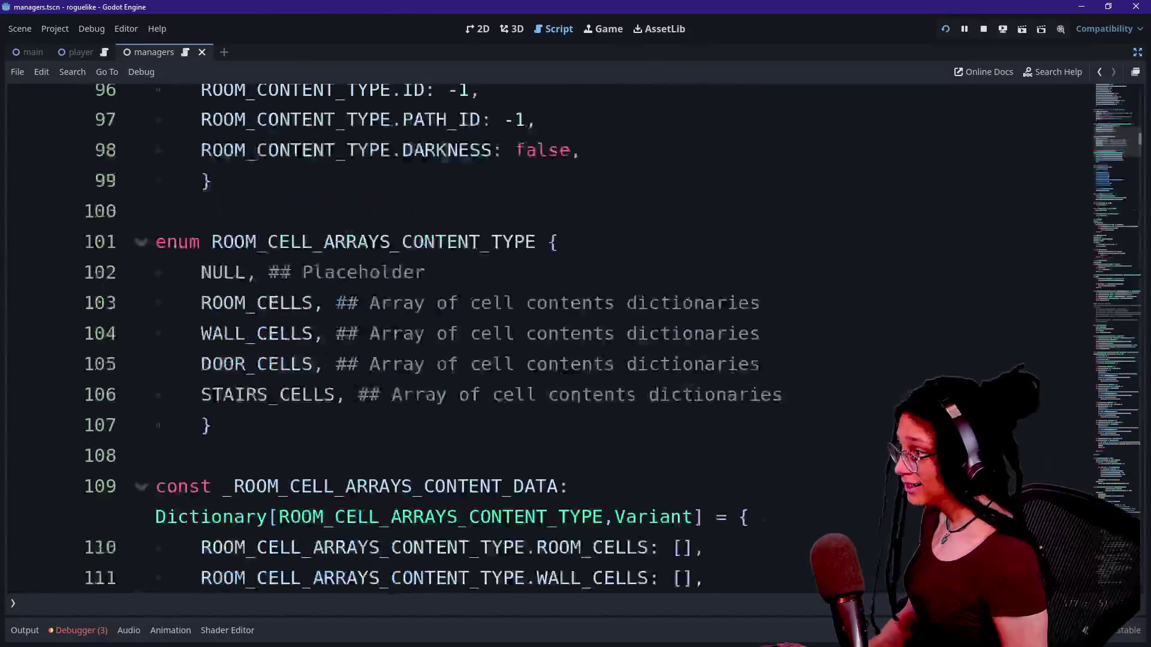
scroll(539, 336, "up", 7)
scroll(540, 335, "down", 11)
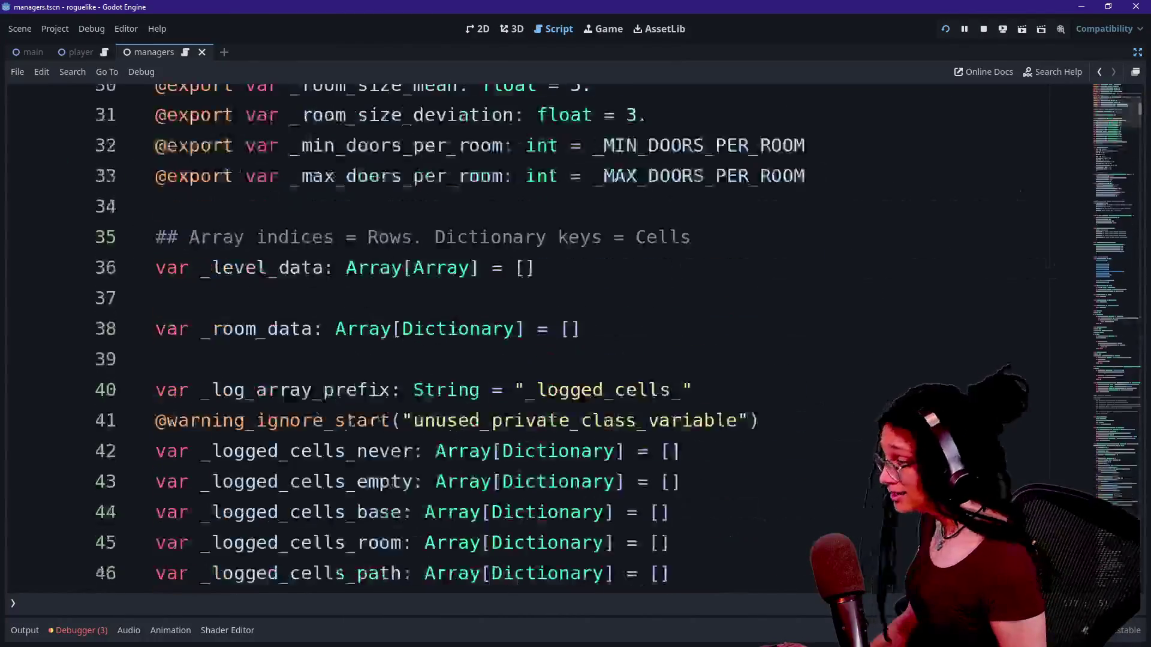
scroll(540, 335, "down", 12)
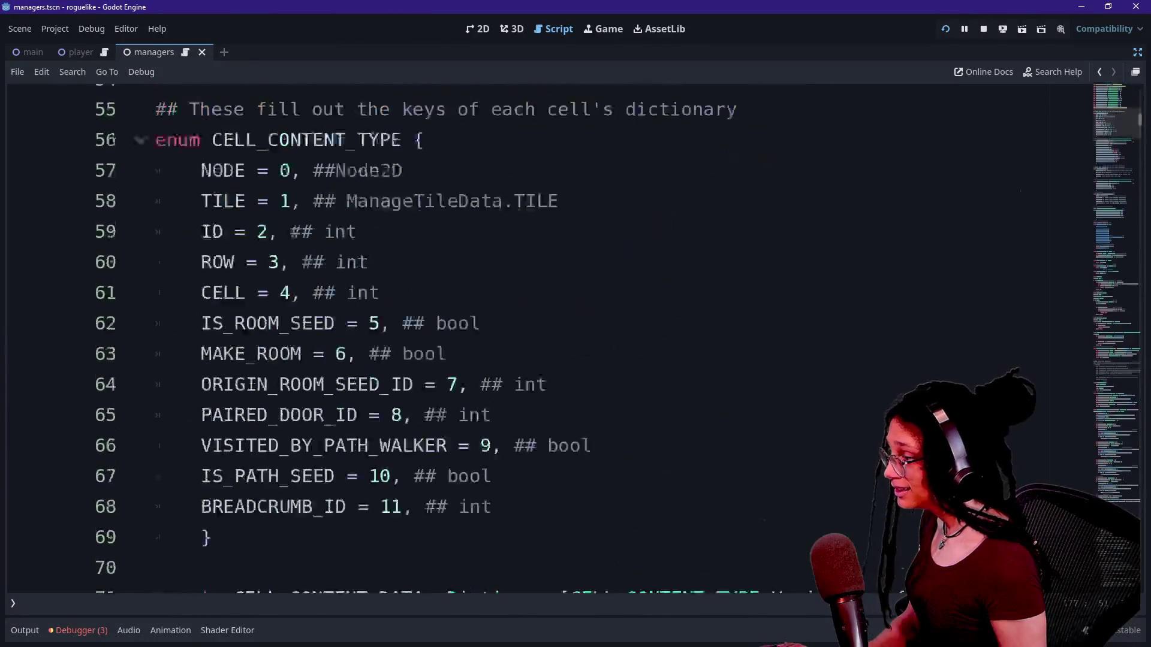
scroll(539, 336, "down", 3)
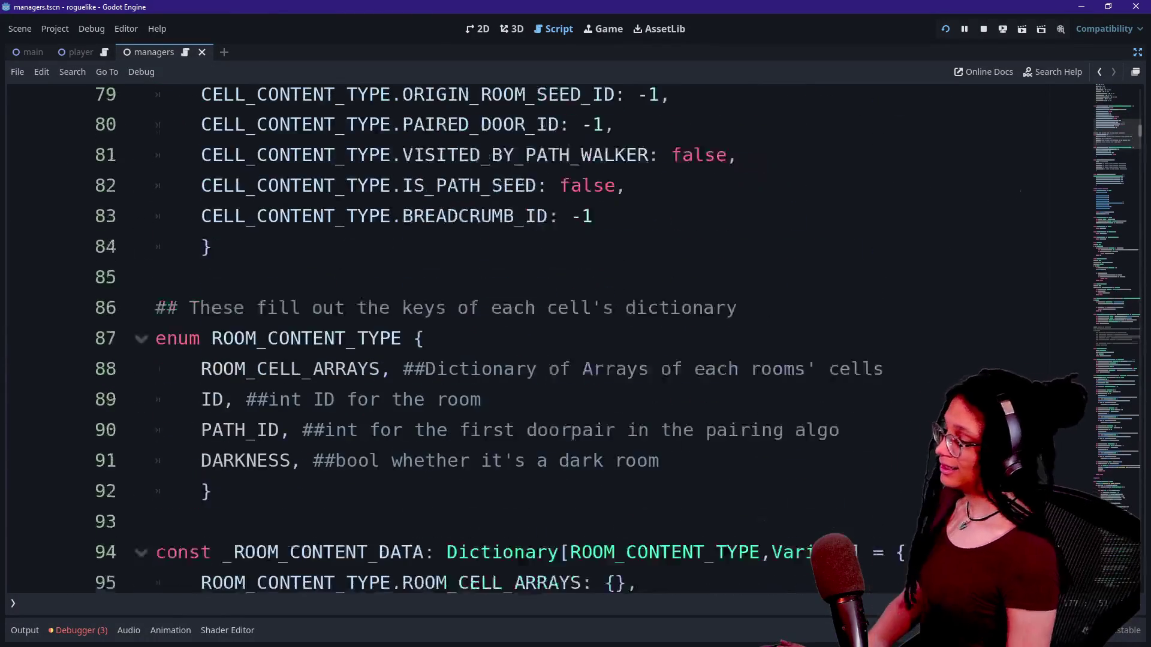
scroll(539, 336, "down", 8)
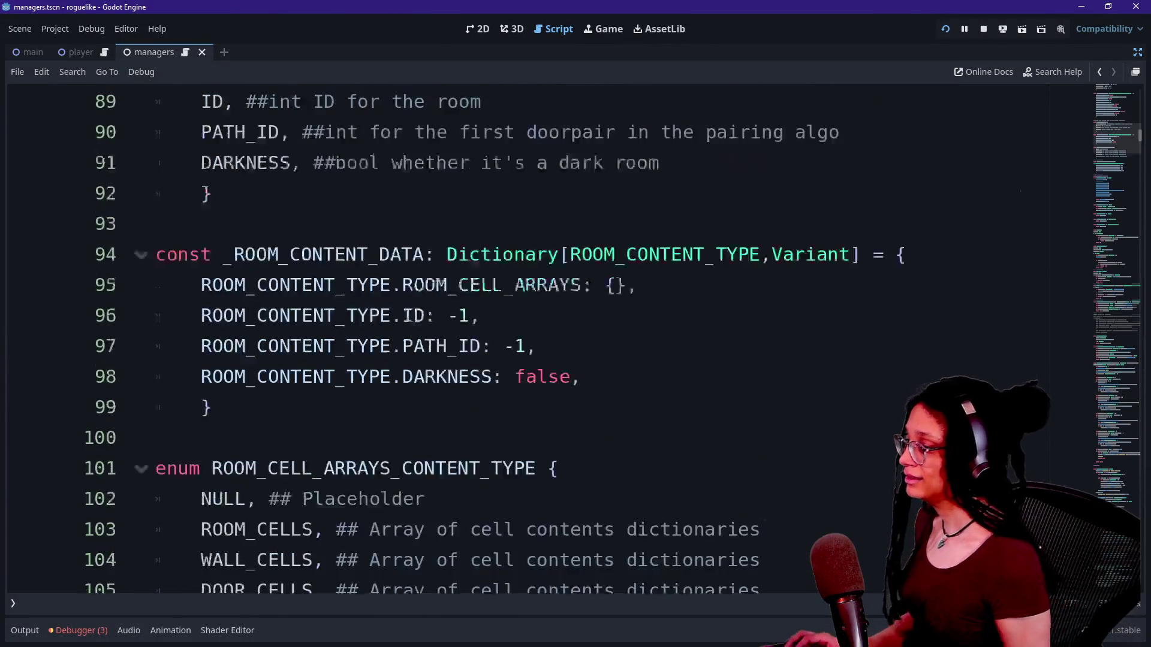
scroll(540, 335, "down", 2)
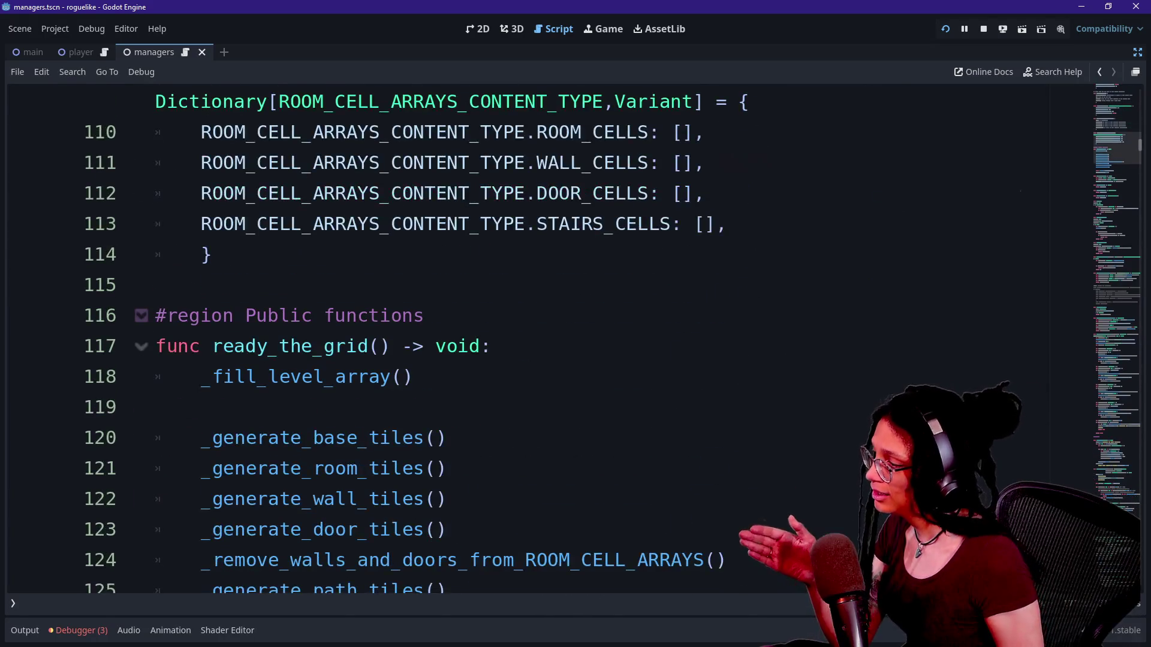
Dismiss Quick Open without choosing a file and show the Output log beneath the code.
key("shift+alt+o")
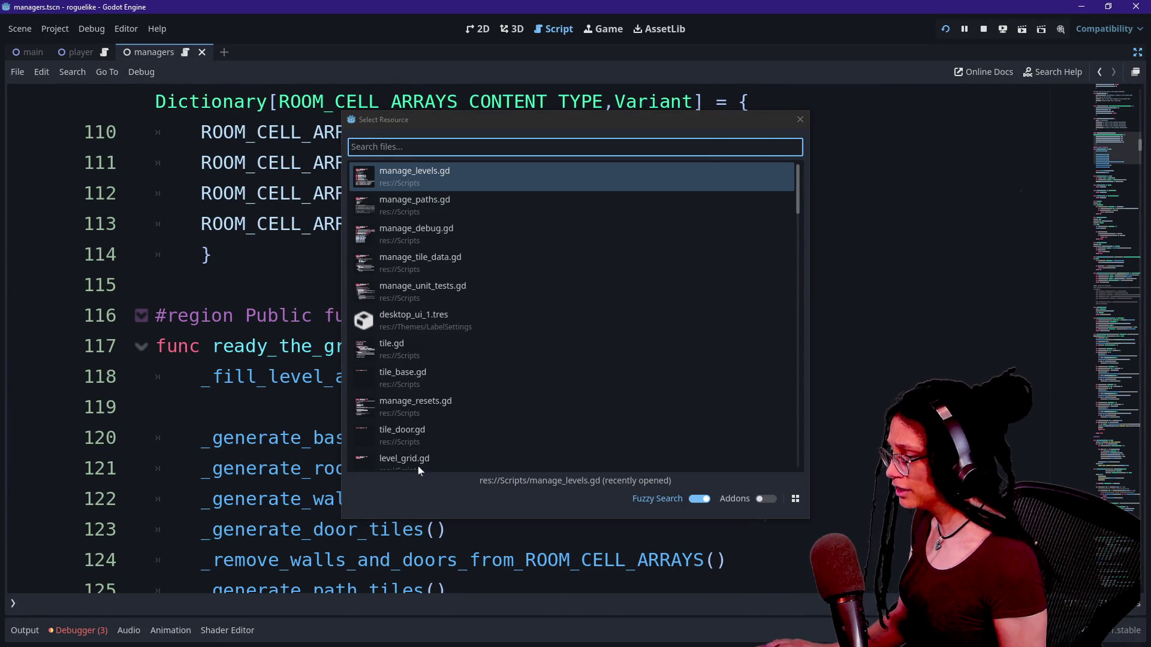
left_click(800, 120)
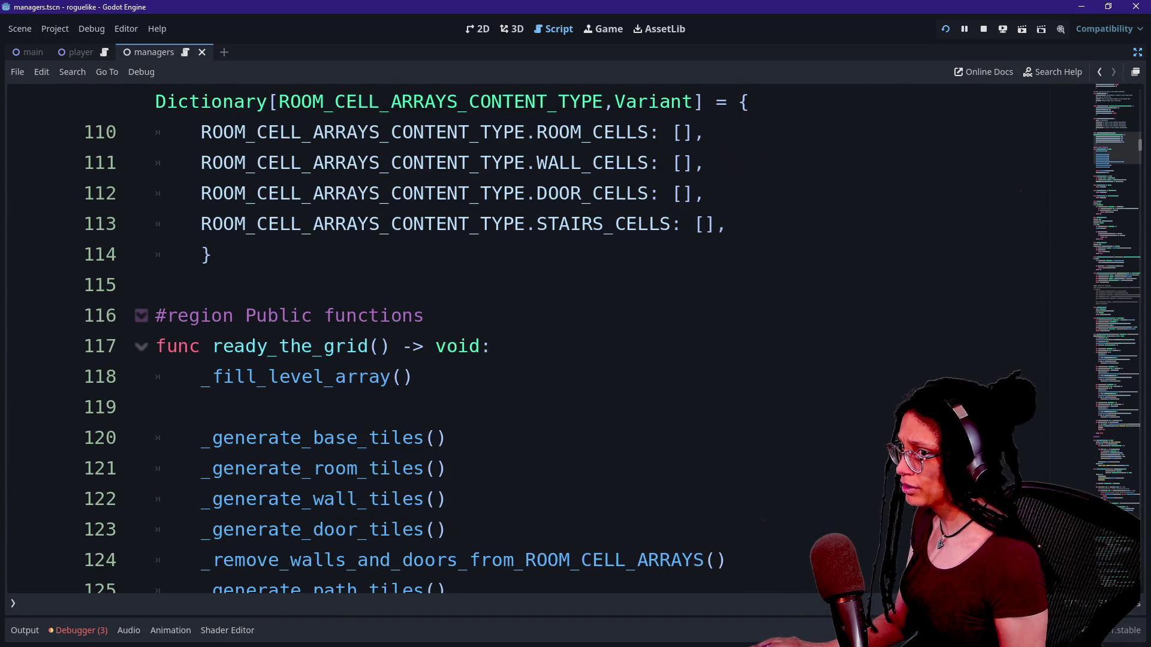
left_click(14, 635)
scroll(183, 477, "up", 10)
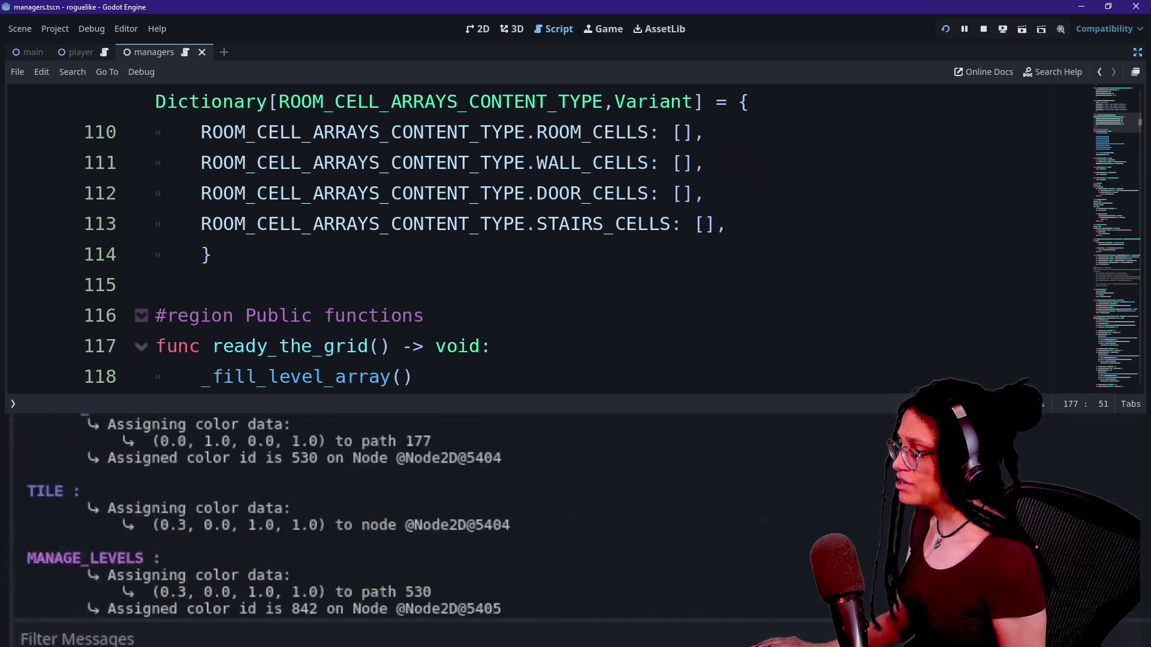
Scroll the output log to the message pairing Door 337 with Door 177, with 4 rooms left.
scroll(184, 477, "down", 5)
scroll(183, 477, "up", 10)
scroll(183, 477, "down", 6)
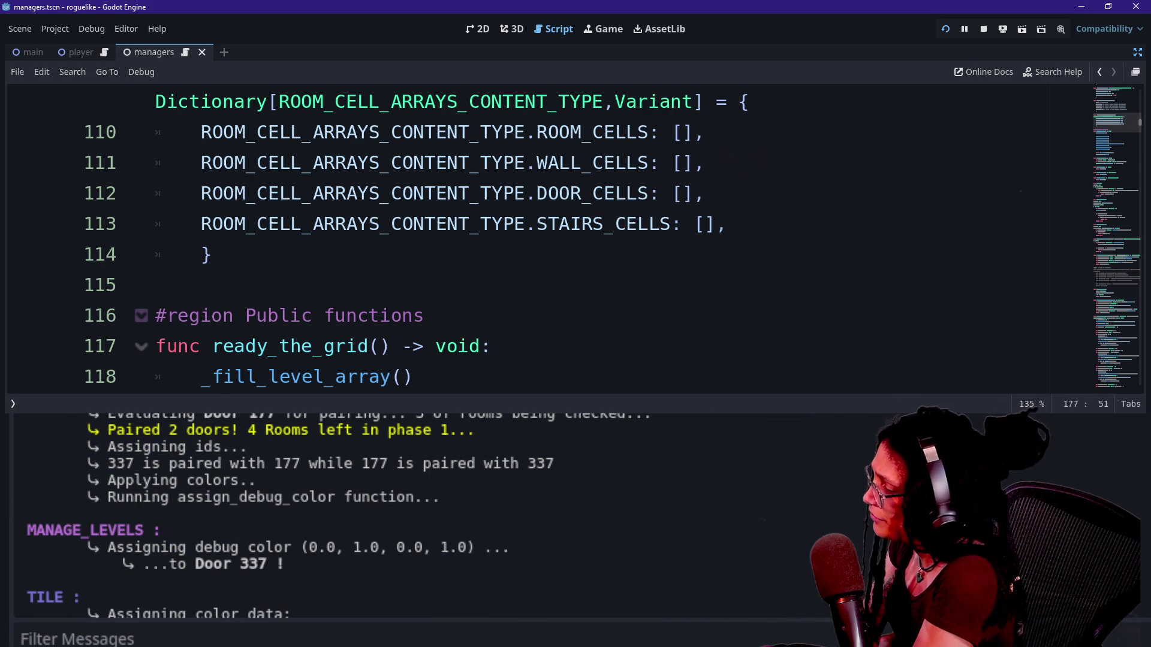
scroll(250, 444, "up", 1)
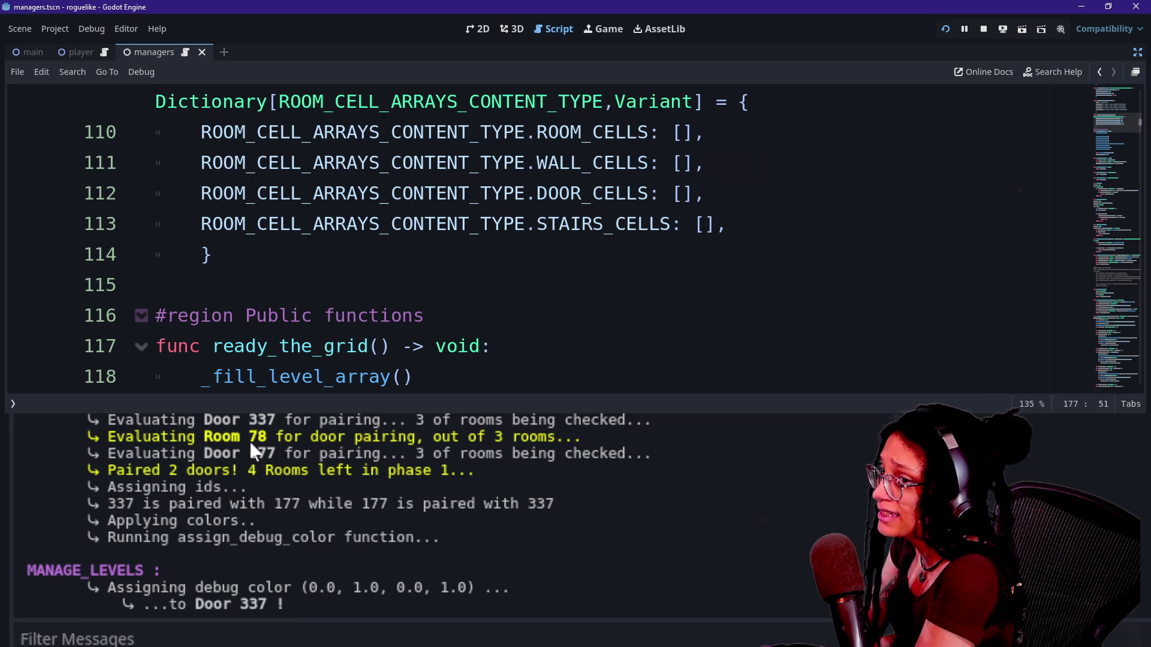
scroll(249, 440, "up", 2)
left_click_drag(212, 500, 282, 500)
left_click(282, 500)
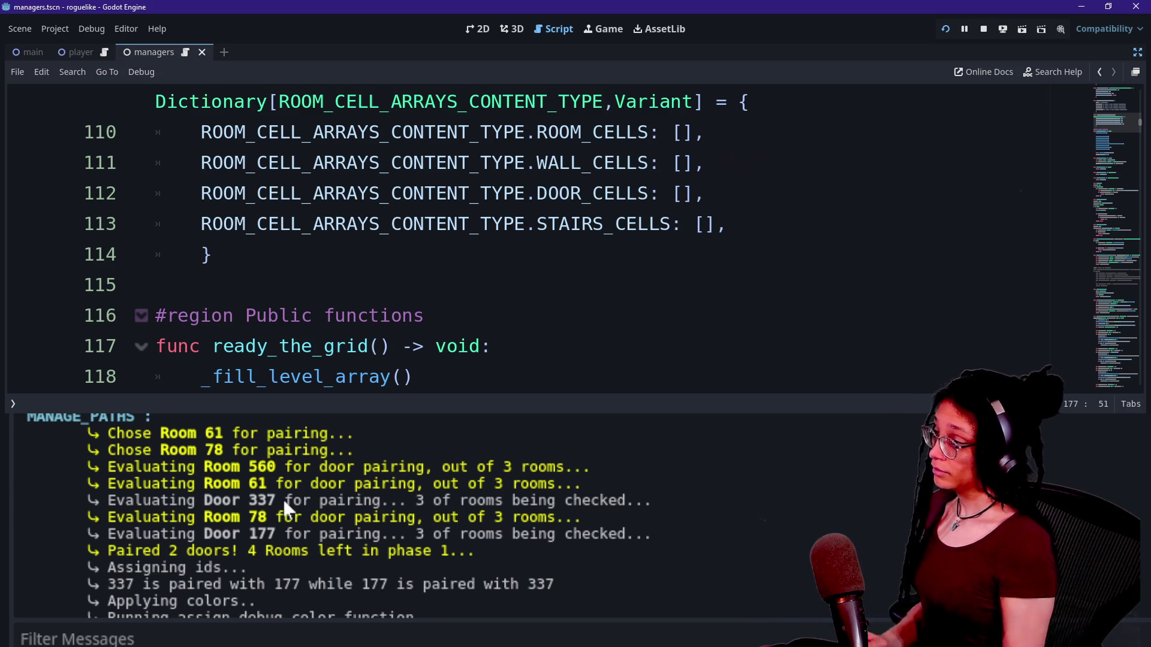
left_click(155, 285)
scroll(498, 240, "up", 7)
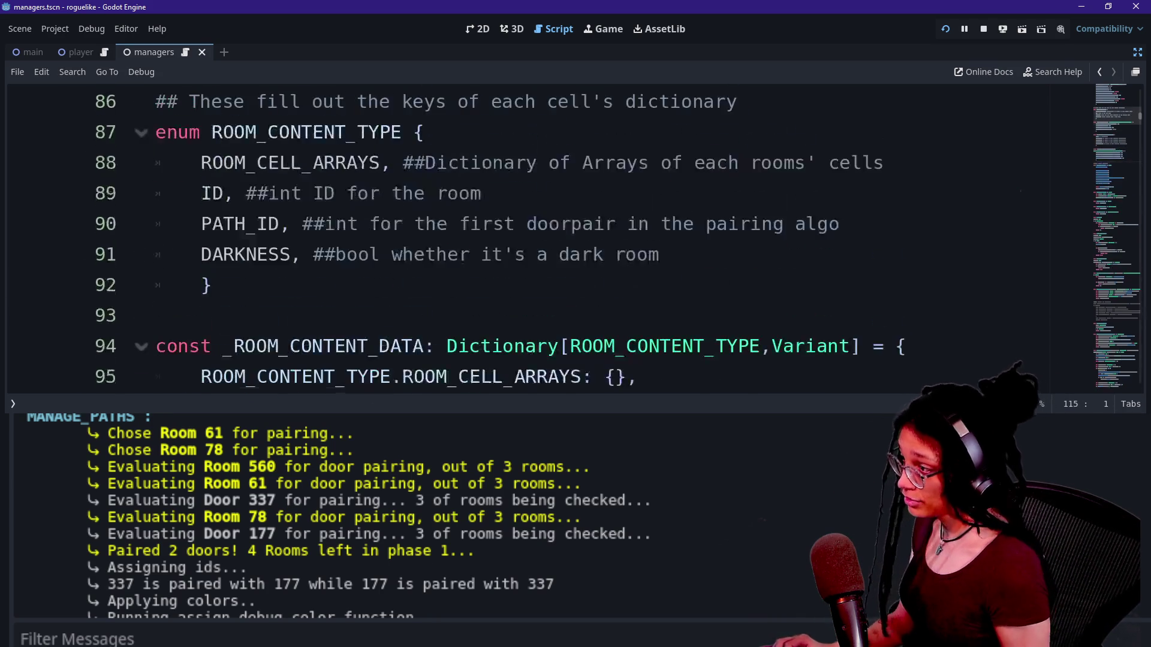
Open manage_debug.gd from the quick file list.
scroll(497, 240, "up", 15)
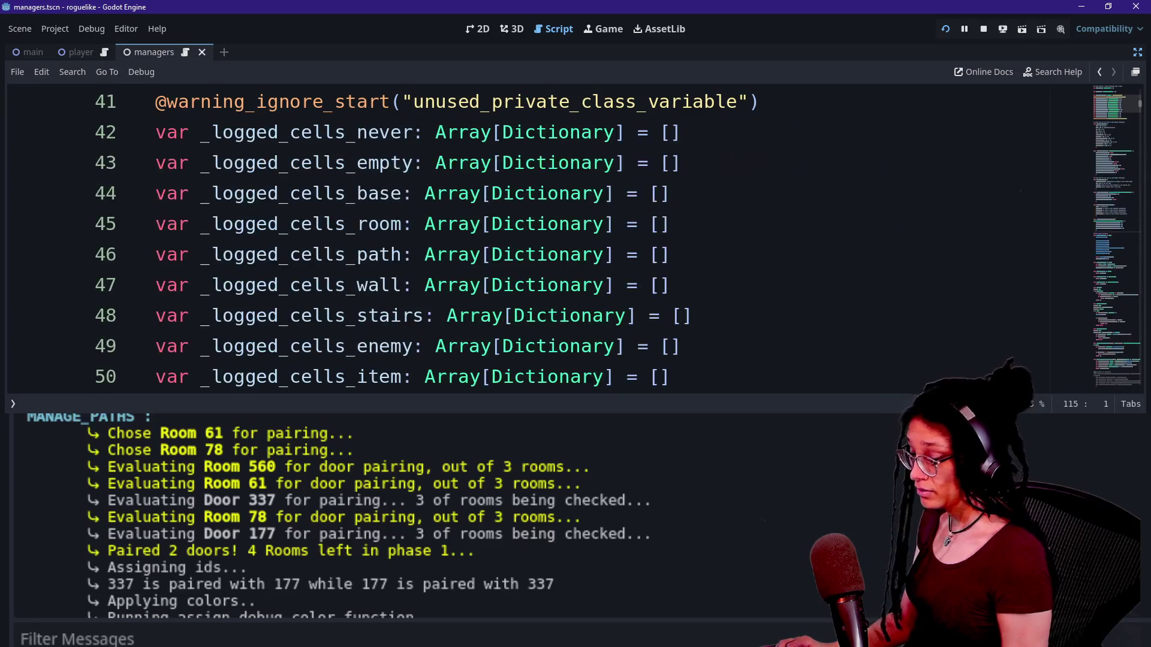
left_click(412, 284)
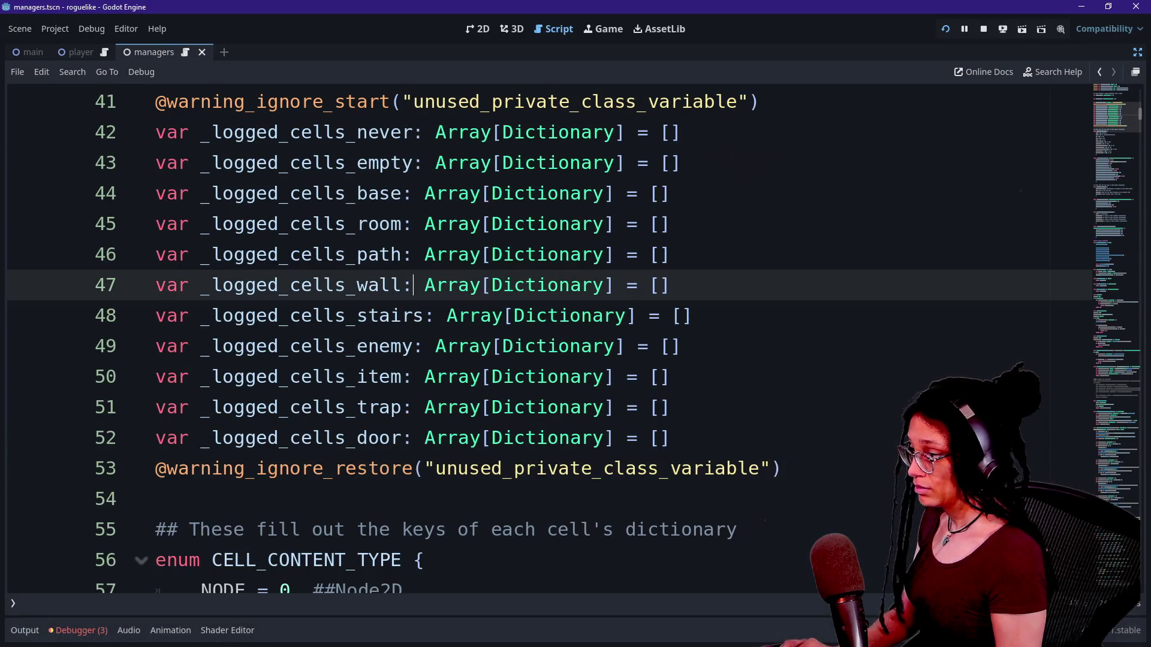
scroll(412, 285, "down", 3)
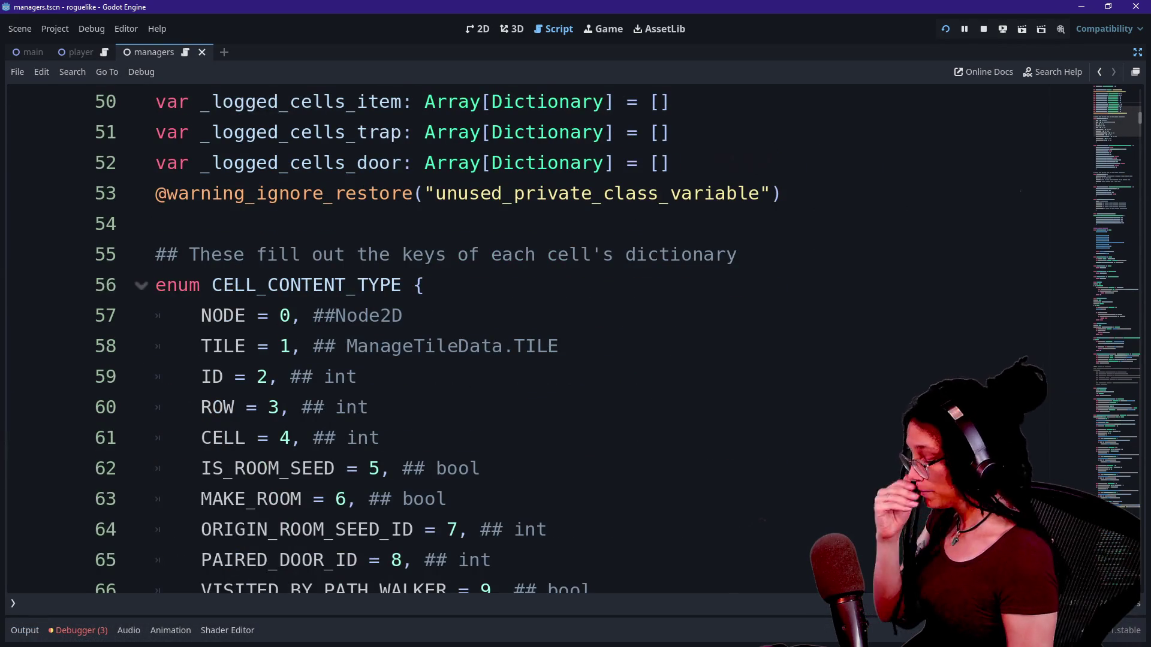
key("shift+alt+o")
key("Down")
key("Down")
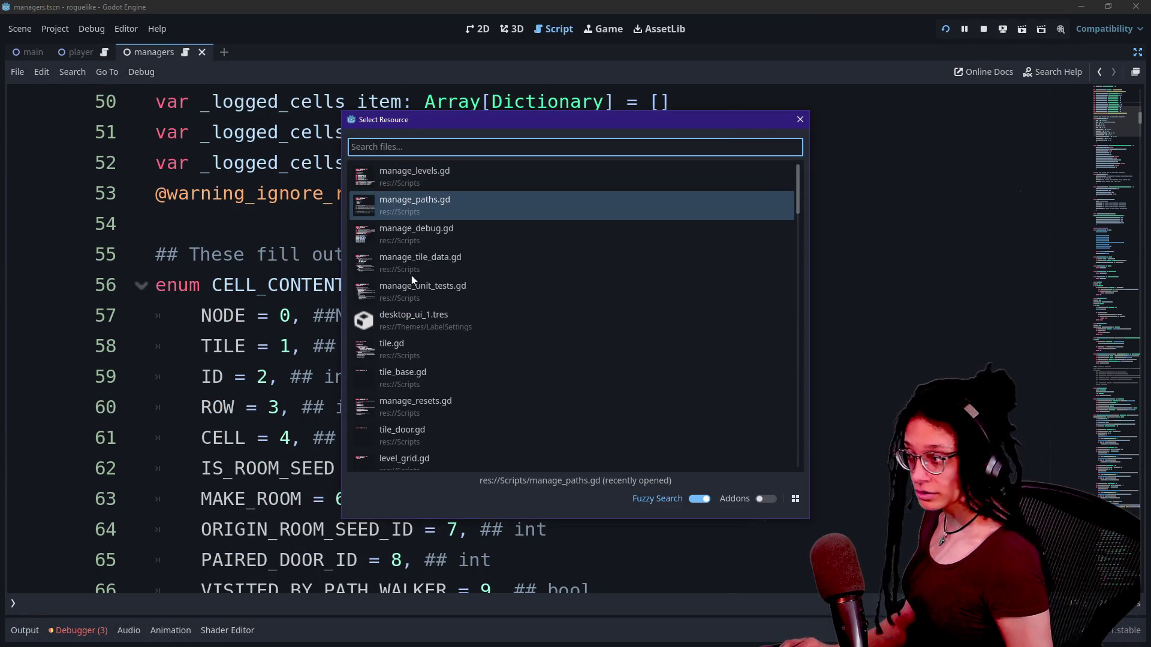
key("Return")
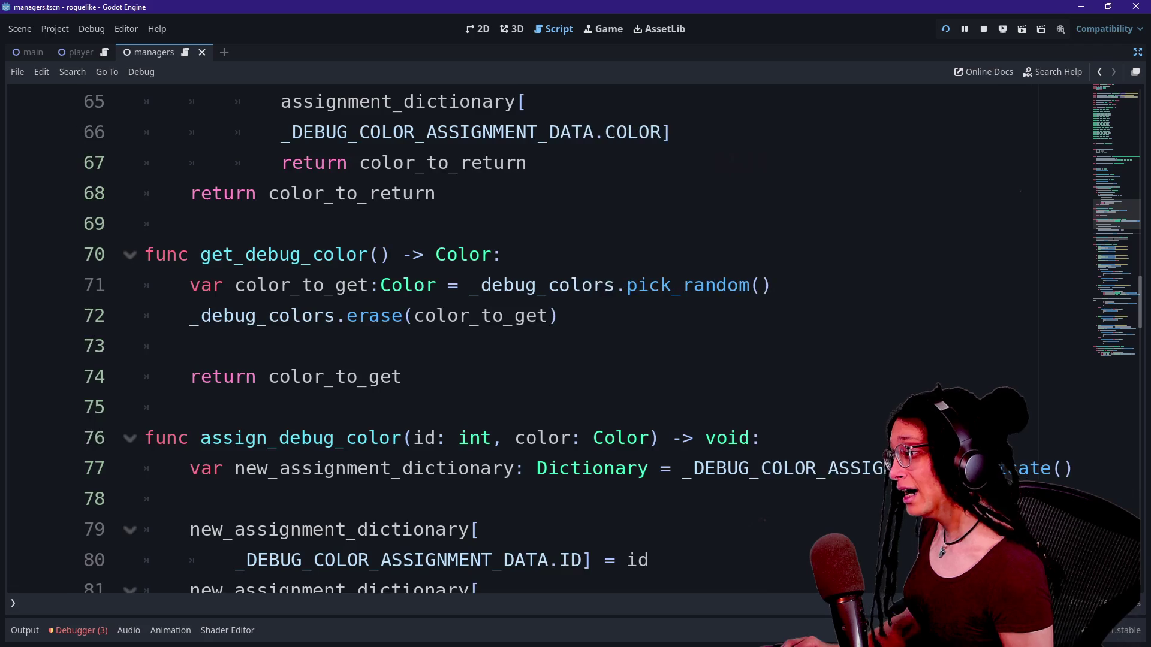
key("shift+alt+o")
key("Escape")
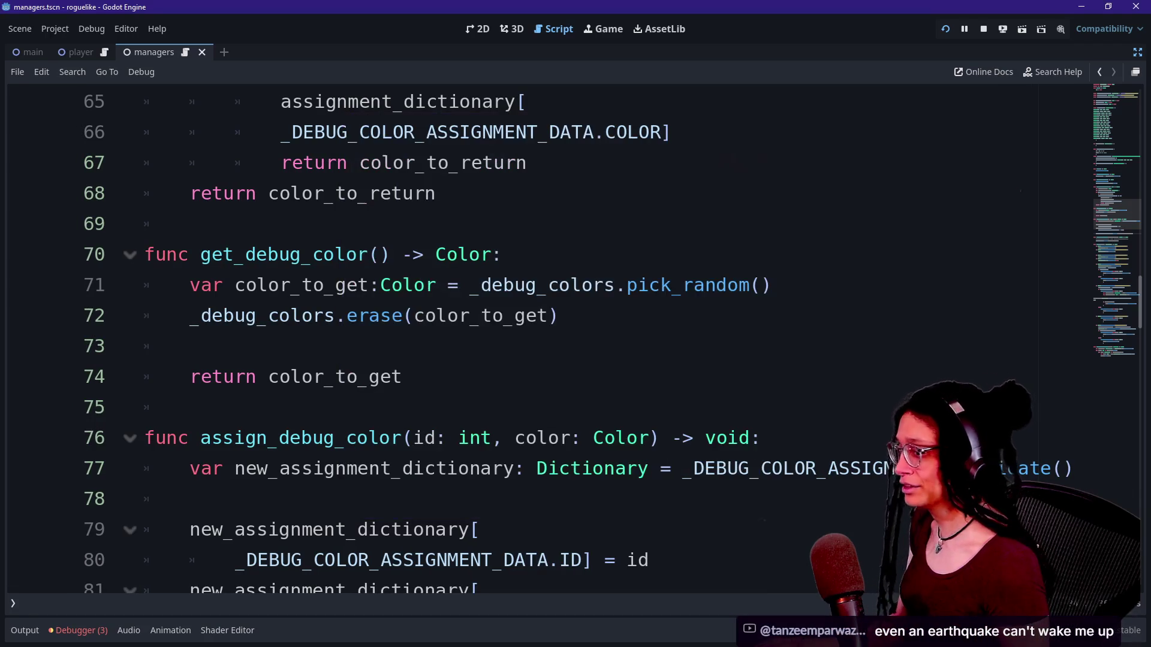
Review manage_debug.gd's debug colour list and preloaded scenes on lines 4–7.
scroll(402, 339, "up", 20)
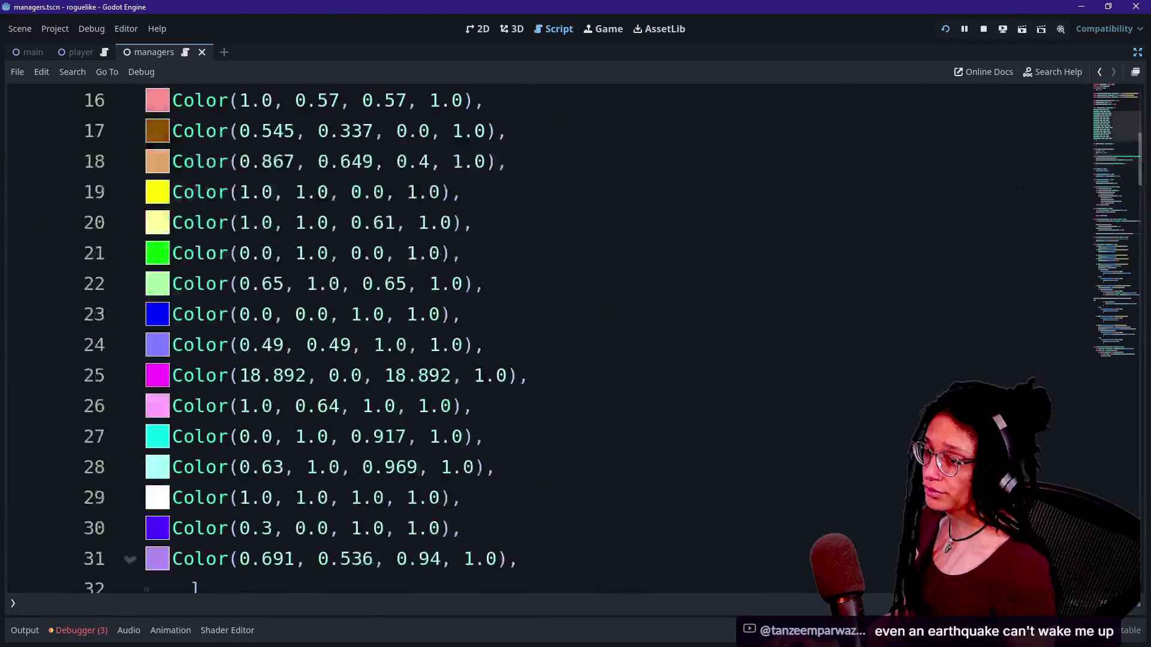
left_click(469, 255)
scroll(469, 254, "up", 1)
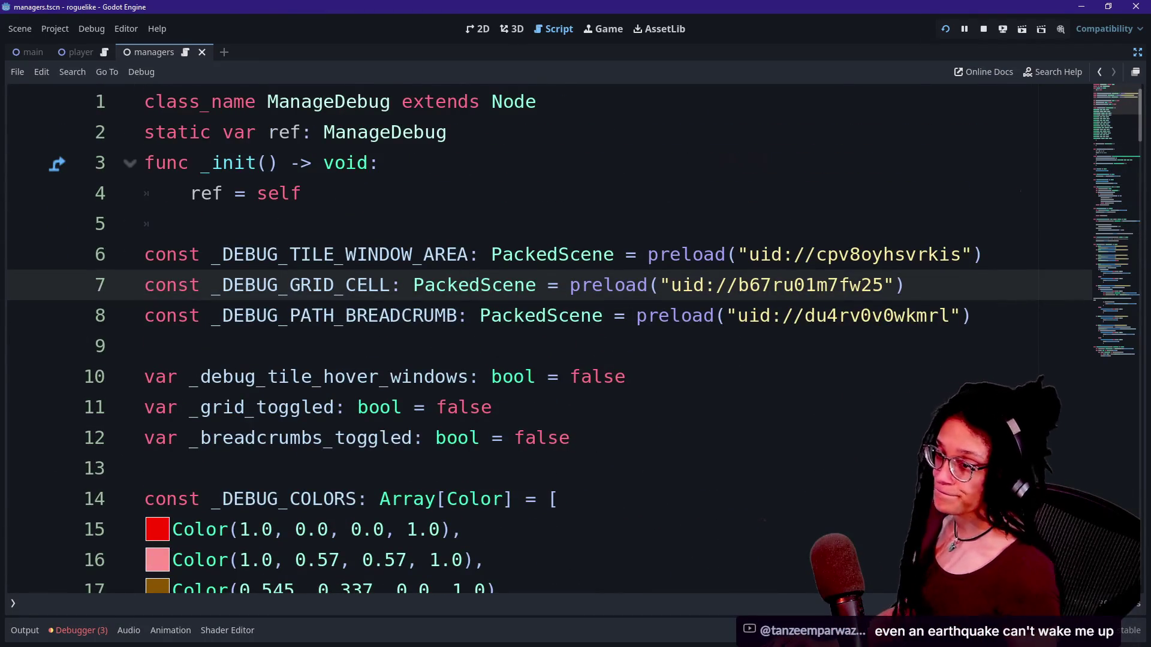
left_click(596, 285)
left_click(604, 254)
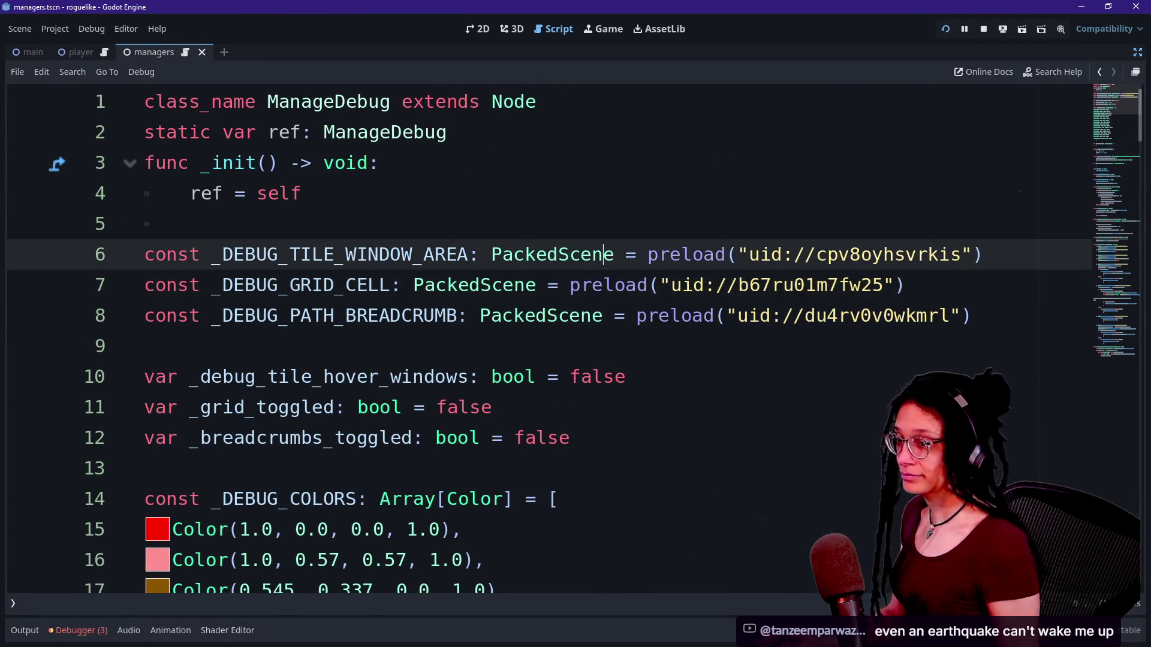
left_click(302, 193)
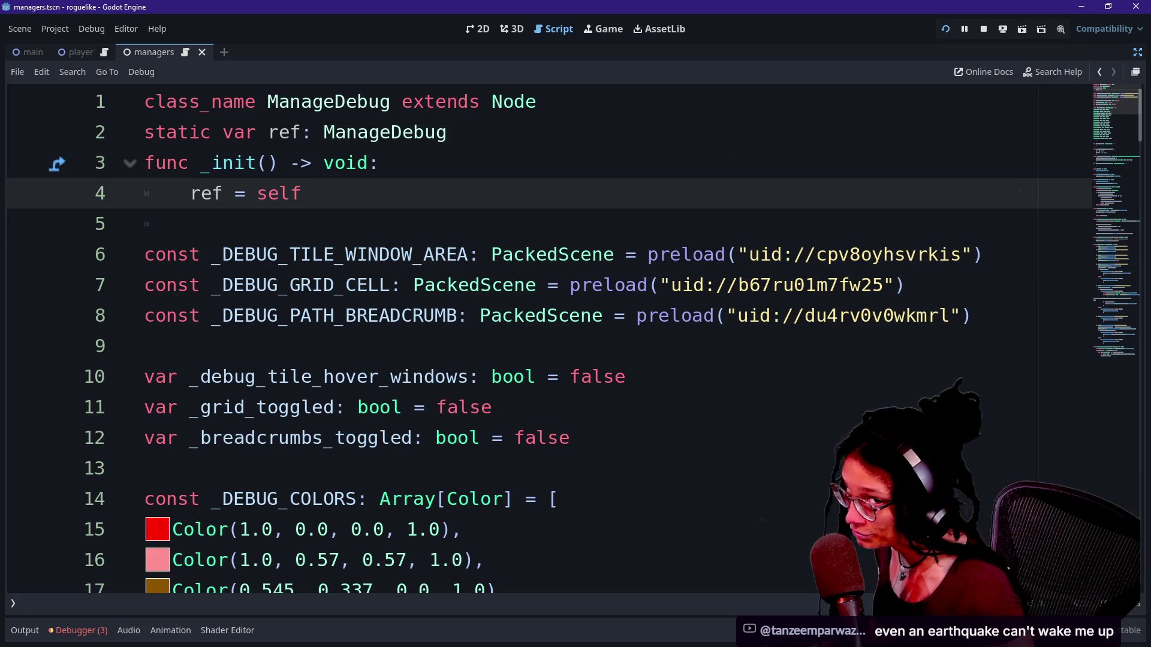
key("Down")
key("Down")
key("Down")
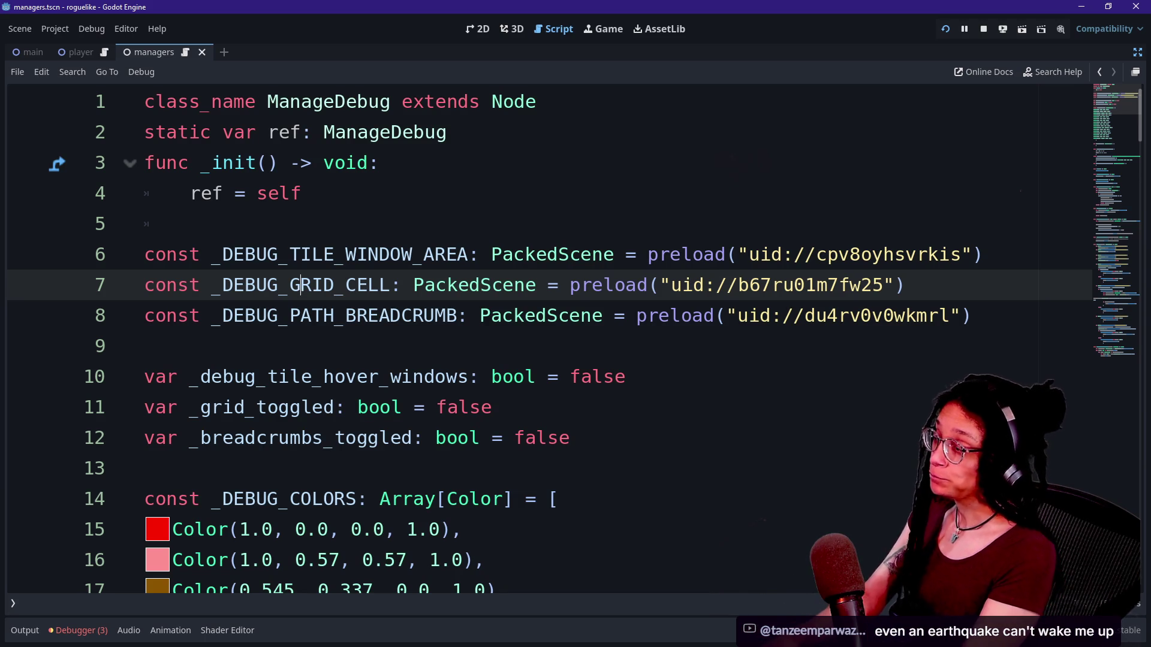
left_click(526, 190)
key("alt+shift+o")
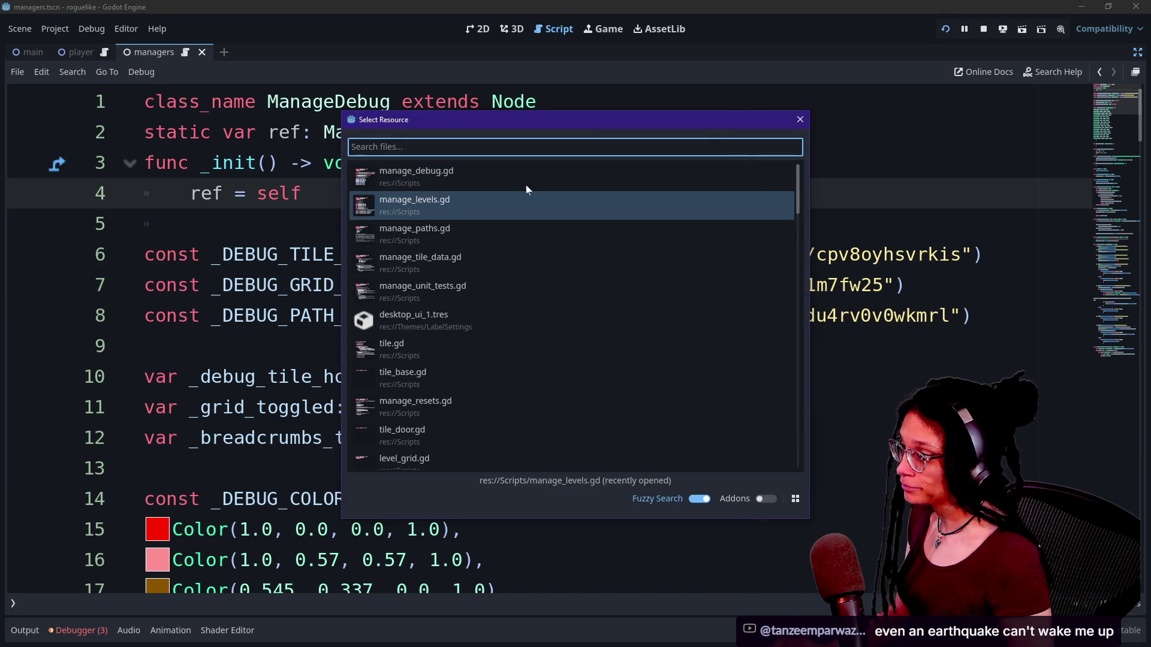
Open manage_paths.gd and scroll down through its code.
key("Down")
key("Return")
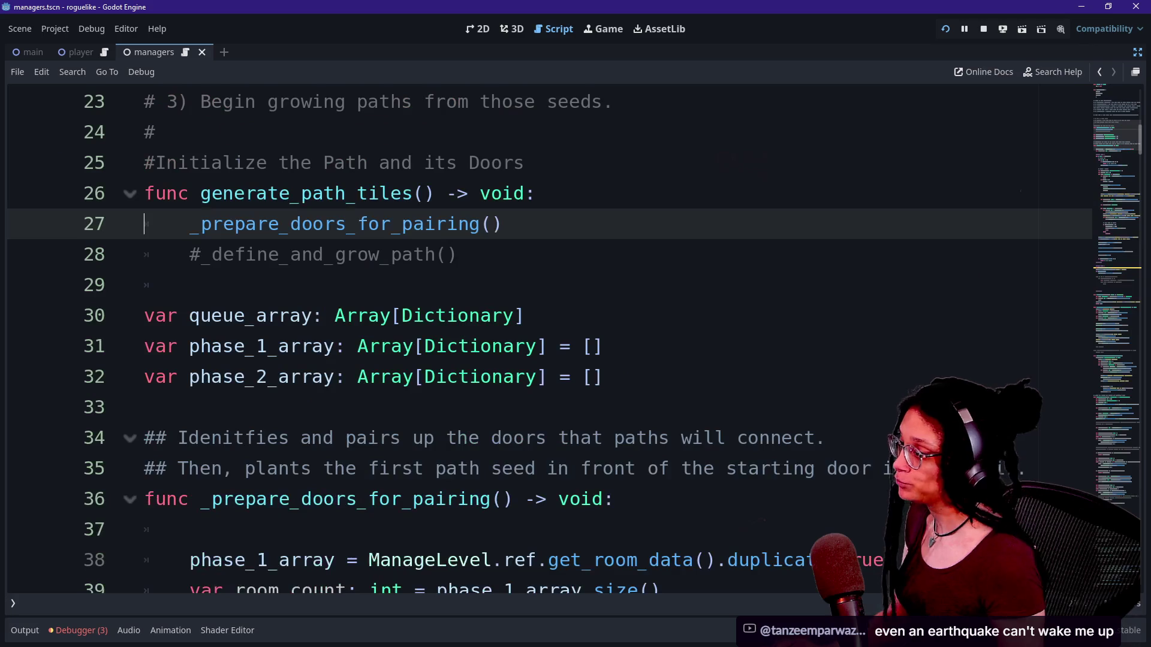
scroll(548, 339, "down", 3)
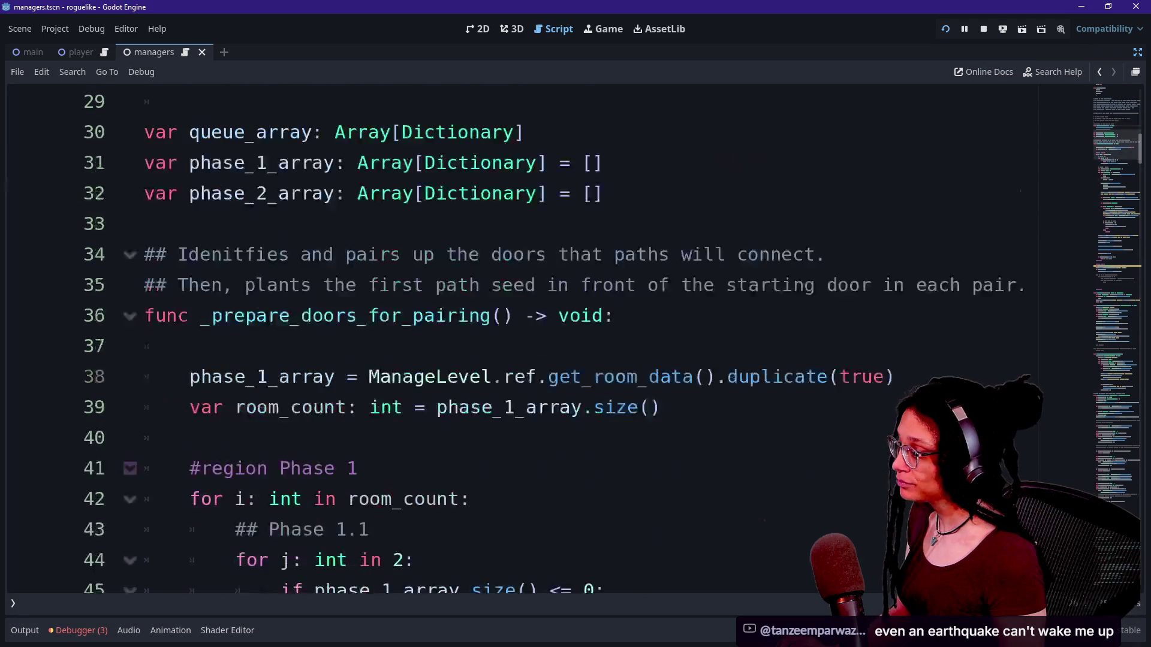
key("ctrl+minus")
key("ctrl+minus")
key("ctrl+minus")
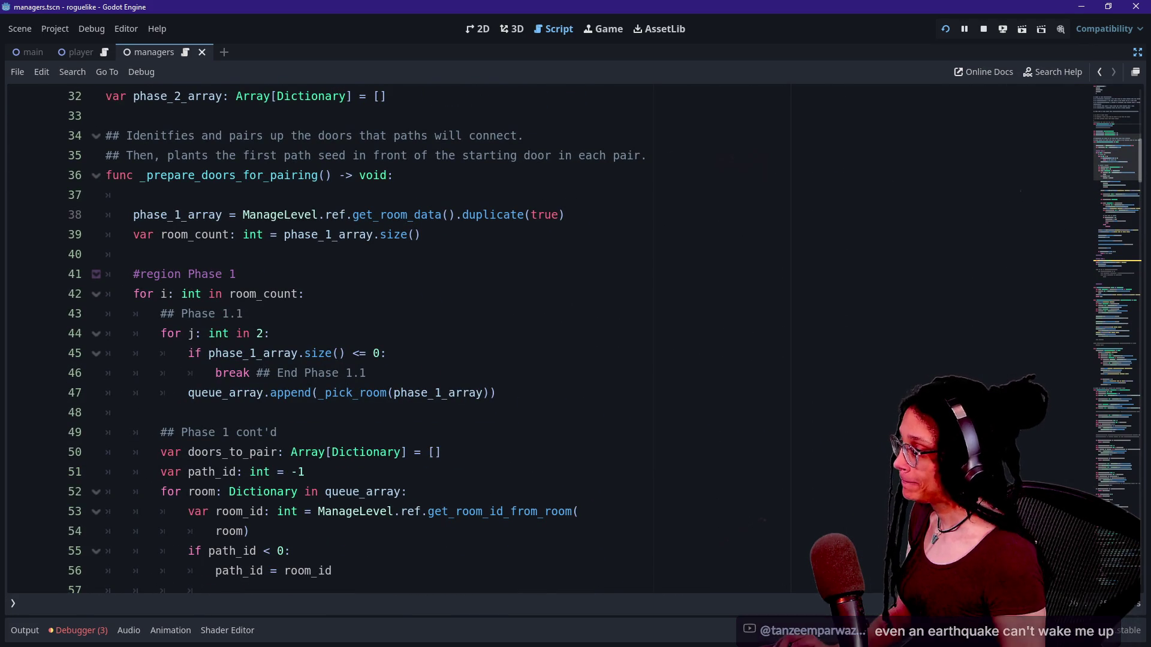
key("ctrl+equal")
key("ctrl+equal")
key("ctrl+equal")
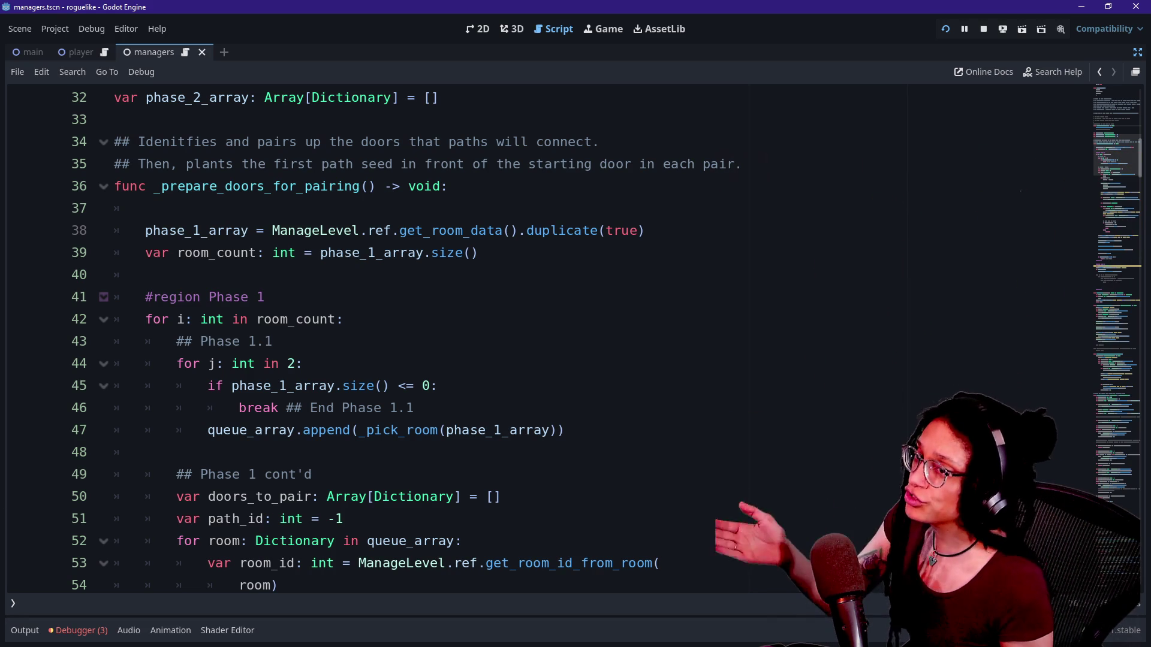
Review the array declarations near _prepare_doors_for_pairing and leave distraction-free mode.
left_click(179, 207)
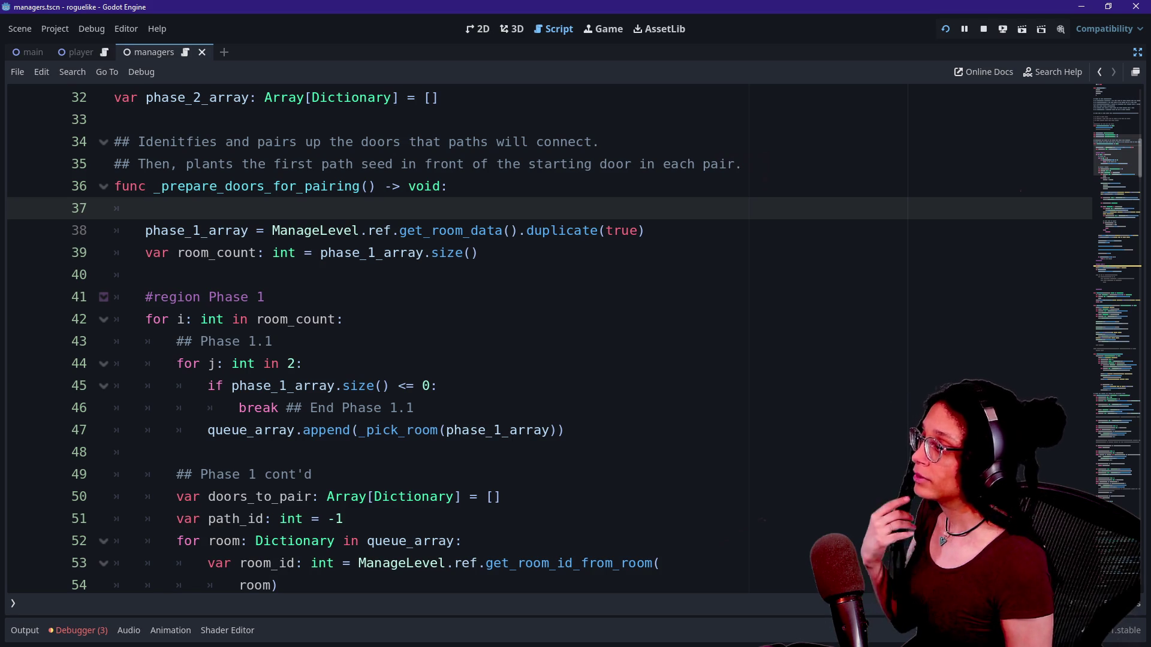
scroll(113, 218, "up", 2)
mouse_move(114, 209)
left_mouse_down()
mouse_move(115, 252)
mouse_move(440, 231)
left_mouse_up()
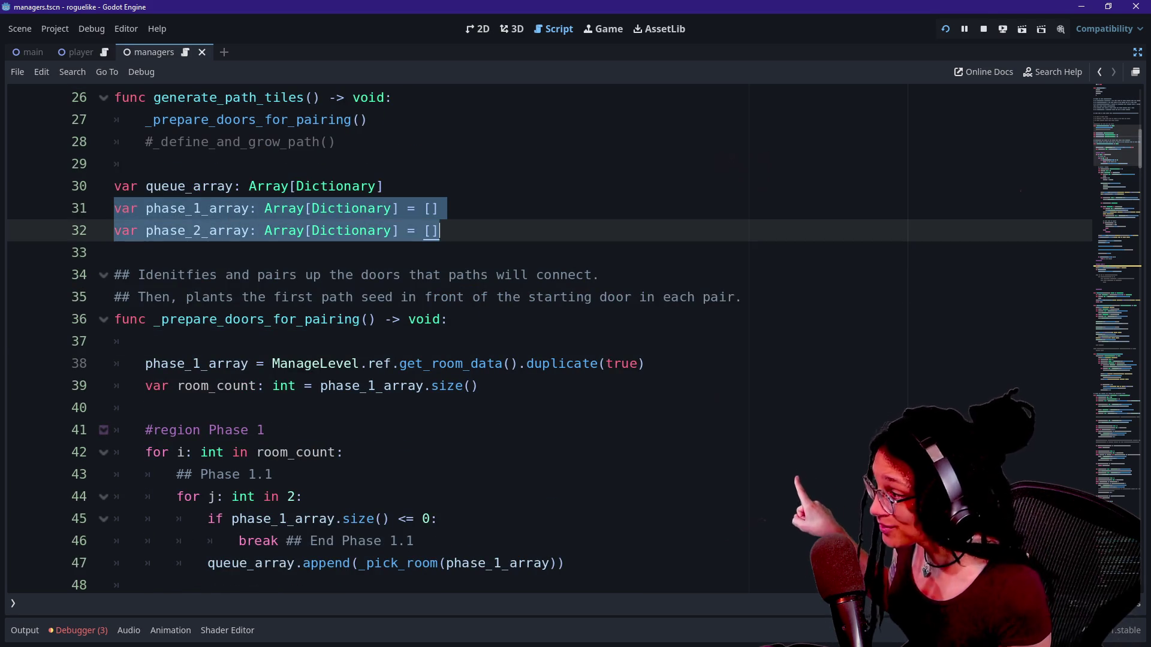
left_click(369, 208)
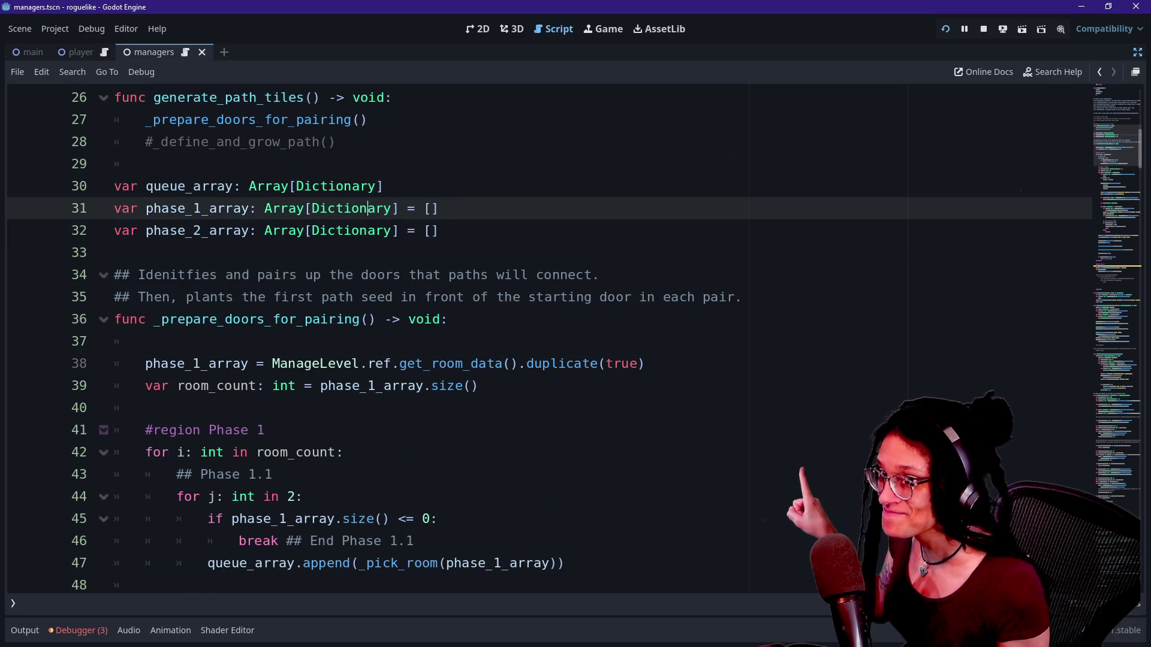
left_click(1137, 53)
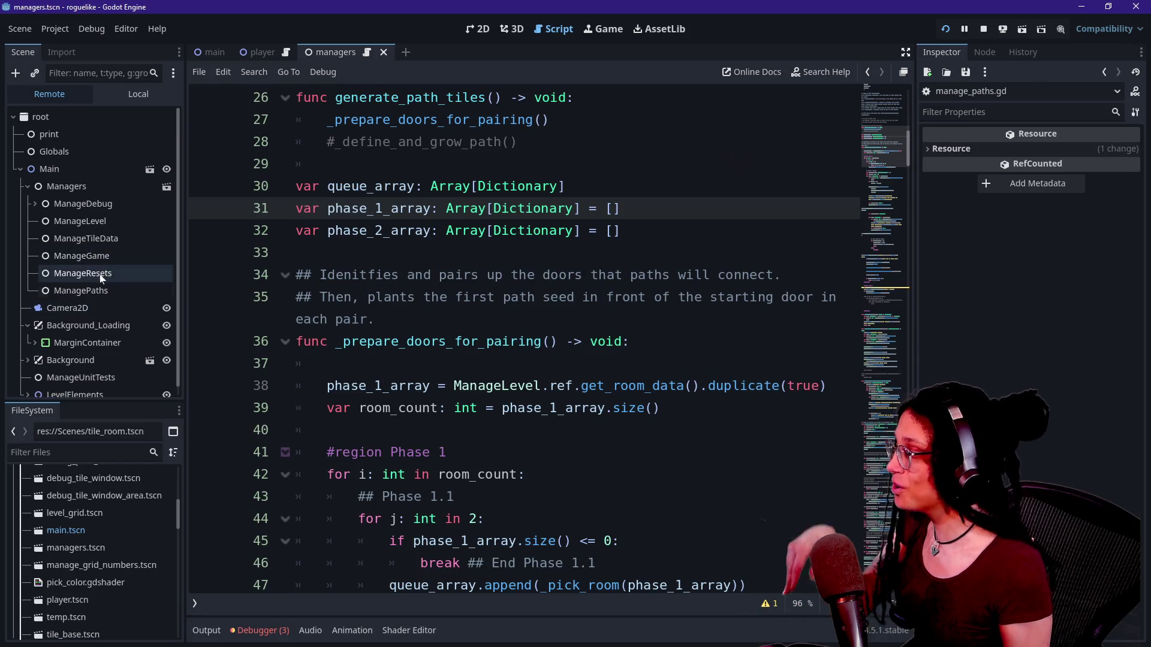
Open a single blank line after line 28 for new code.
left_click(622, 231)
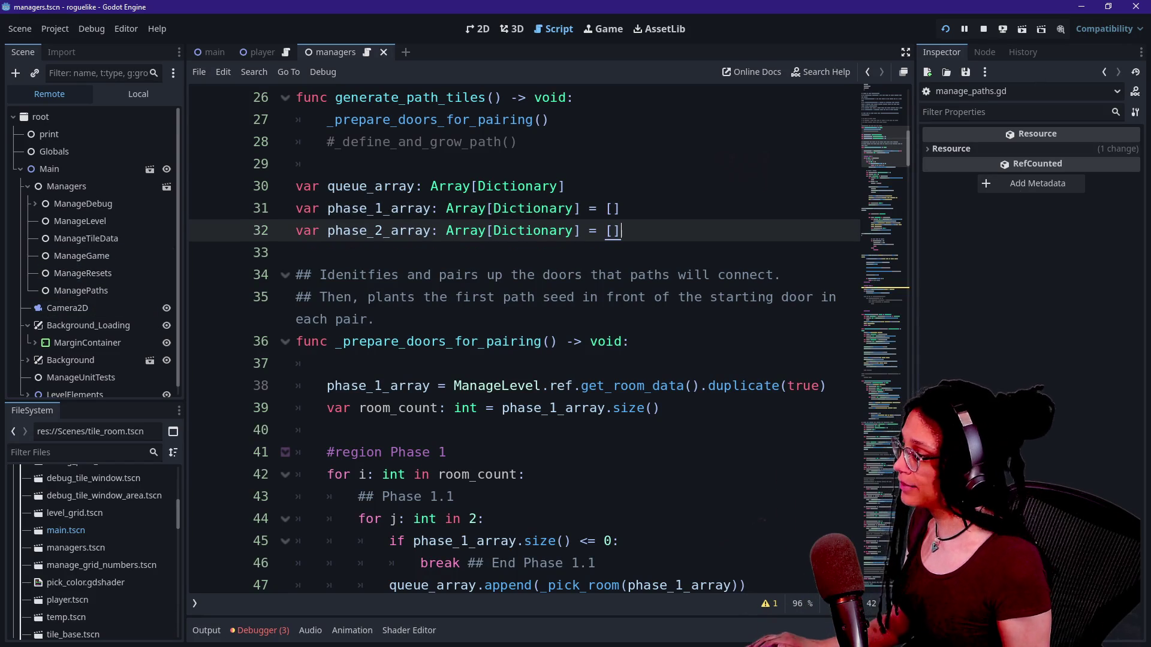
scroll(524, 336, "up", 1)
left_click(288, 230)
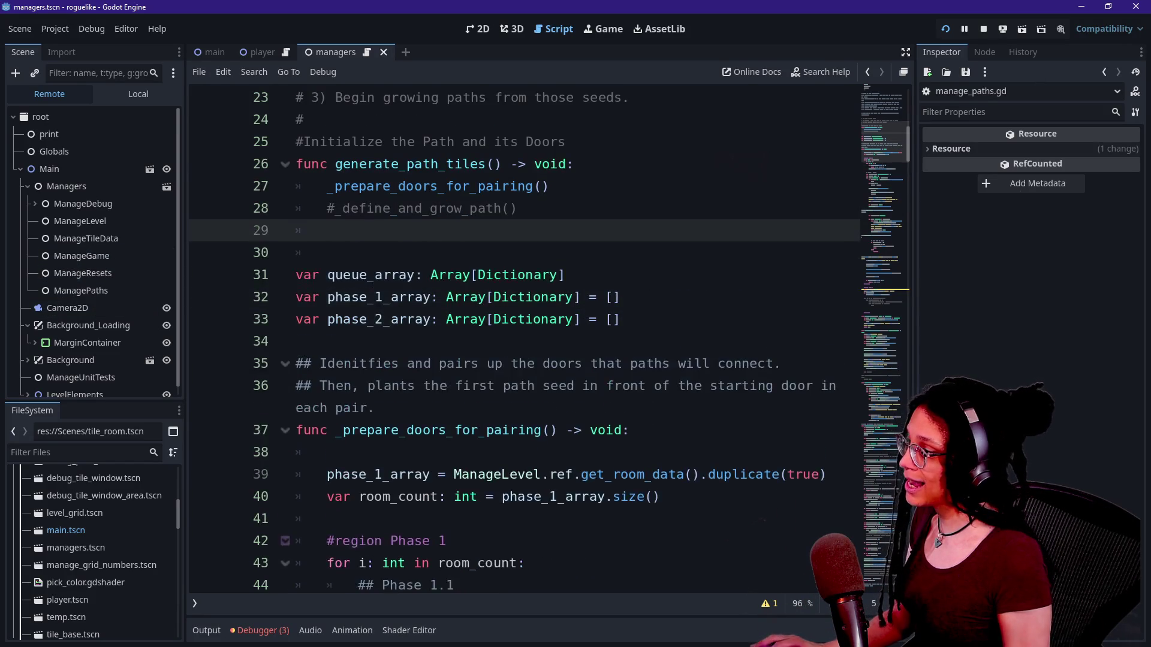
key("Return")
key("Up")
key("BackSpace")
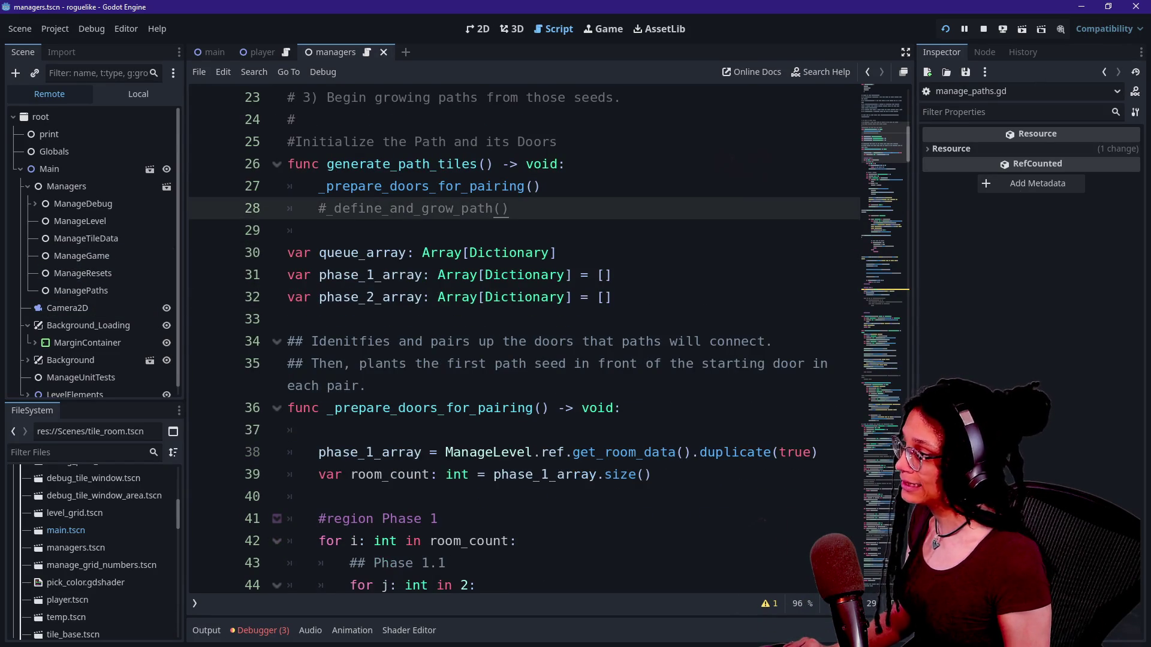
key("Return")
key("Return")
key("BackSpace")
scroll(524, 336, "up", 1)
key("BackSpace")
key("BackSpace")
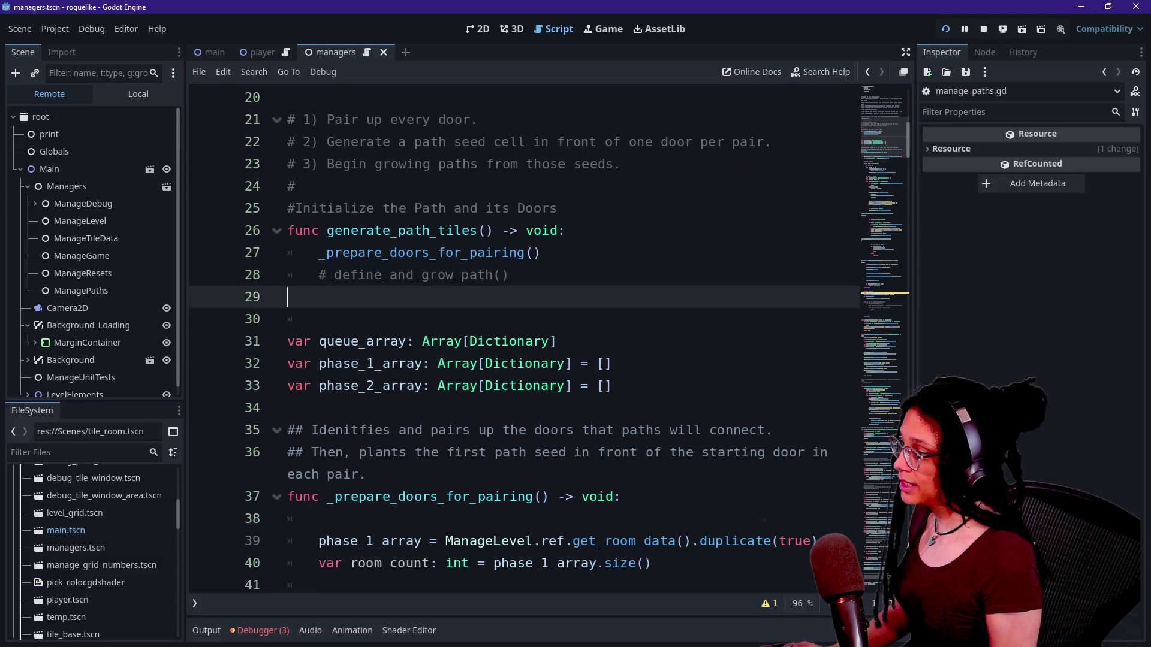
Declare the clear_pairing_arrays function and begin its body with 'que'.
key("Return")
type("func clear")
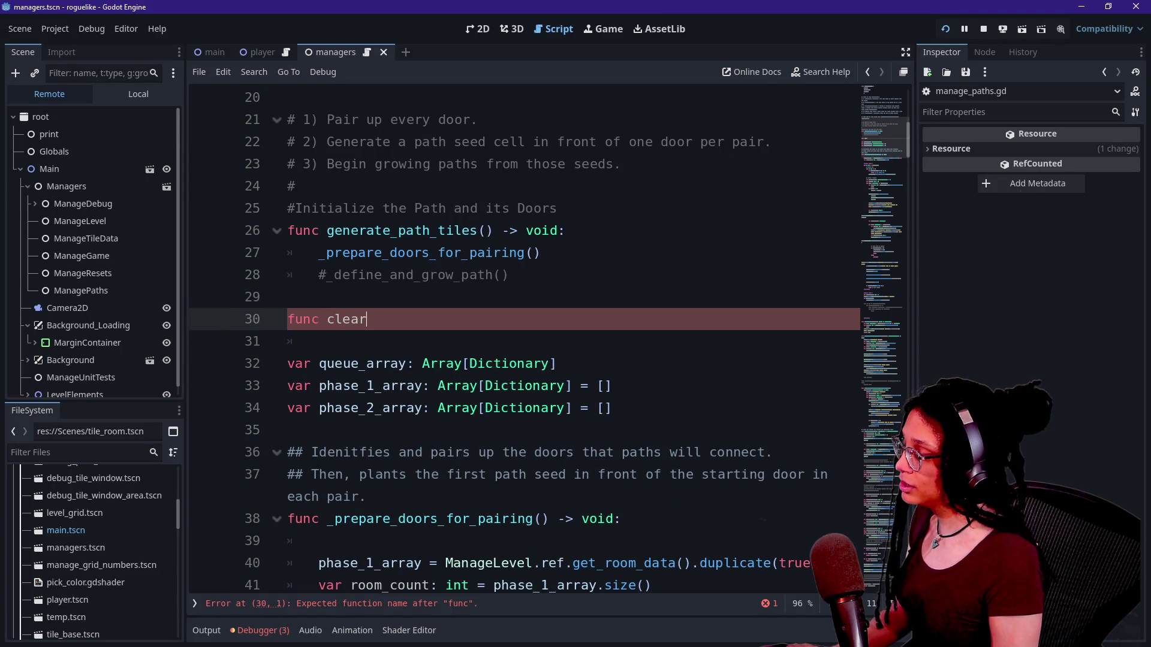
type("_")
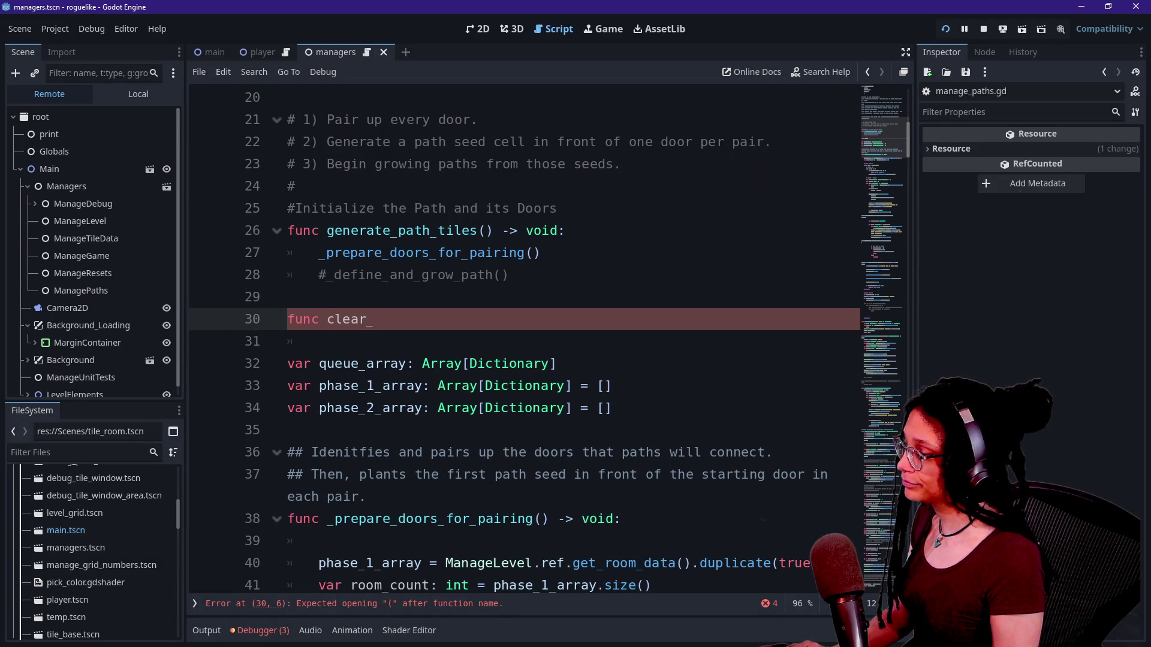
type("pairing_arrays")
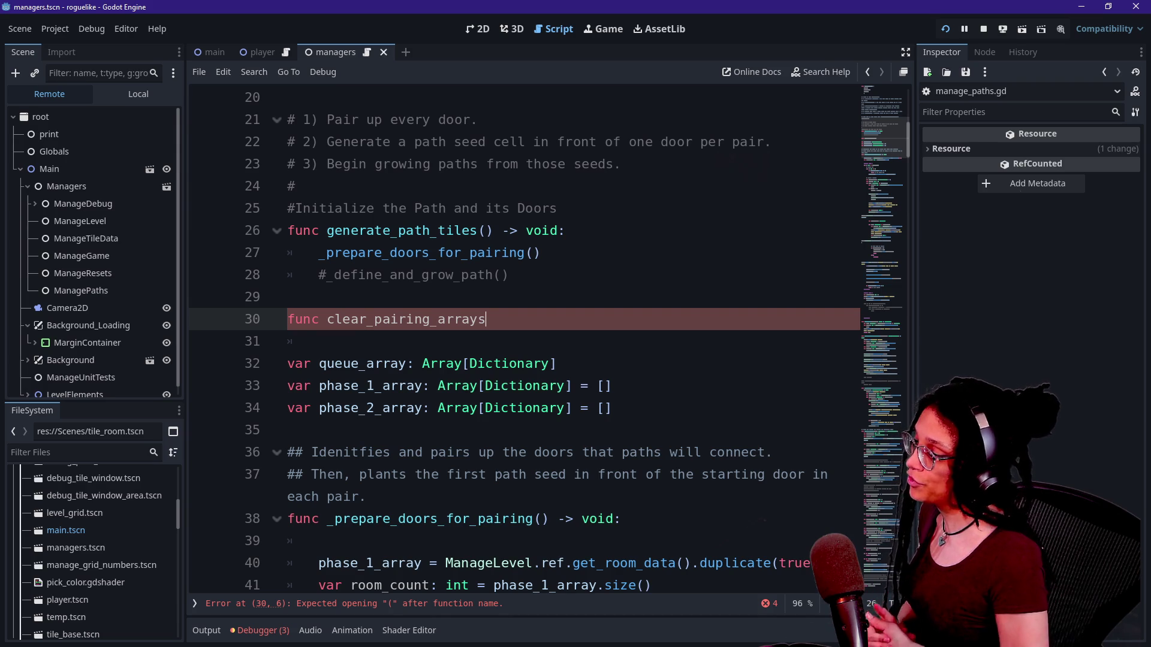
type(": ")
type("r")
key("BackSpace")
key("BackSpace")
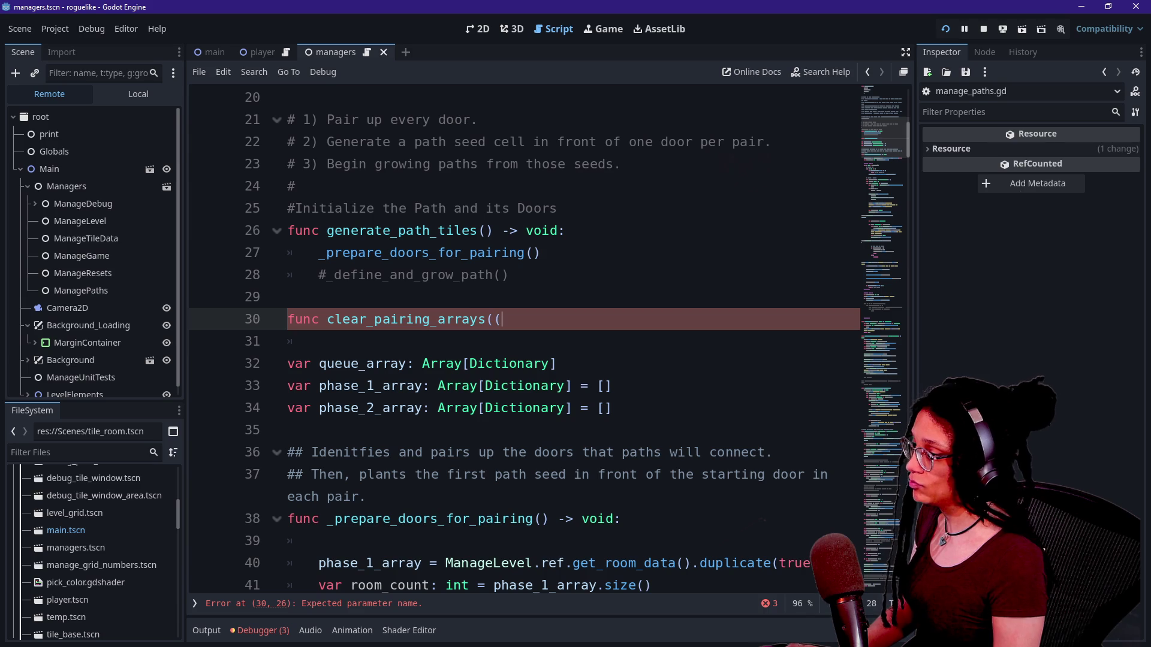
type(":")
key("Return")
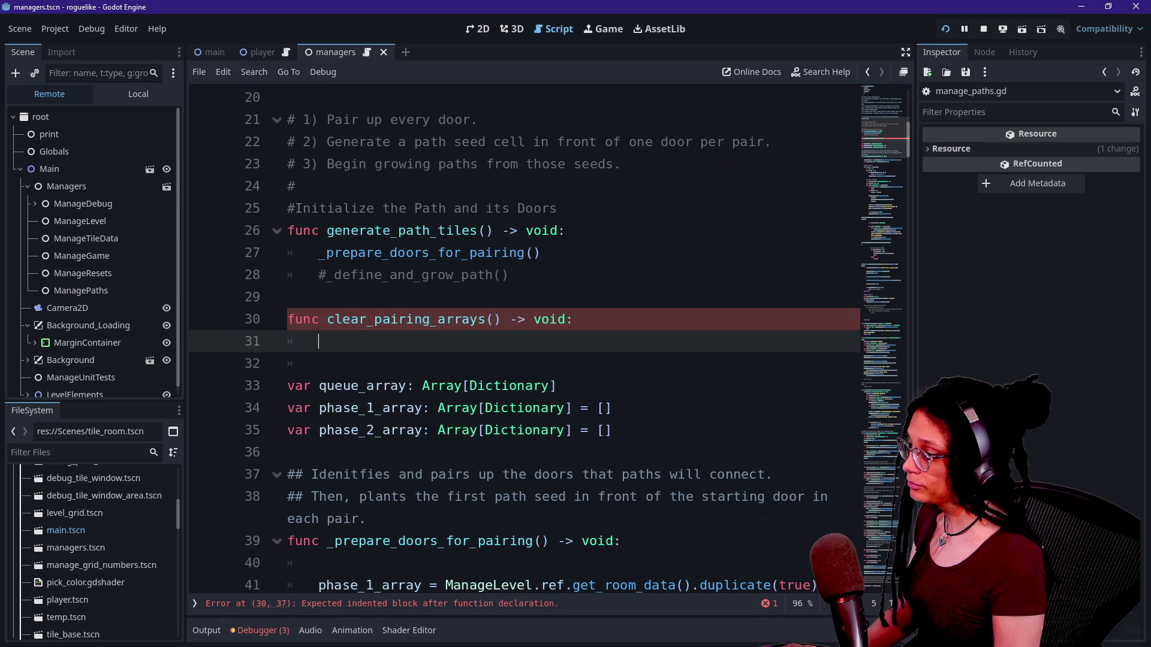
type("que")
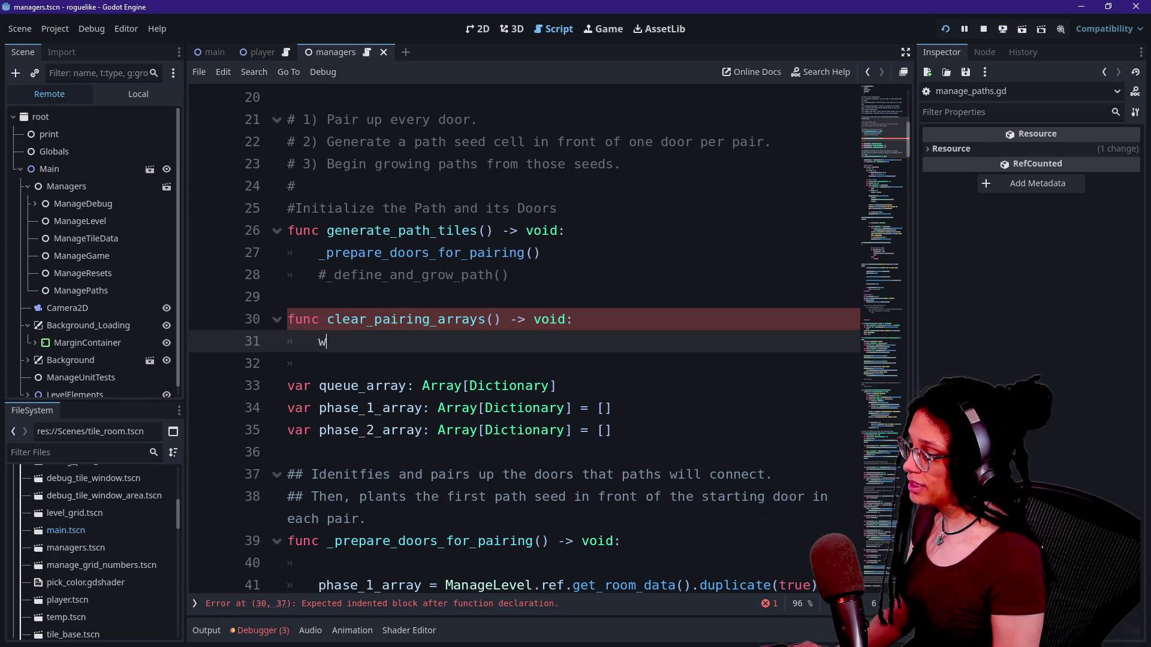
Move the three array declarations above clear_pairing_arrays.
mouse_move(612, 430)
left_mouse_down()
mouse_move(540, 427)
mouse_move(321, 364)
left_mouse_up()
key("ctrl+x")
left_click(287, 319)
key("ctrl+v")
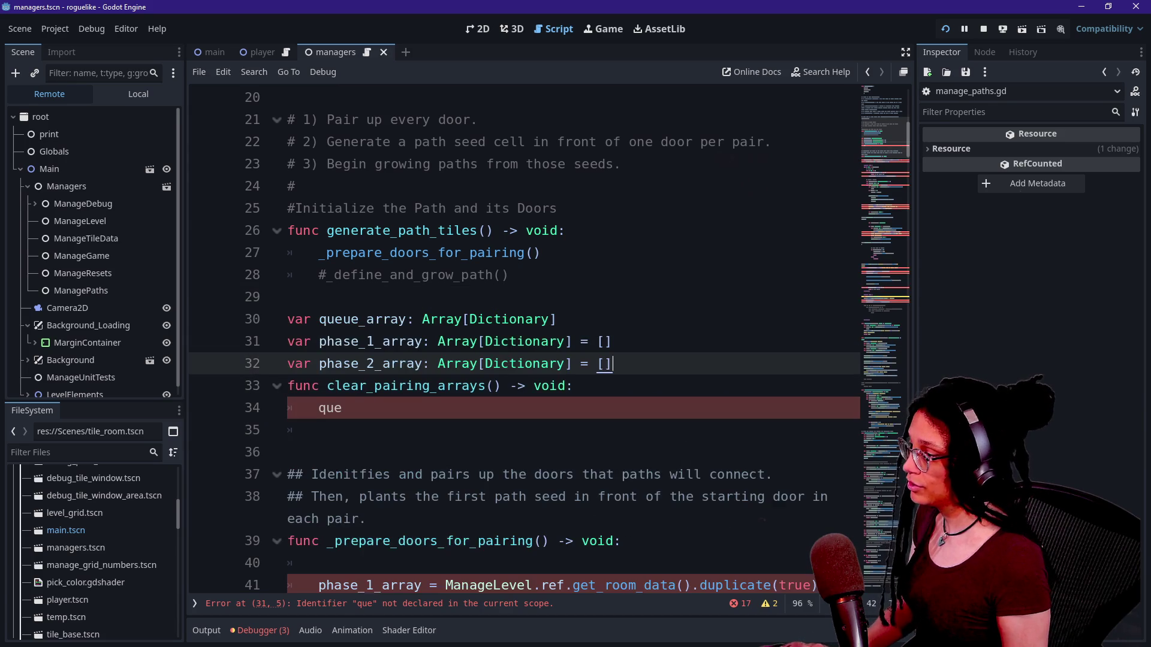
key("Return")
Add queue_array.clear() as the function's first line.
left_click(318, 451)
left_click(342, 430)
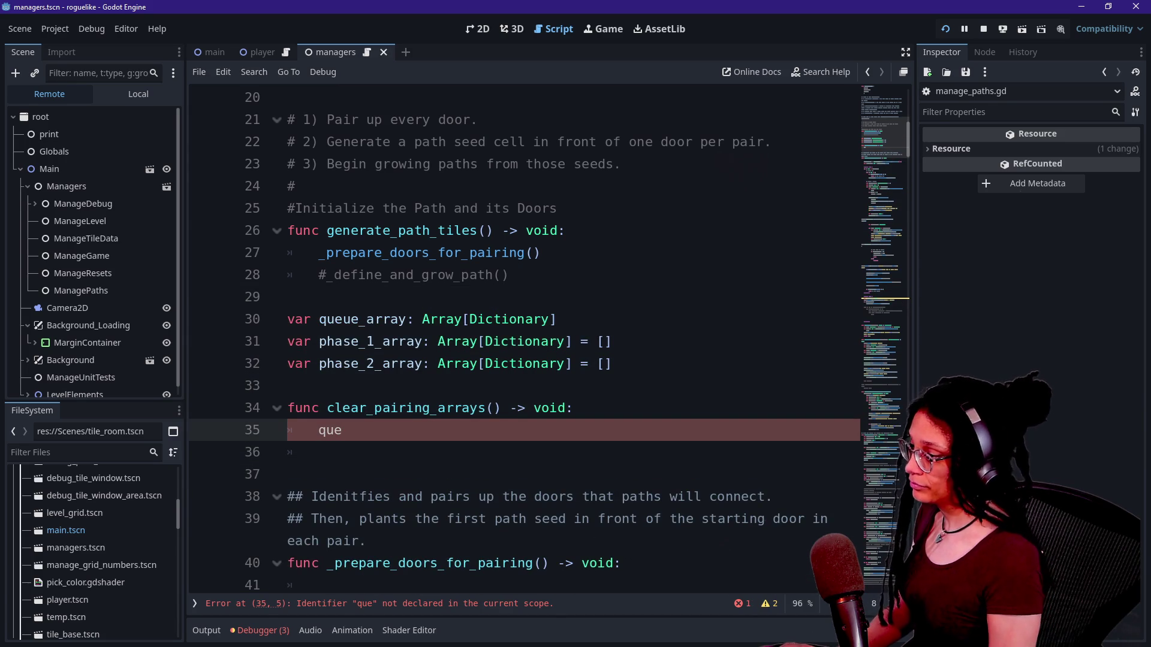
key("Return")
type("lc")
key("BackSpace")
key("BackSpace")
type("clear(")
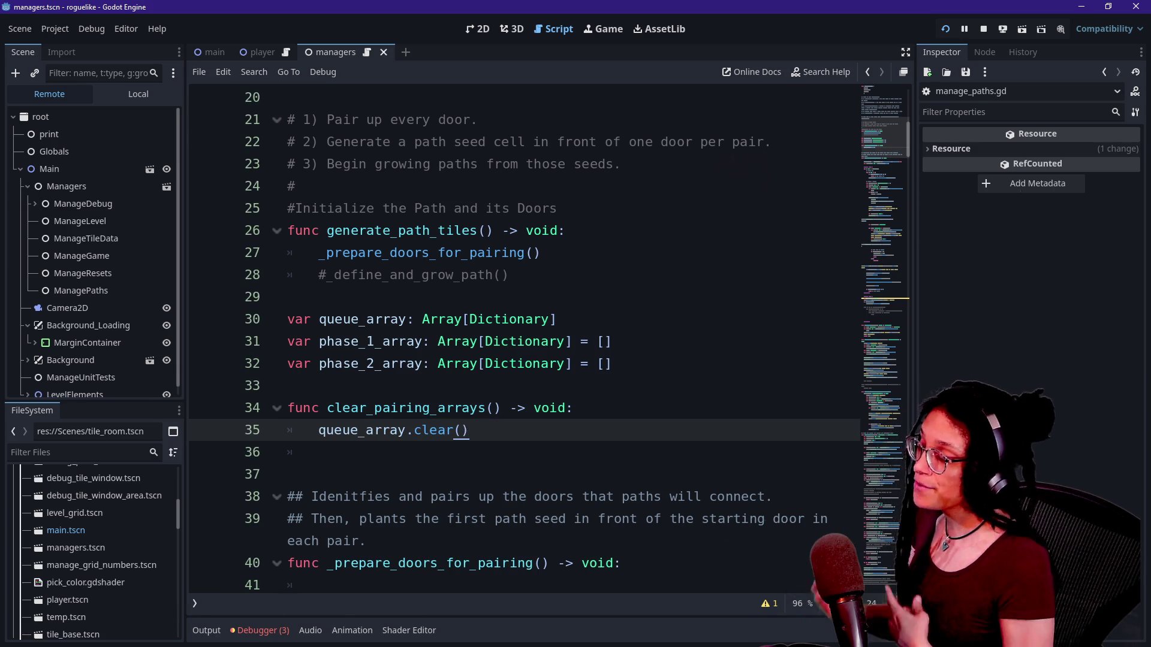
key("Return")
Add phase_1_array.clear() and a phase 2 clear line below it.
type("pha")
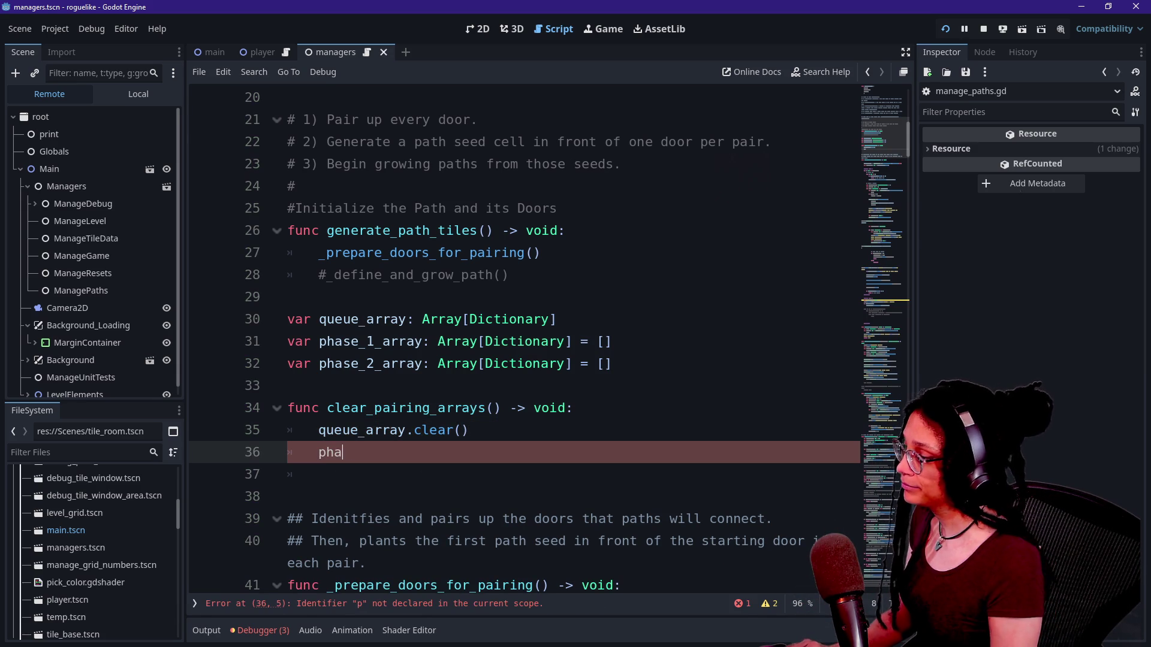
type("se_1_a")
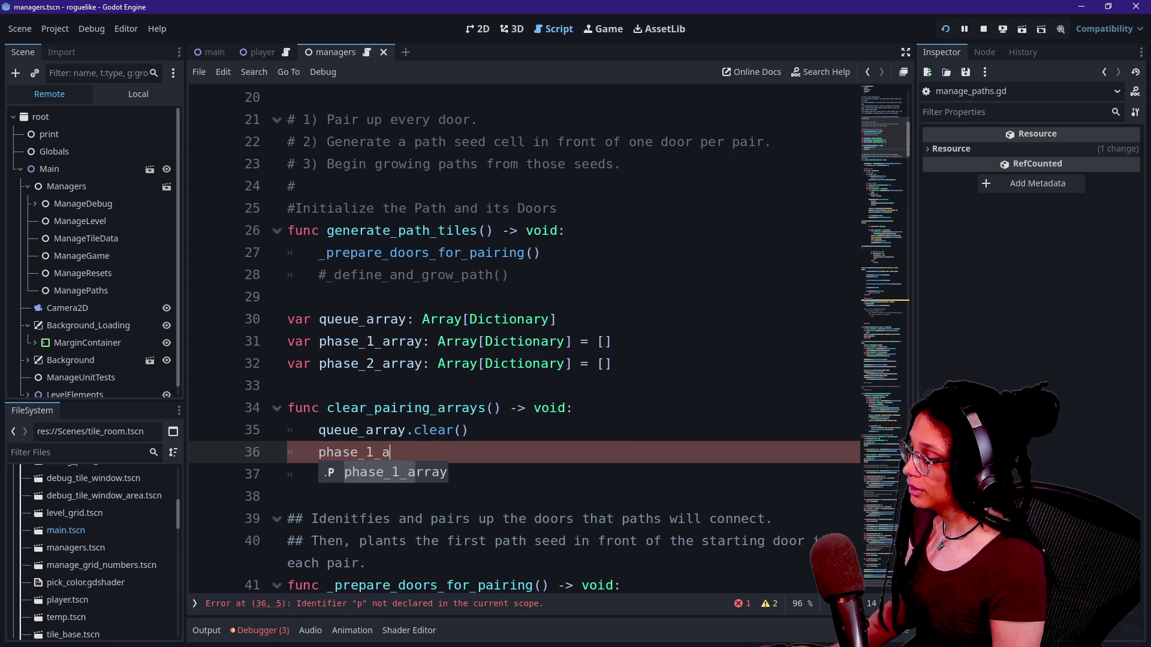
type("rray")
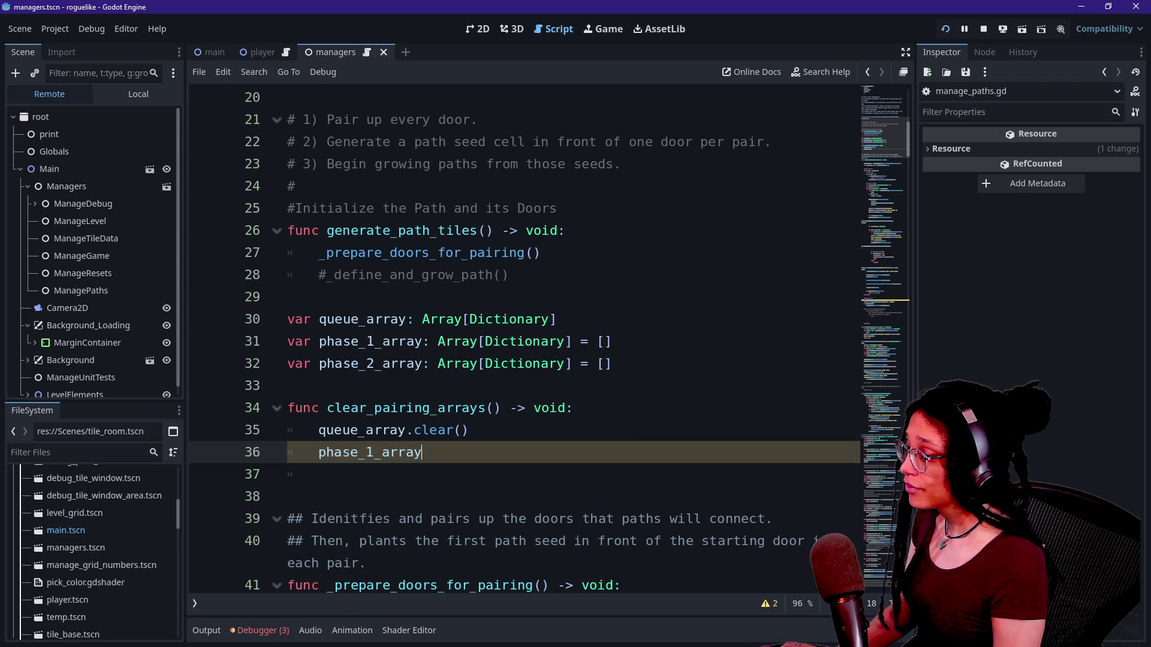
type(".clear")
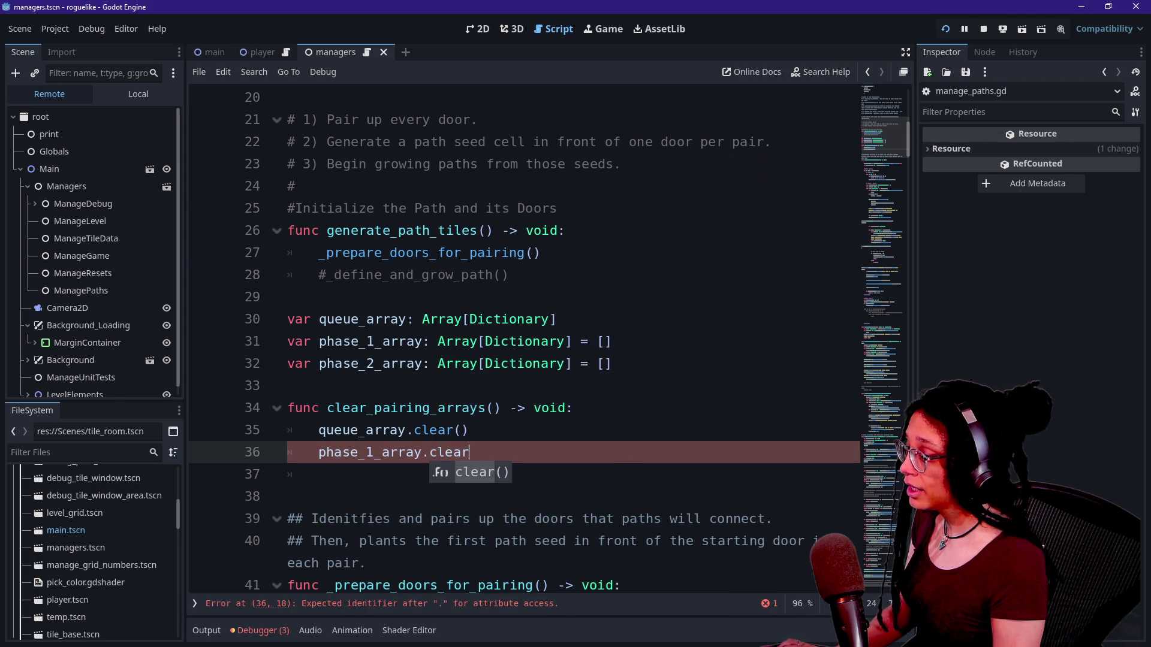
key("Return")
key("Return")
type("_2_clear.clear")
key("Return")
left_click(430, 452)
left_click(485, 474)
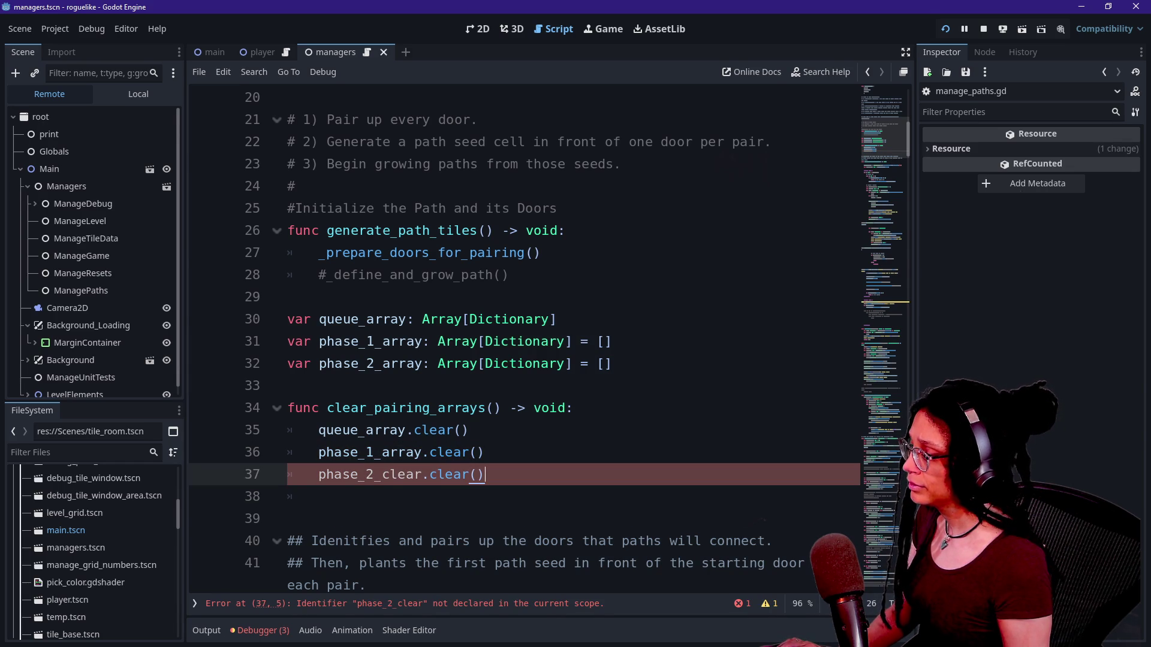
Fix the phase_2_clear typo to phase_2_array and save the script.
left_click(424, 474)
key("BackSpace")
key("BackSpace")
key("BackSpace")
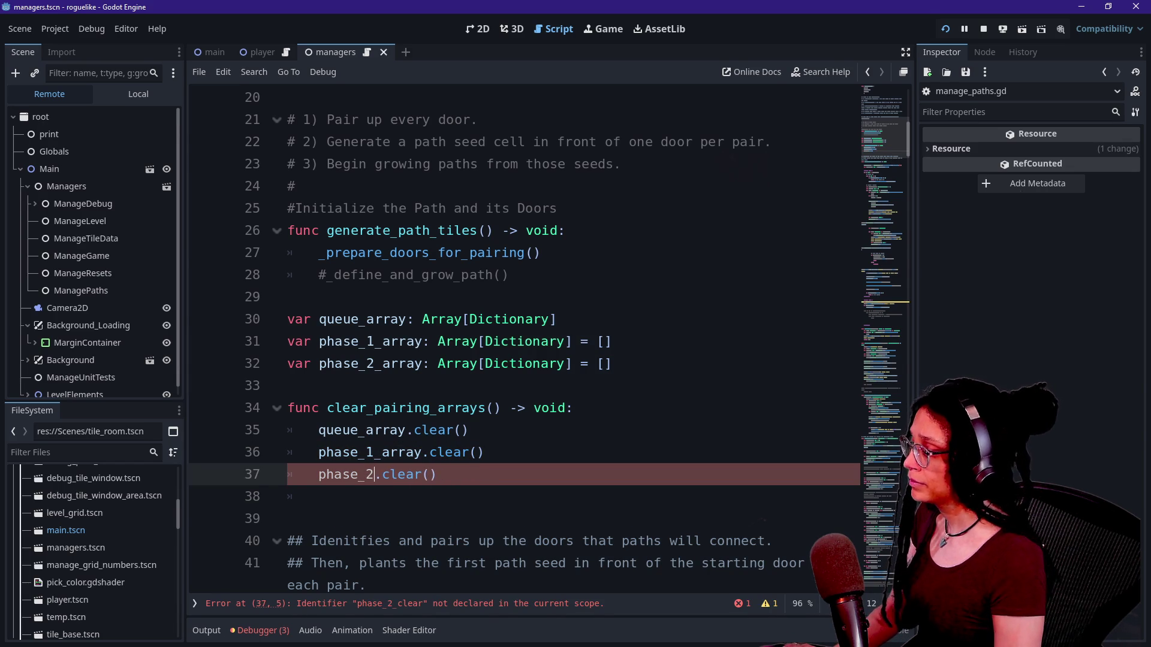
type("_array")
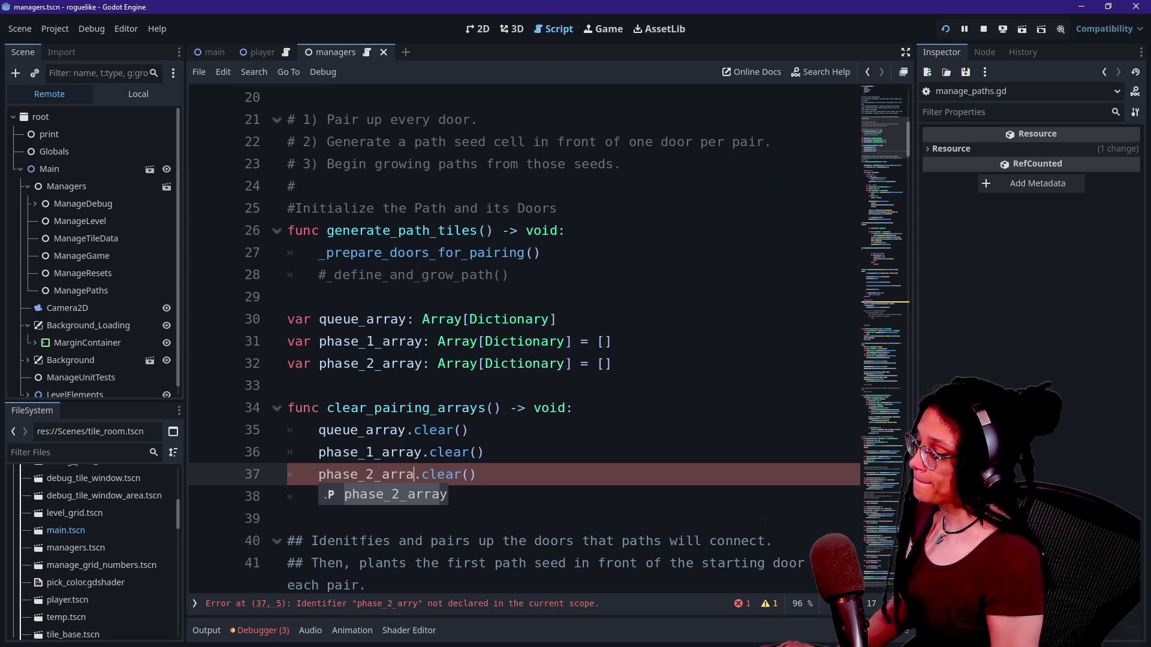
left_click(415, 408)
key("ctrl+s")
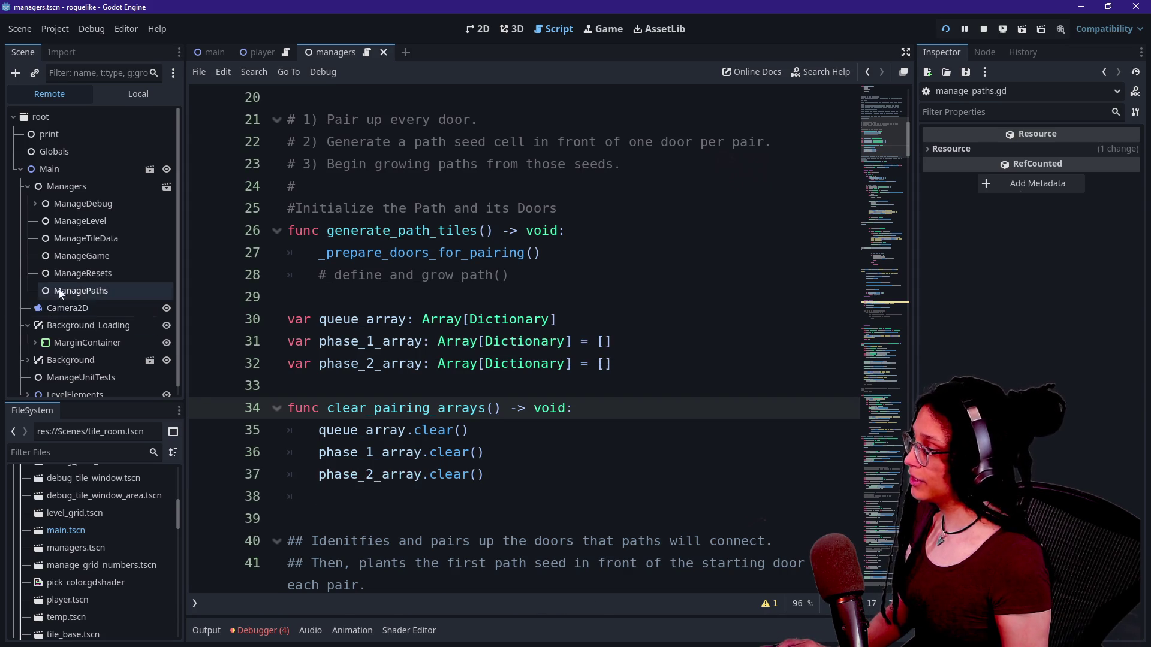
left_click(95, 274)
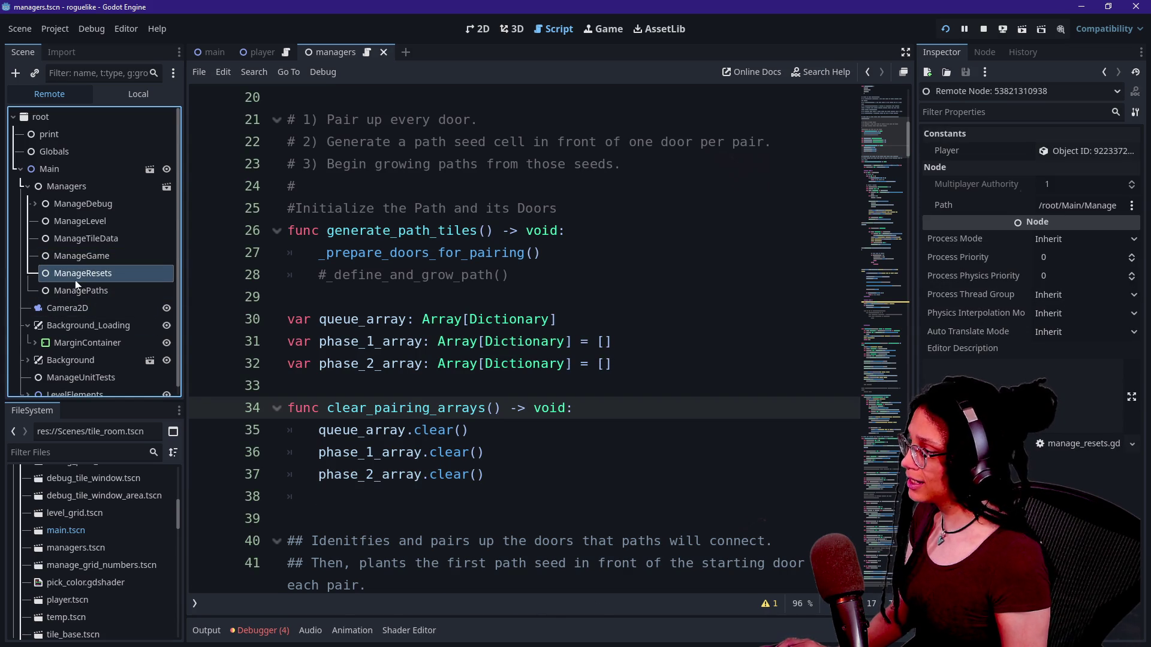
Open the ManageResets script from the Managers local scene tree.
left_click(114, 93)
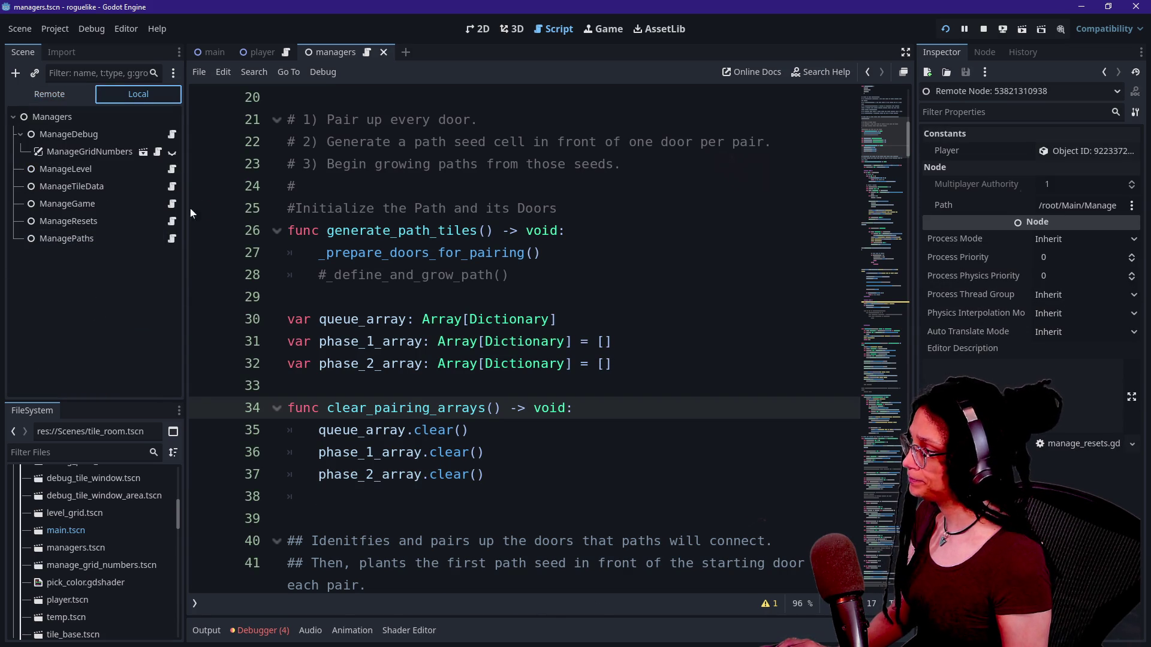
left_click(171, 221)
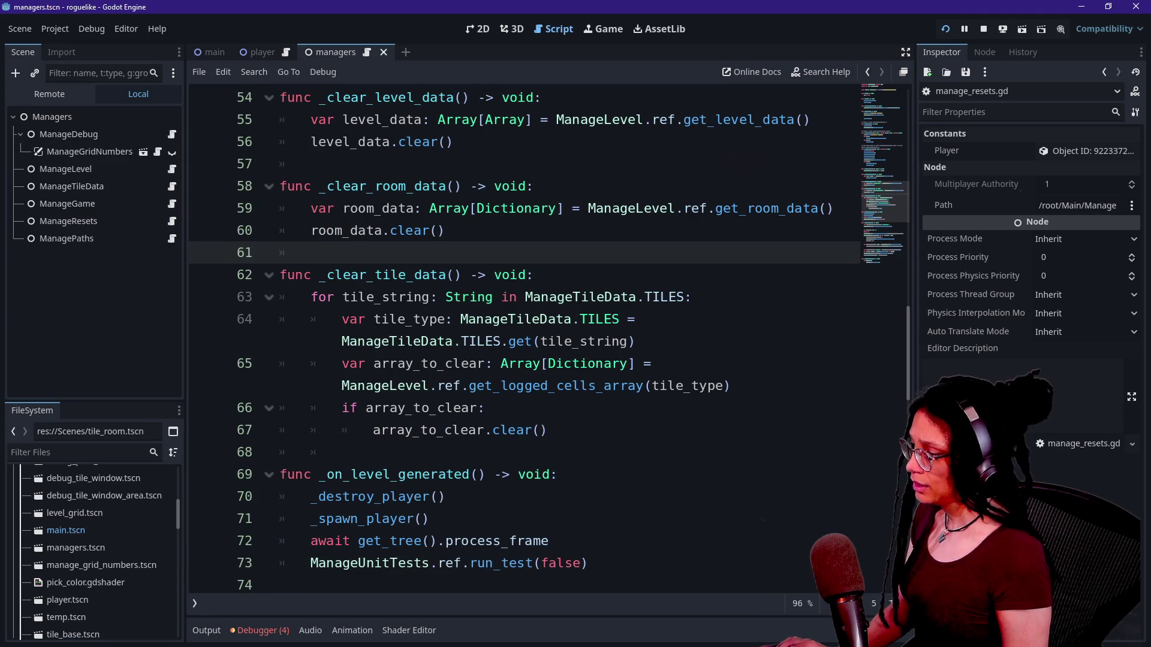
scroll(525, 339, "down", 3)
scroll(525, 339, "up", 10)
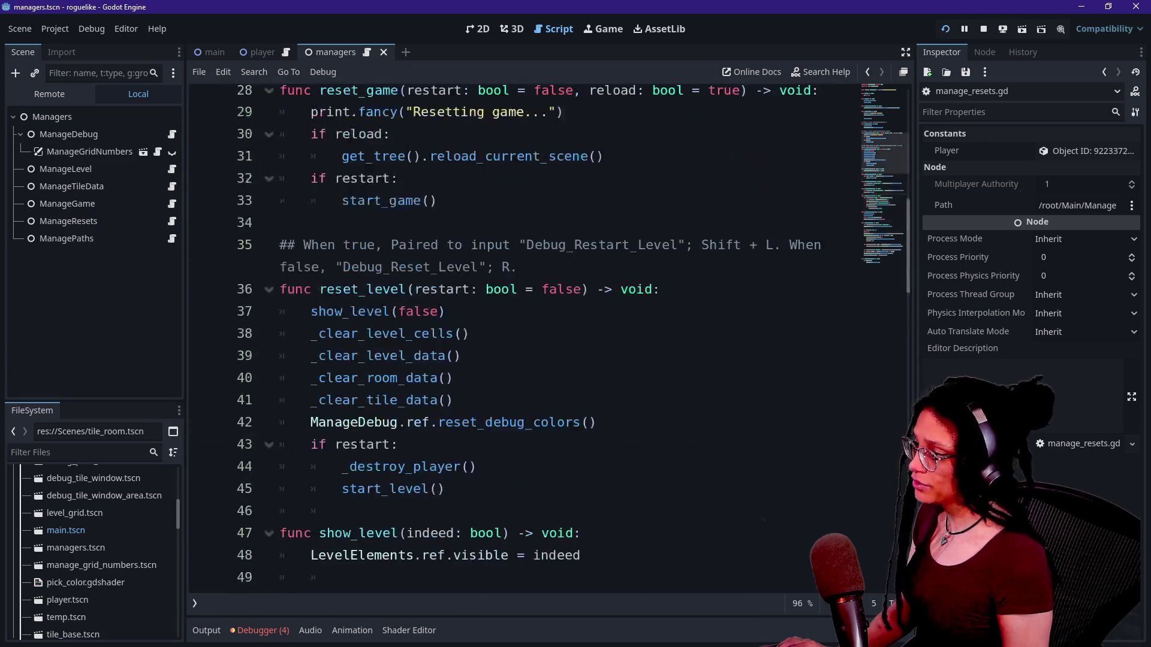
Add a _clear_pairing_data() call in reset_level after _clear_tile_data().
left_click(453, 303)
key("Down")
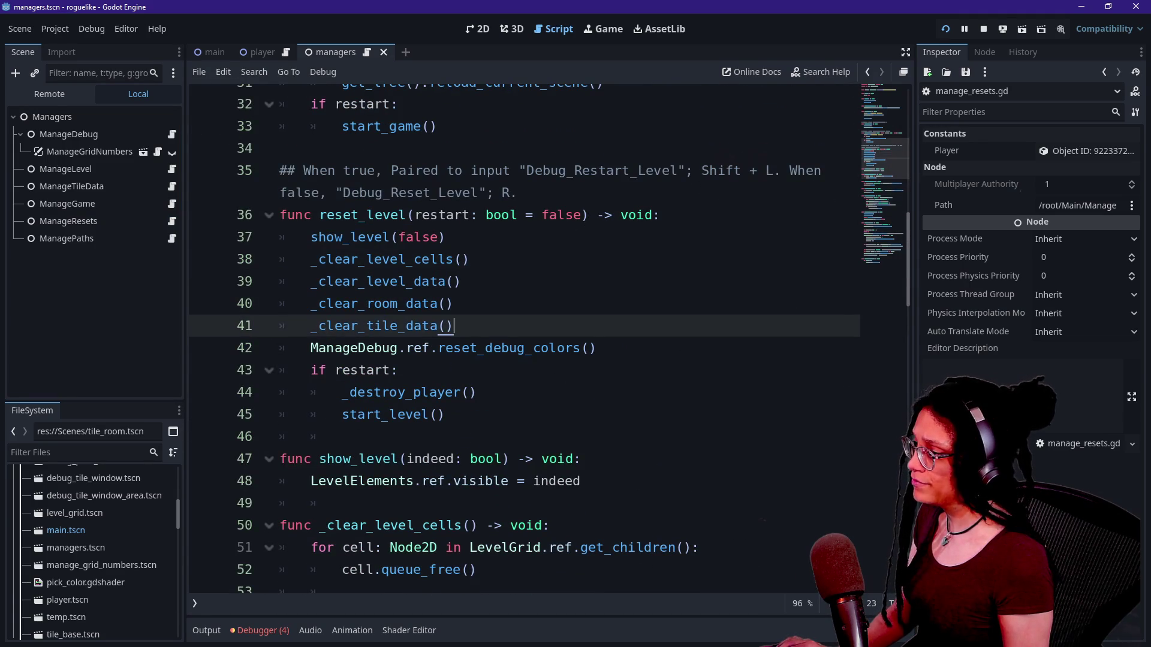
key("Return")
type("_clear")
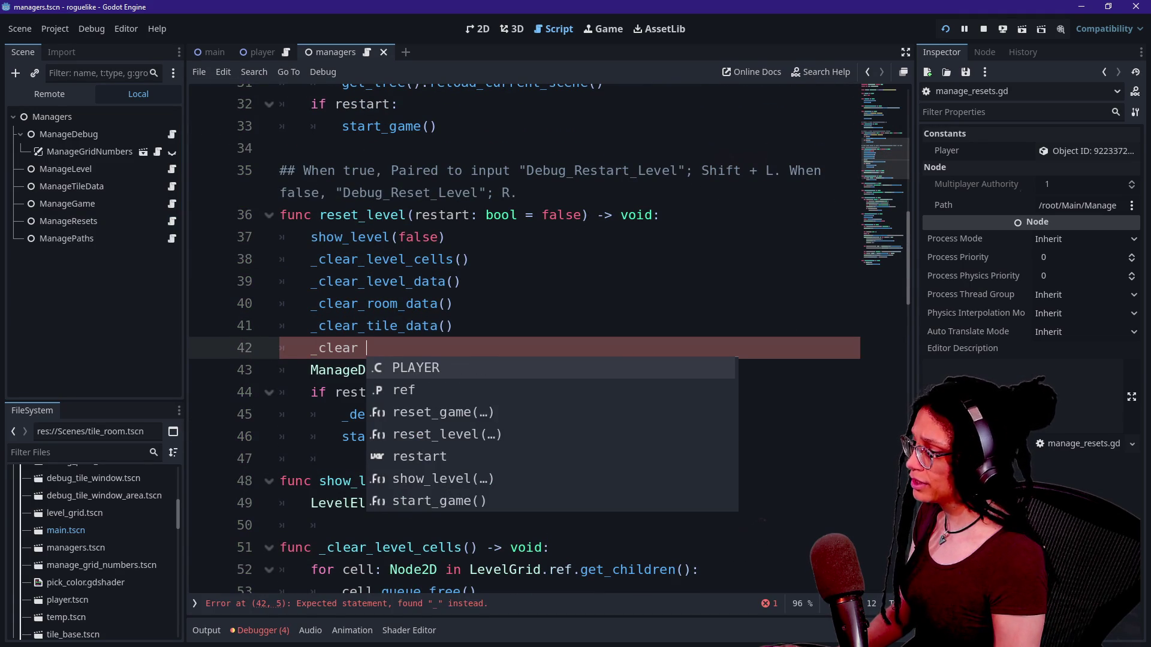
key("BackSpace")
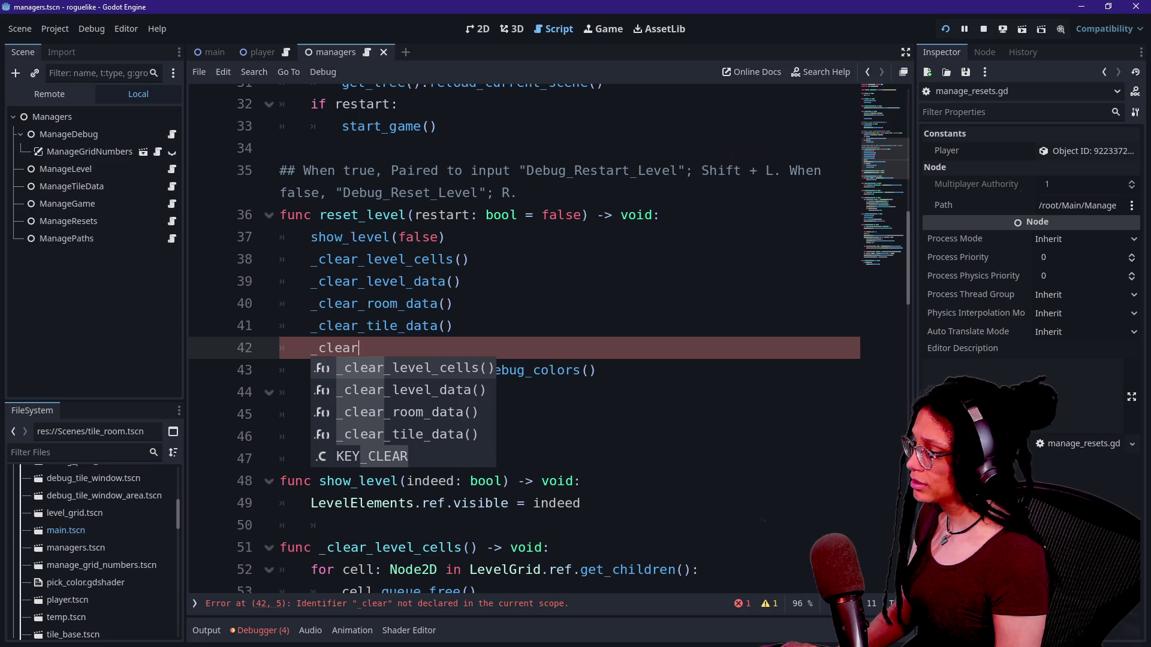
type("_")
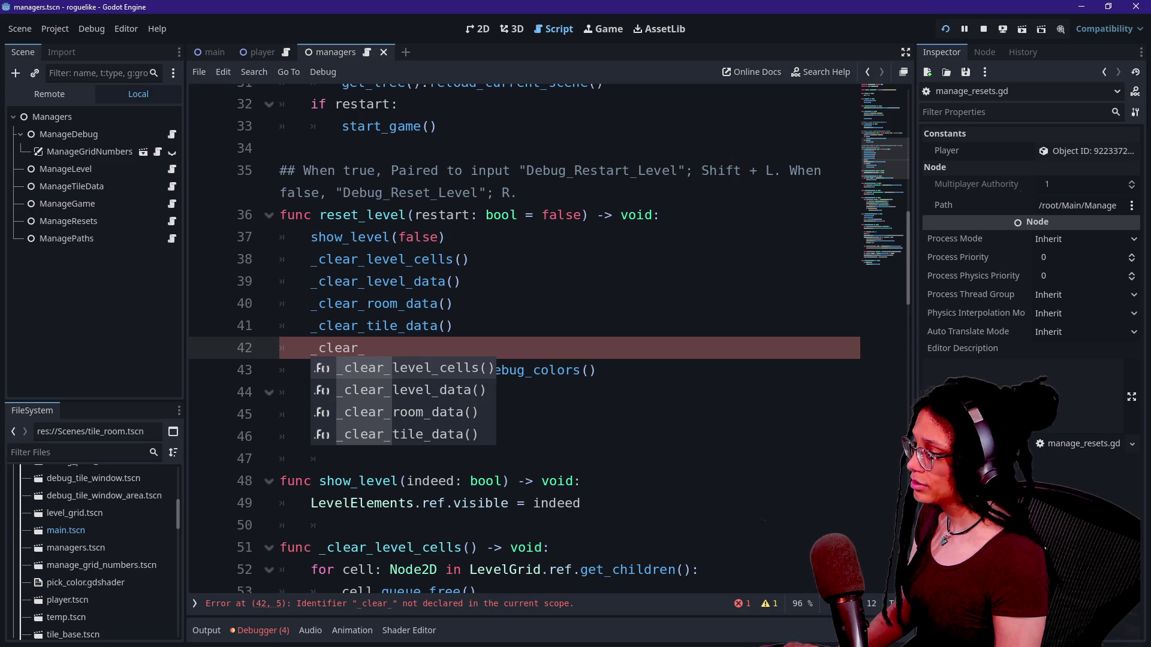
type("pairing_d")
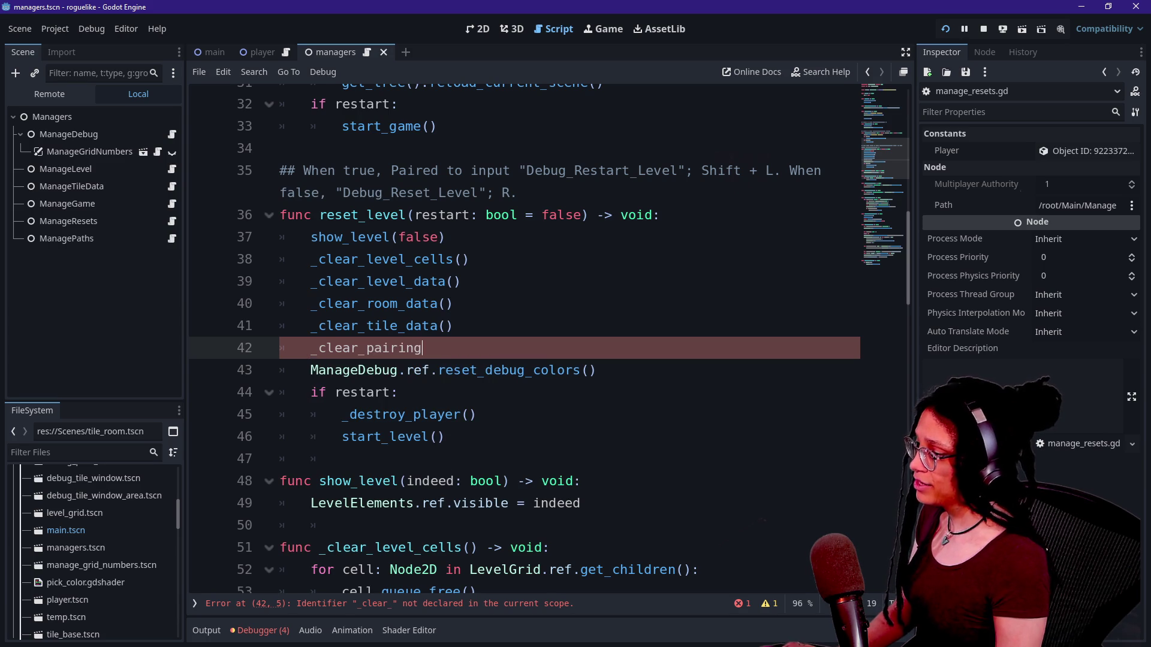
key("Caps_Lock")
type("T")
key("Caps_Lock")
key("BackSpace")
type("ata()")
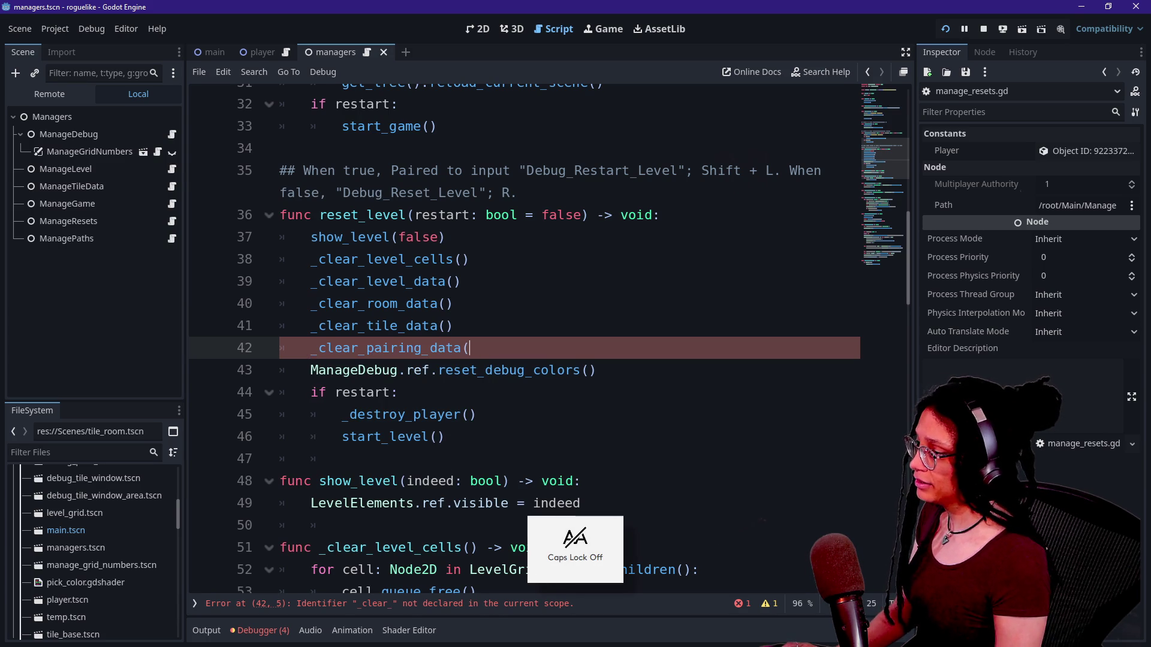
left_click(426, 281)
left_click(477, 347)
Review the _clear_room_data definition and the error on line 42.
left_click(389, 303)
left_click(390, 303, "ctrl")
left_click(430, 385)
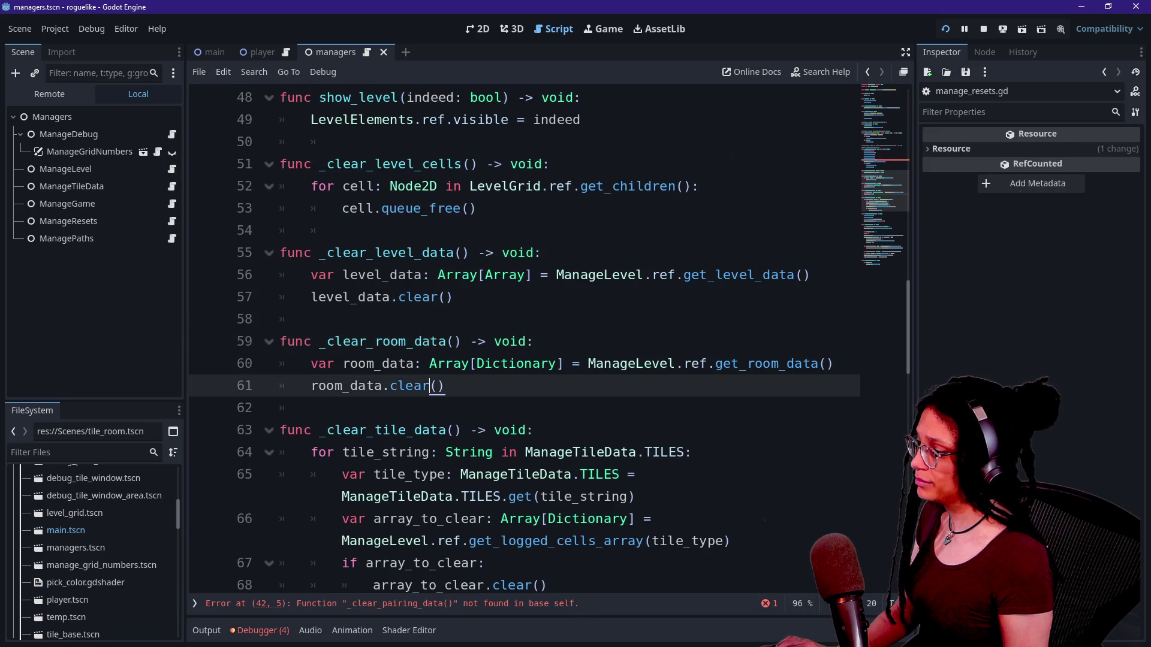
scroll(524, 338, "up", 4)
scroll(524, 338, "down", 3)
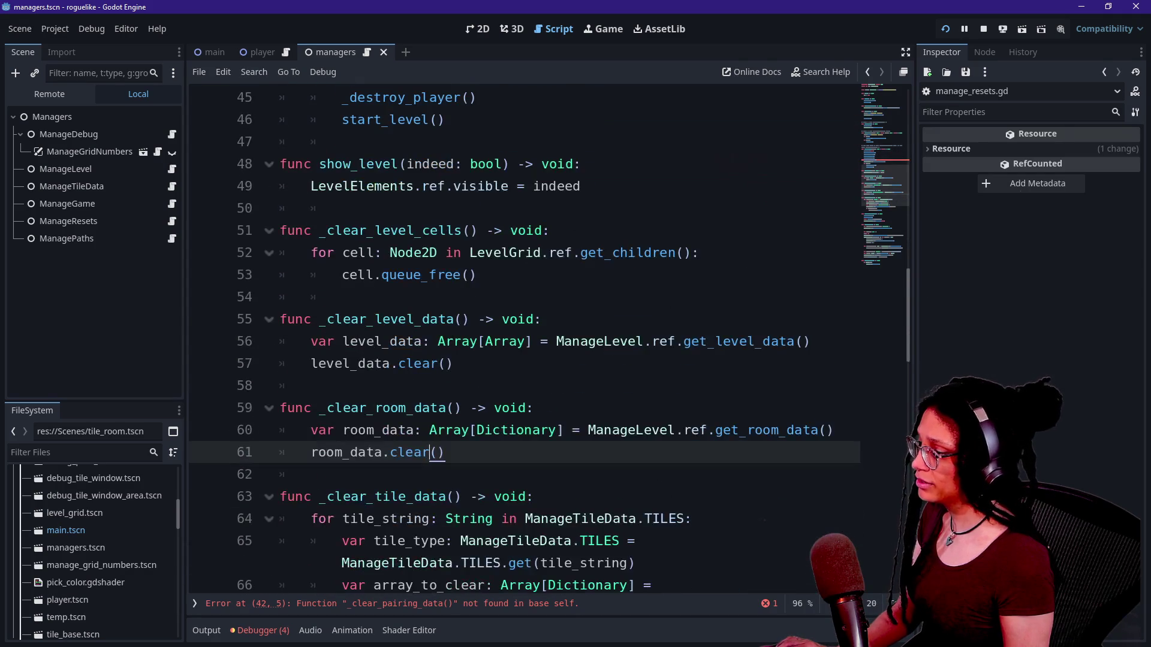
scroll(525, 339, "up", 5)
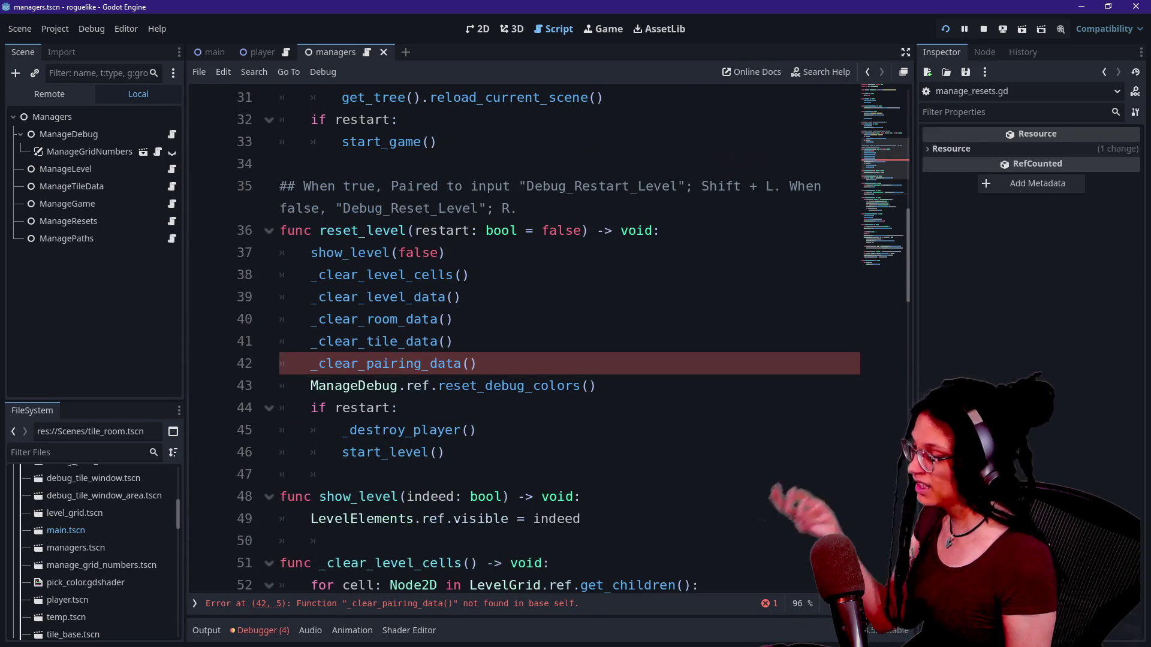
left_click(477, 364)
scroll(524, 339, "down", 4)
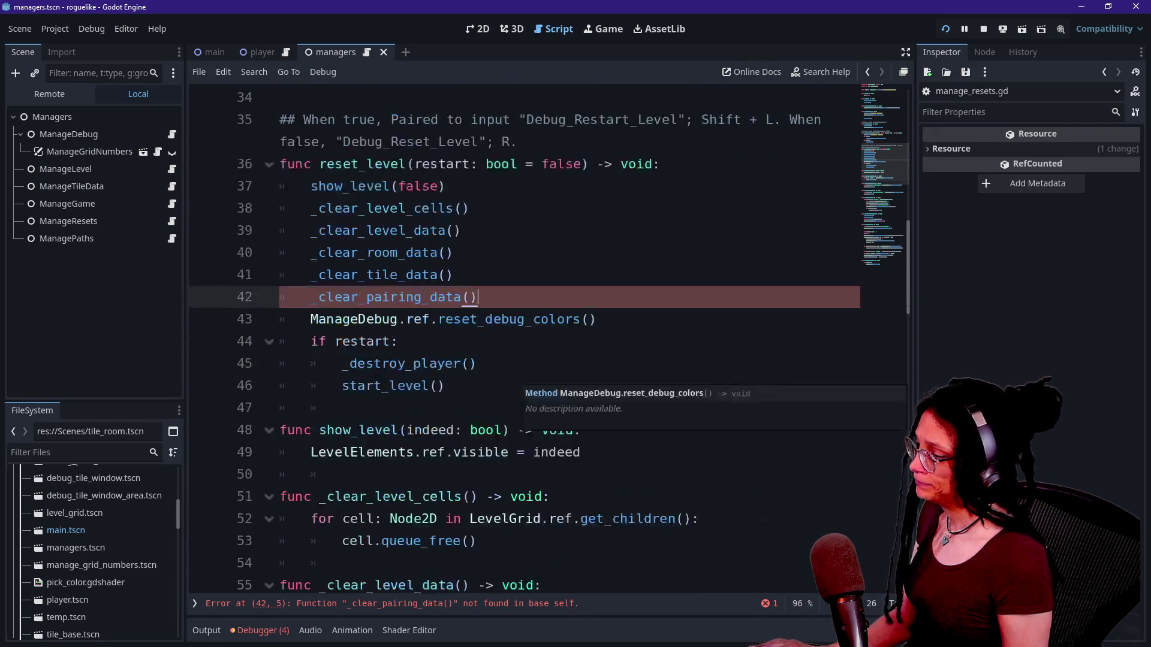
scroll(525, 339, "down", 1)
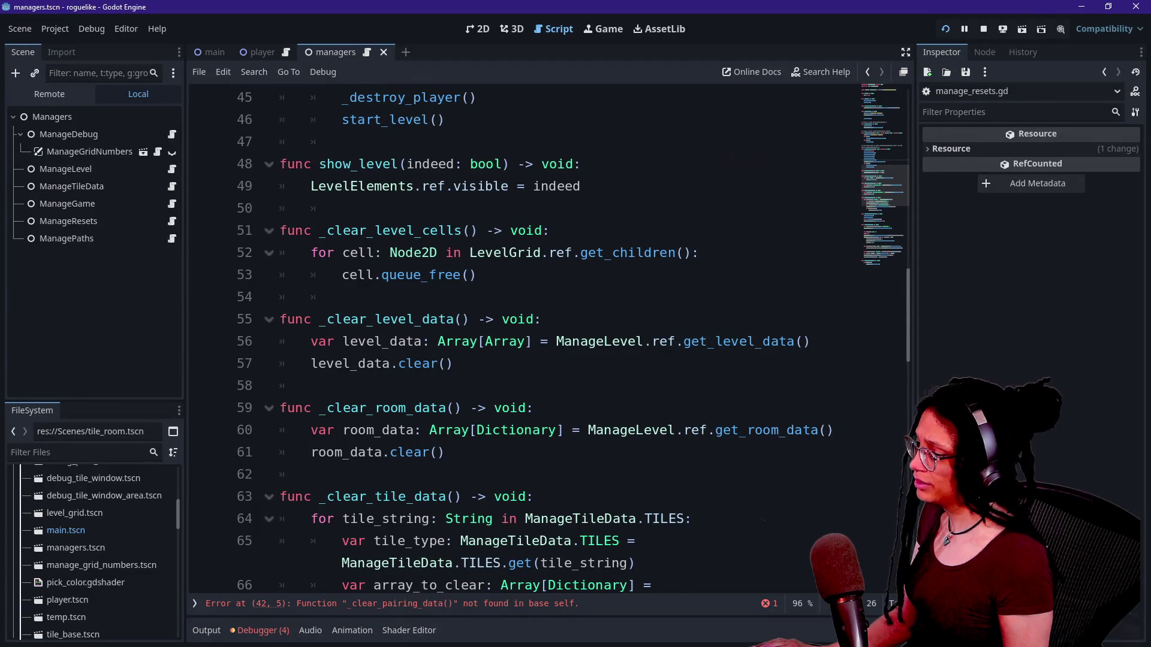
scroll(525, 338, "up", 5)
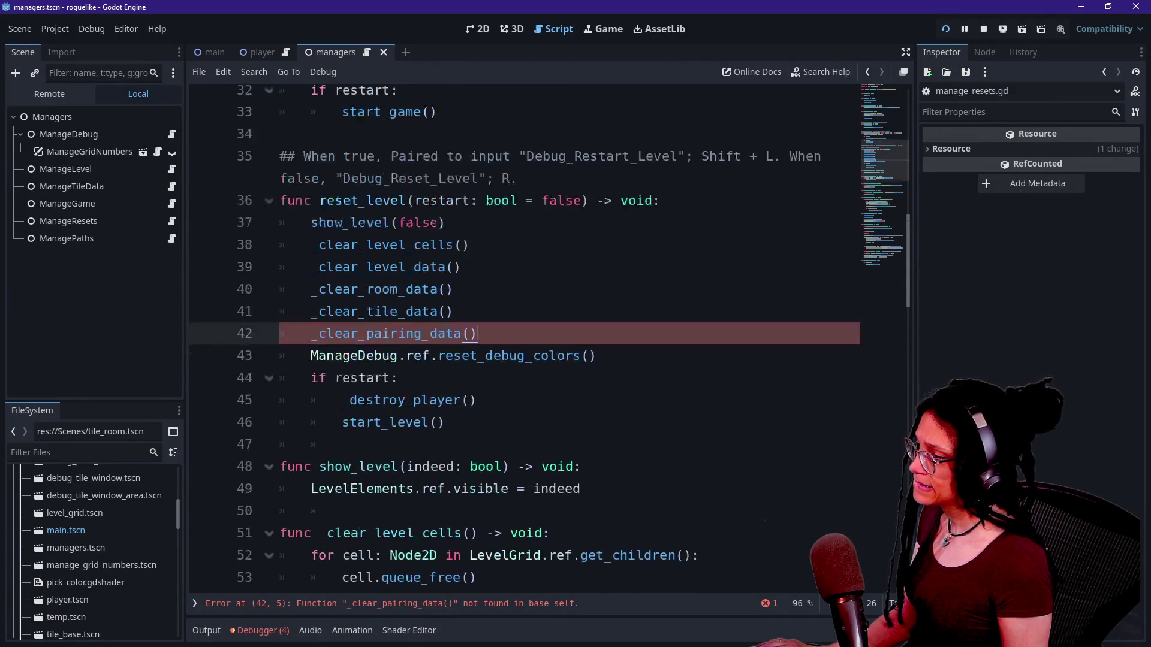
Move the _clear_pairing_data() call above _clear_tile_data().
key("shift+Up")
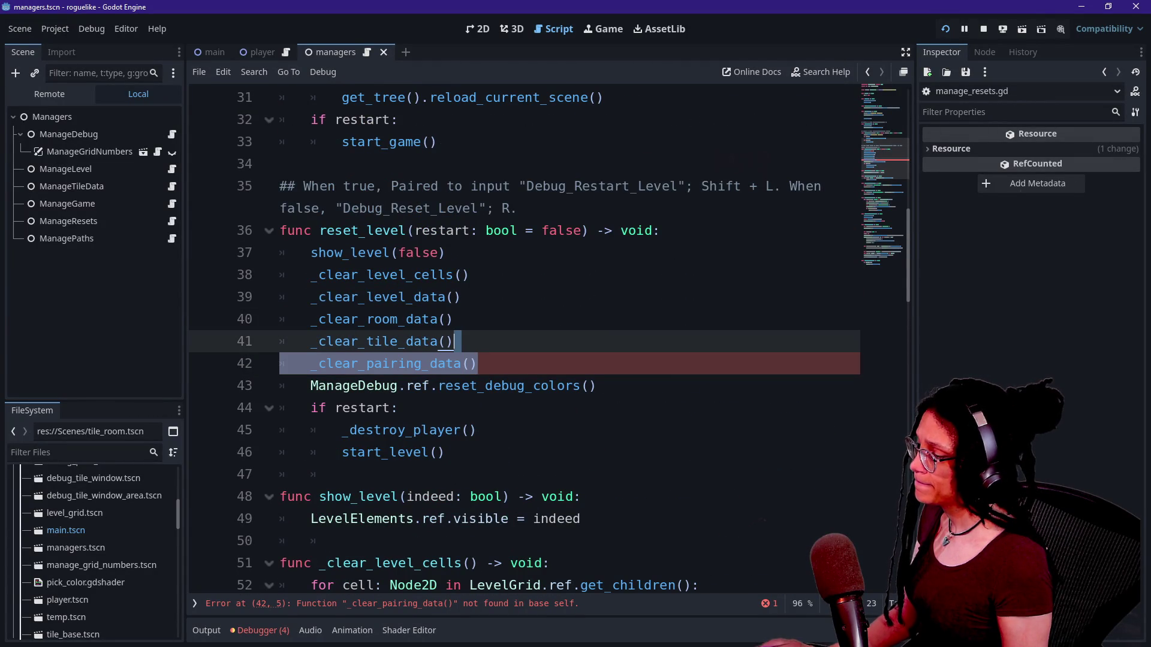
key("Left")
left_click(478, 364)
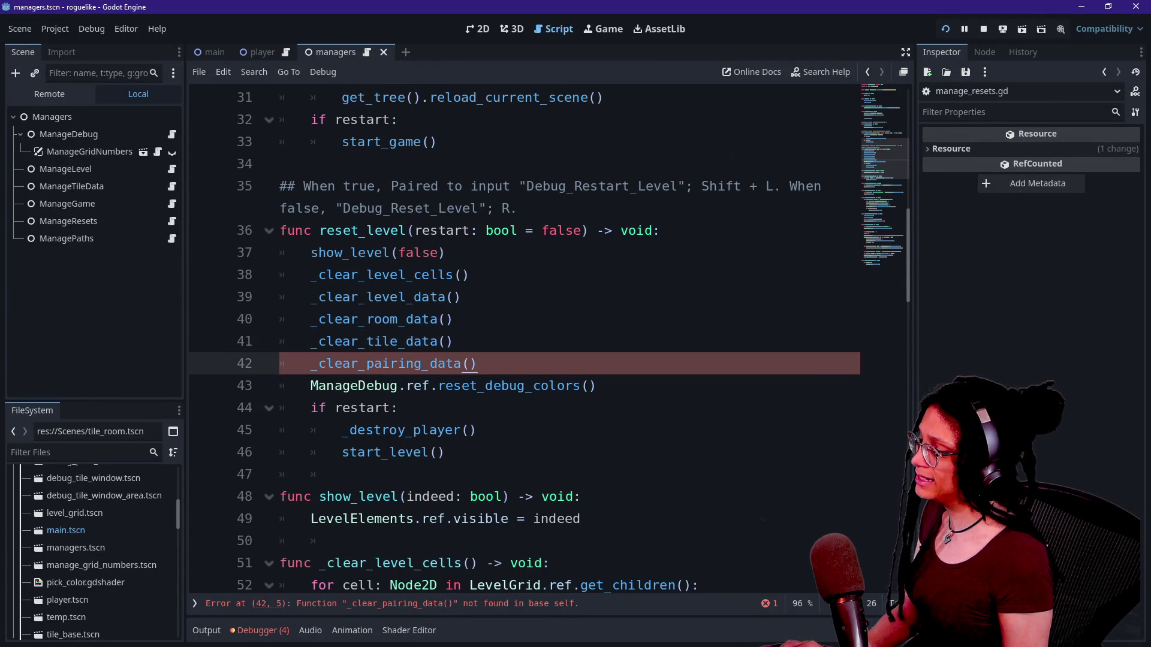
key("ctrl+x")
key("Up")
key("ctrl+v")
Open a new line after _clear_room_data for another function.
scroll(539, 359, "down", 7)
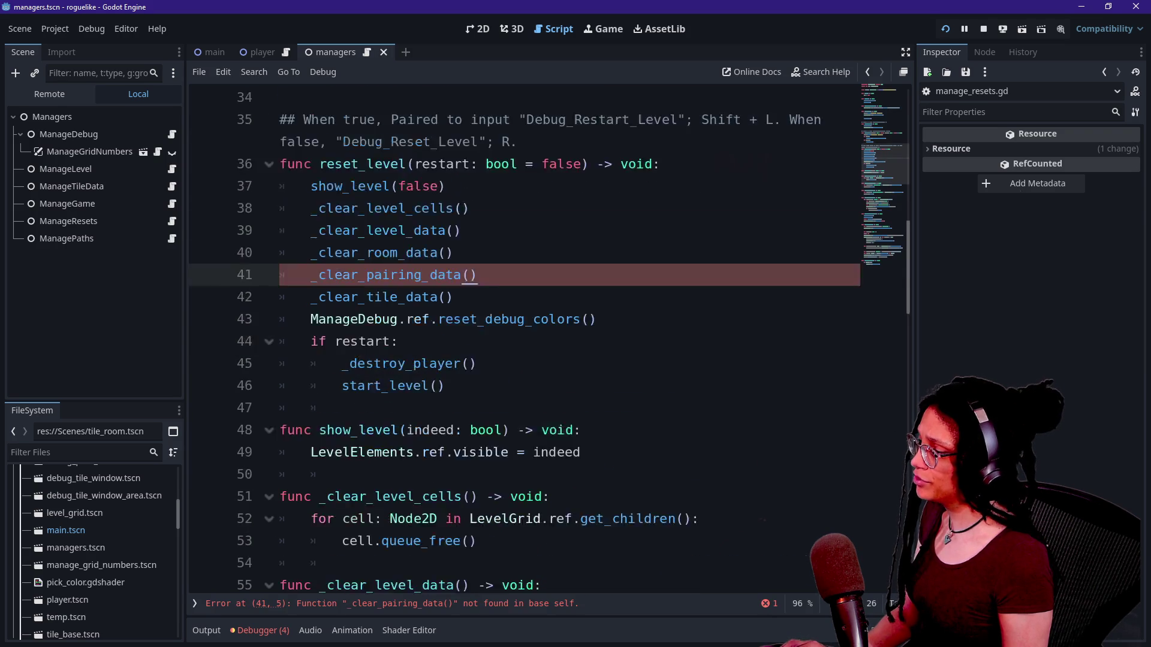
left_click(446, 319)
key("Return")
key("Return")
Define _clear_pairing_data() to call ManagePaths.ref.clear_pairing_arrays().
type("func clear_")
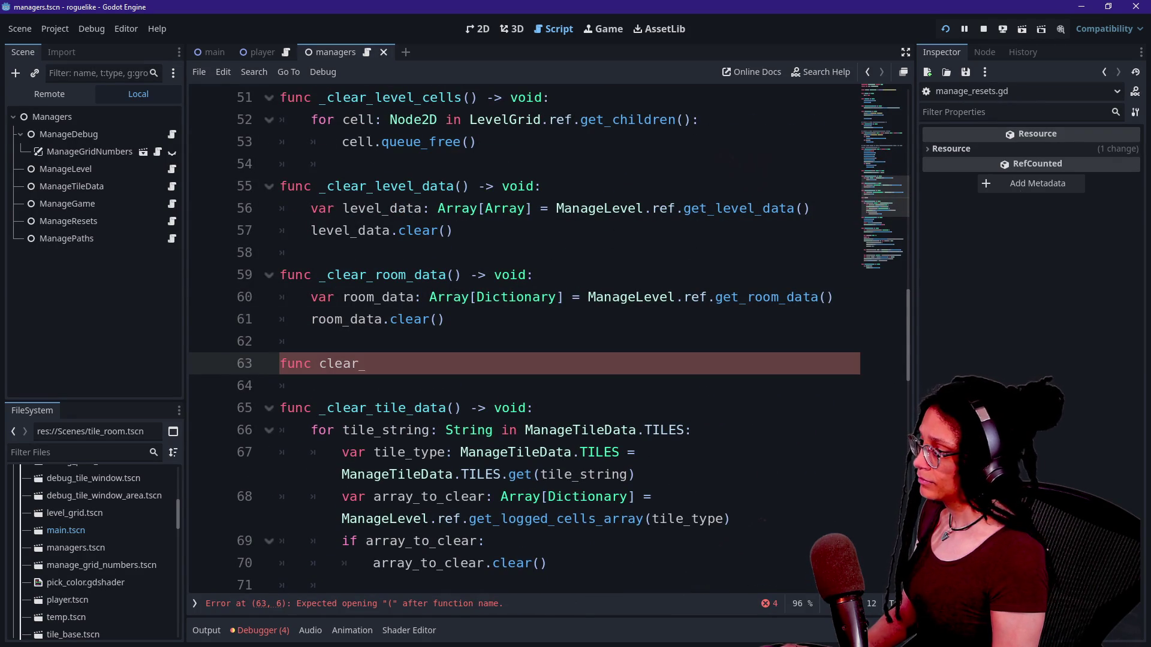
type("_clea")
type("iring_data(")
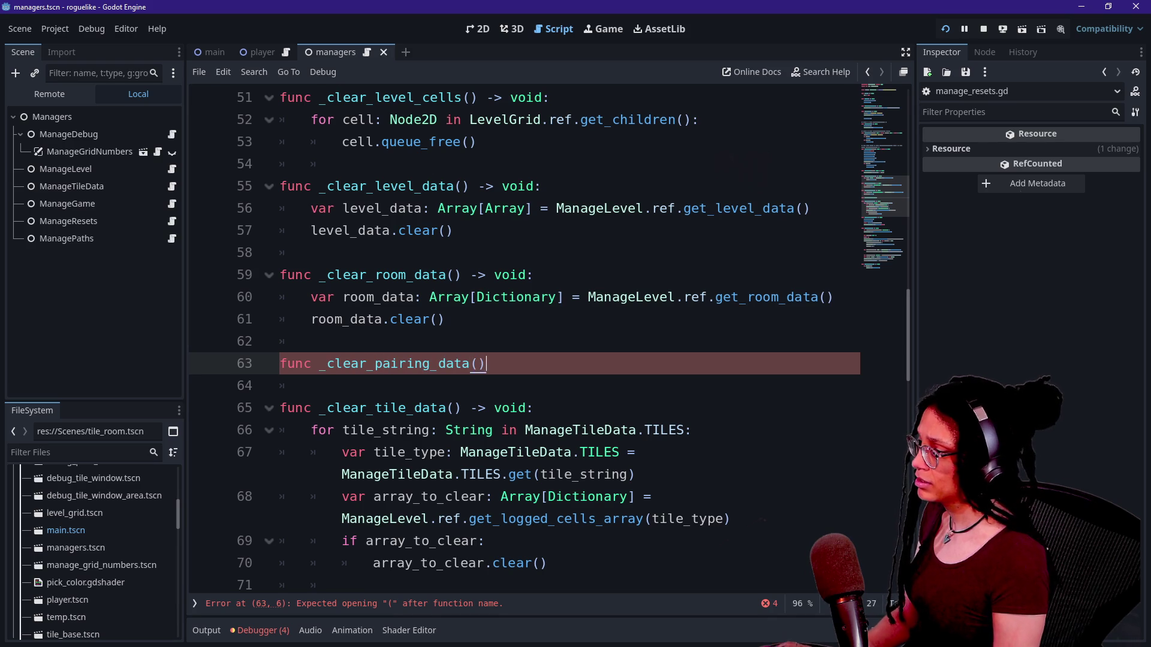
type(" void:")
key("Return")
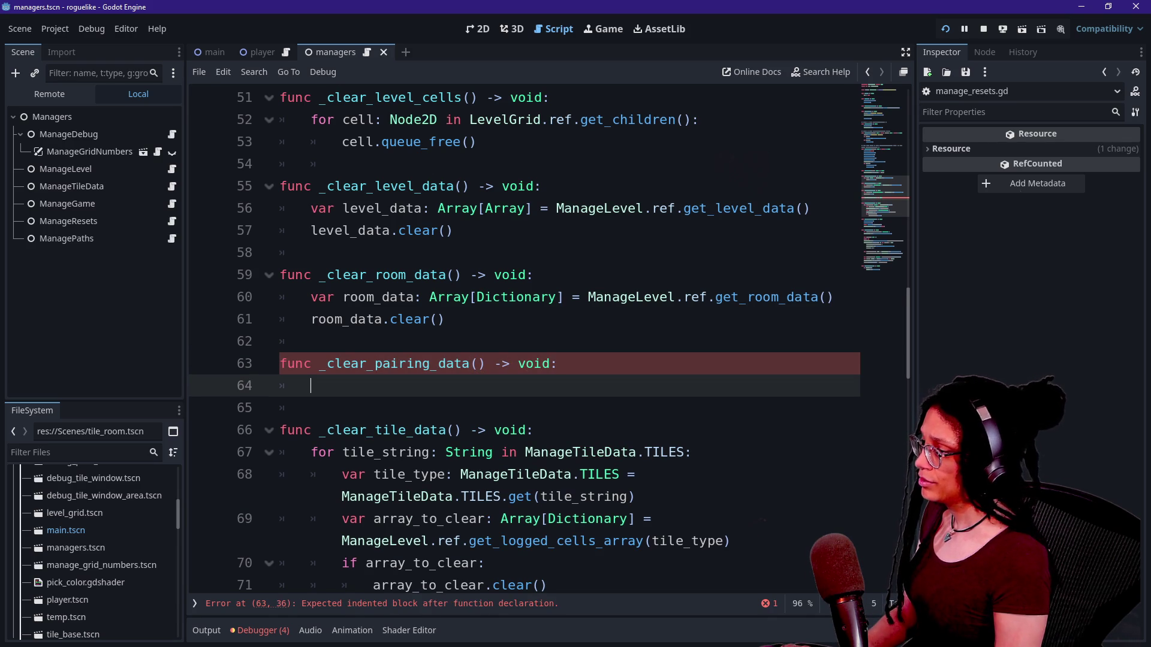
type("ManagePat")
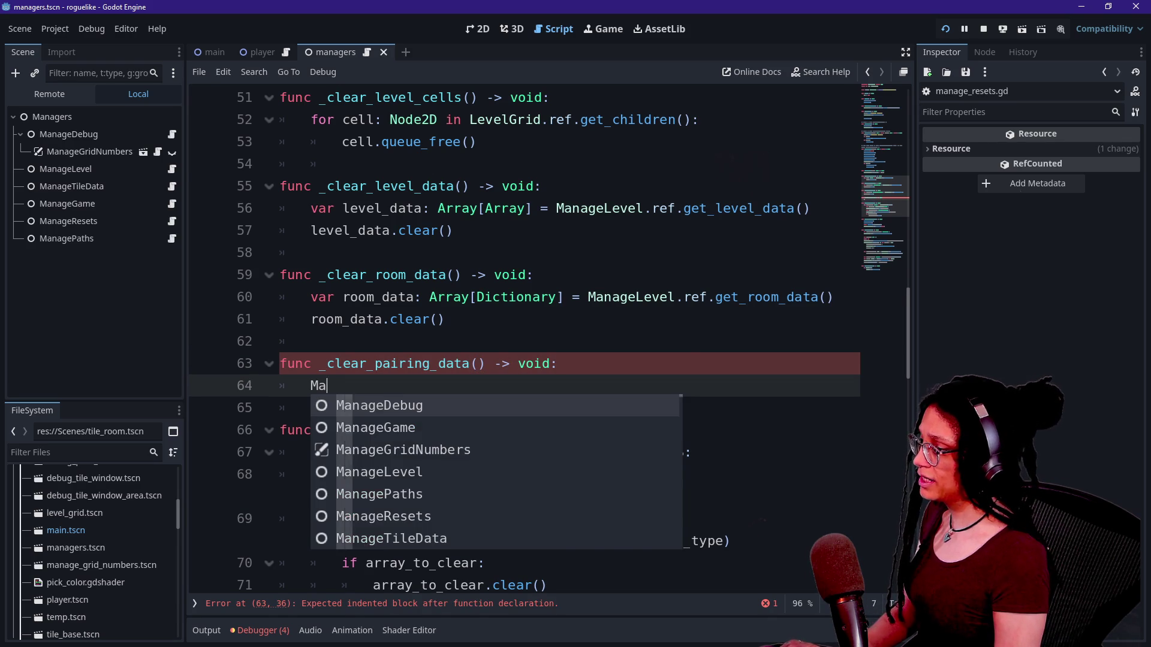
key("Return")
type(".")
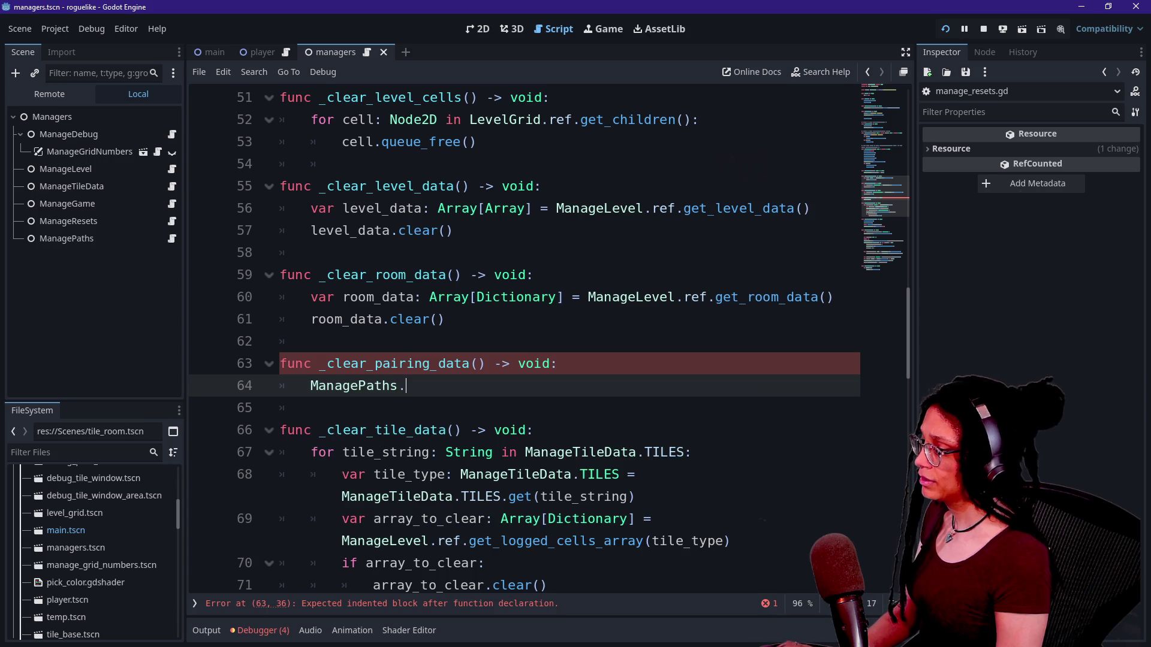
type("ref.c")
key("Return")
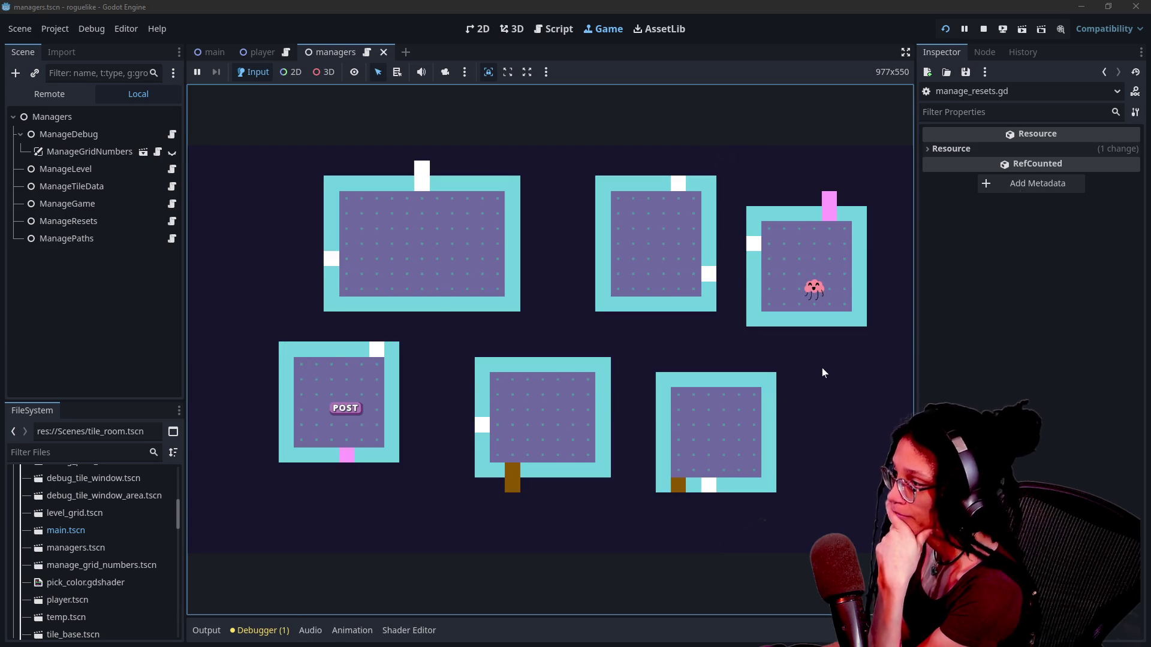
Reset the running level with R to generate new rooms, then return to the script editor.
key("r")
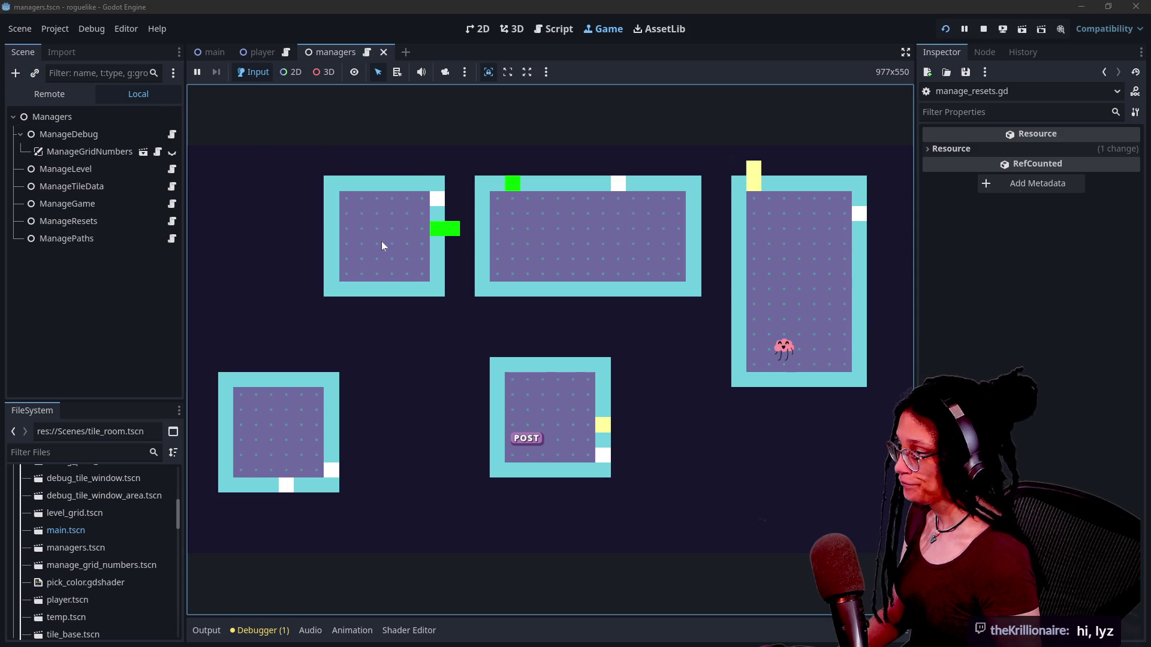
left_click(554, 29)
Review the reset_level body and show_level function in manage_resets.gd.
left_click(455, 230)
scroll(524, 338, "up", 8)
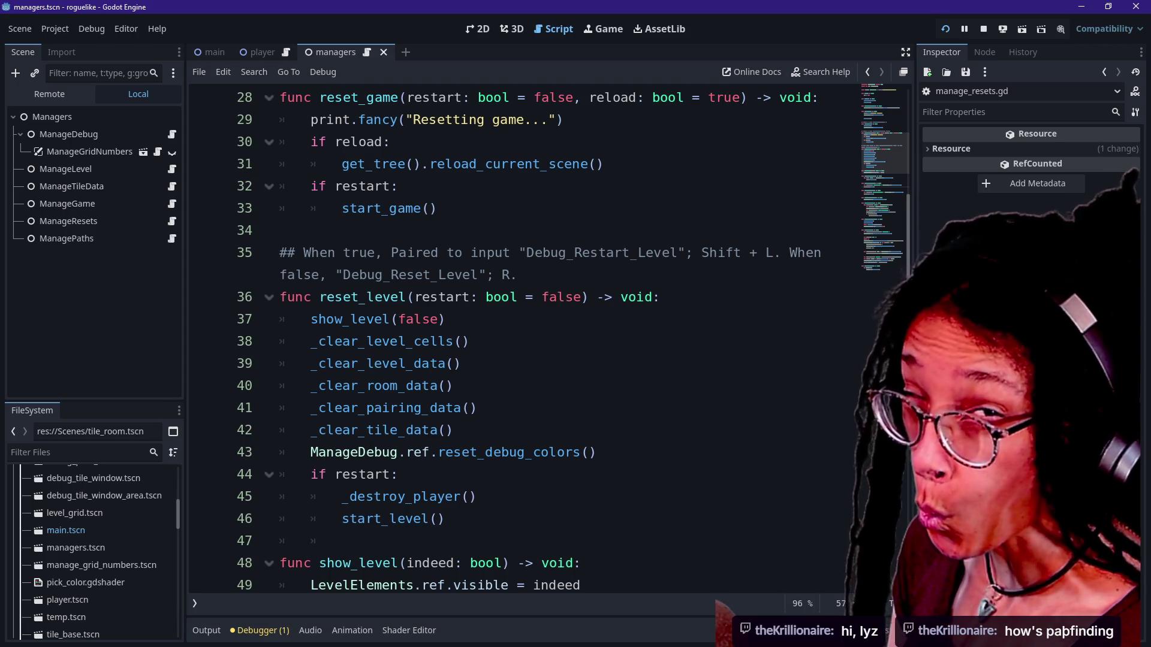
left_click(342, 408)
key("Down")
key("Down")
key("Down")
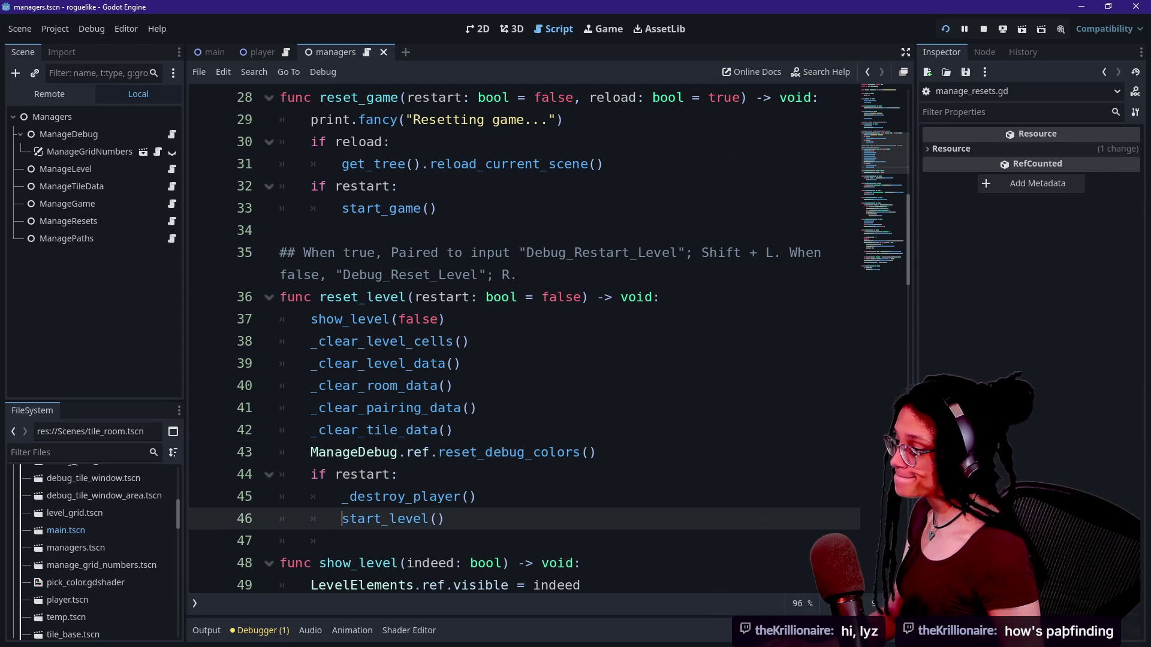
scroll(524, 335, "down", 2)
left_click_drag(380, 252, 420, 319)
left_click(483, 452)
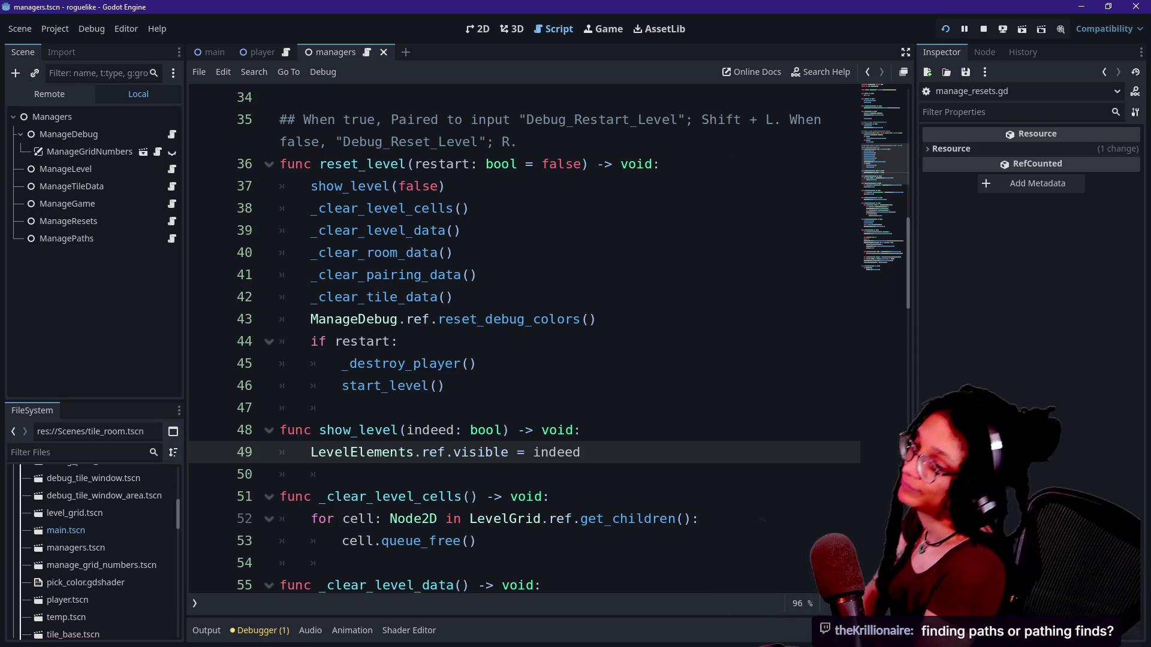
left_click(477, 364)
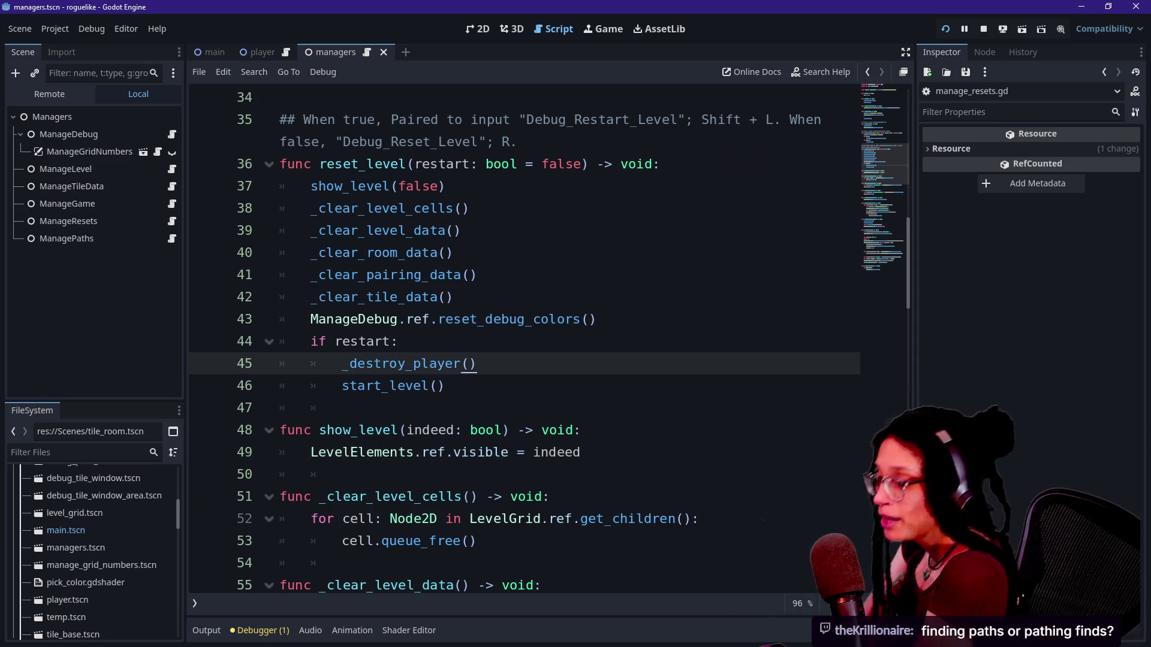
left_click(398, 341)
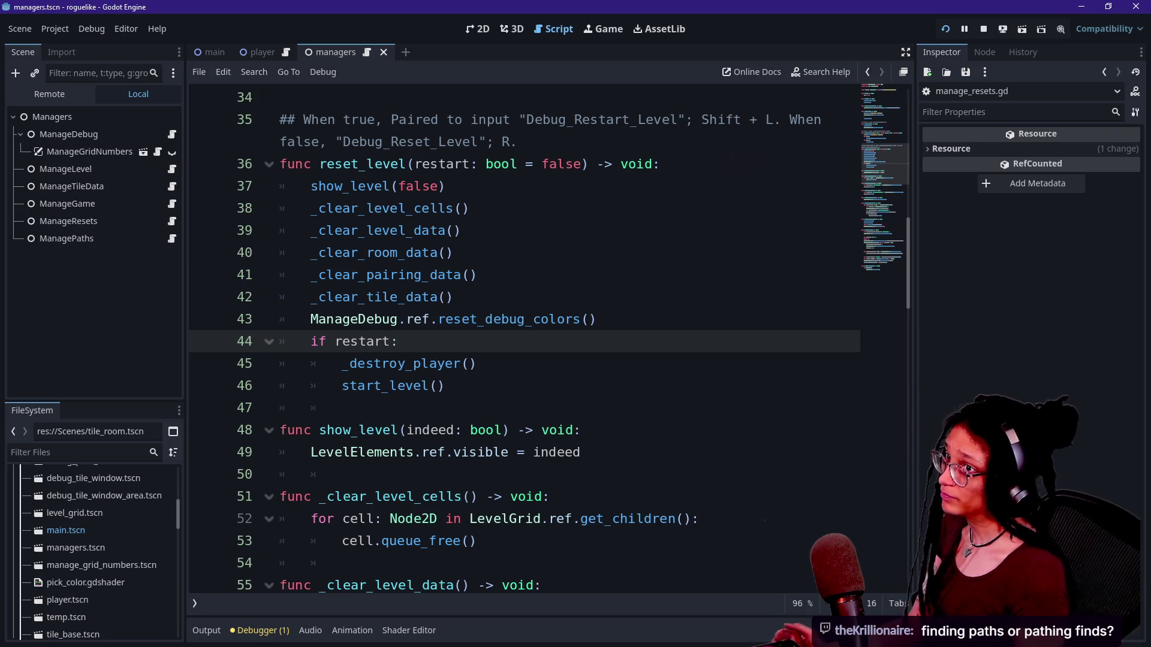
Recheck the reset calls around _destroy_player() and open the ManagePaths script.
key("alt+Tab")
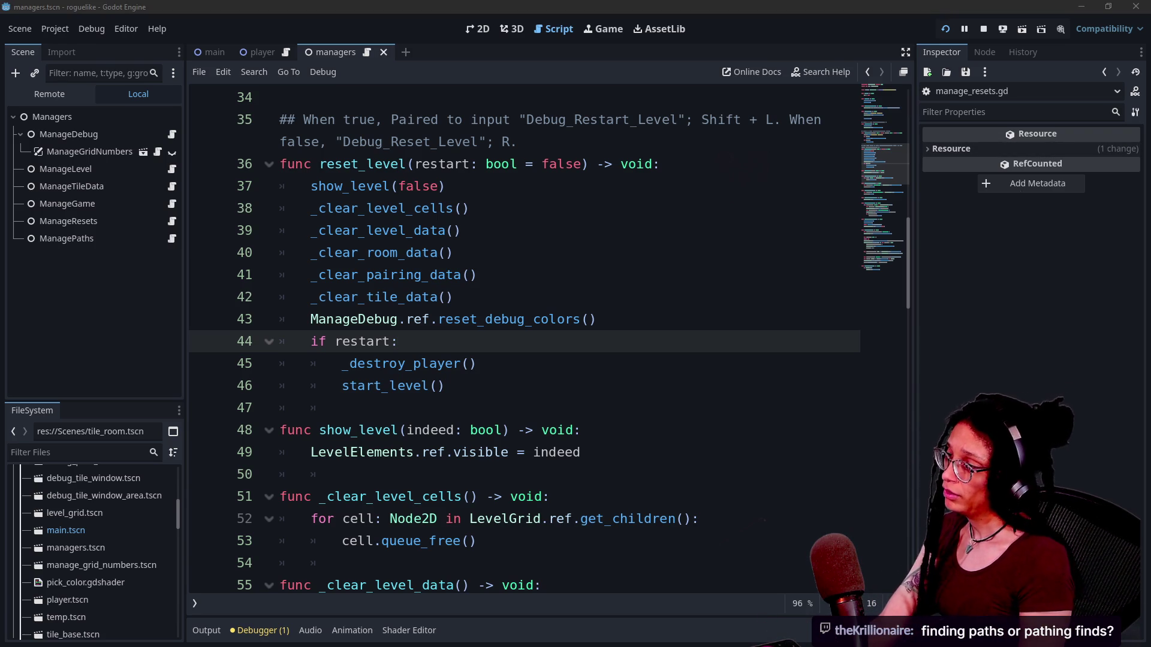
key("alt+Tab")
key("Up")
key("Up")
key("Up")
key("Down")
key("Down")
key("Down")
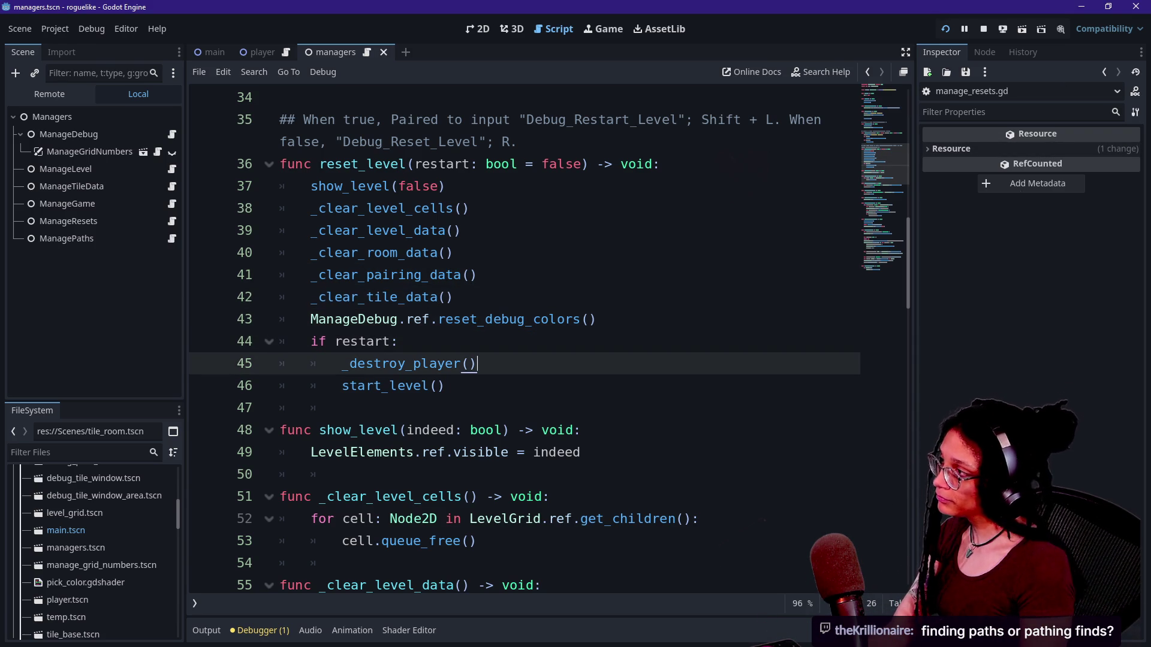
left_click(163, 240)
left_click(172, 238)
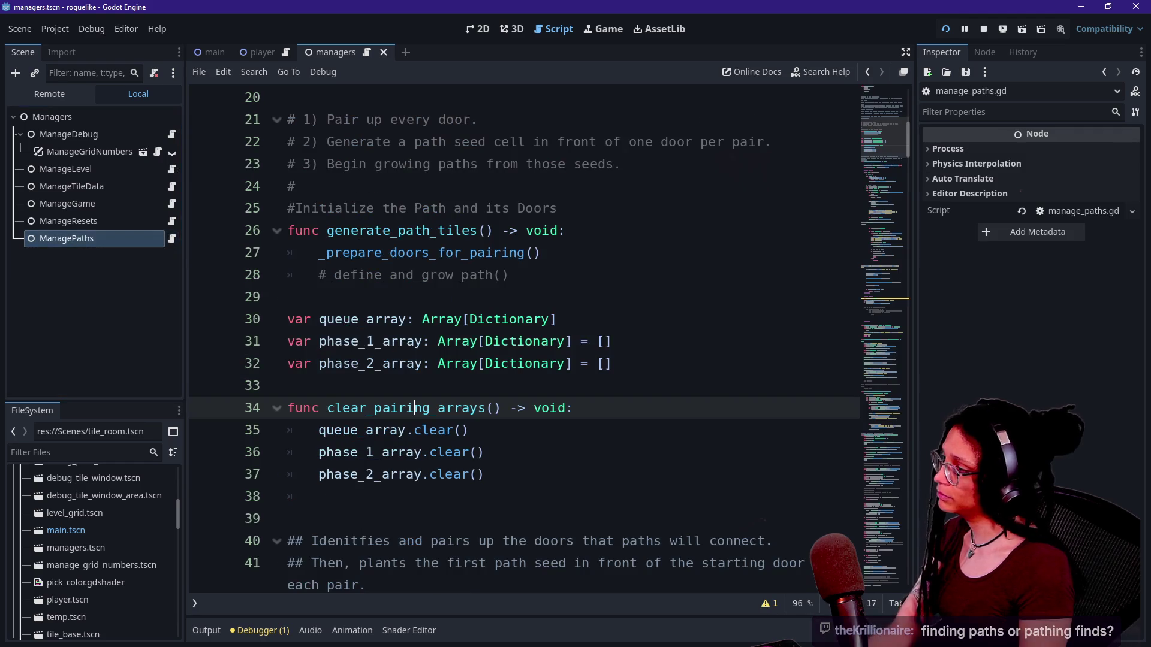
Hide the side docks and output panel to widen the code view.
left_click(383, 253)
key("ctrl+j")
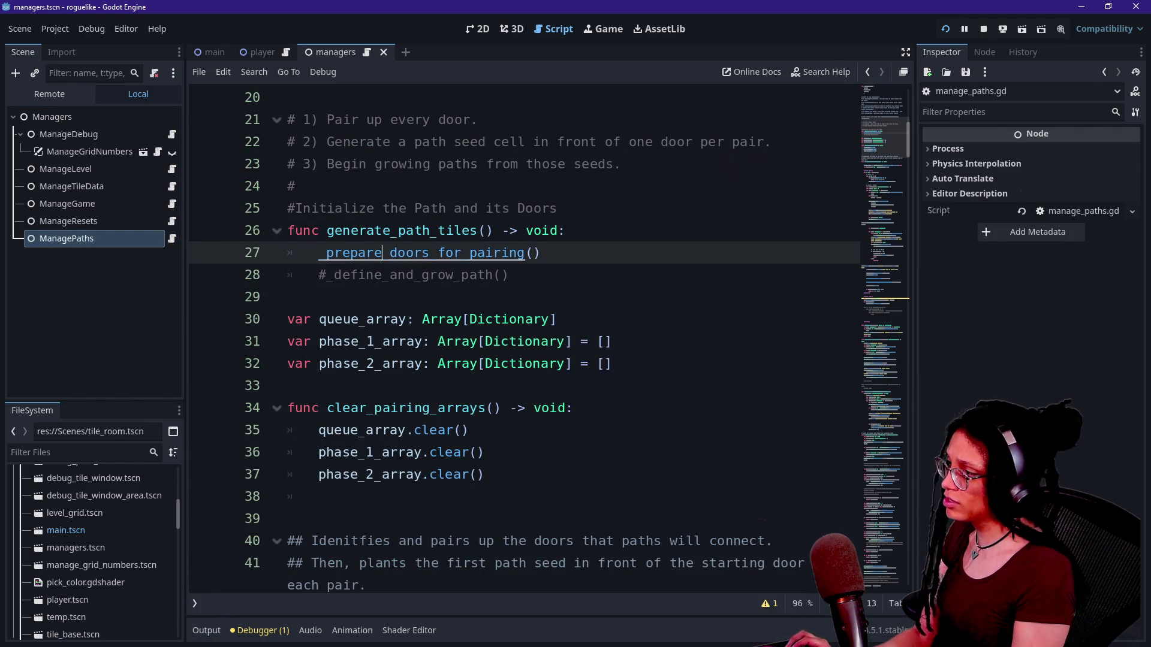
key("ctrl+shift+F11")
scroll(380, 263, "down", 4)
scroll(379, 264, "down", 20)
scroll(377, 259, "up", 3)
Uncomment the Phase 2 loop lines with Ctrl+K.
left_click(330, 242)
left_click_drag(139, 331, 271, 441)
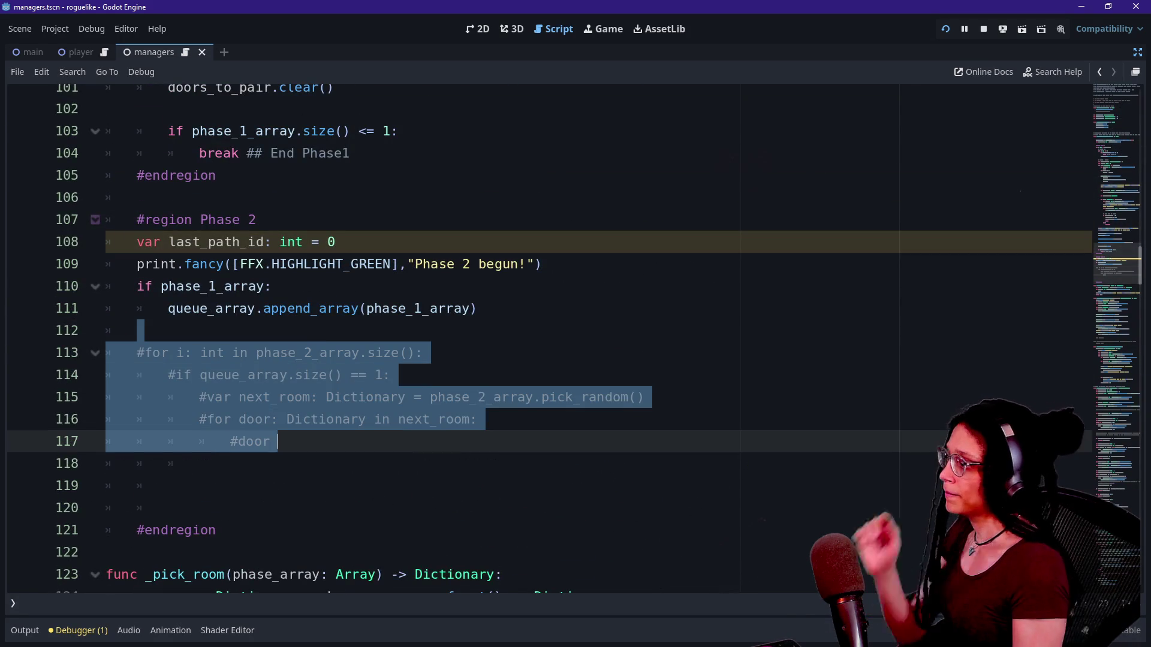
key("ctrl+k")
left_click(270, 375)
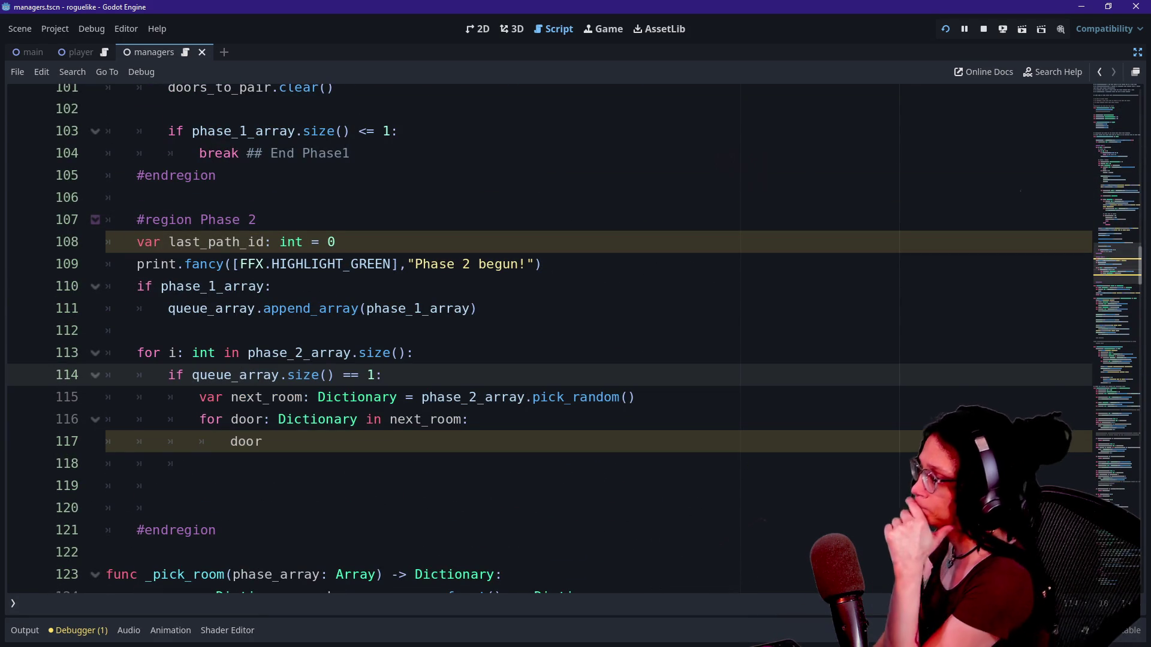
Inspect the uncommented loop's next_room and door lines.
left_click(270, 397)
left_click(384, 308)
left_click_drag(247, 352, 383, 374)
left_click(384, 375)
left_click(270, 441)
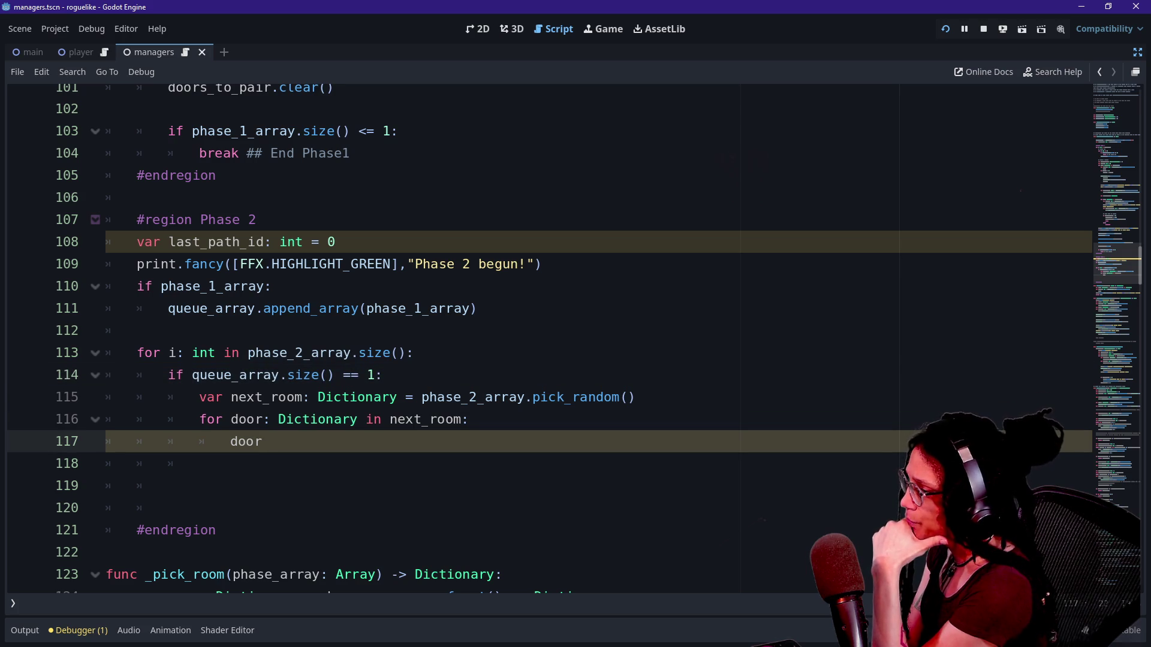
left_click_drag(231, 419, 318, 419)
left_click(389, 419)
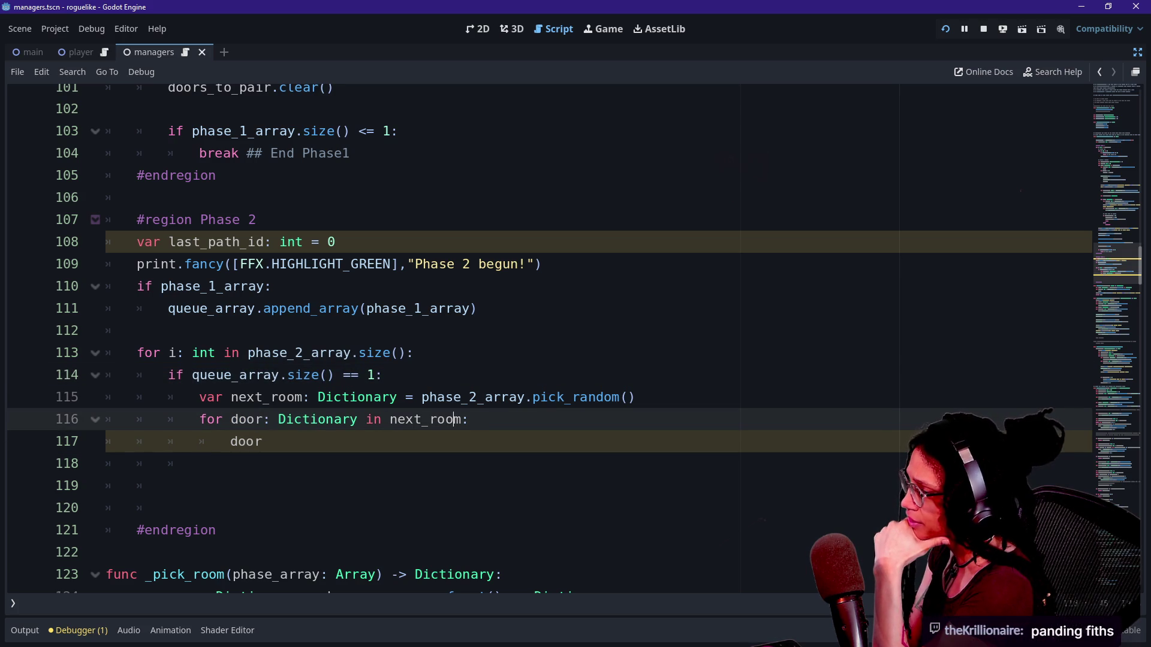
left_click(419, 397)
left_click(469, 419)
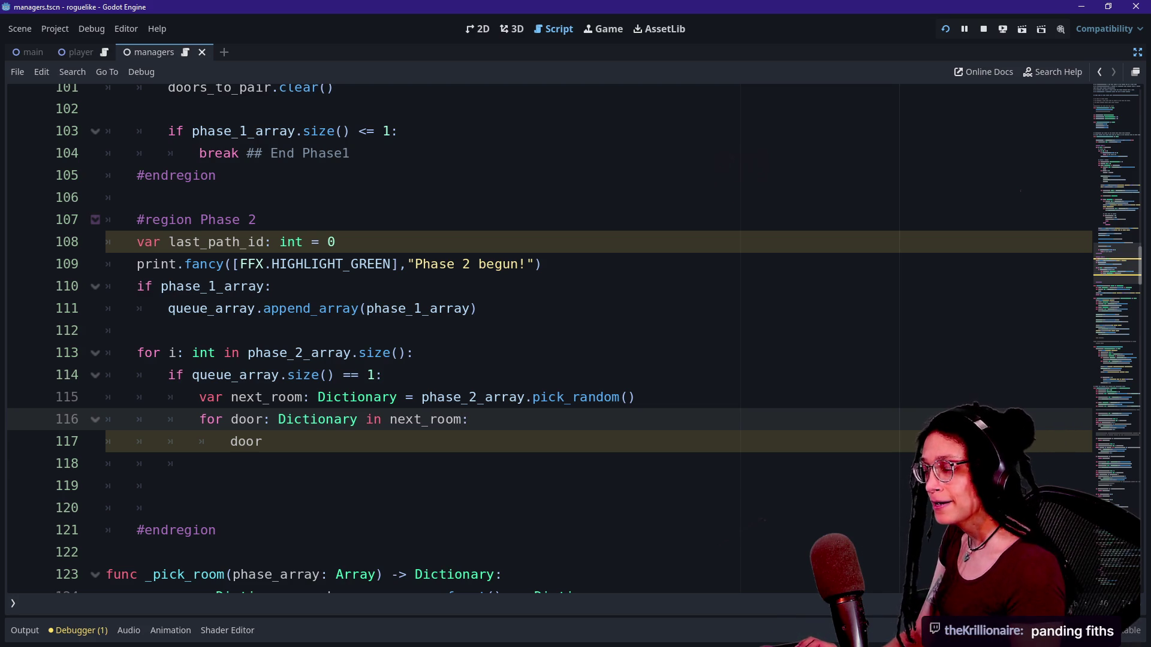
Enlarge the code font and select the inner door loop for removal.
key("ctrl+equal")
key("ctrl+equal")
key("ctrl+equal")
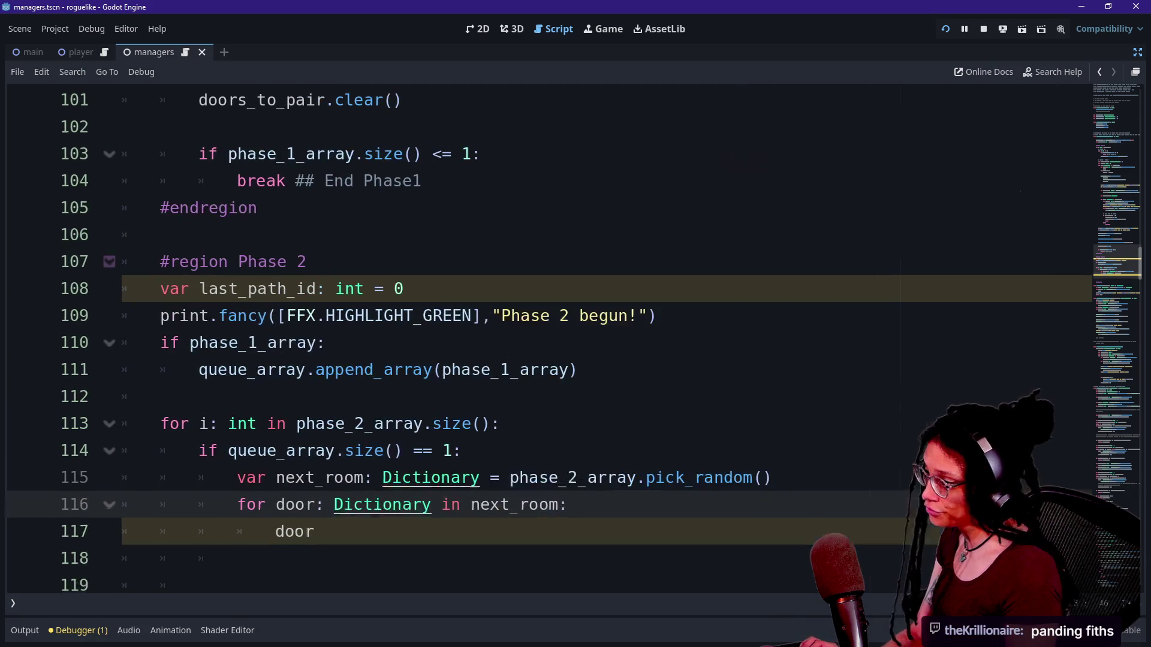
left_click_drag(645, 478, 570, 531)
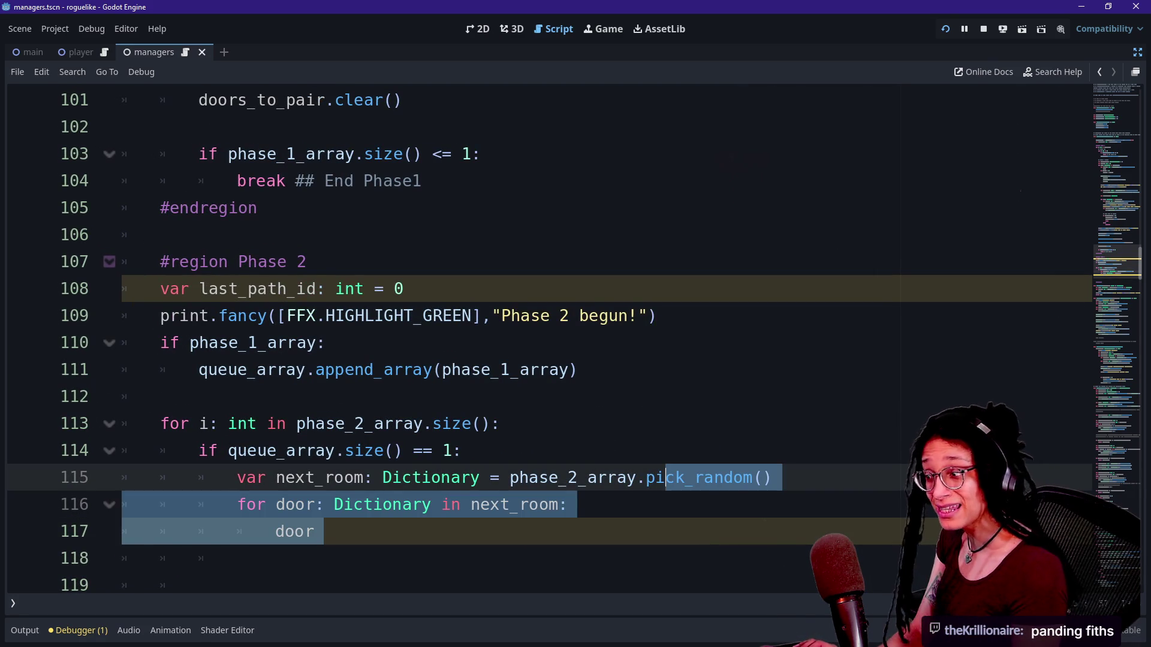
left_click(645, 478)
left_click_drag(327, 532, 774, 478)
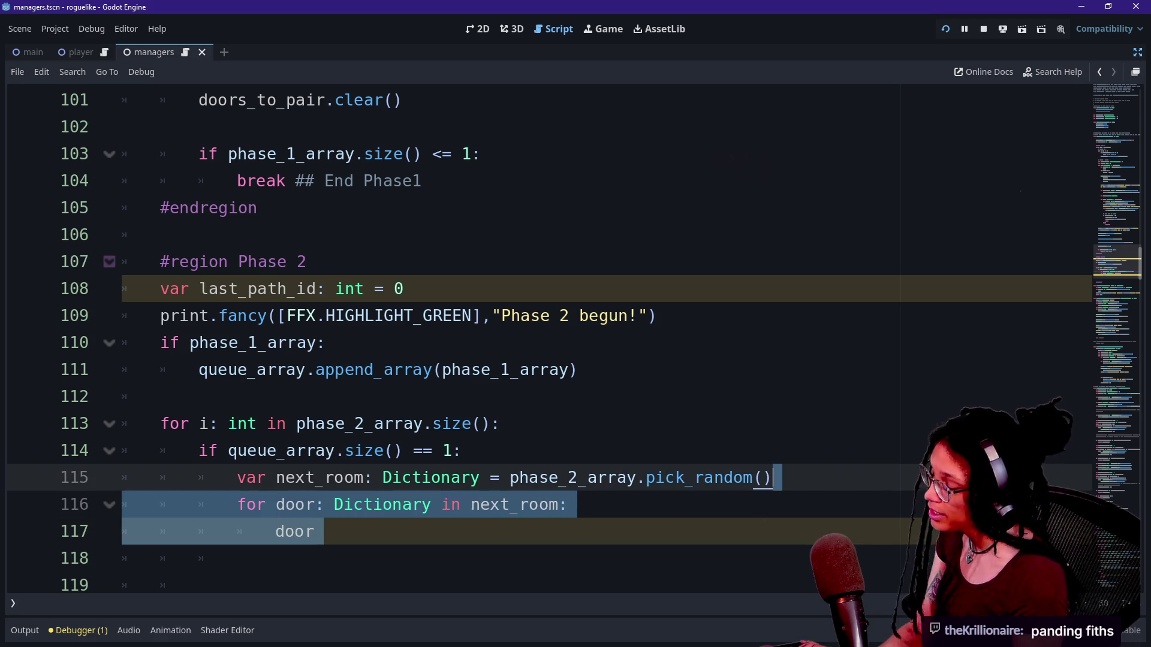
Delete the inner door loop and open a new line below next_room.
key("BackSpace")
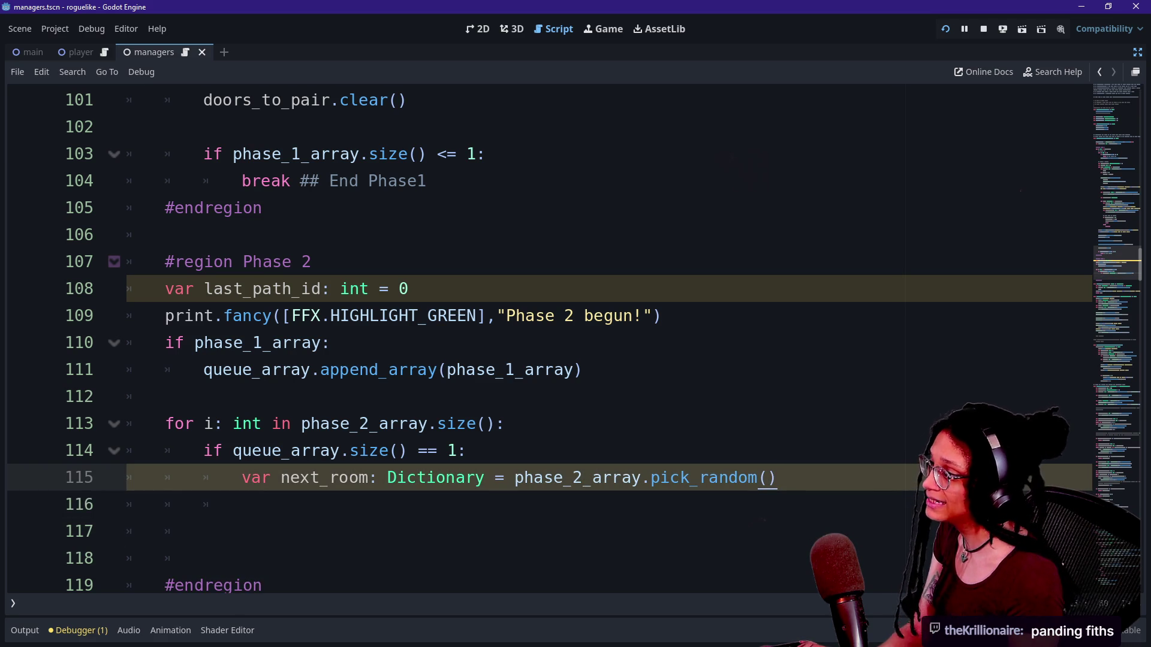
left_click(389, 288)
left_click(370, 289)
left_click(780, 477)
key("Return")
Declare path_id as int from ManageLevel.ref.get_room_content( and start a room_id var above it.
type("var pa")
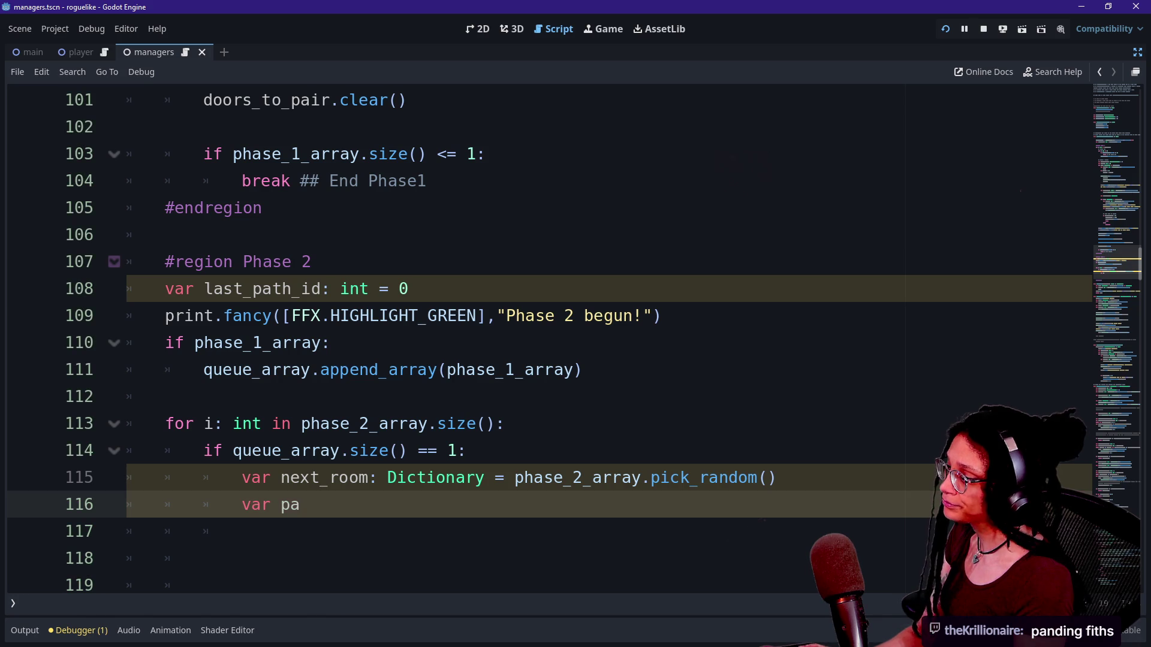
type("th_id:")
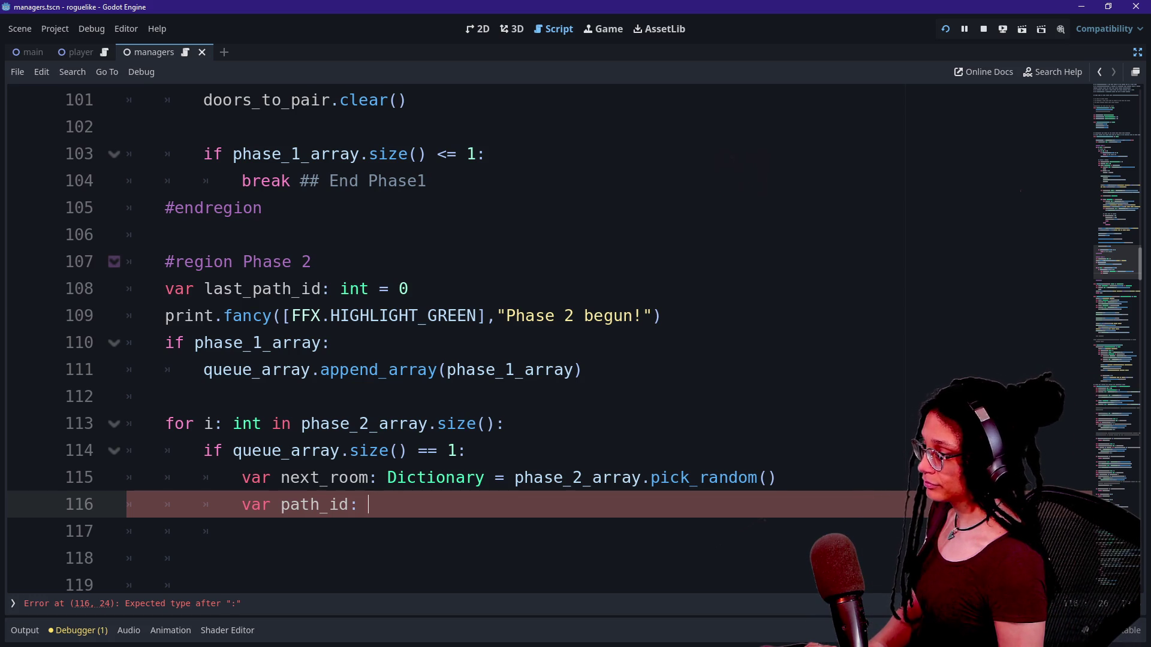
type("int = ")
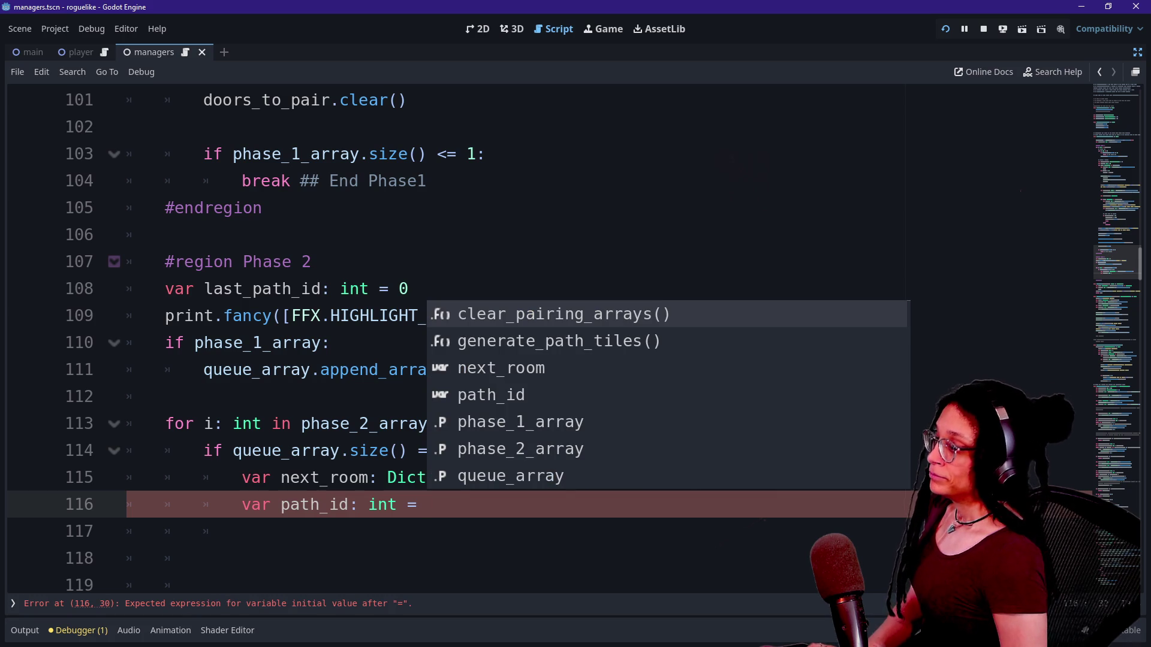
type("ManageLev")
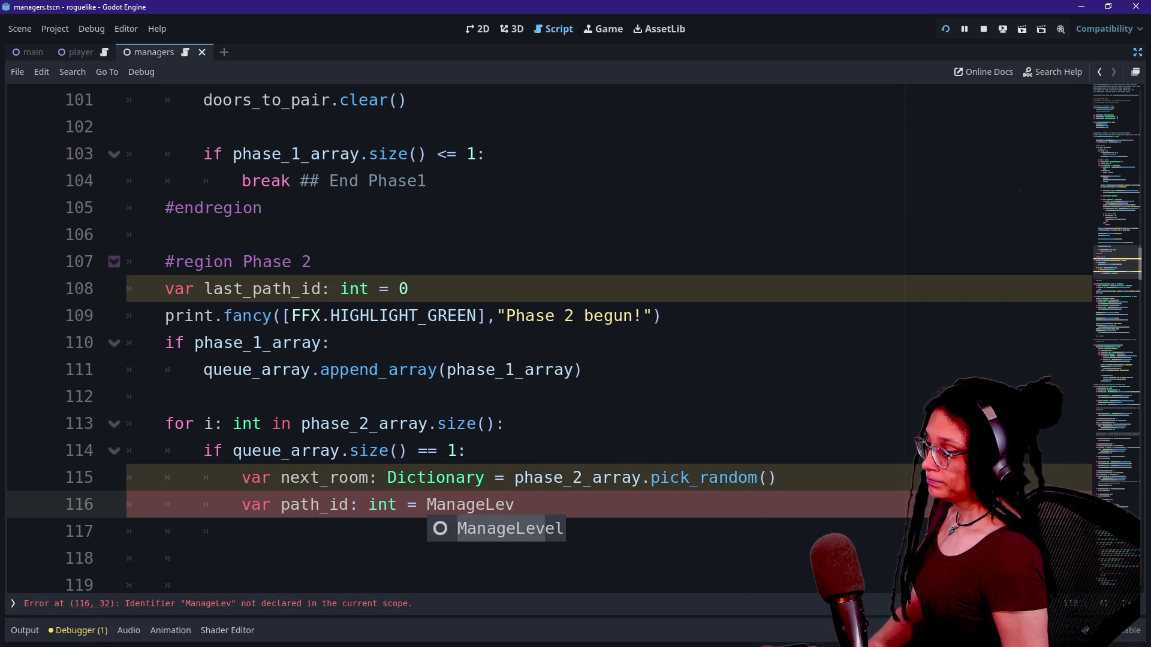
type(".l.")
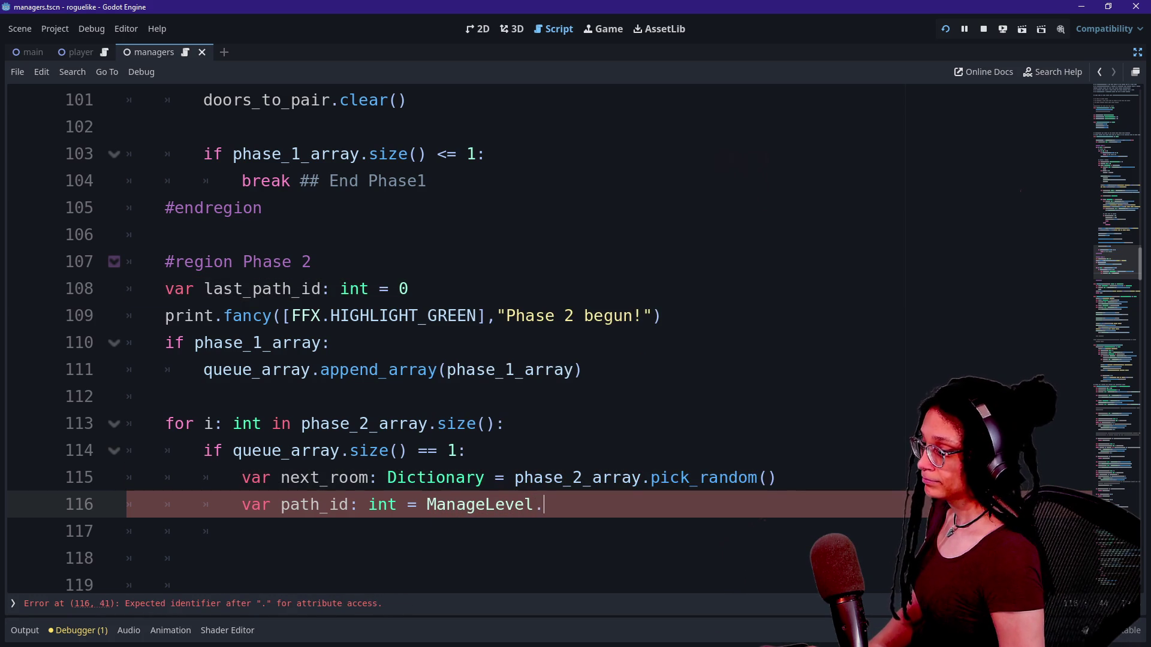
type("ref.get")
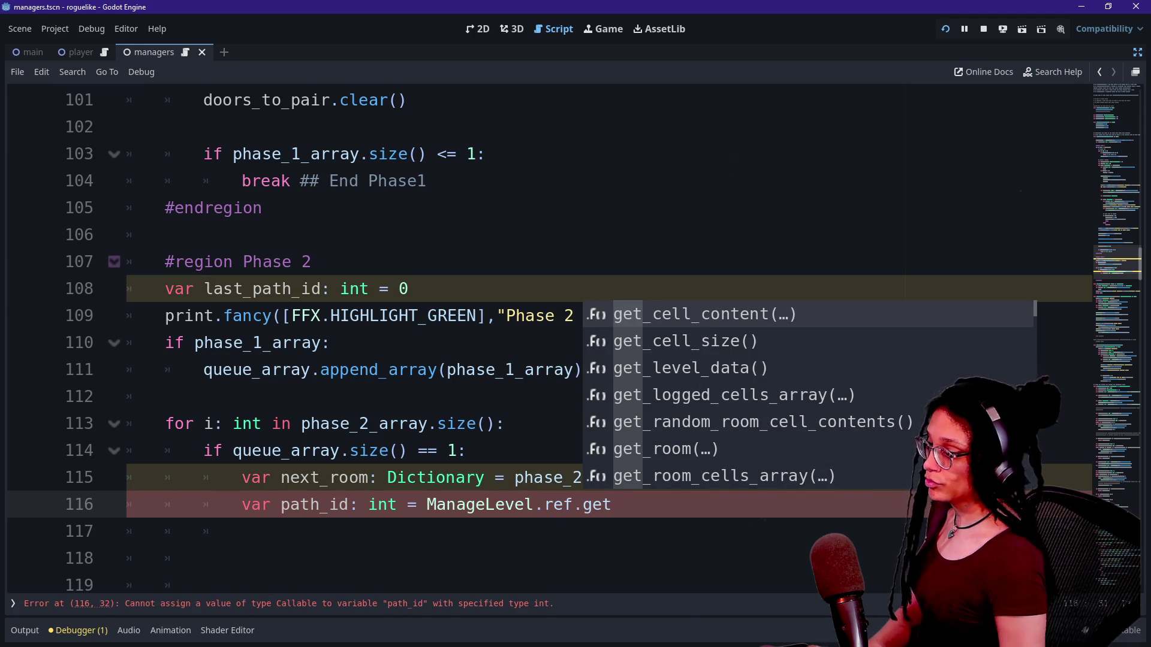
type("_room_c")
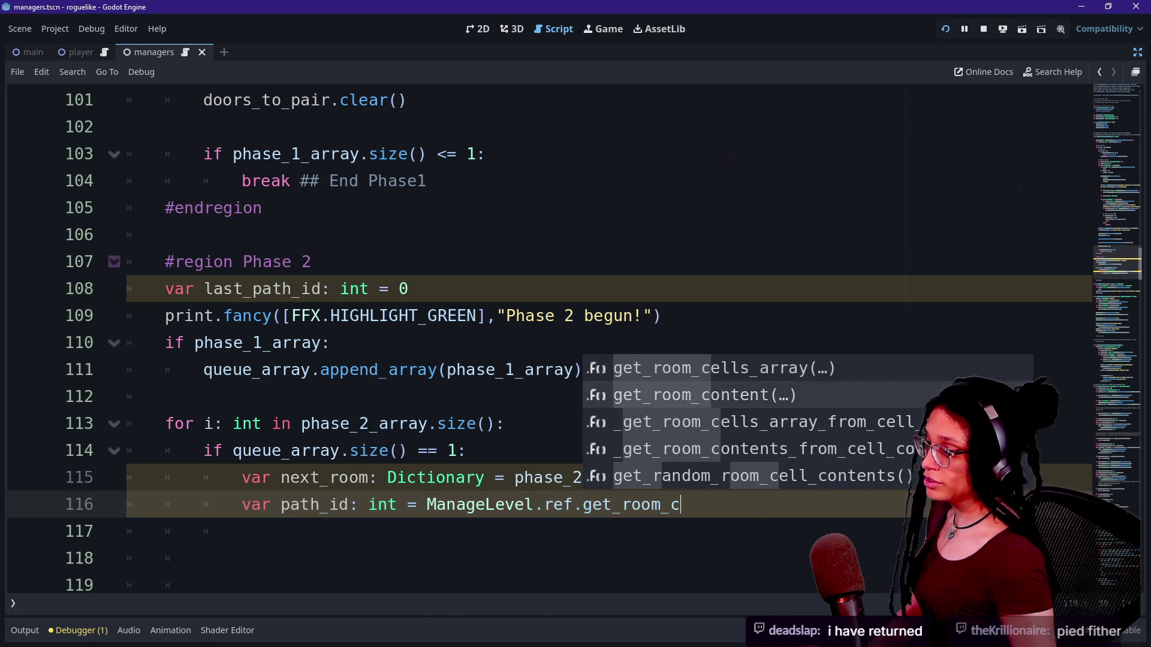
key("Down")
key("Return")
key("Return")
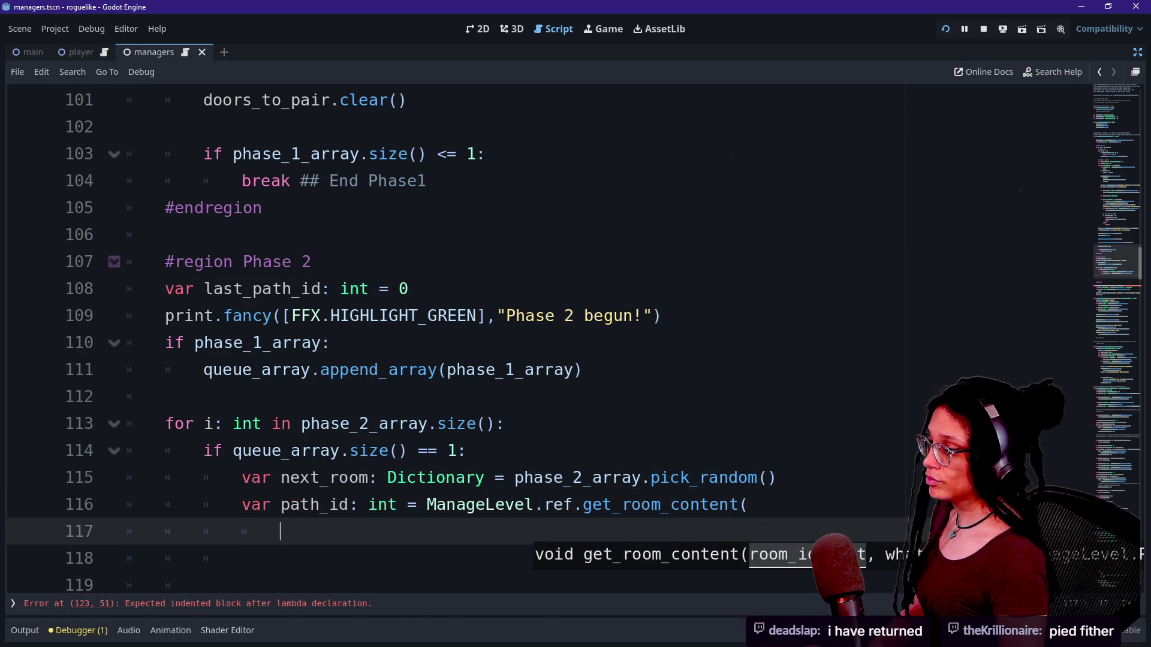
key("alt+Up")
type("var ")
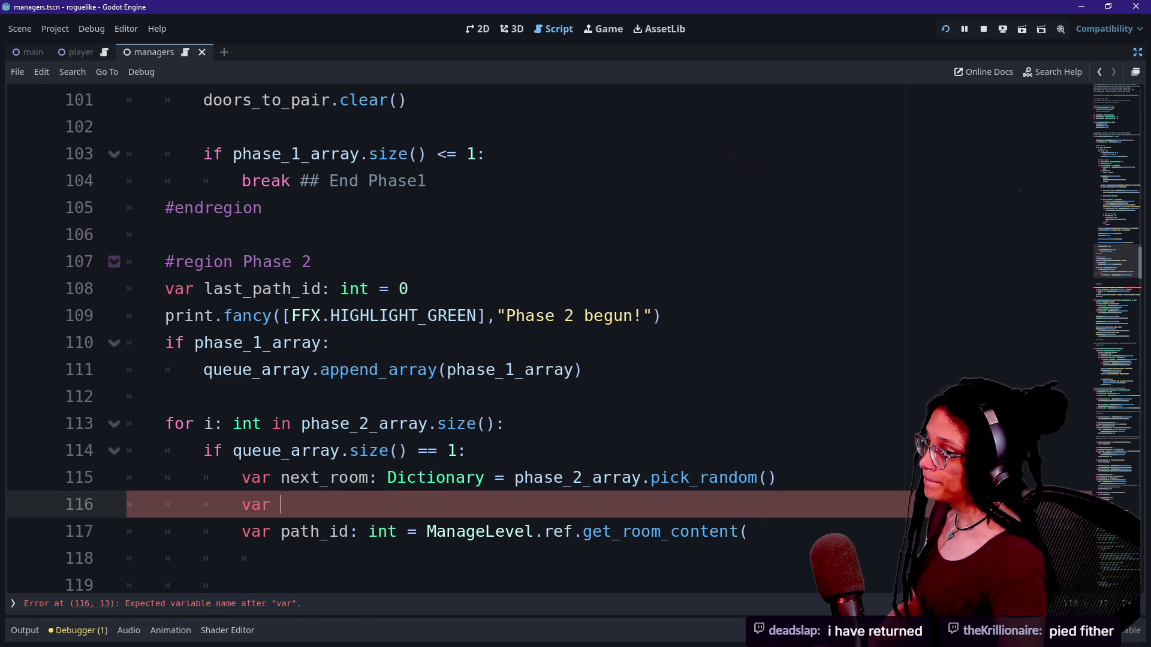
type("room_id:")
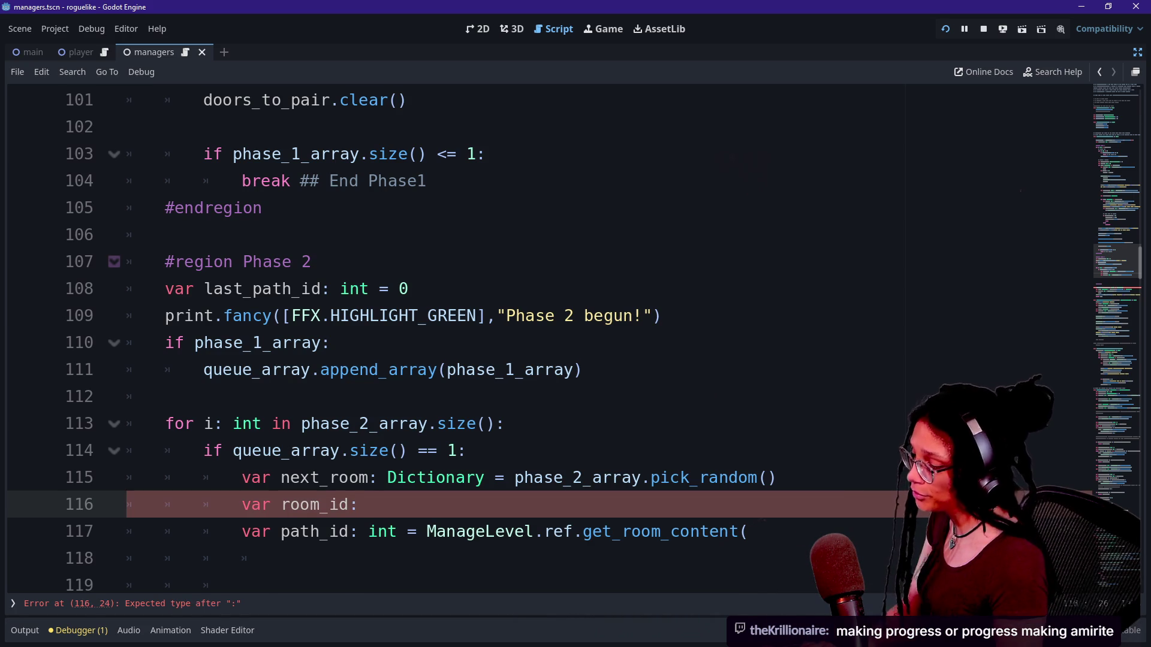
Declare room_id as int = ManageLevel.ref.get_room_id_from_room(next_room).
type("int =")
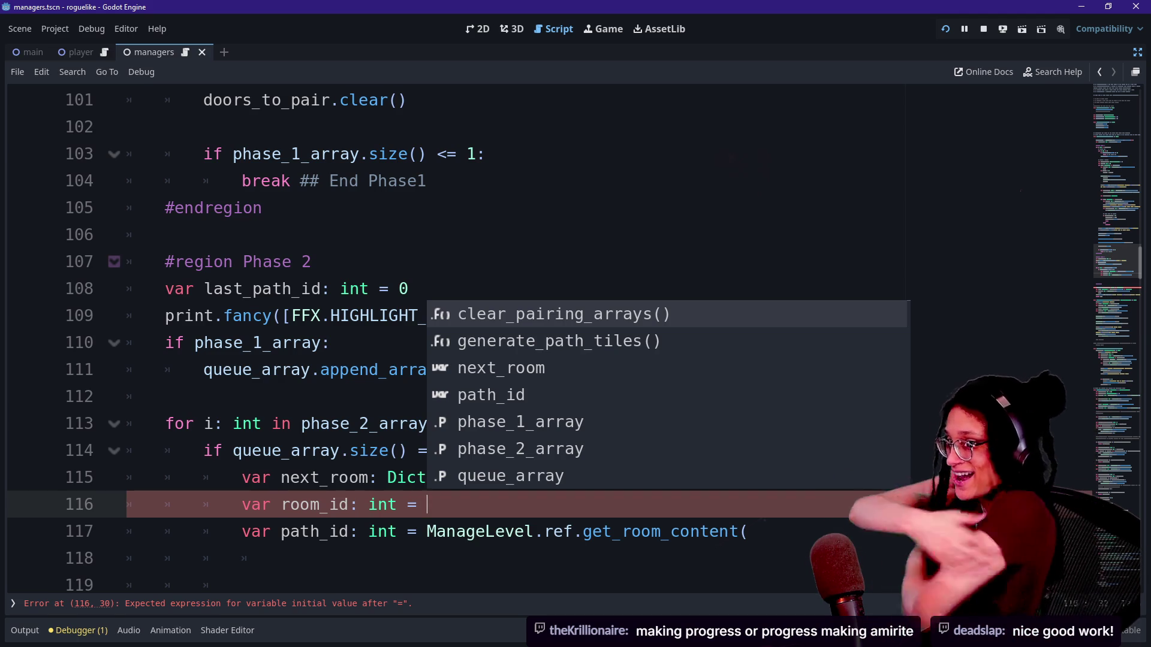
type("g")
key("BackSpace")
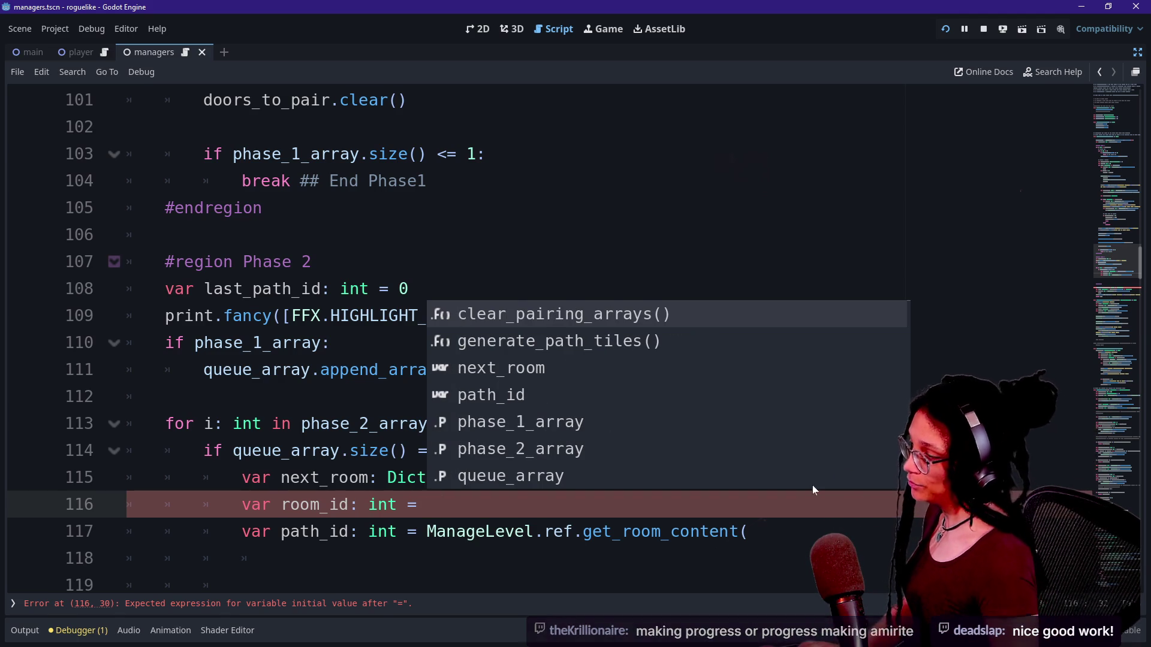
type("ManageLev")
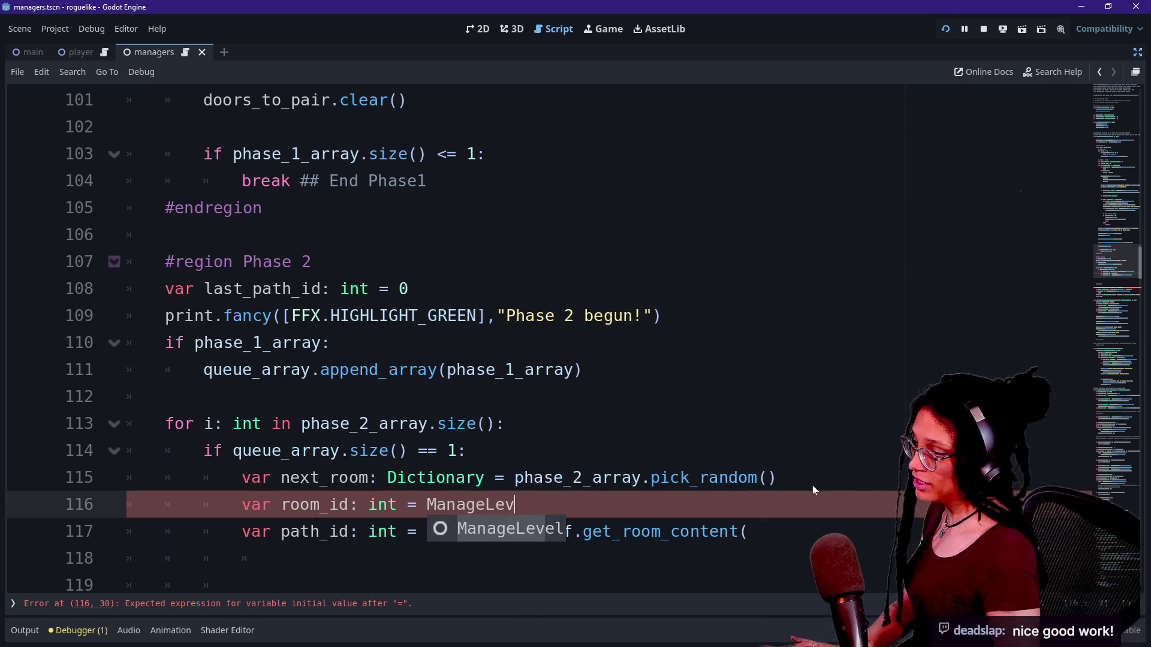
type("el.ref.")
type("get_roomI")
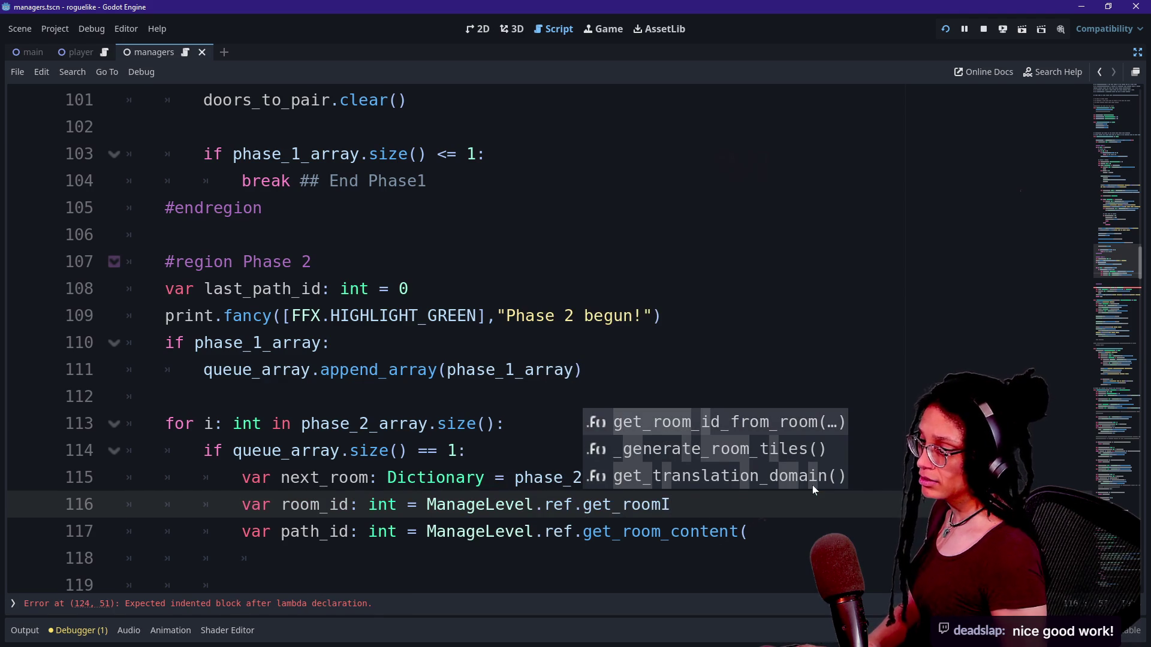
key("Return")
key("Return")
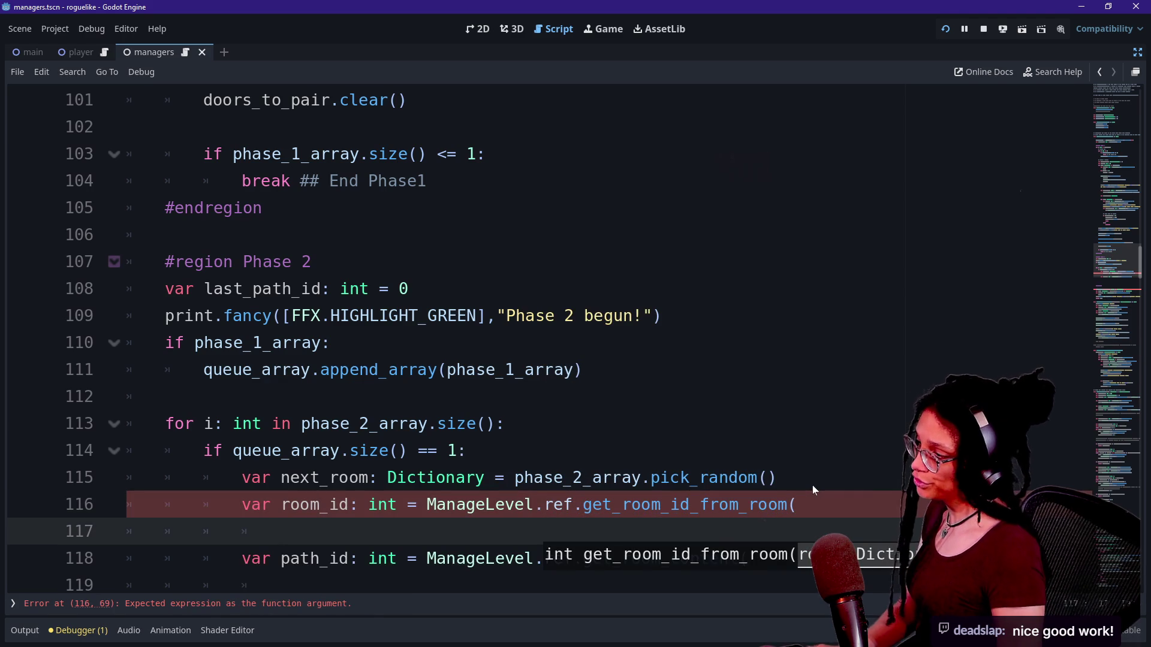
type("next_room_")
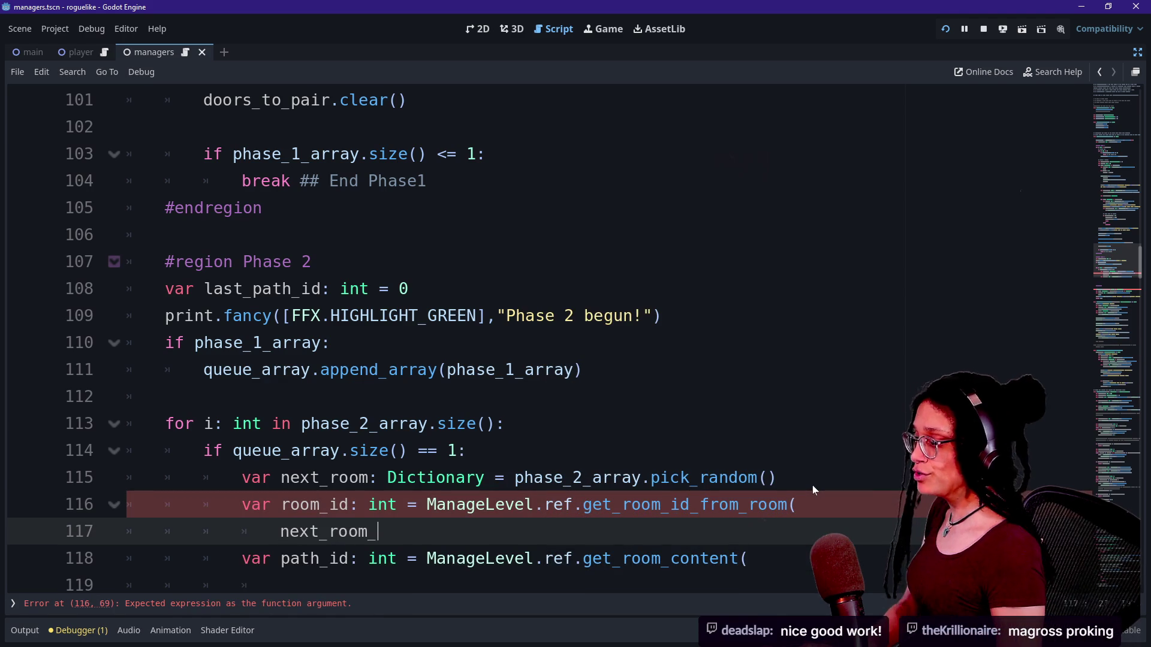
type(")")
Pass room_id as the first argument of the get_room_content call.
scroll(813, 490, "down", 1)
left_click(721, 478)
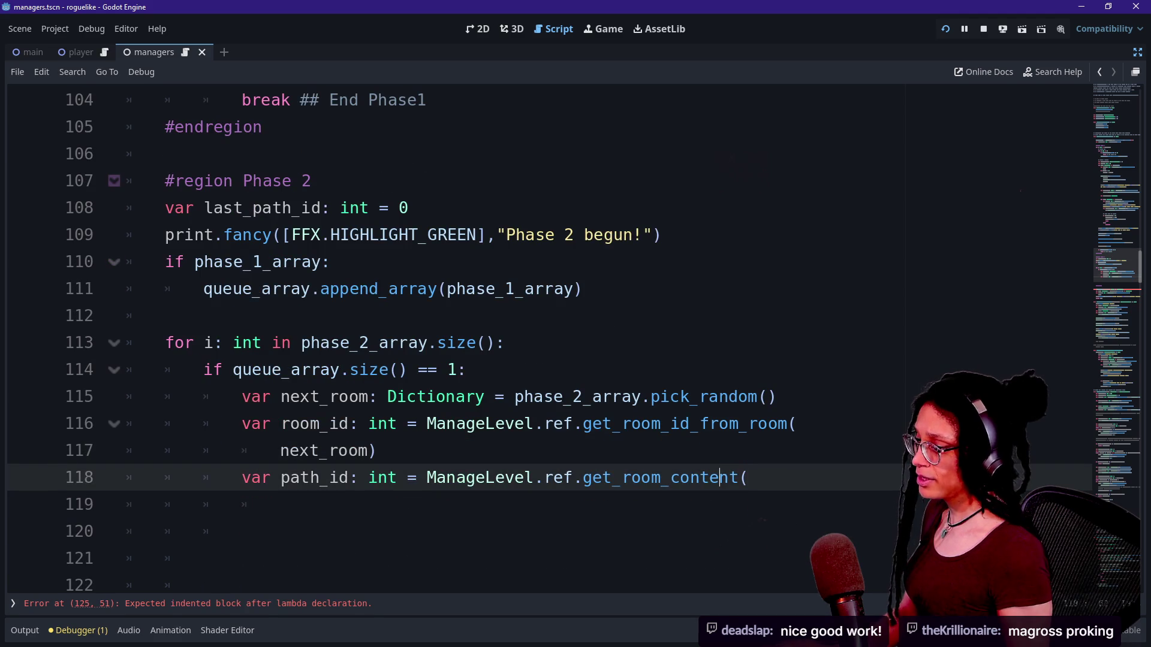
key("Return")
type("room_id")
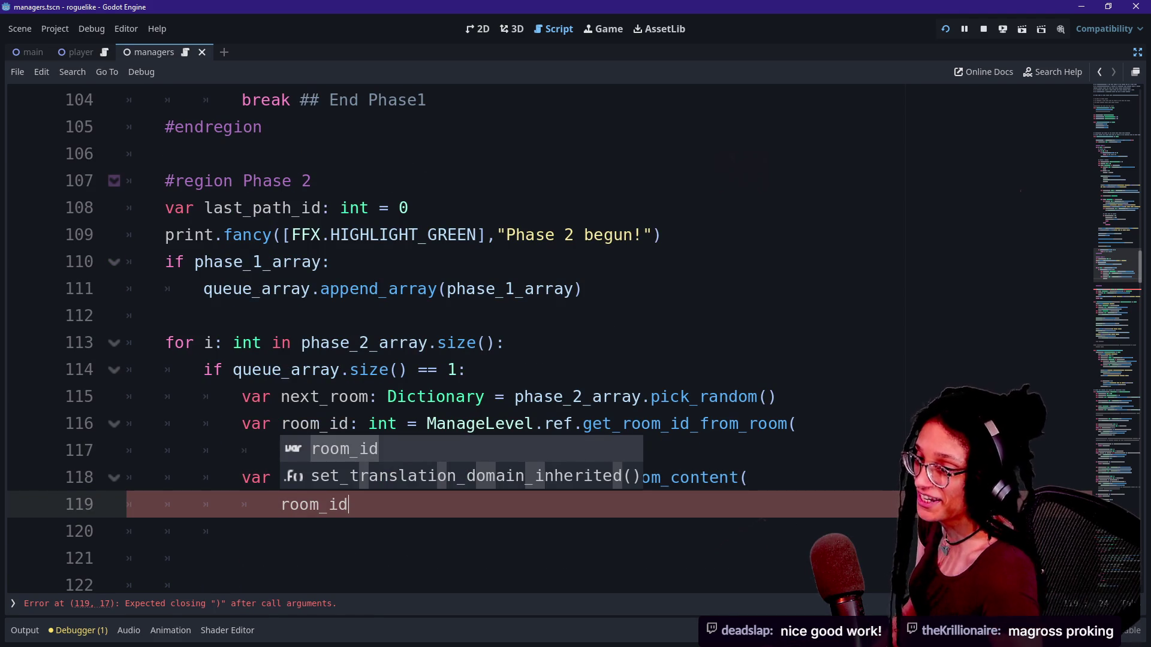
type(",")
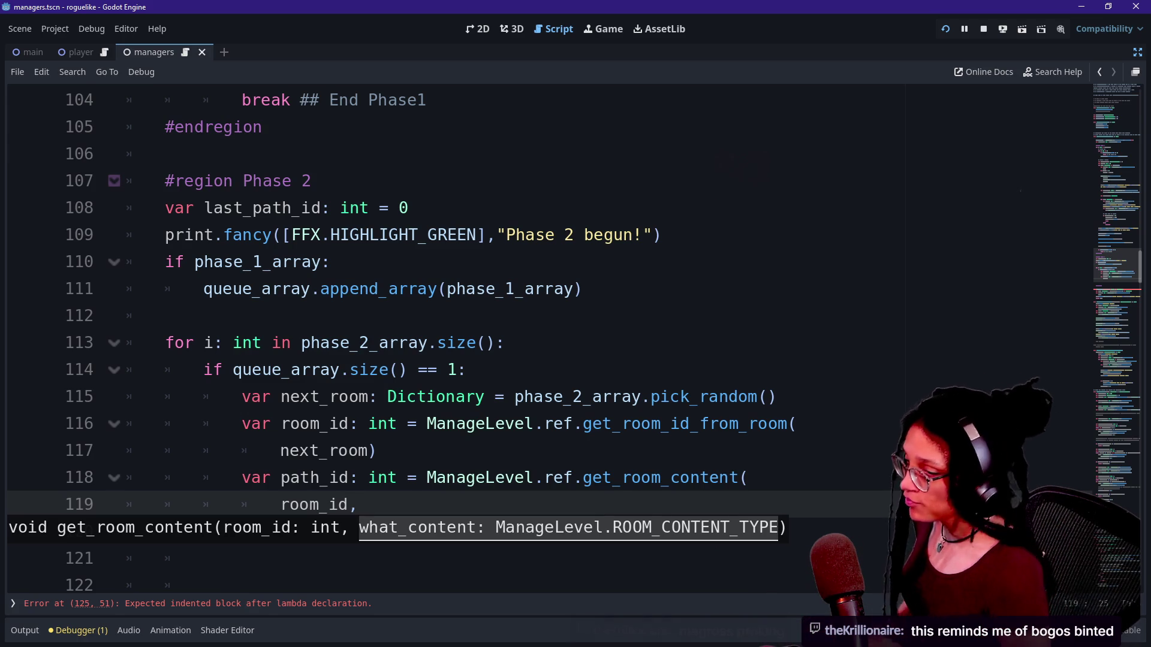
Clean up the room_id argument and end it with a comma.
type("d")
key("BackSpace")
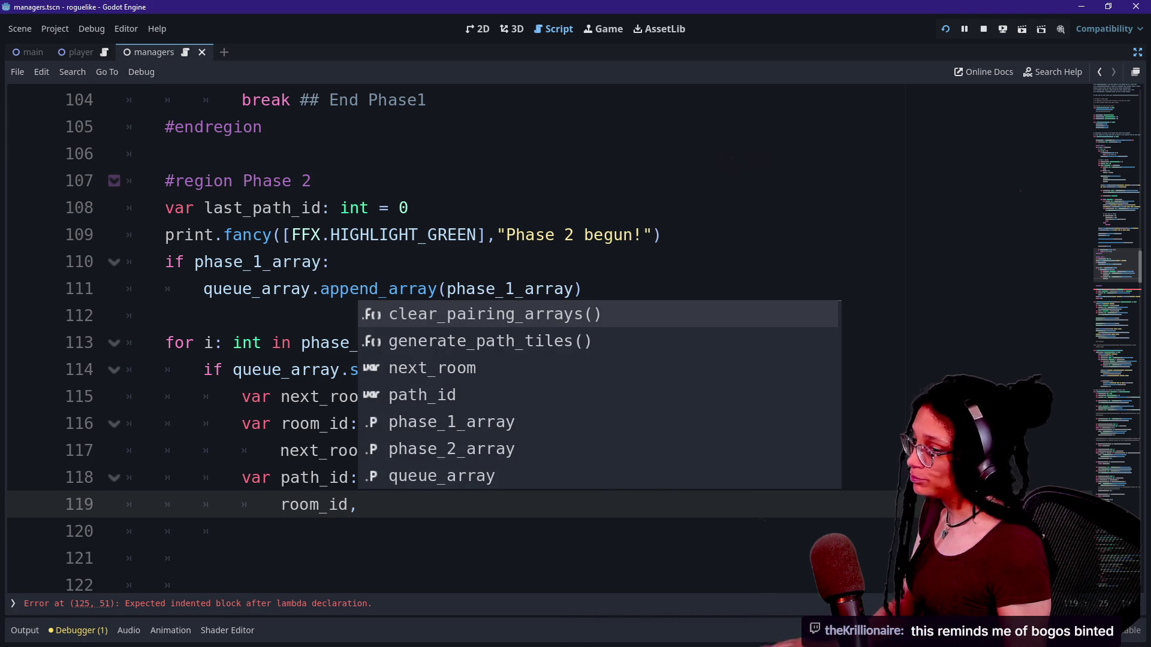
key("Escape")
key("Up")
key("Down")
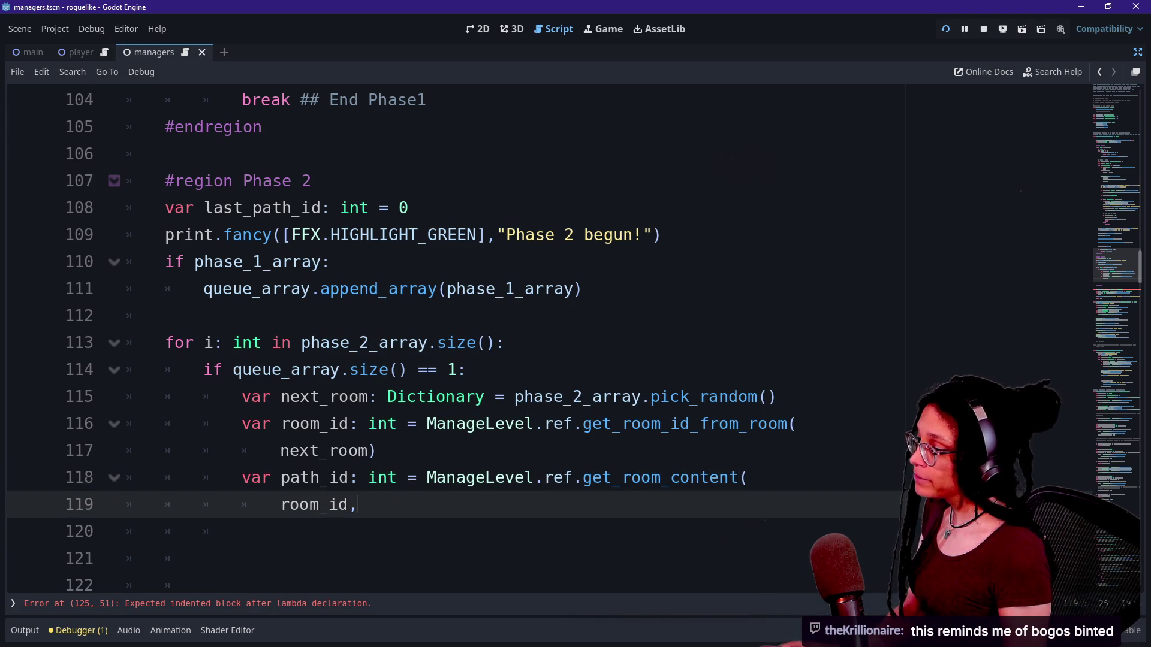
type(",")
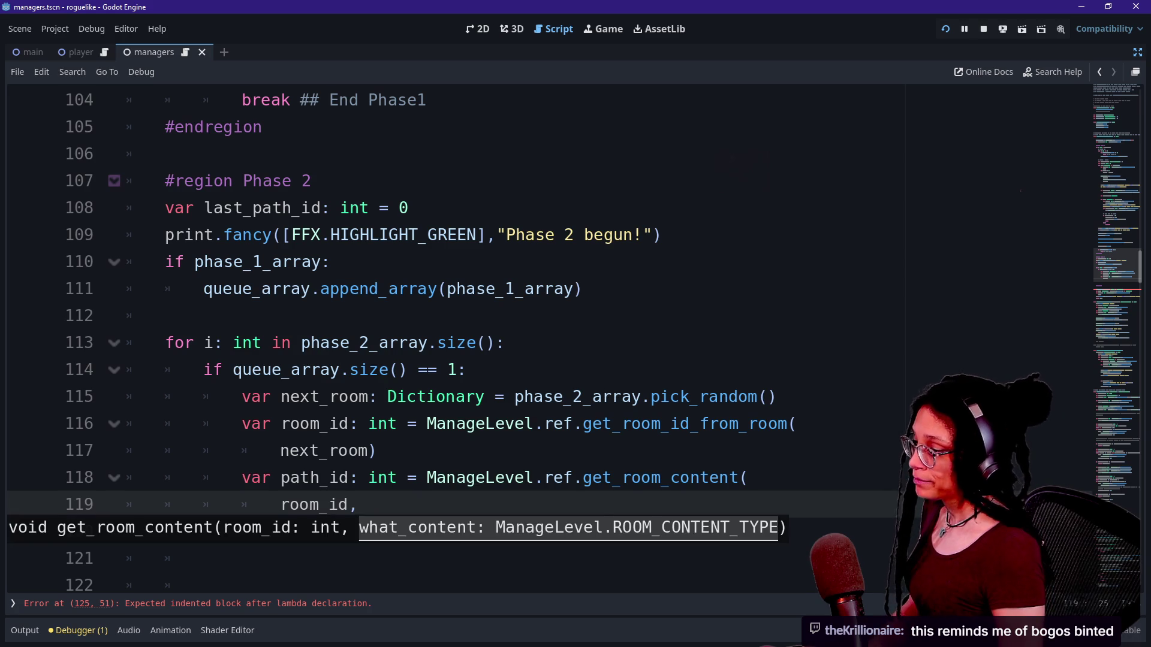
Add ManageLevel.ROOM_CONTENT_TYPE.PATH_ID as the second argument and close the call.
key("Return")
type("ManageLe")
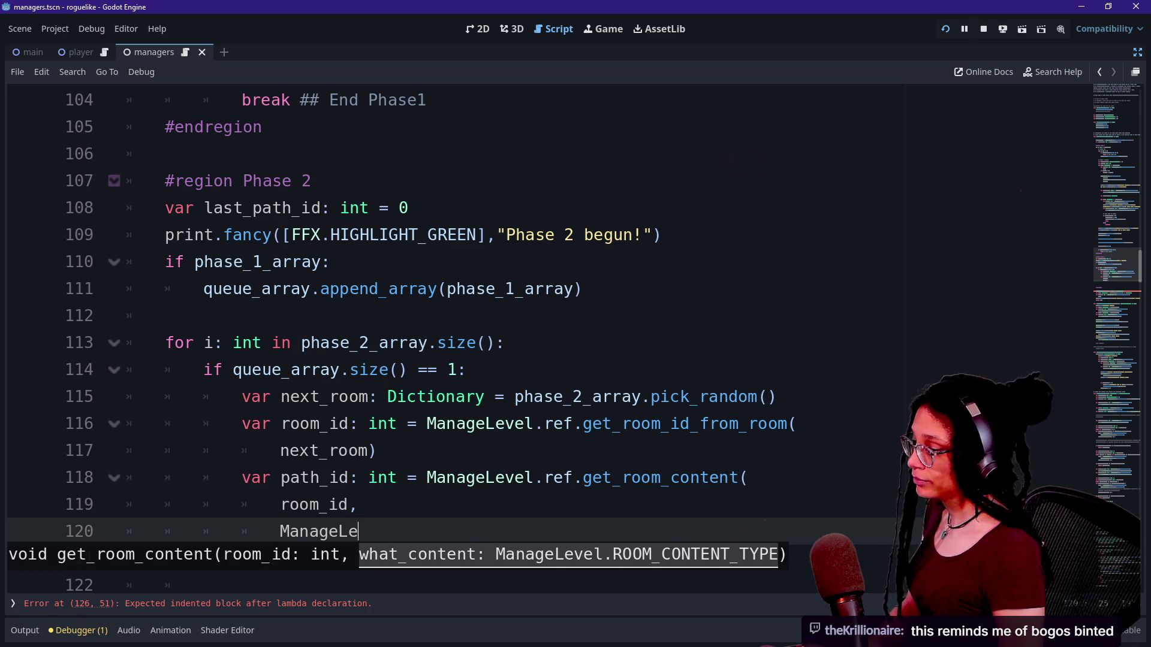
type("vel.ROOM")
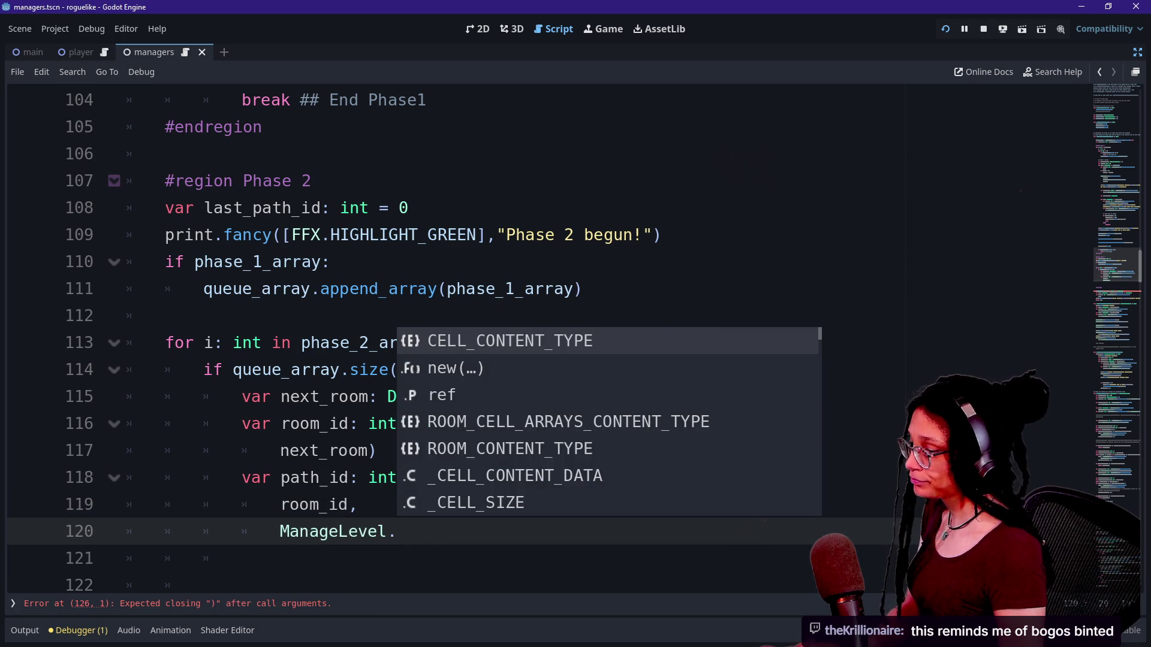
key("Return")
type(".")
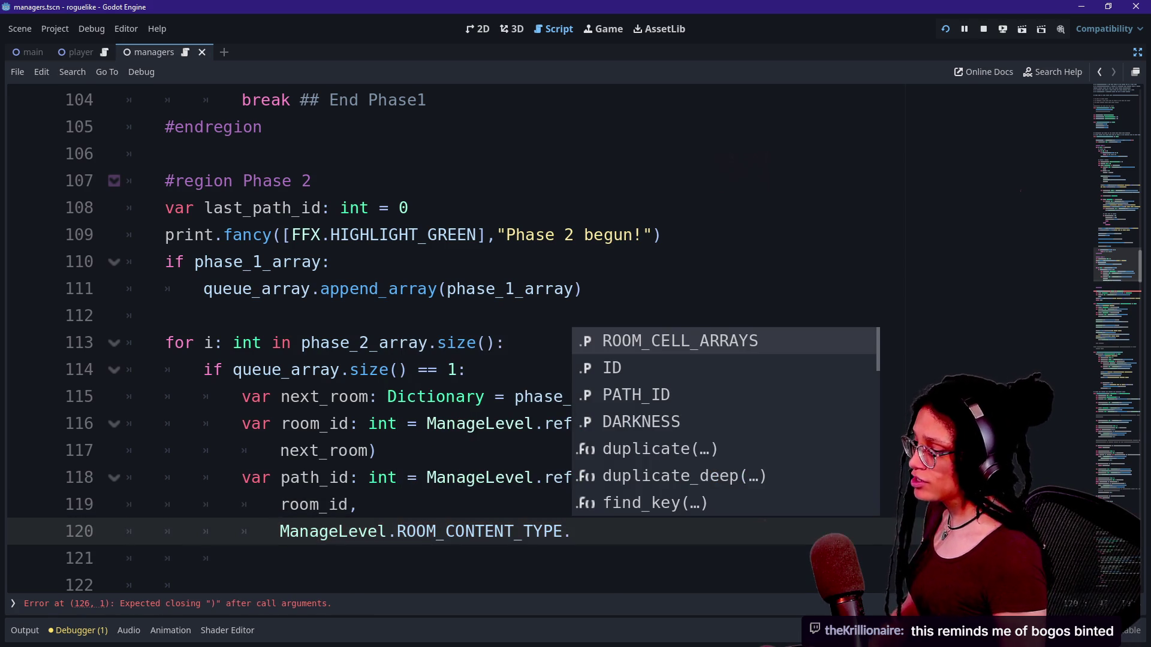
key("Down")
key("Down")
key("Return")
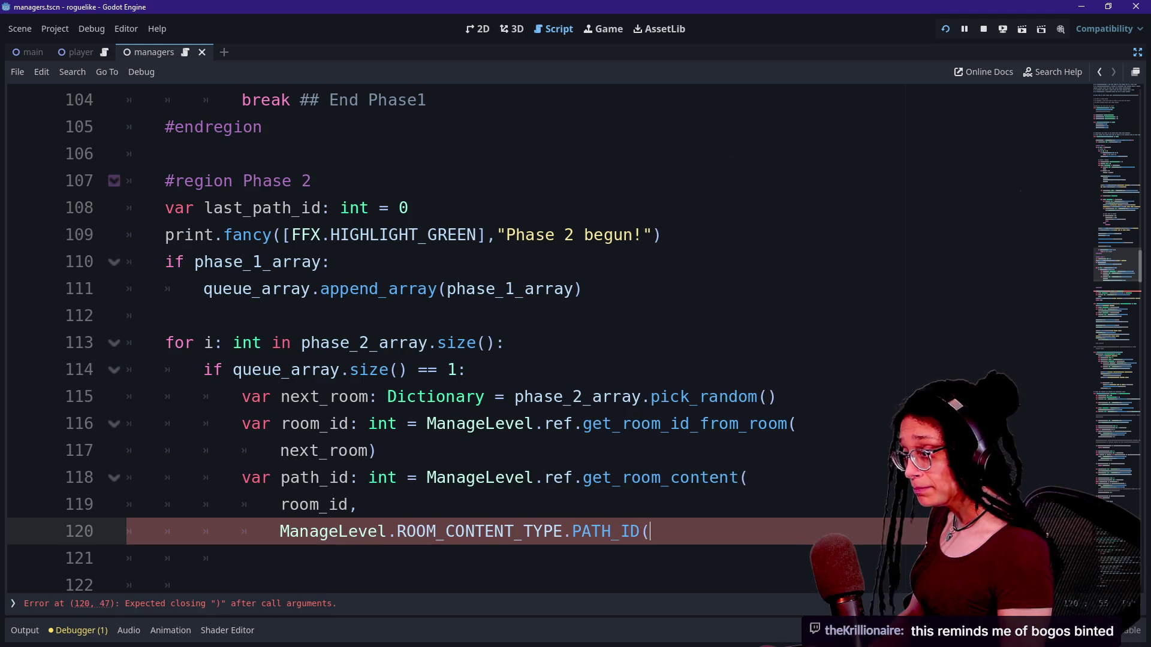
key("BackSpace")
type(")")
key("Return")
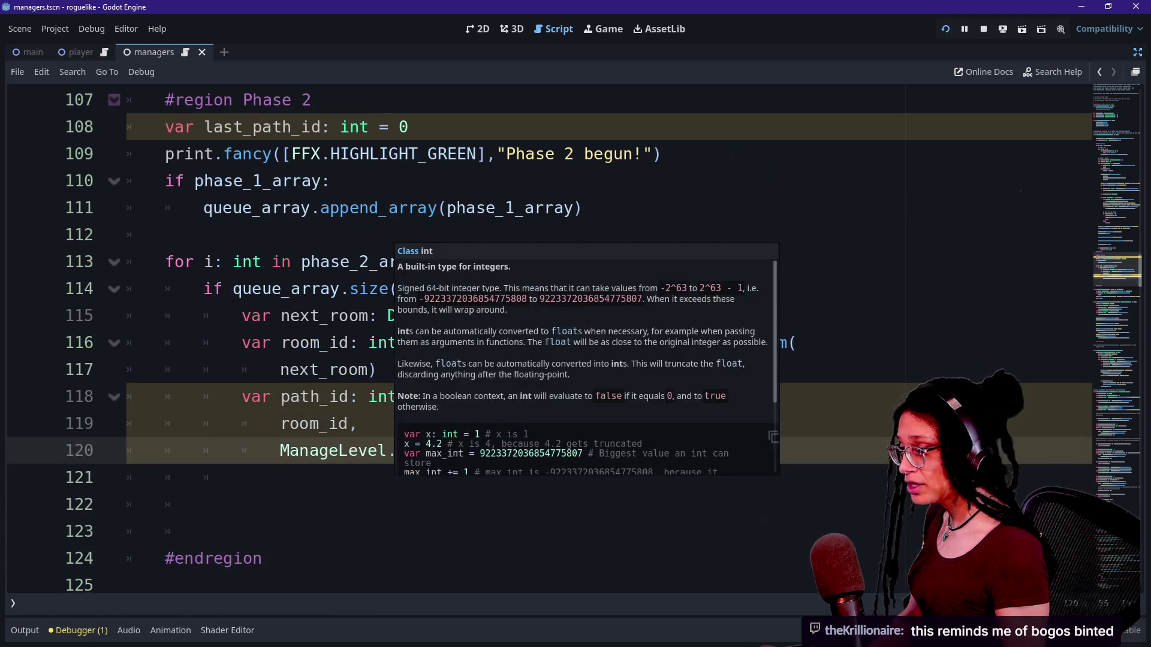
Add an 'if last_path_id == path_id:' check below the path_id line.
left_click(651, 450)
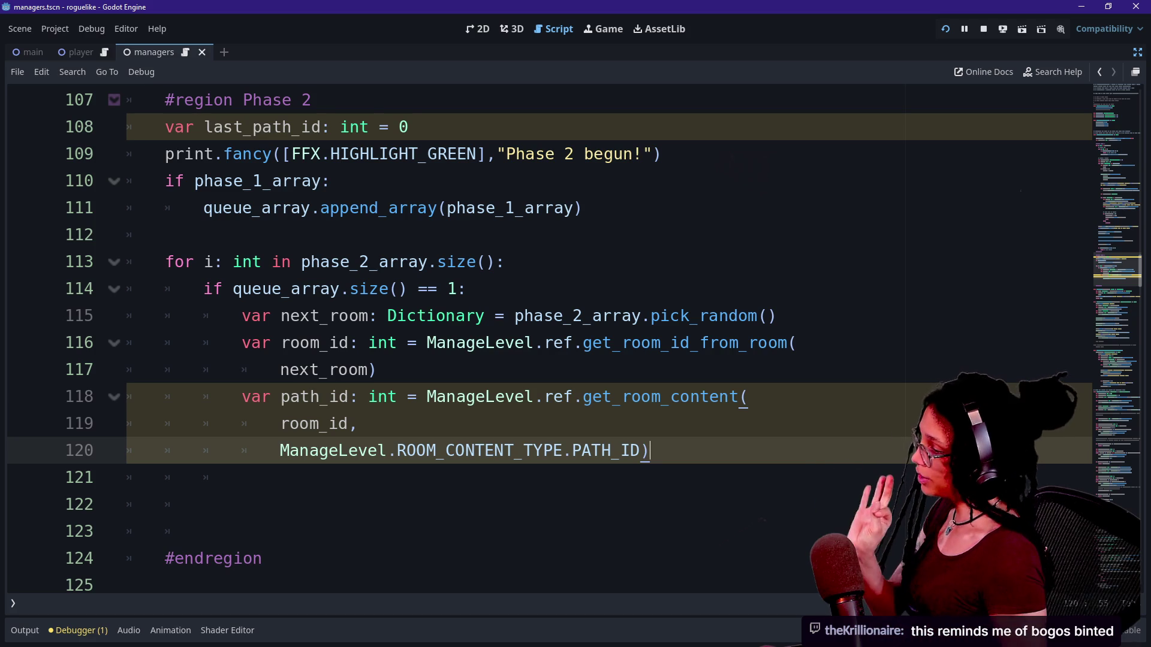
left_click(376, 370)
left_click(649, 451)
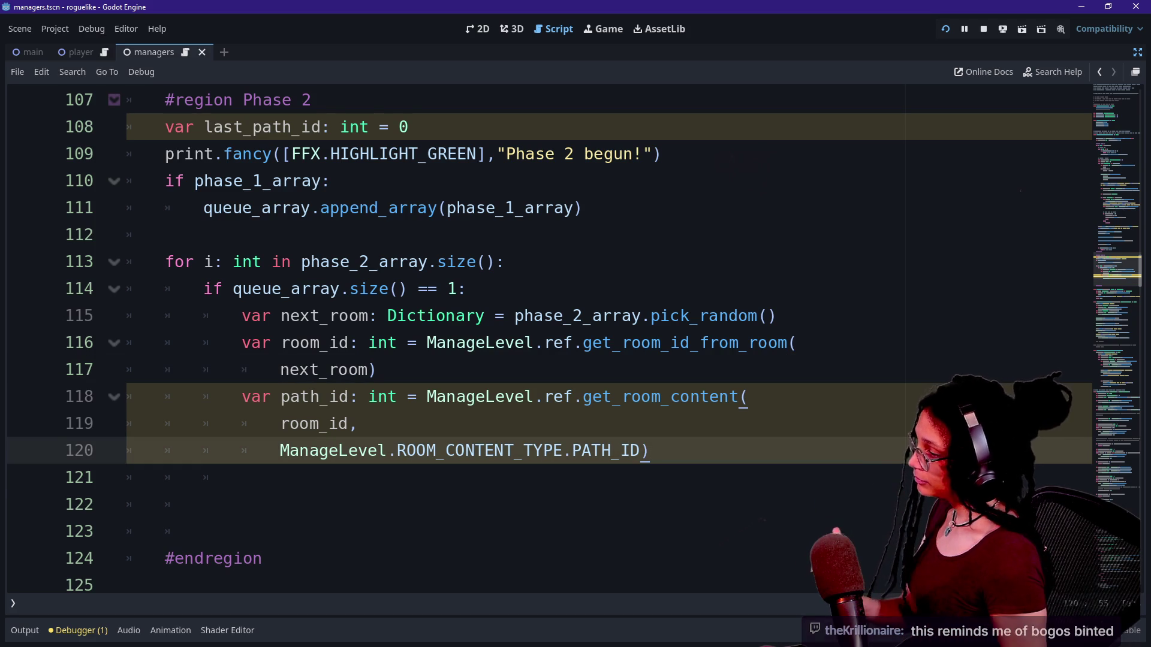
key("Return")
key("BackSpace")
type("if ls")
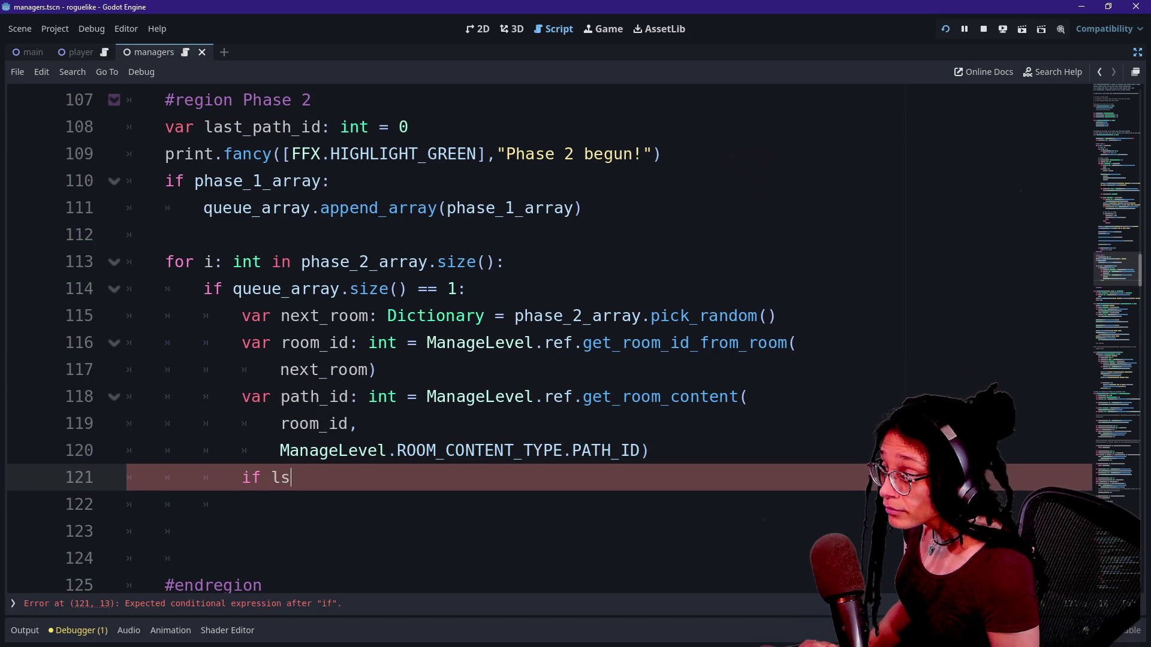
key("BackSpace")
type("ast_path")
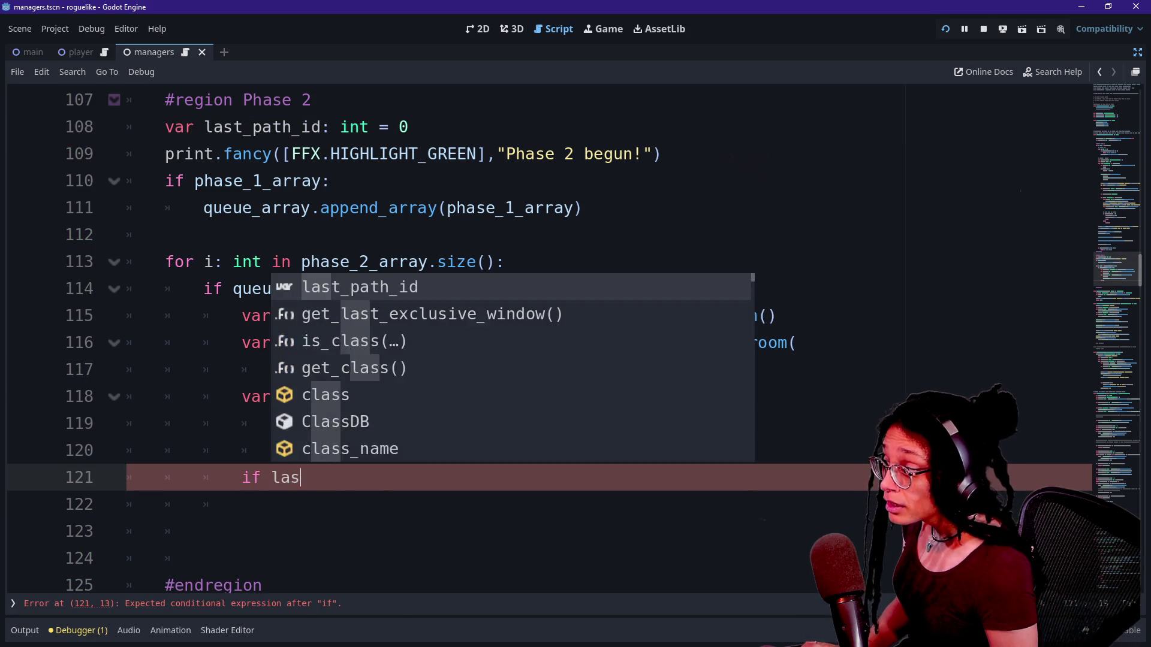
key("Return")
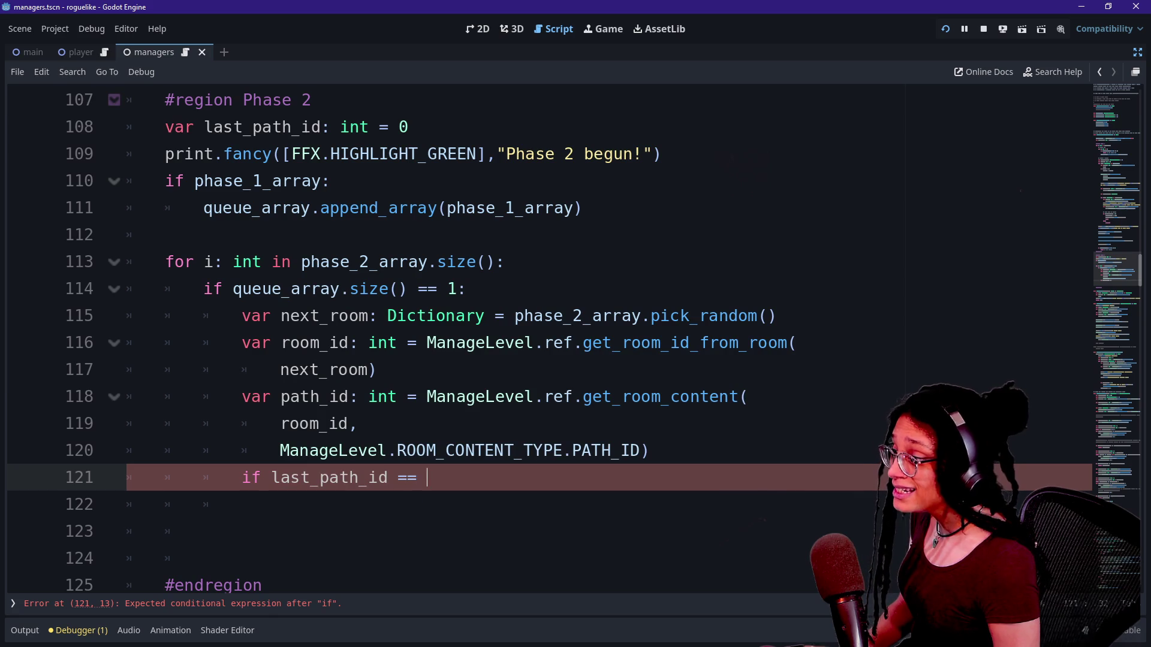
type("path_id")
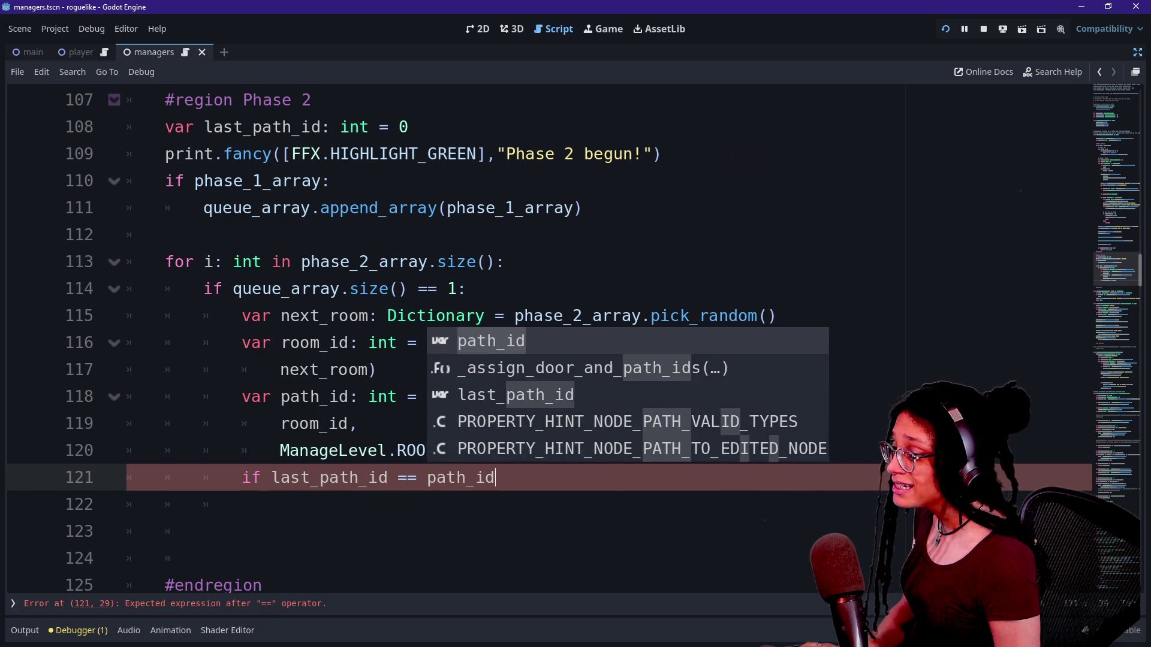
type(":")
key("Return")
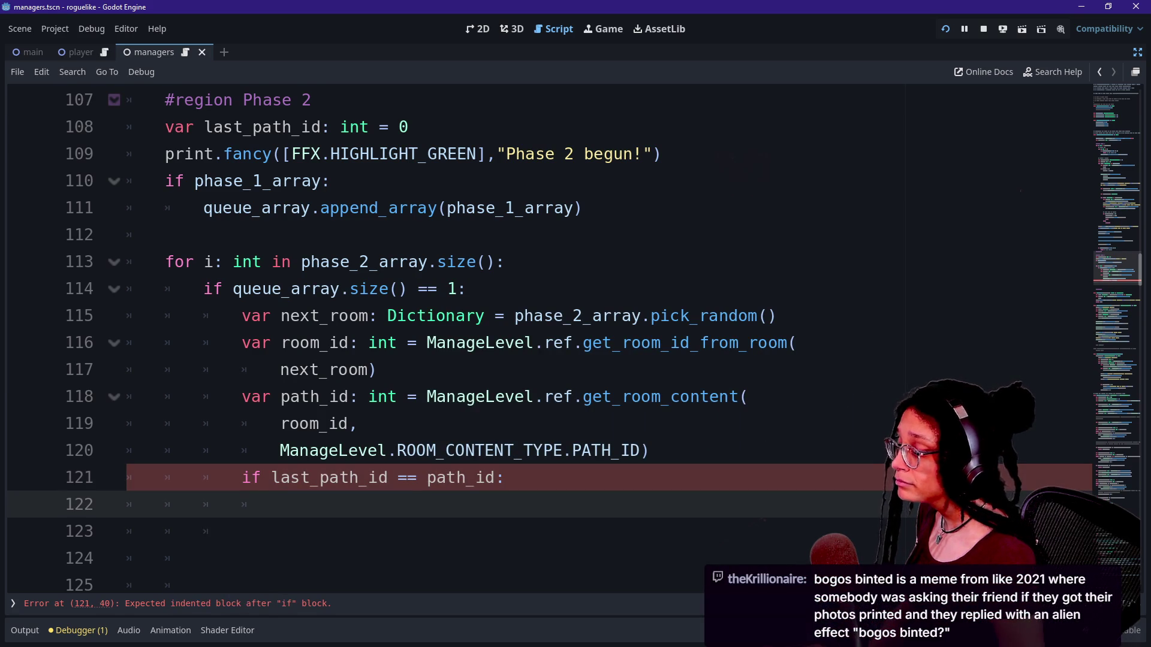
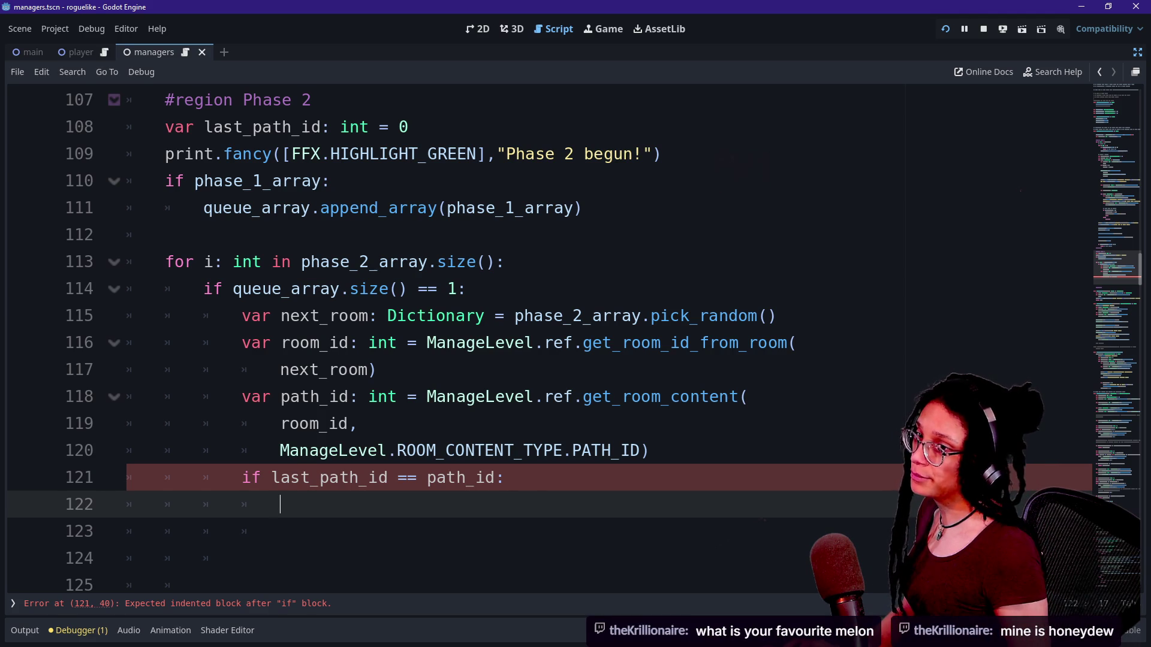
Search Startpage for 'canary melon' in Tor Browser.
key("alt+Tab")
key("ctrl+l")
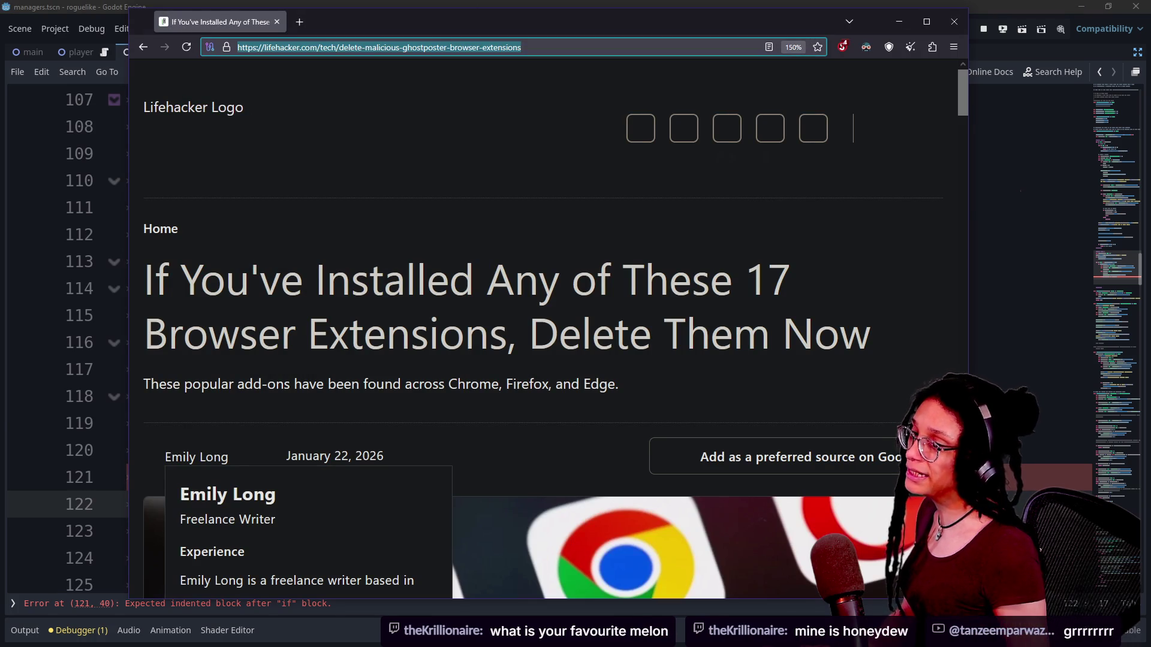
key("BackSpace")
type("canary melon")
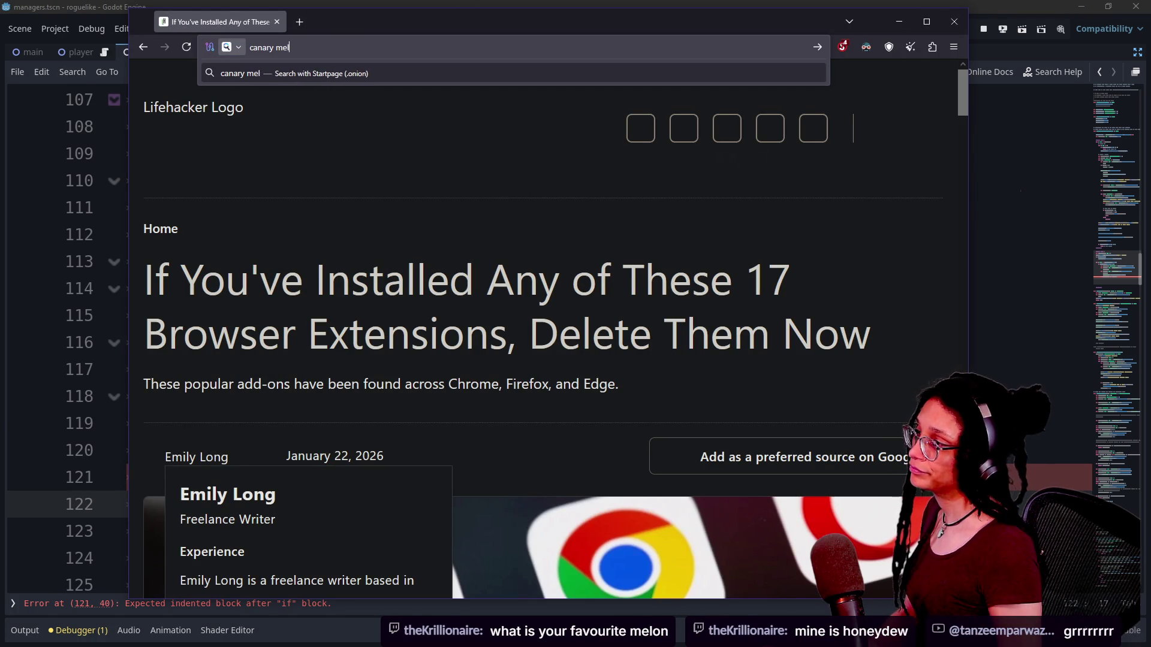
key("Return")
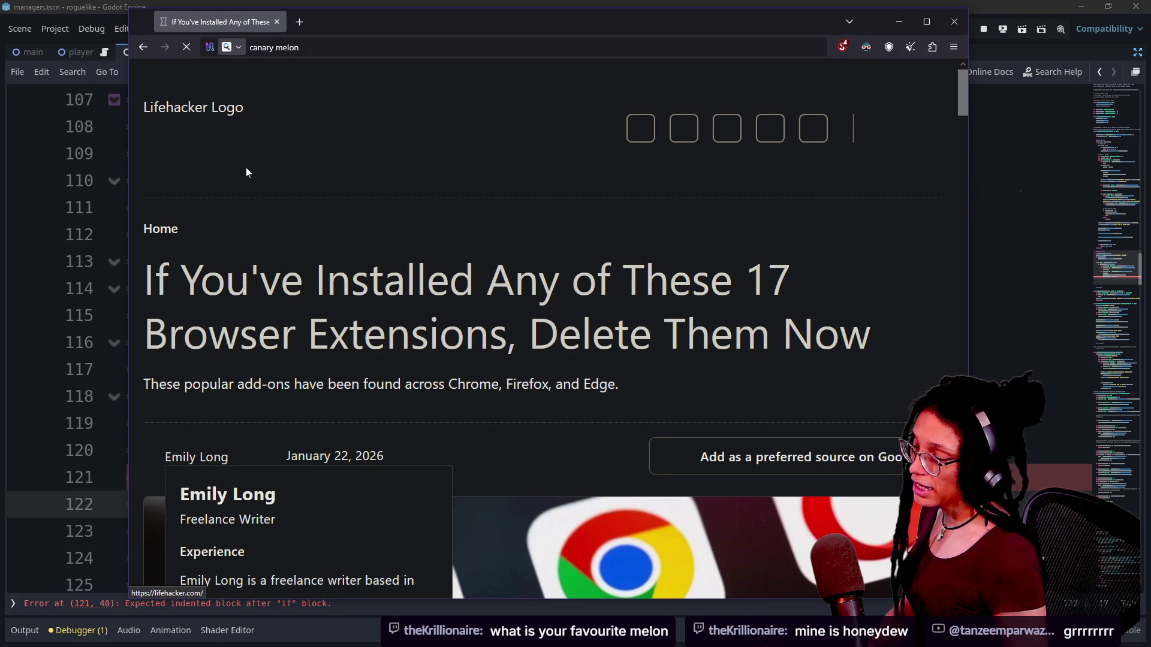
Search 'types of melon midwest usa' in a new tab.
left_click(300, 23)
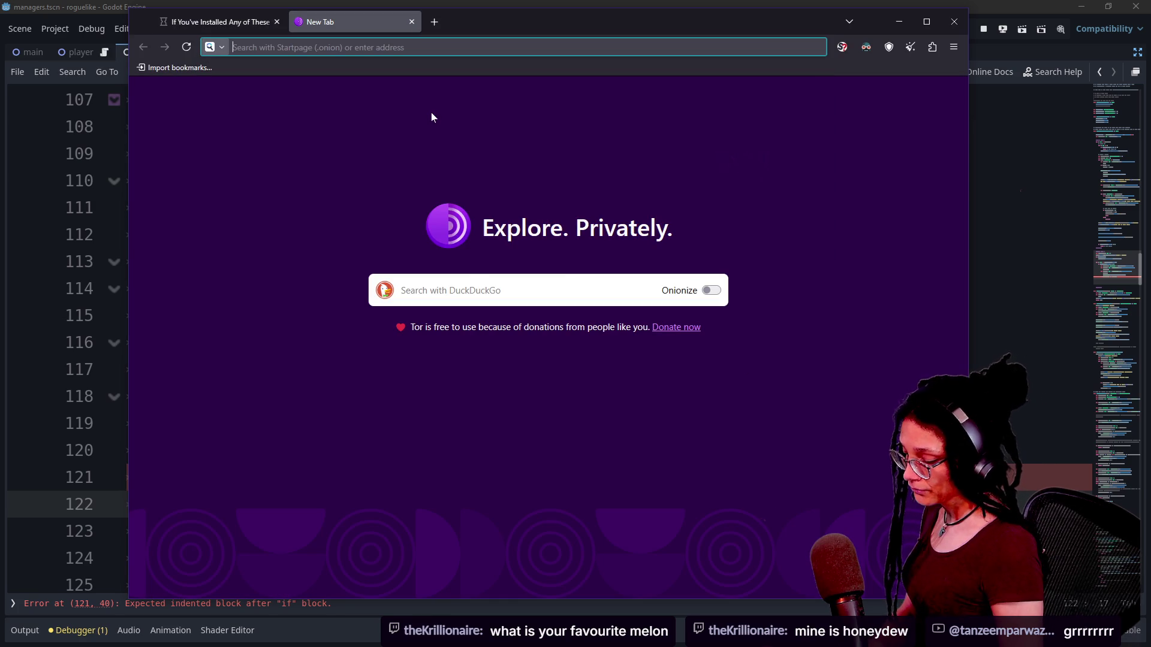
type("types of melon midwest usa")
key("Return")
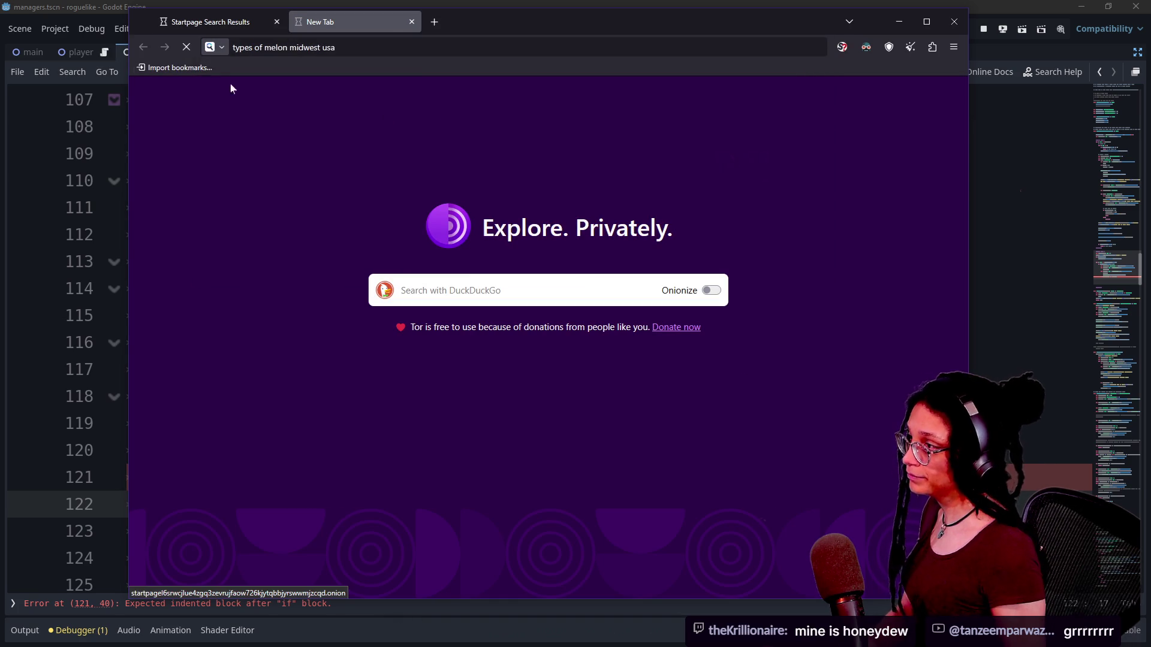
View canary melon image results, then try the Top Melons to Grow in the Midwest guide and close it after it fails to load.
left_click(255, 24)
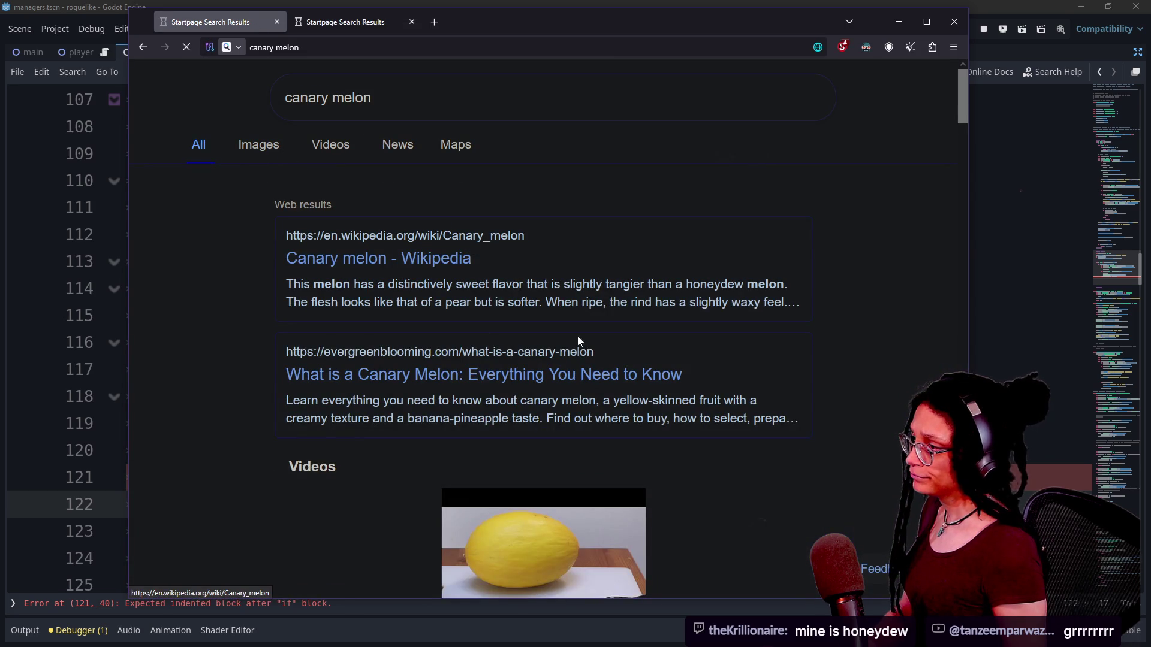
left_click(259, 145)
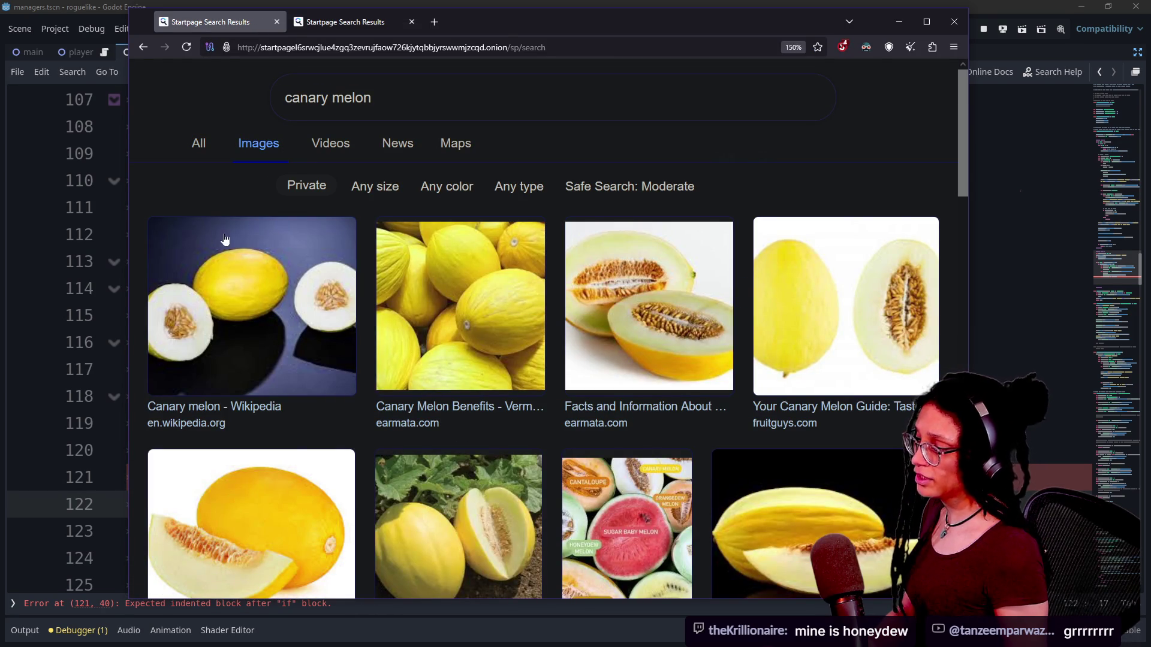
left_click(312, 23)
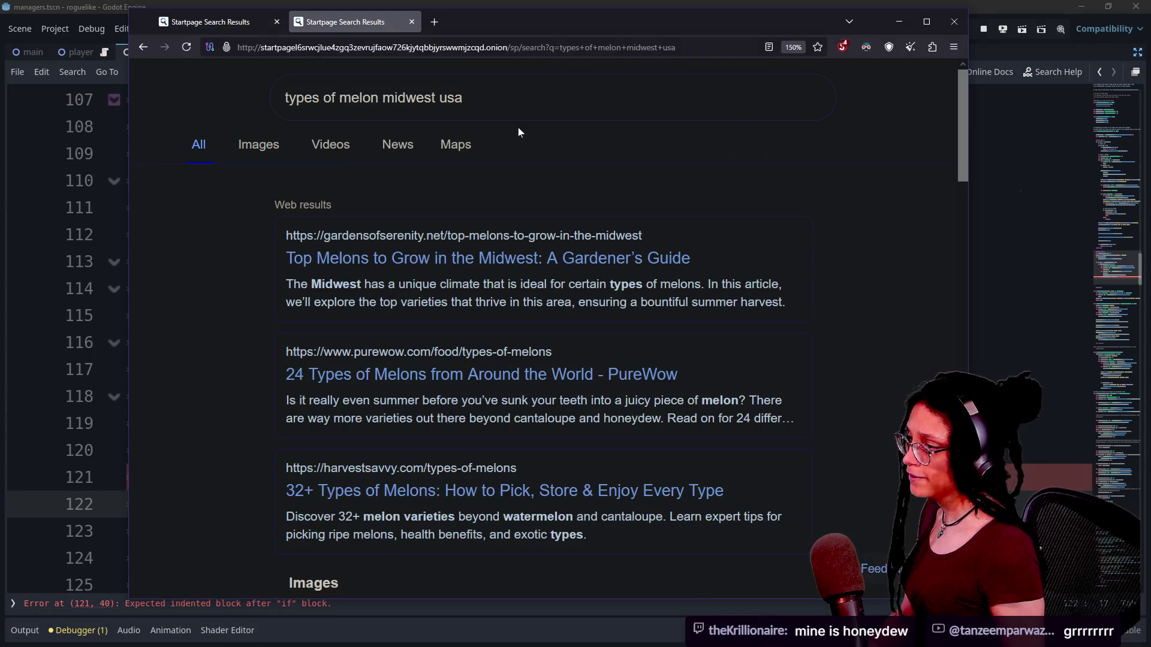
left_click(328, 258)
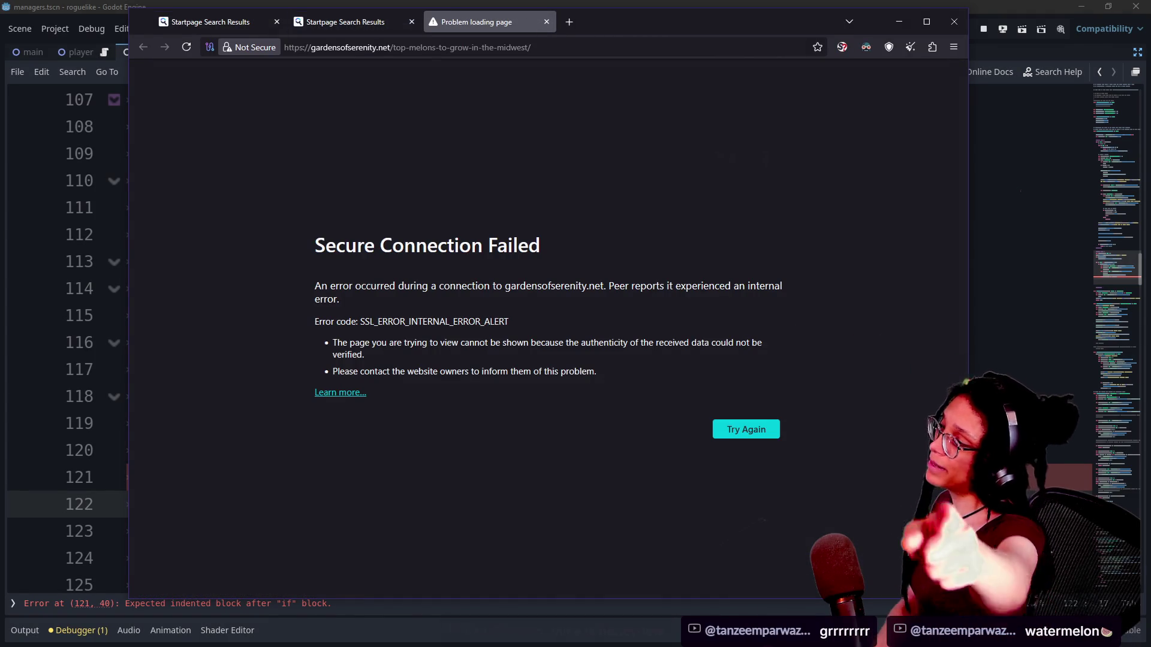
left_click(547, 22)
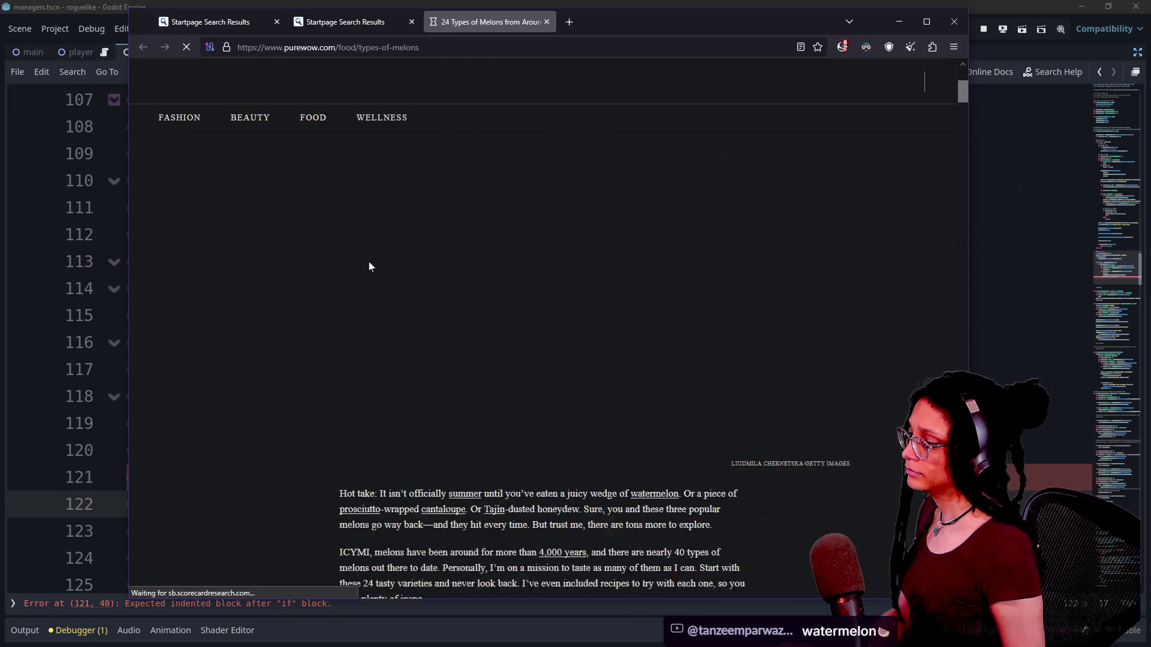
Scroll the PureWow melon article down to entry 11, Crenshaw Melon.
scroll(369, 262, "down", 5)
scroll(371, 262, "down", 10)
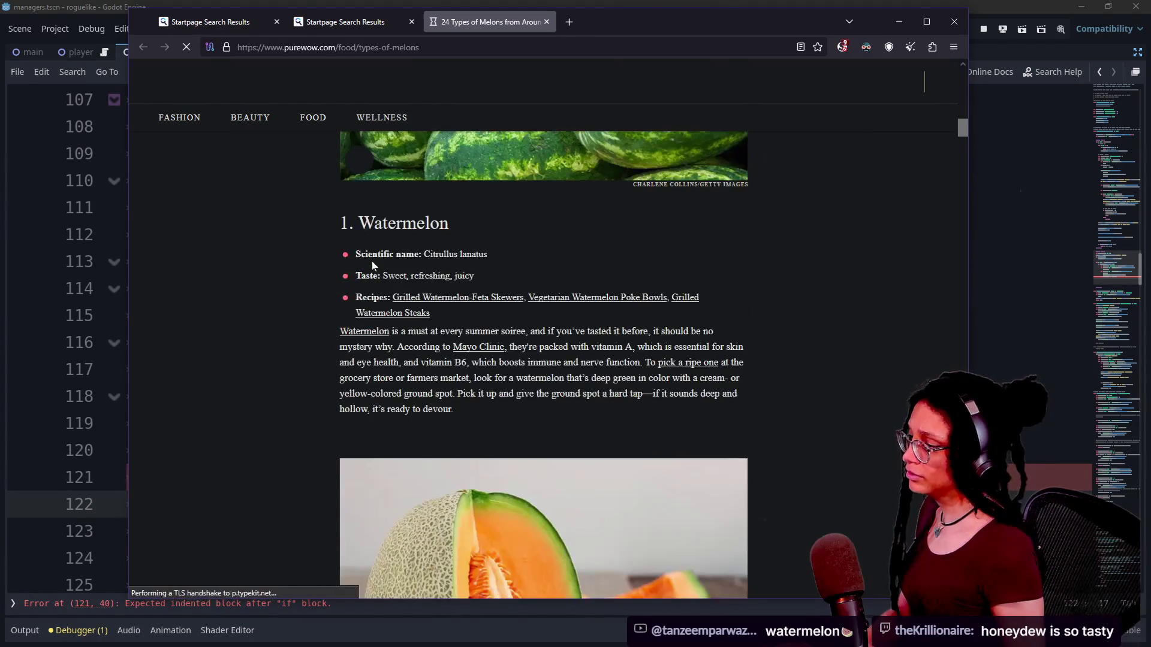
scroll(372, 262, "down", 13)
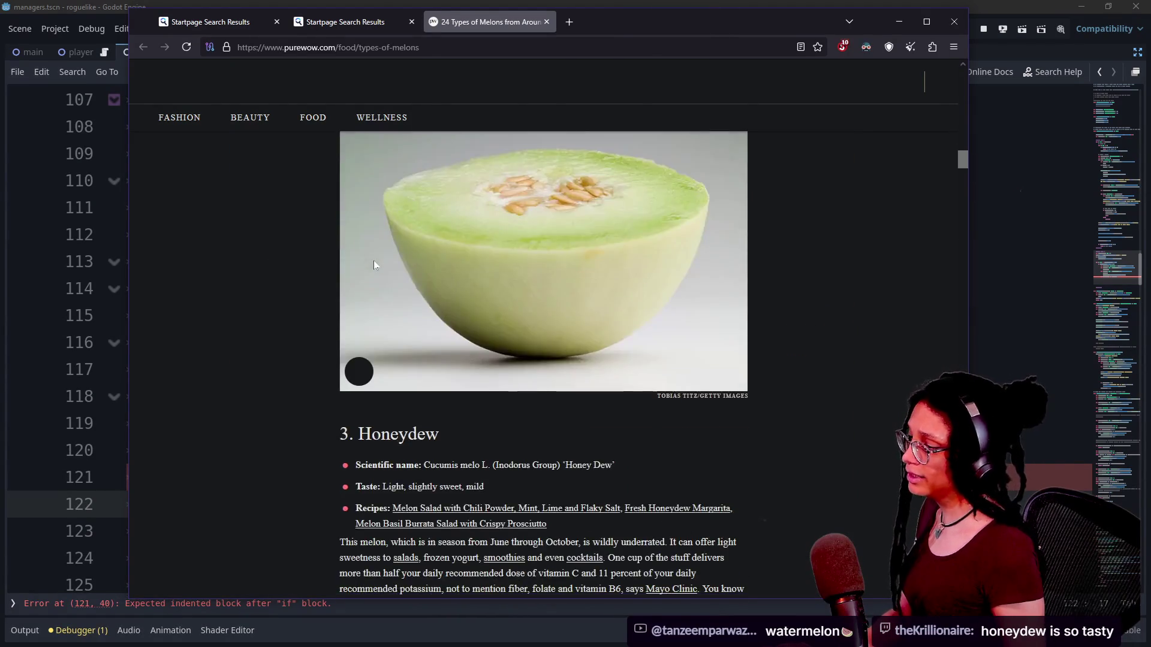
scroll(373, 264, "down", 15)
scroll(373, 265, "down", 5)
scroll(374, 265, "down", 8)
scroll(374, 264, "down", 11)
scroll(373, 260, "down", 13)
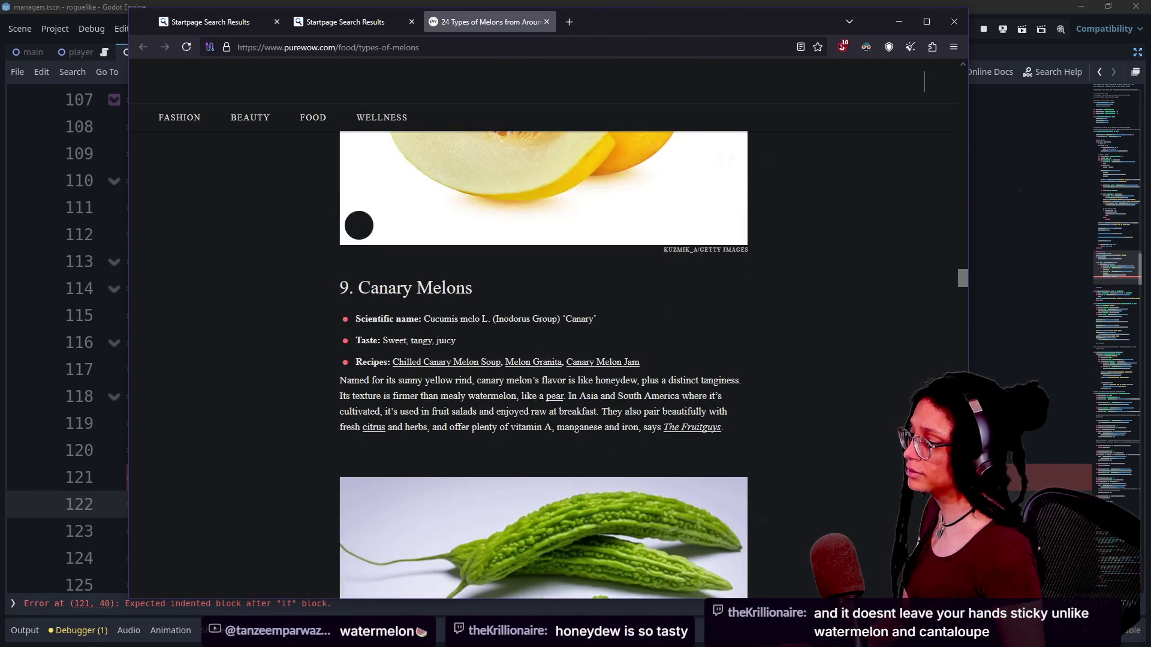
scroll(373, 260, "down", 2)
scroll(374, 264, "down", 3)
scroll(374, 264, "down", 10)
scroll(374, 265, "down", 2)
Highlight the '11. Crenshaw Melon' heading.
left_click_drag(495, 377, 307, 361)
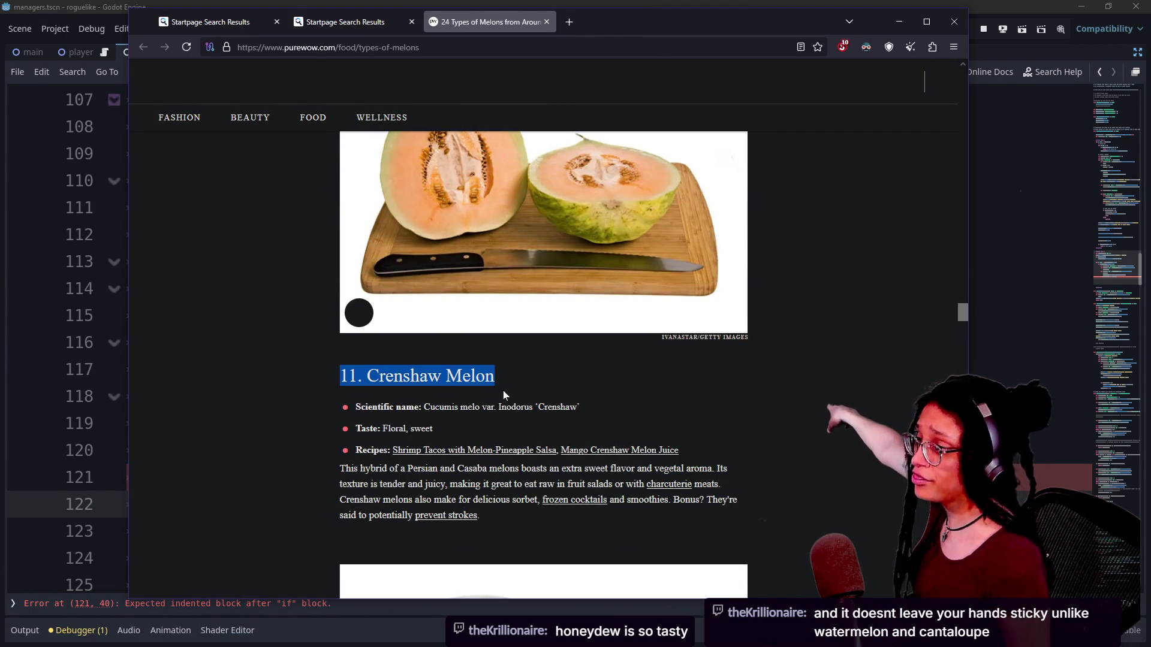
left_click(531, 365)
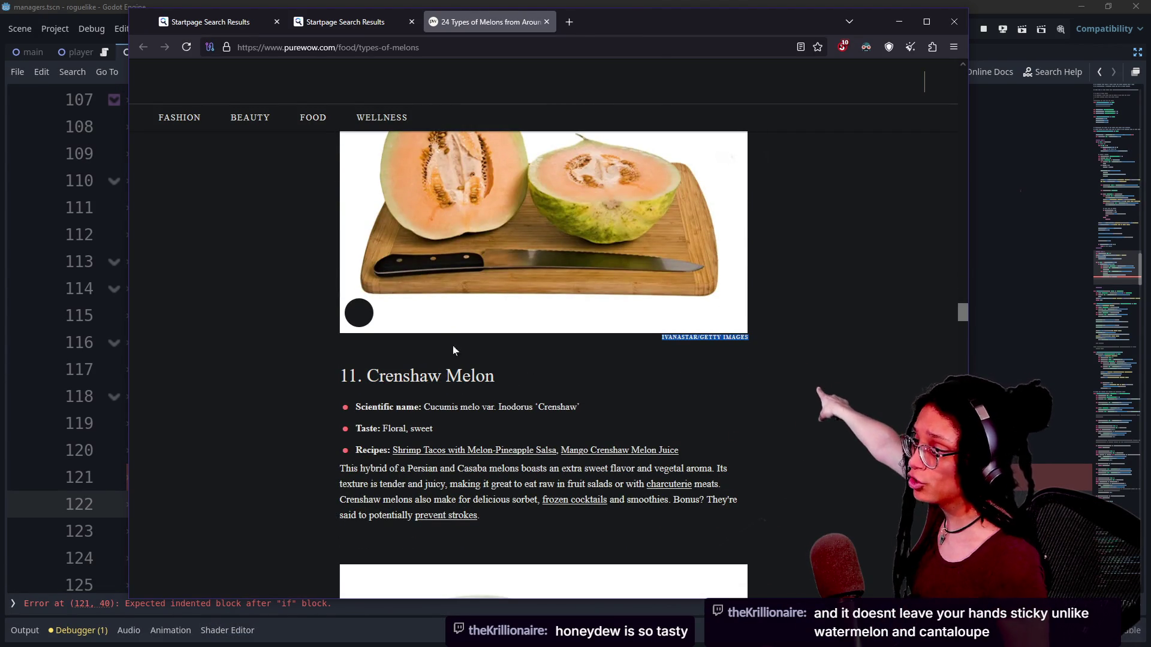
left_click_drag(565, 375, 329, 362)
left_click(273, 354)
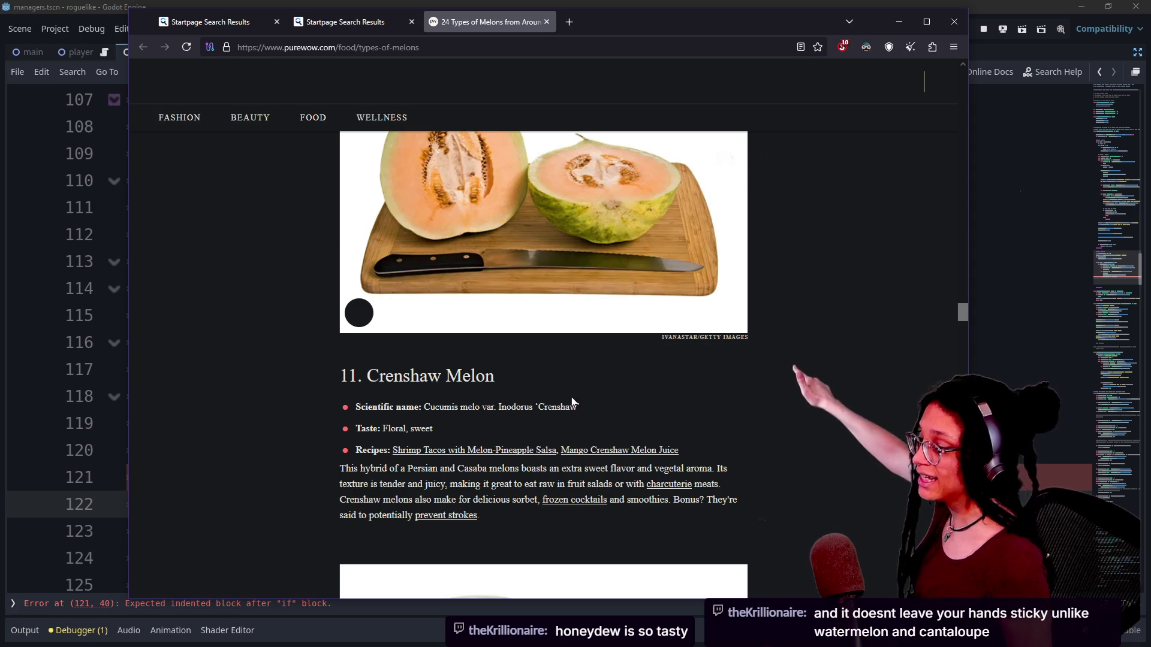
left_click_drag(498, 376, 217, 365)
scroll(537, 375, "up", 1)
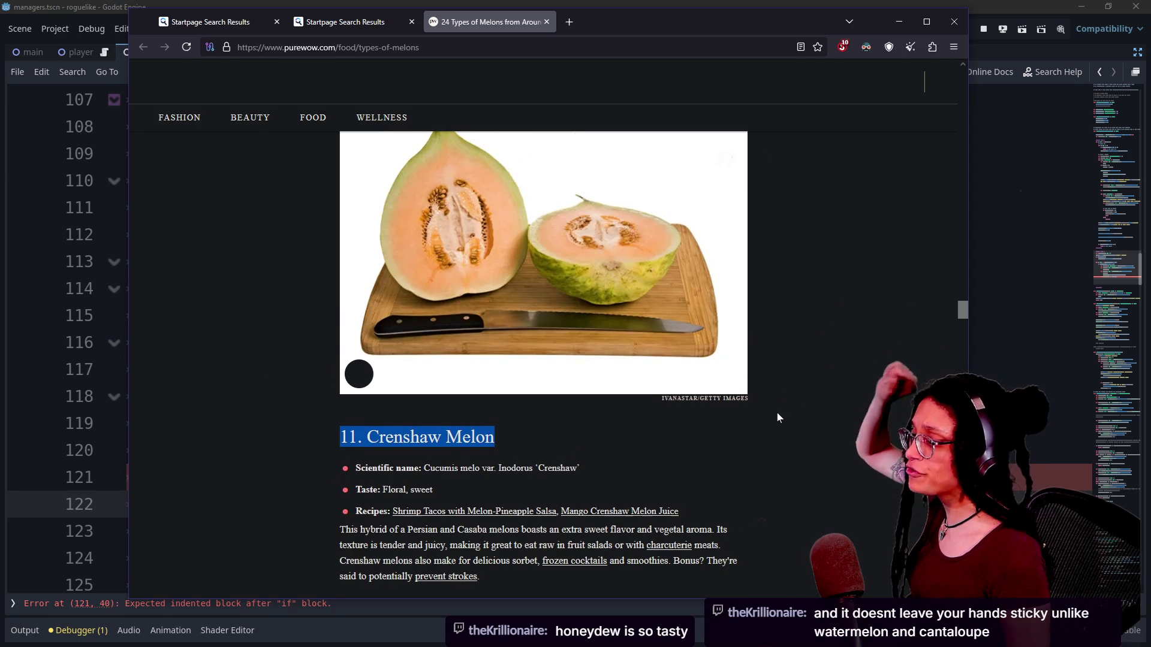
mouse_move(555, 435)
left_mouse_down()
mouse_move(456, 429)
mouse_move(520, 423)
left_mouse_up()
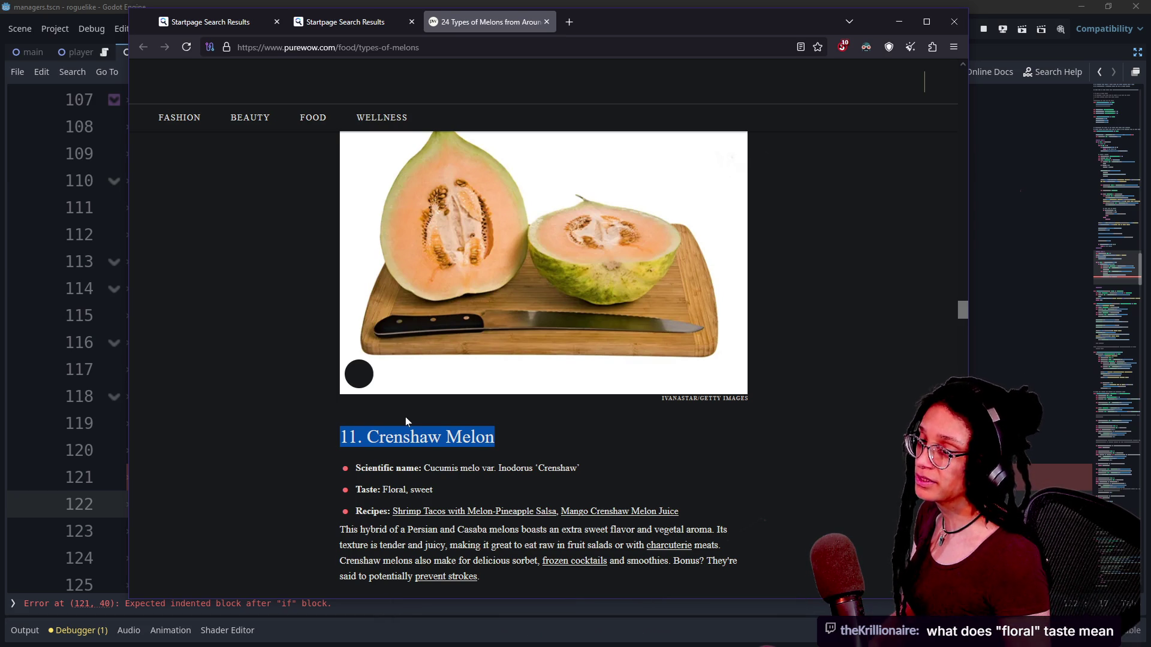
Read down the melon article past the Gac Melon entry.
scroll(75, 467, "down", 1)
scroll(75, 469, "down", 3)
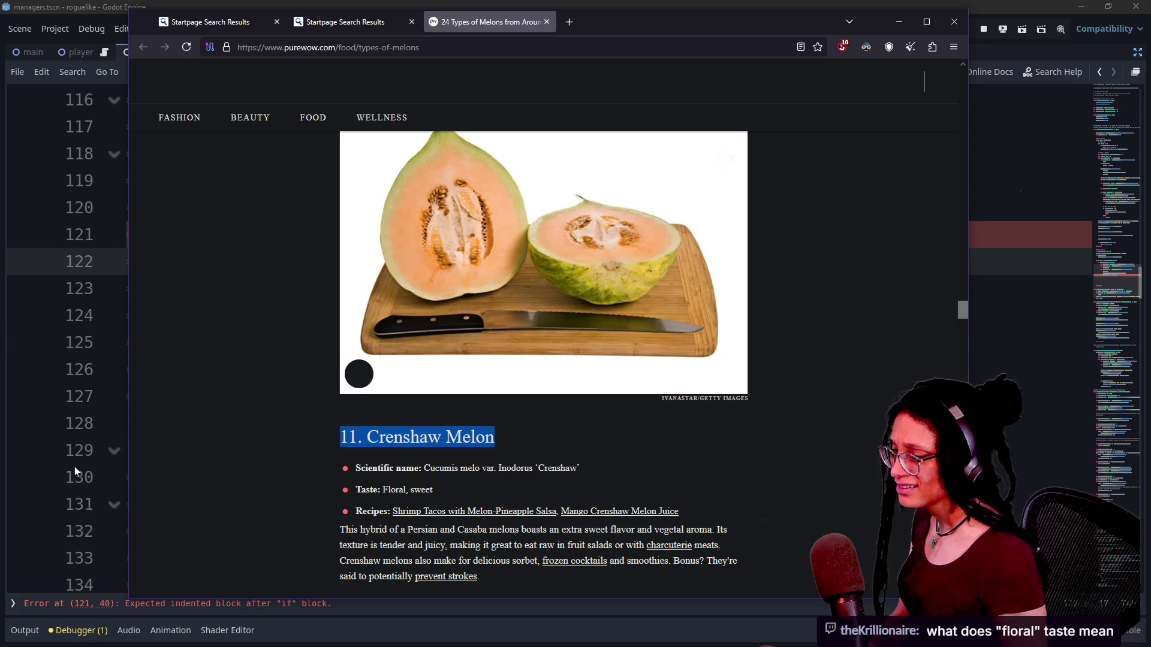
scroll(429, 452, "down", 6)
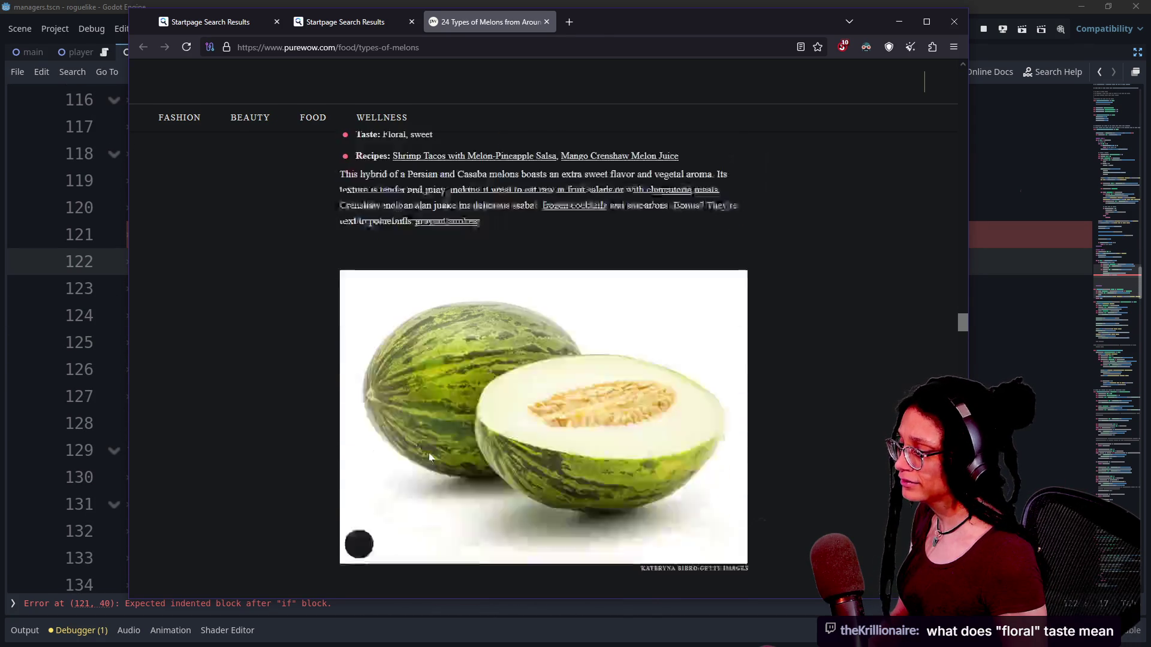
scroll(681, 396, "down", 2)
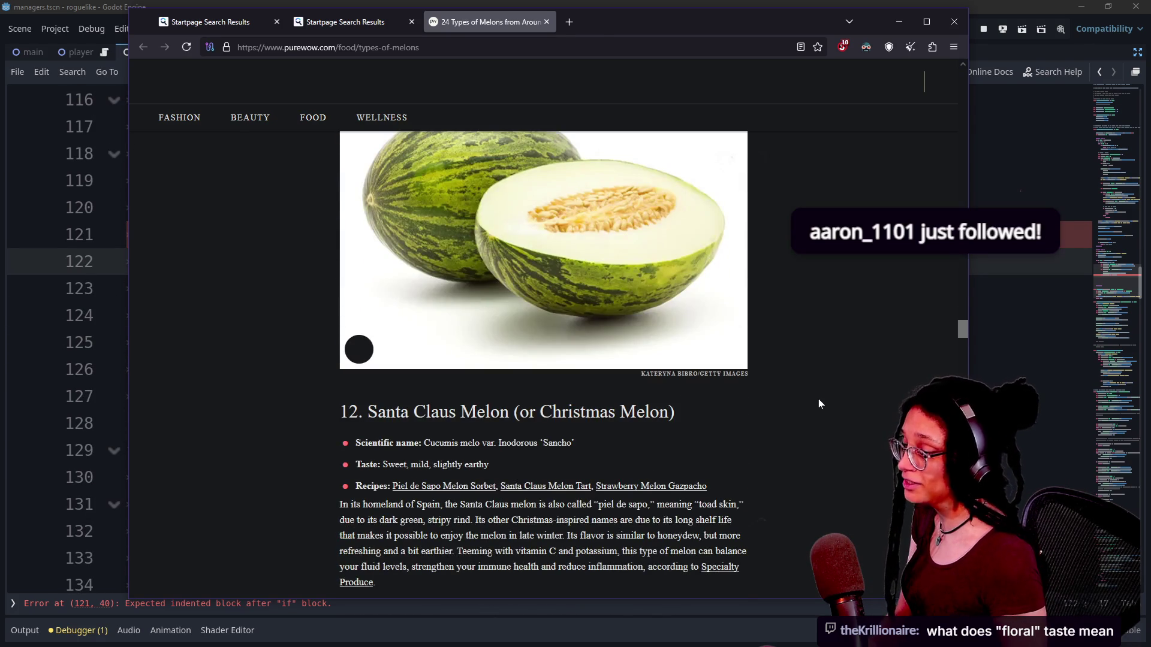
scroll(820, 404, "down", 5)
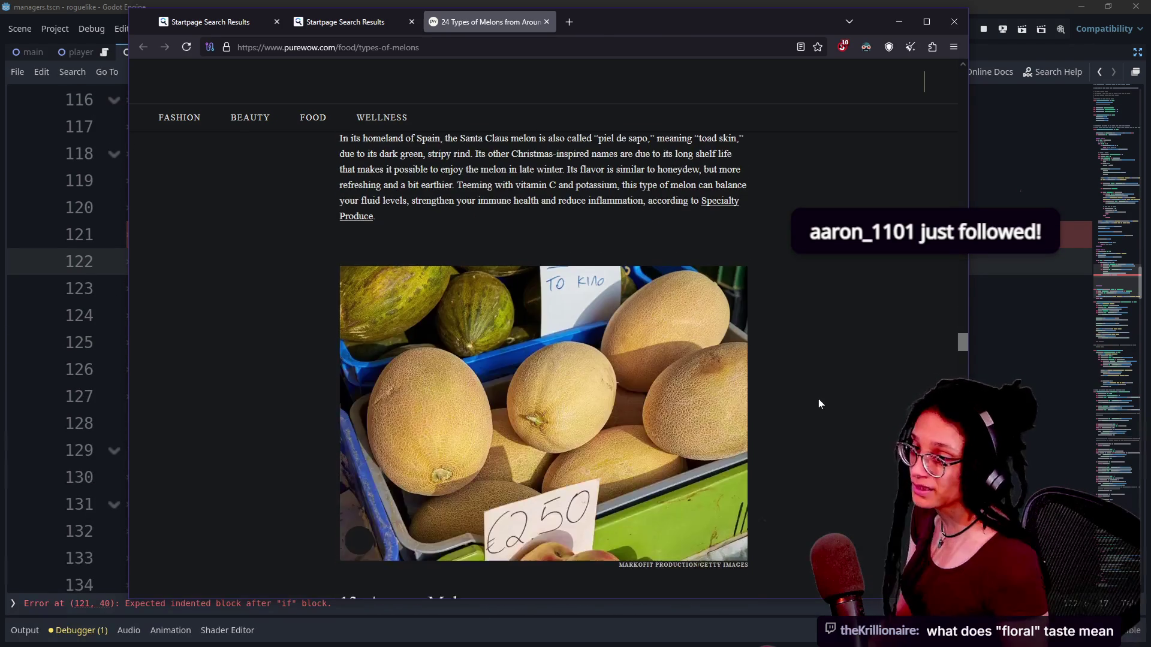
scroll(820, 403, "down", 2)
scroll(820, 403, "down", 1)
scroll(820, 404, "up", 7)
scroll(818, 398, "up", 9)
scroll(818, 398, "up", 1)
scroll(818, 398, "down", 1)
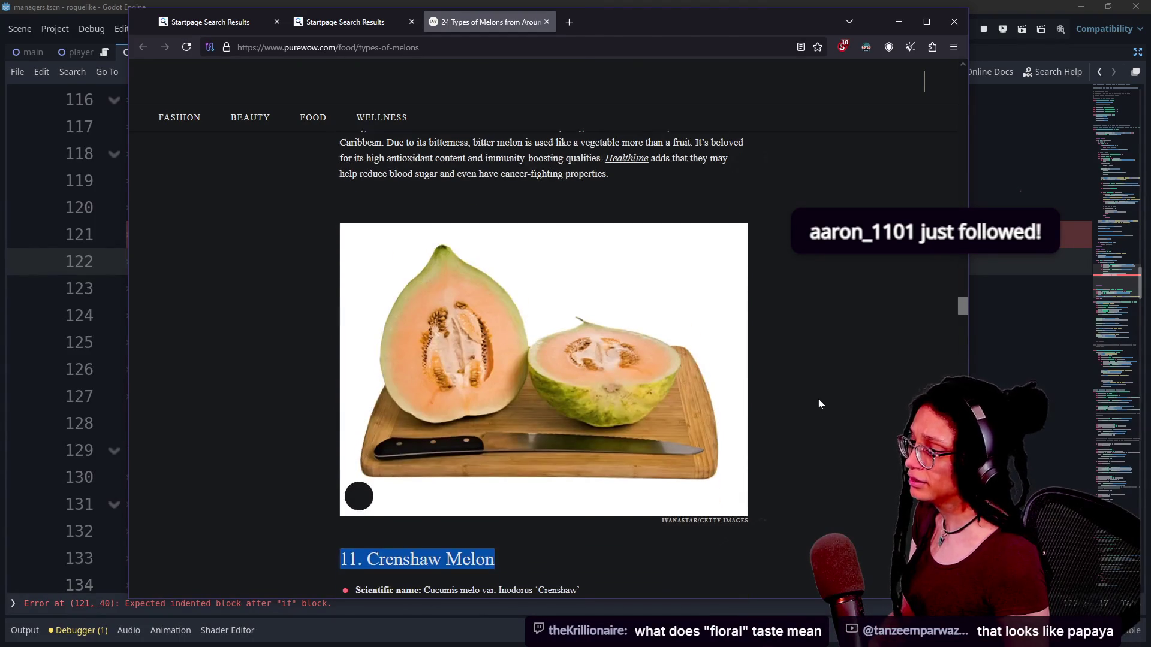
scroll(706, 395, "down", 6)
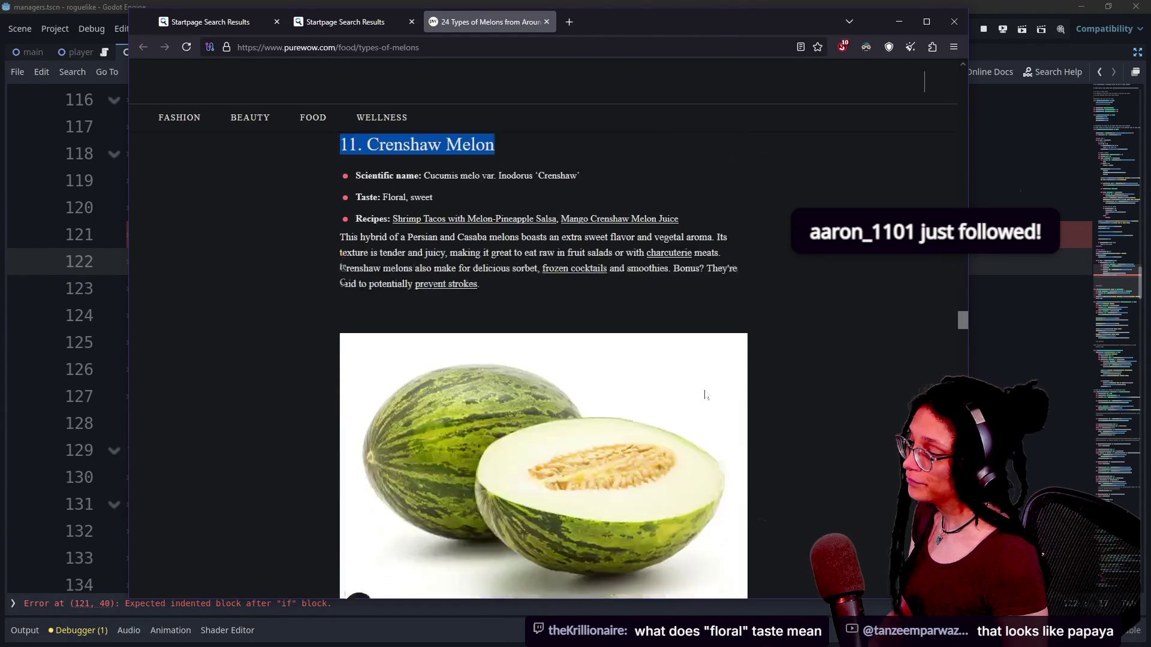
scroll(455, 391, "down", 9)
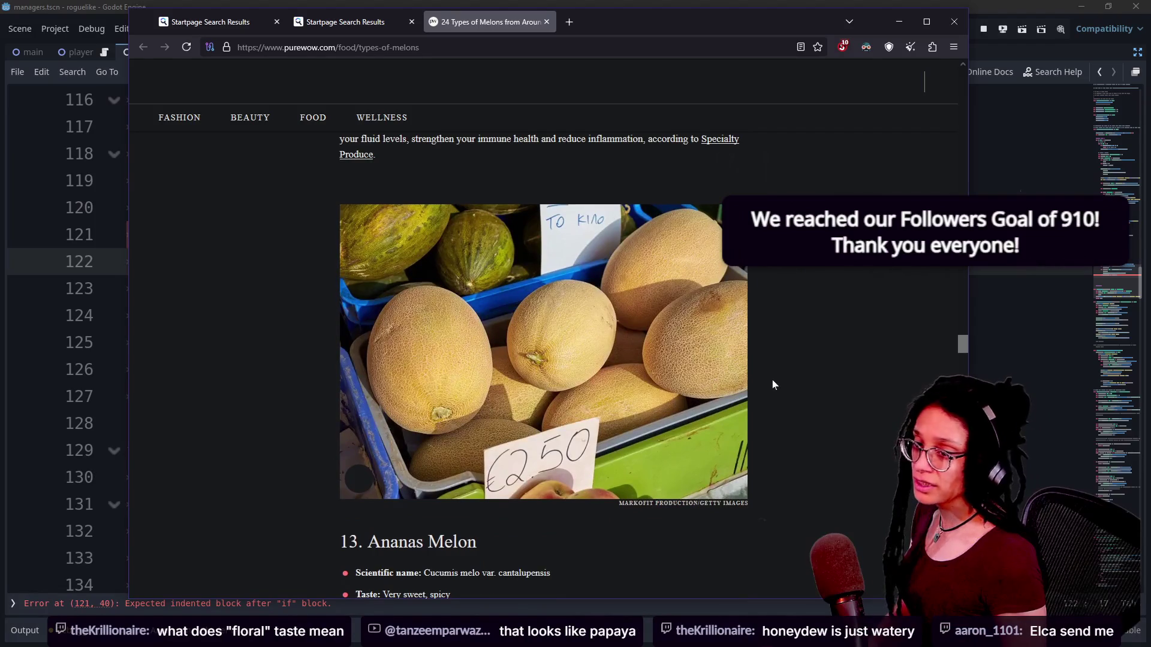
scroll(823, 380, "down", 1)
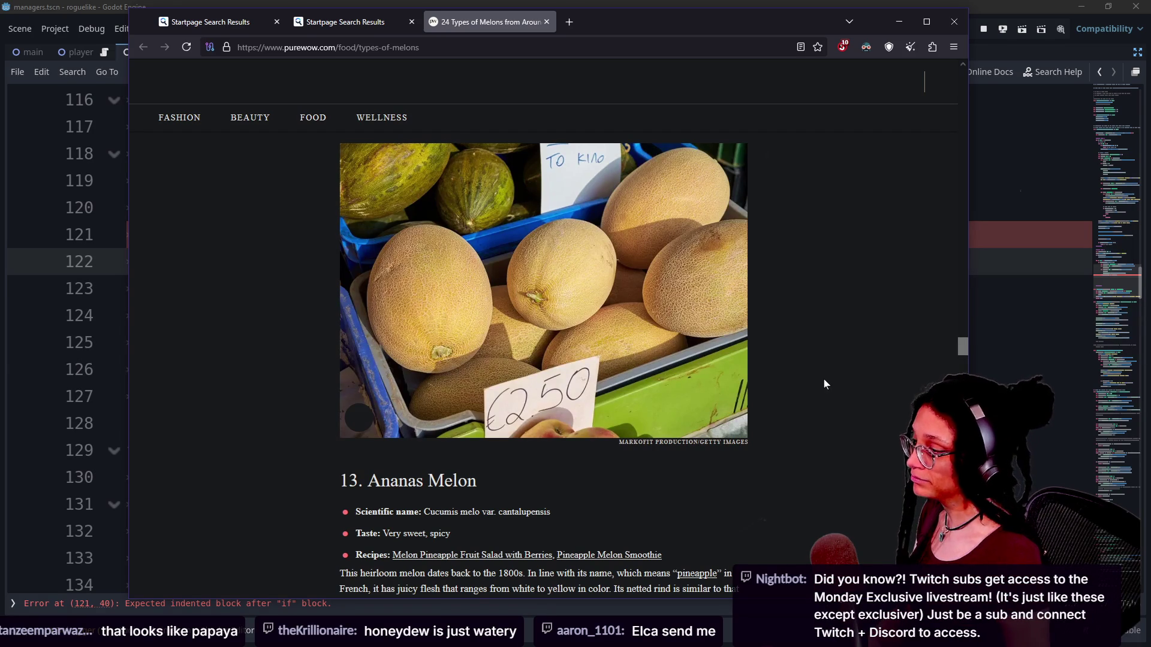
scroll(823, 381, "up", 1)
scroll(824, 384, "down", 10)
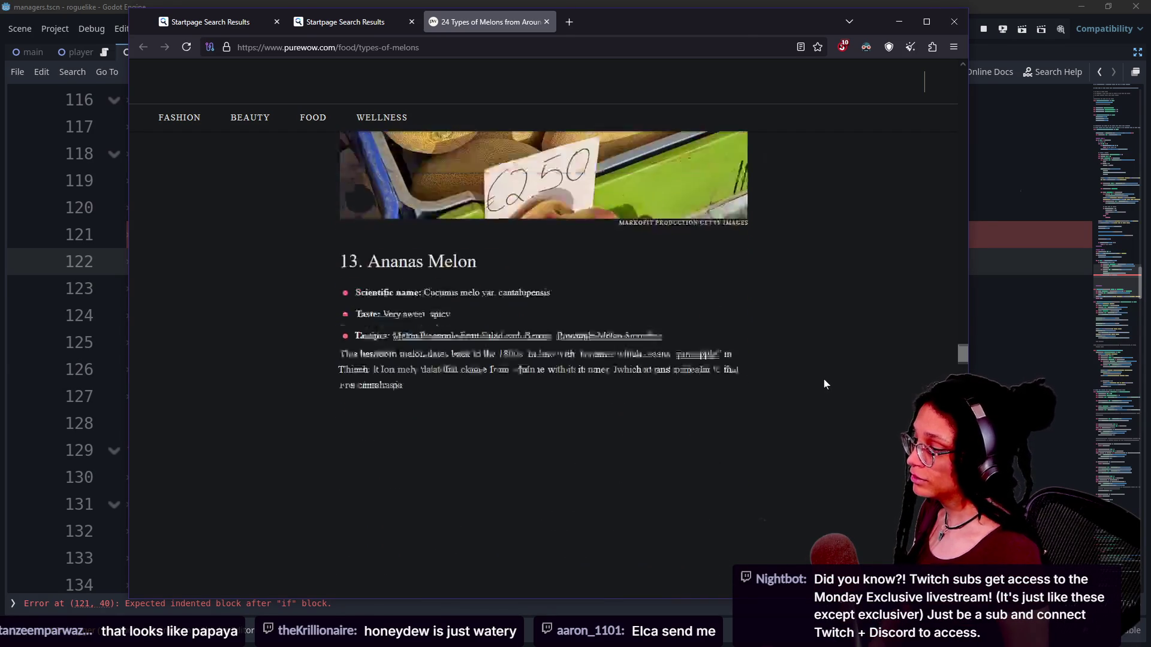
scroll(824, 385, "down", 4)
scroll(823, 384, "down", 5)
scroll(823, 385, "down", 9)
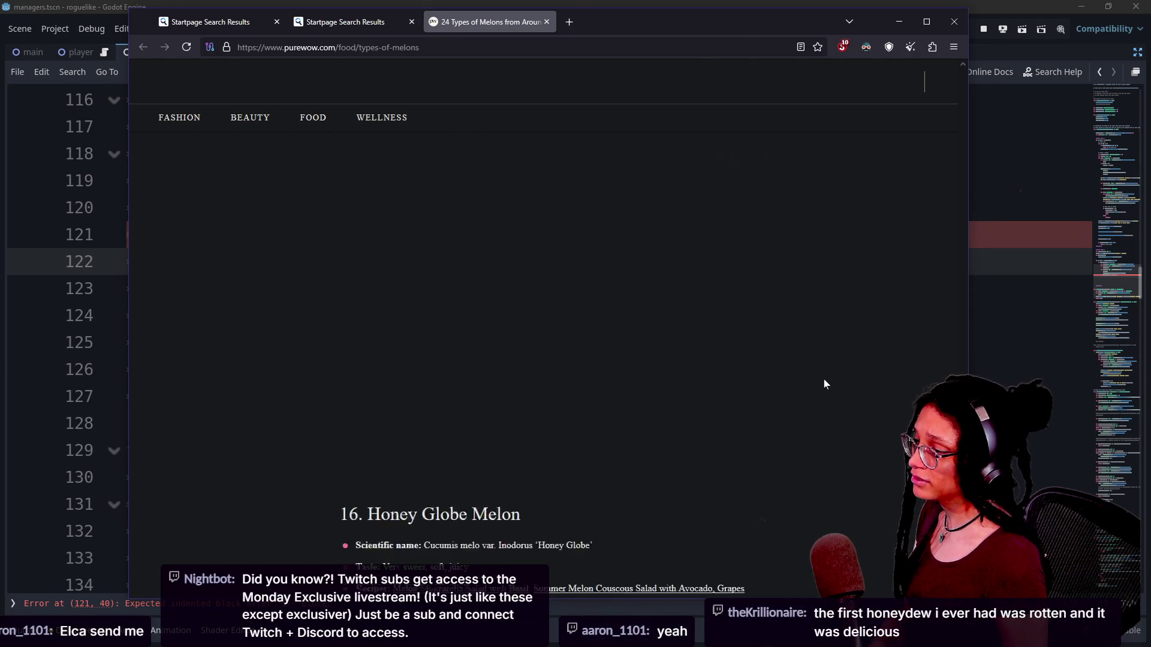
scroll(824, 384, "down", 10)
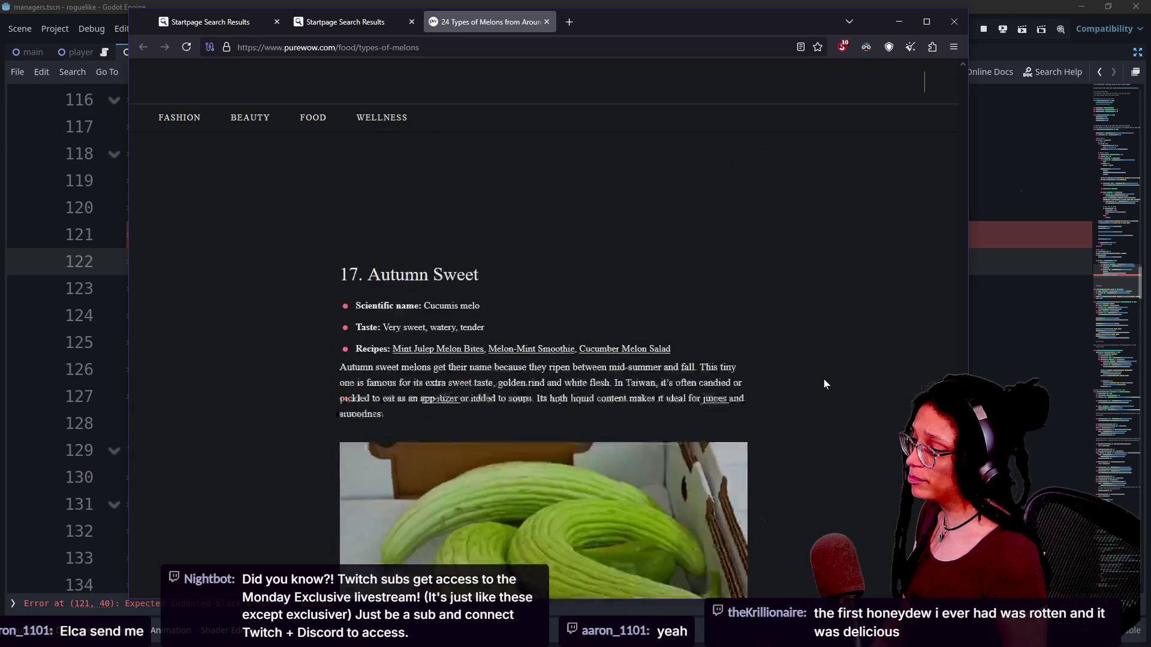
scroll(697, 376, "down", 1)
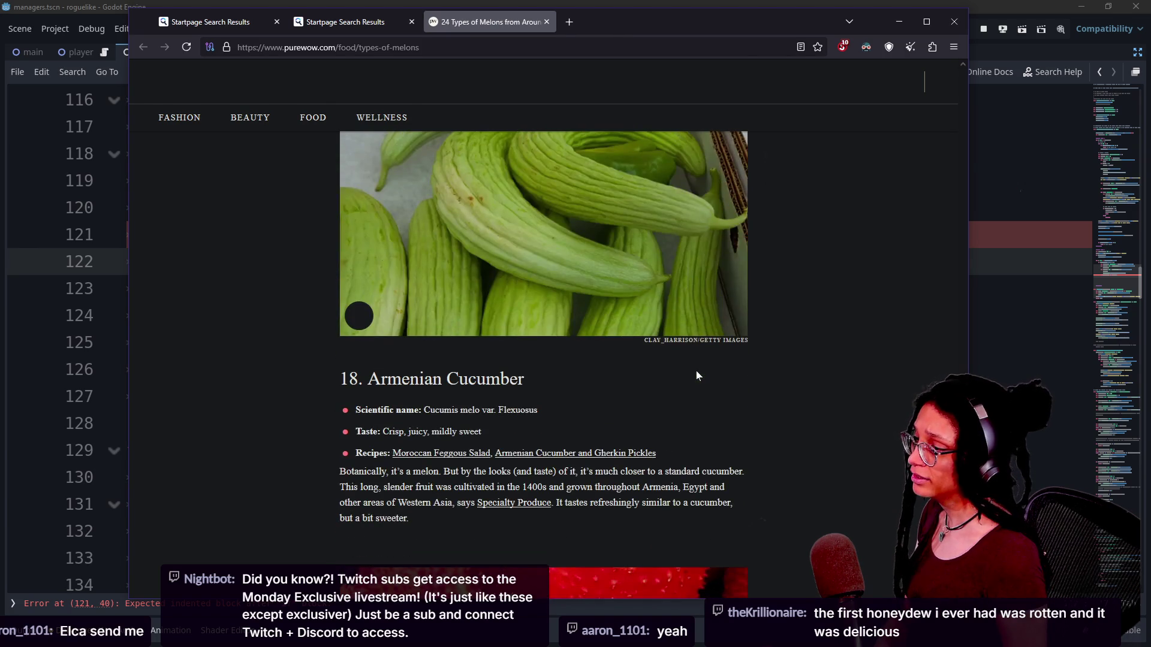
scroll(696, 376, "down", 6)
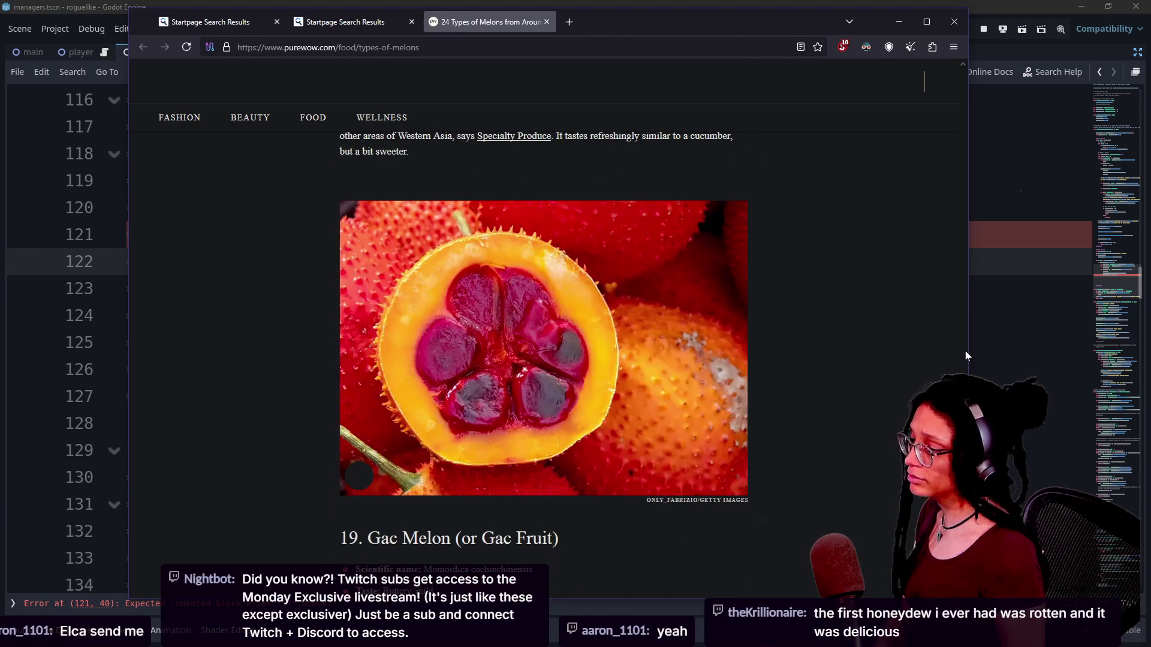
scroll(965, 352, "down", 1)
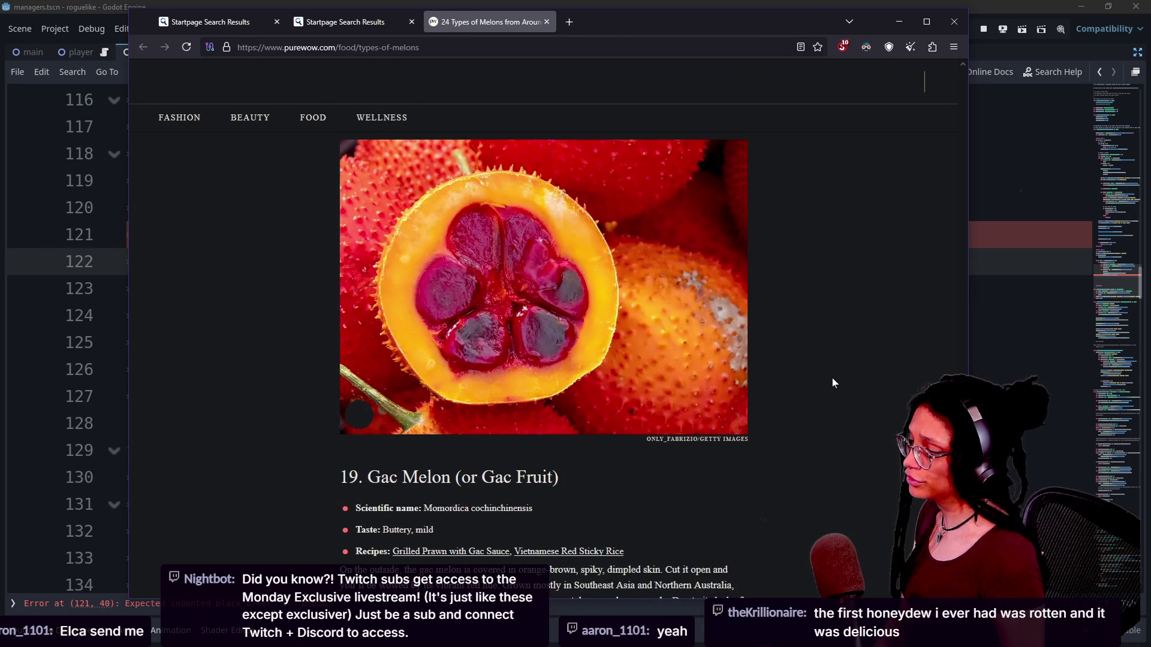
scroll(833, 383, "down", 6)
scroll(833, 381, "down", 7)
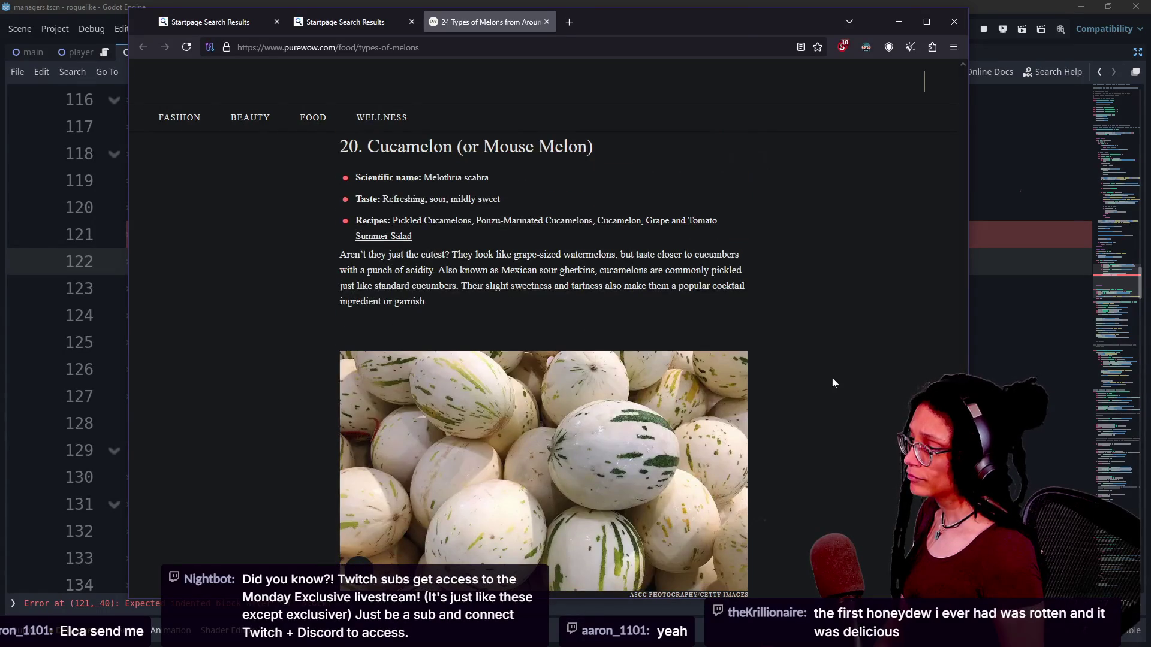
Continue past sections 20 and 21 until the 22. Charentais entry shows.
scroll(832, 383, "up", 4)
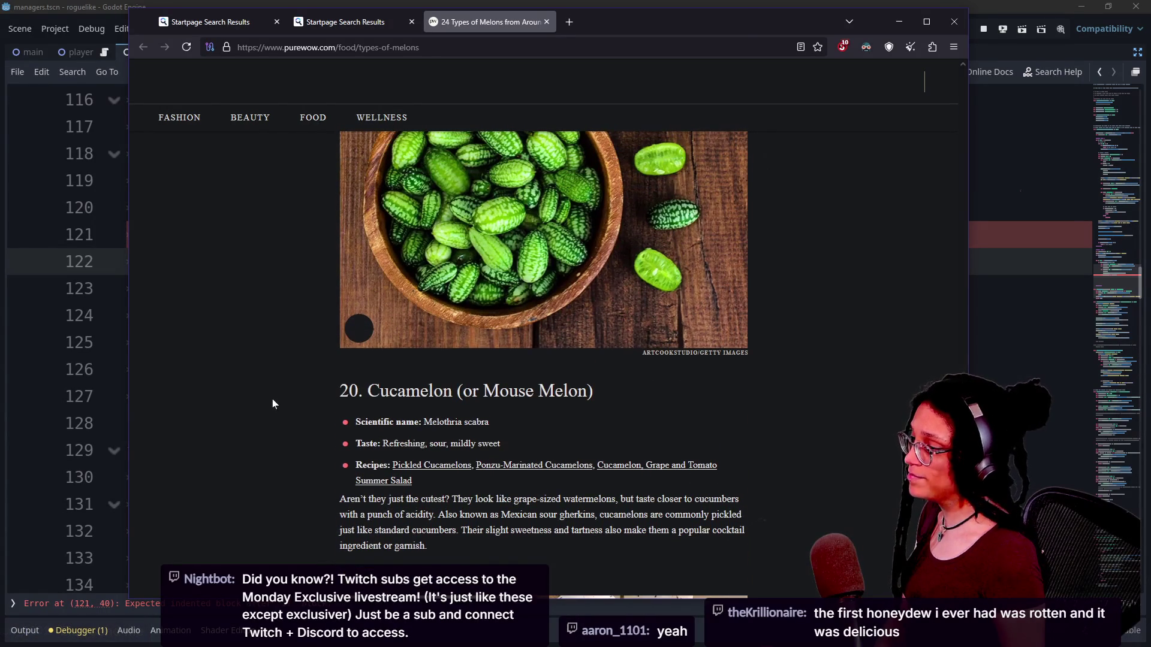
left_click_drag(273, 406, 757, 436)
scroll(757, 434, "down", 1)
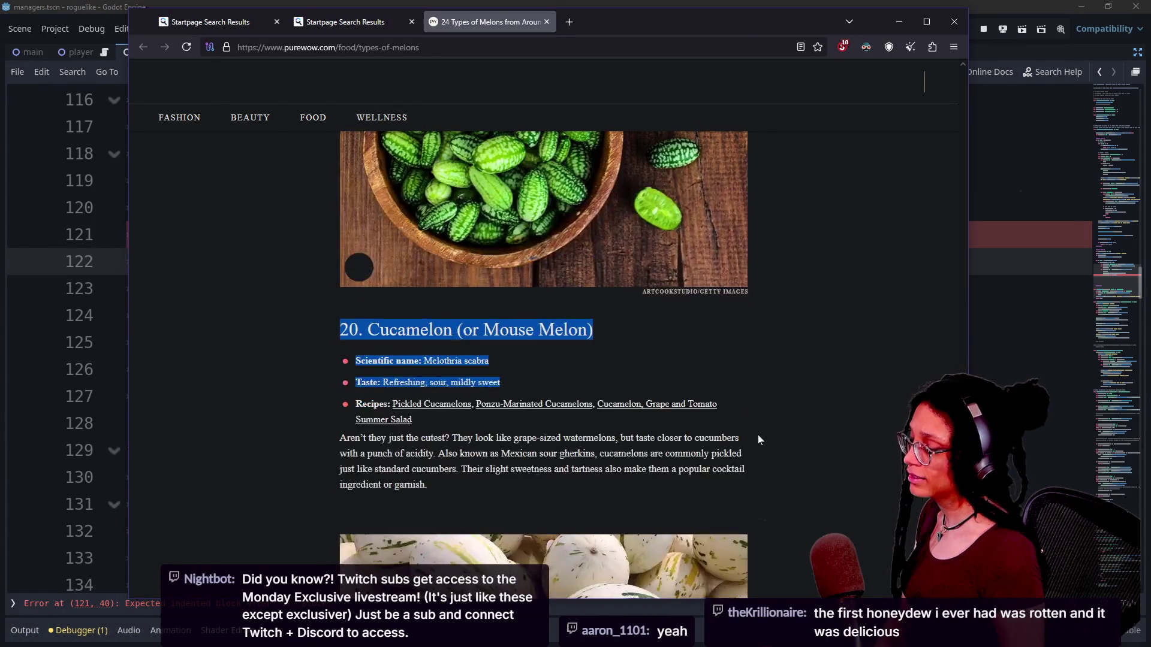
scroll(758, 439, "down", 6)
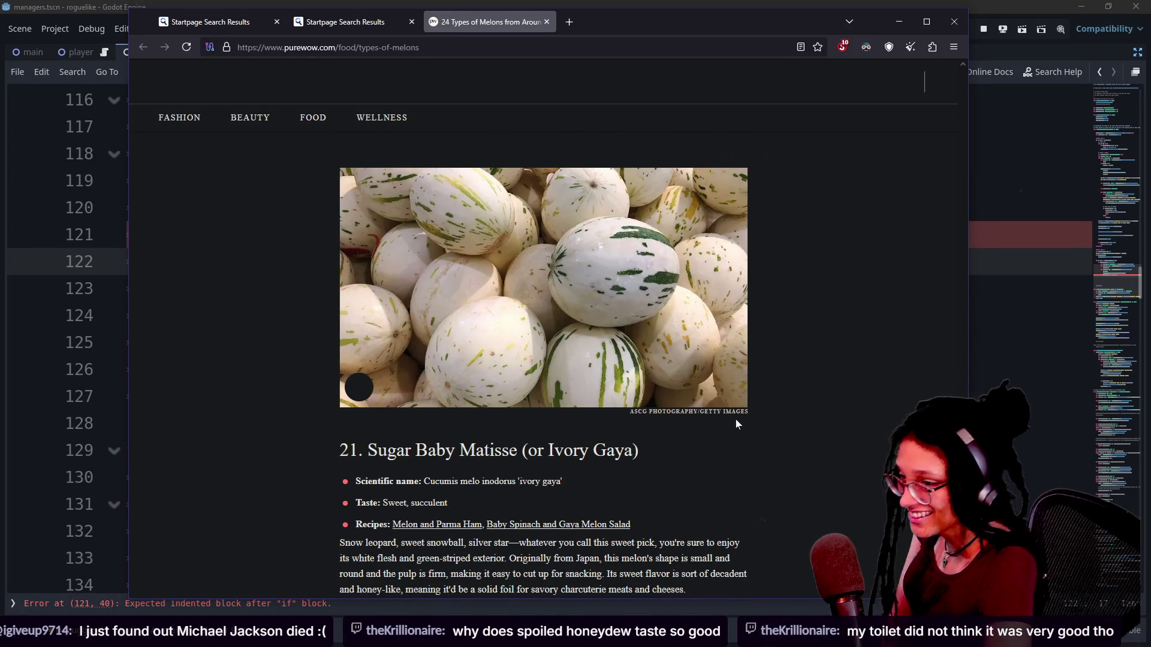
scroll(736, 420, "down", 2)
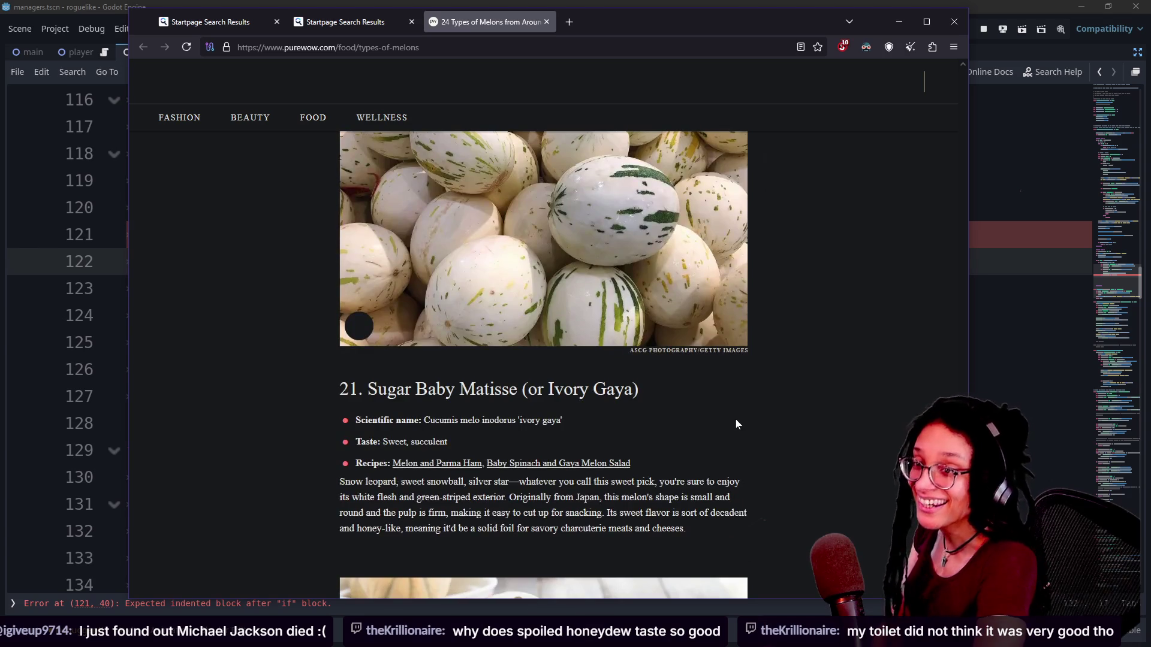
scroll(736, 419, "up", 5)
scroll(735, 419, "down", 3)
mouse_move(340, 475)
left_mouse_down()
mouse_move(593, 475)
mouse_move(500, 263)
left_mouse_up()
scroll(766, 440, "down", 5)
scroll(848, 454, "down", 4)
scroll(849, 459, "down", 3)
scroll(760, 458, "down", 2)
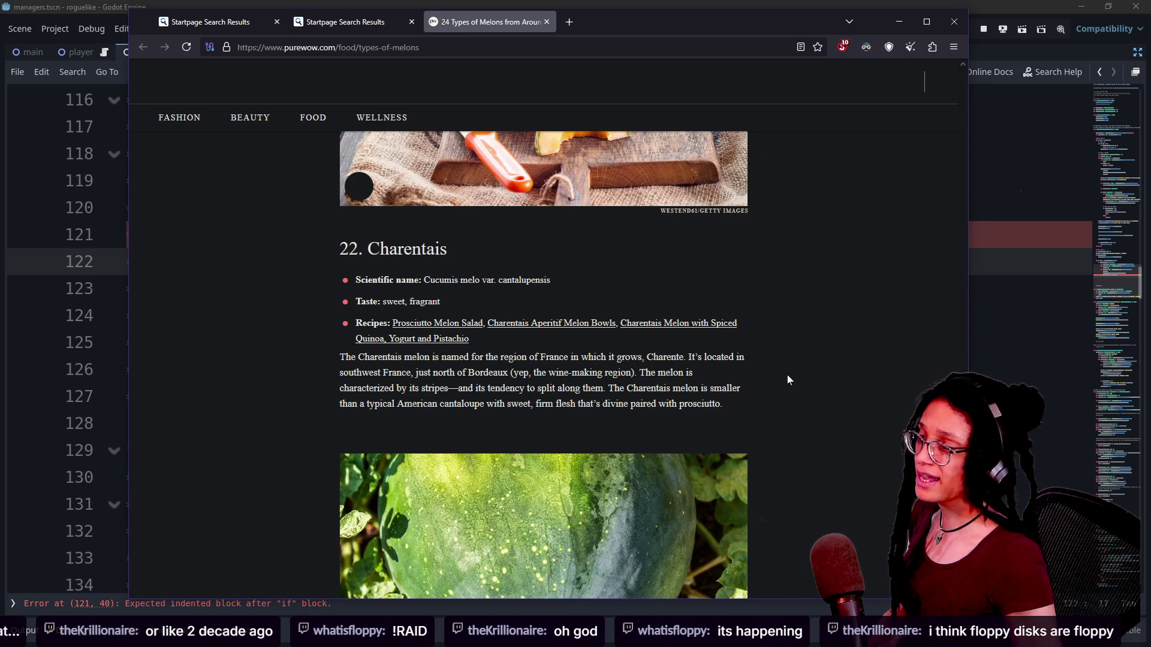
Check the FAQ at the article's end, then scroll back to 11. Crenshaw Melon.
scroll(786, 376, "down", 15)
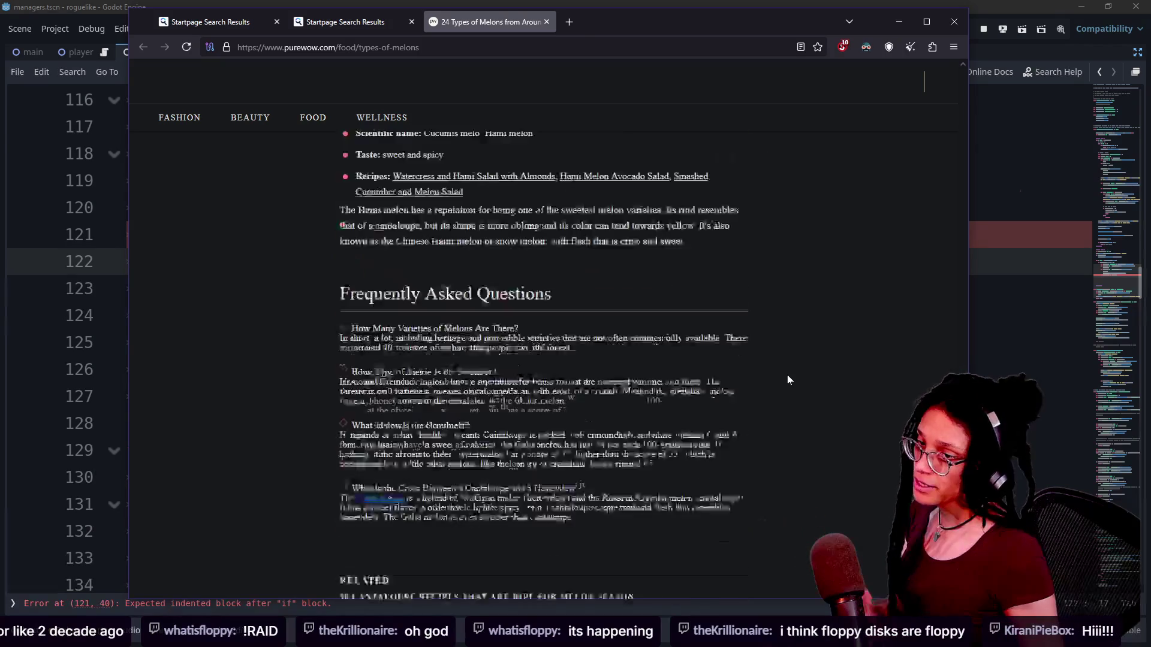
scroll(788, 380, "down", 1)
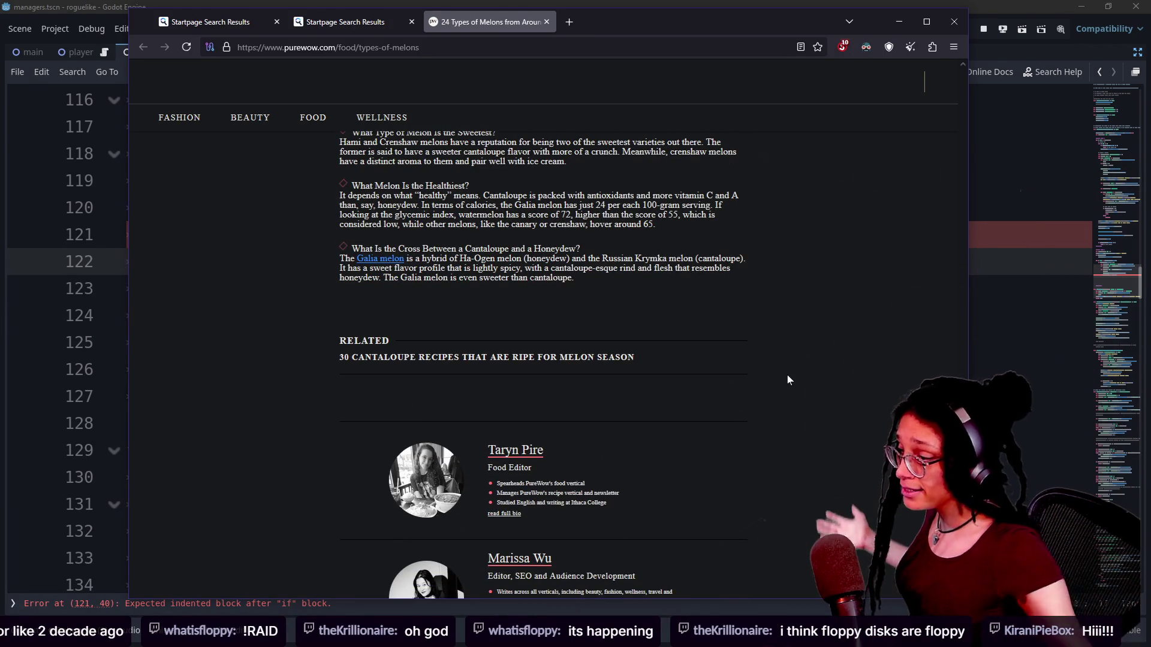
scroll(787, 379, "up", 10)
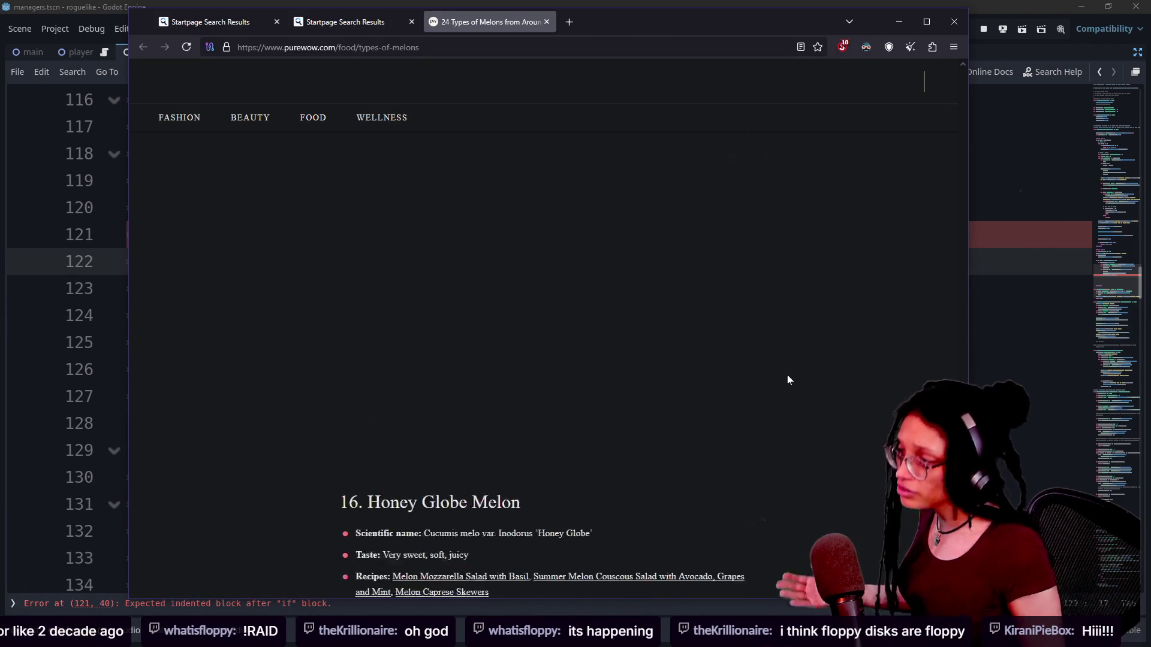
scroll(788, 379, "up", 10)
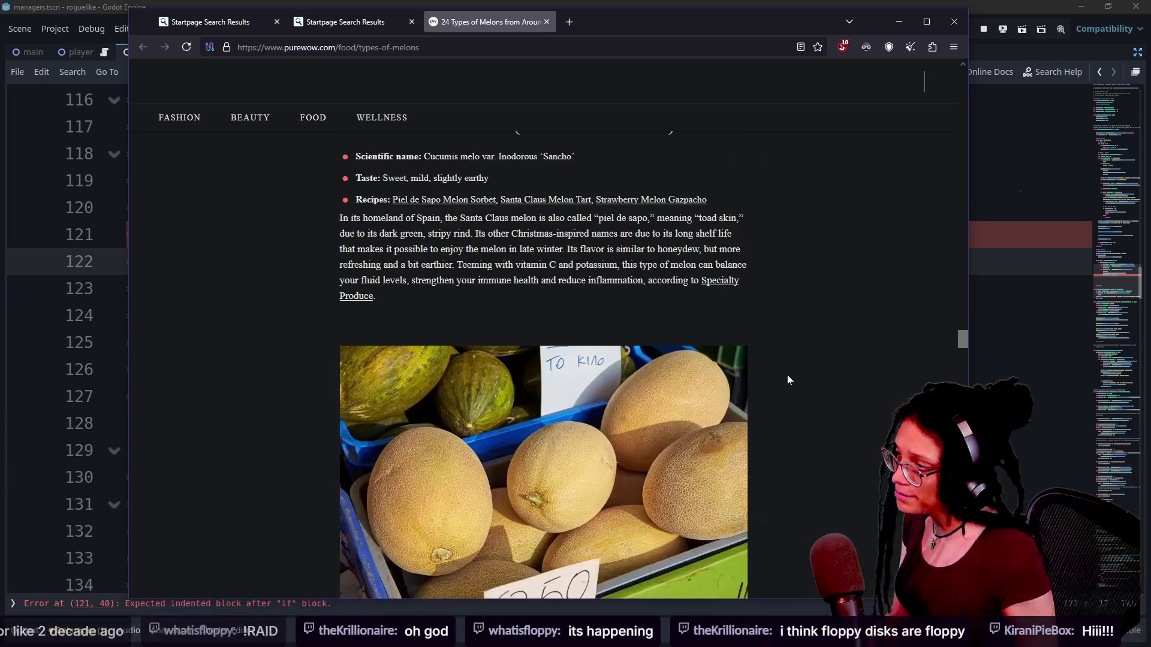
scroll(787, 379, "up", 10)
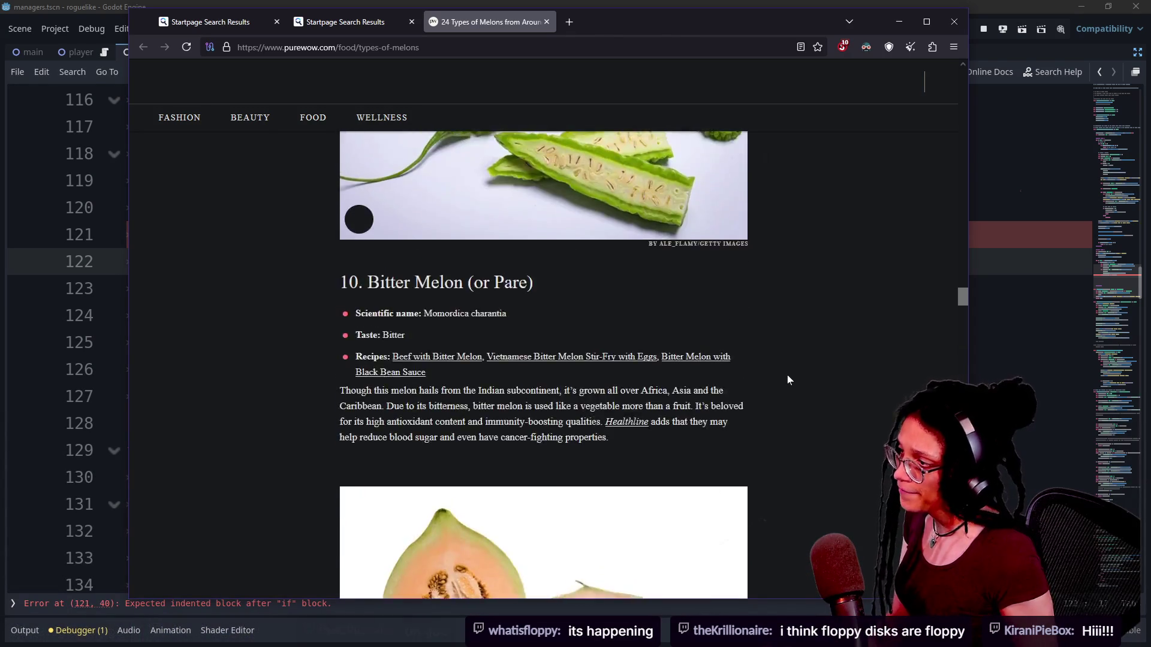
scroll(788, 379, "down", 2)
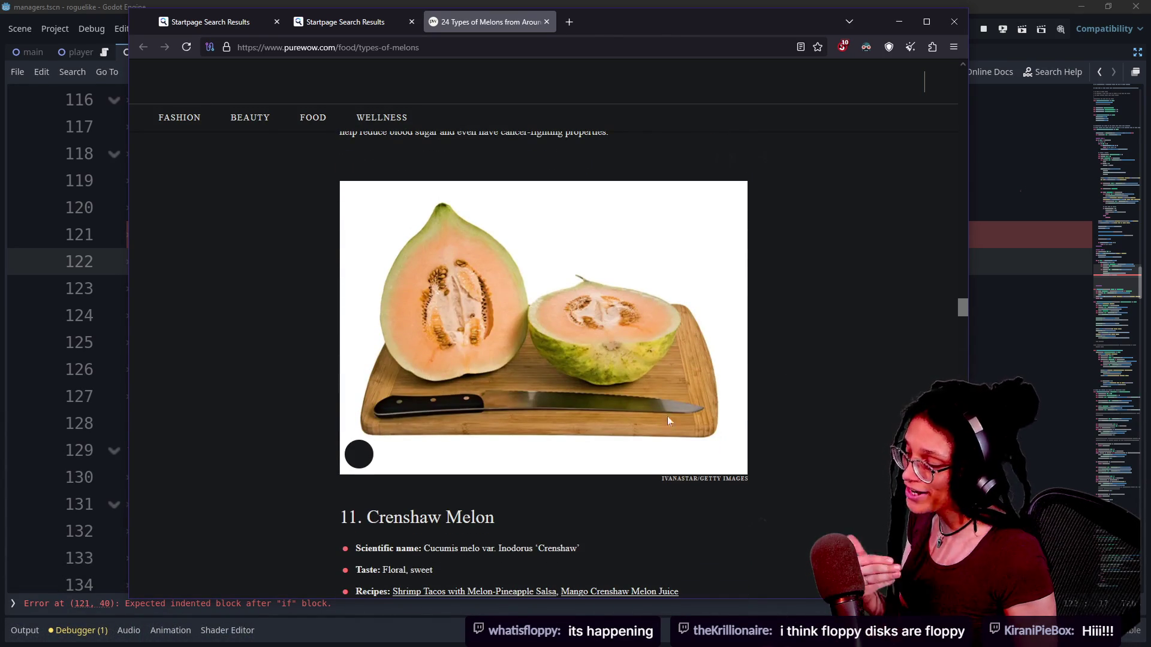
Highlight and deselect the Crenshaw Melon heading, then switch to the Godot script editor.
left_click_drag(328, 519, 686, 509)
left_click(782, 509)
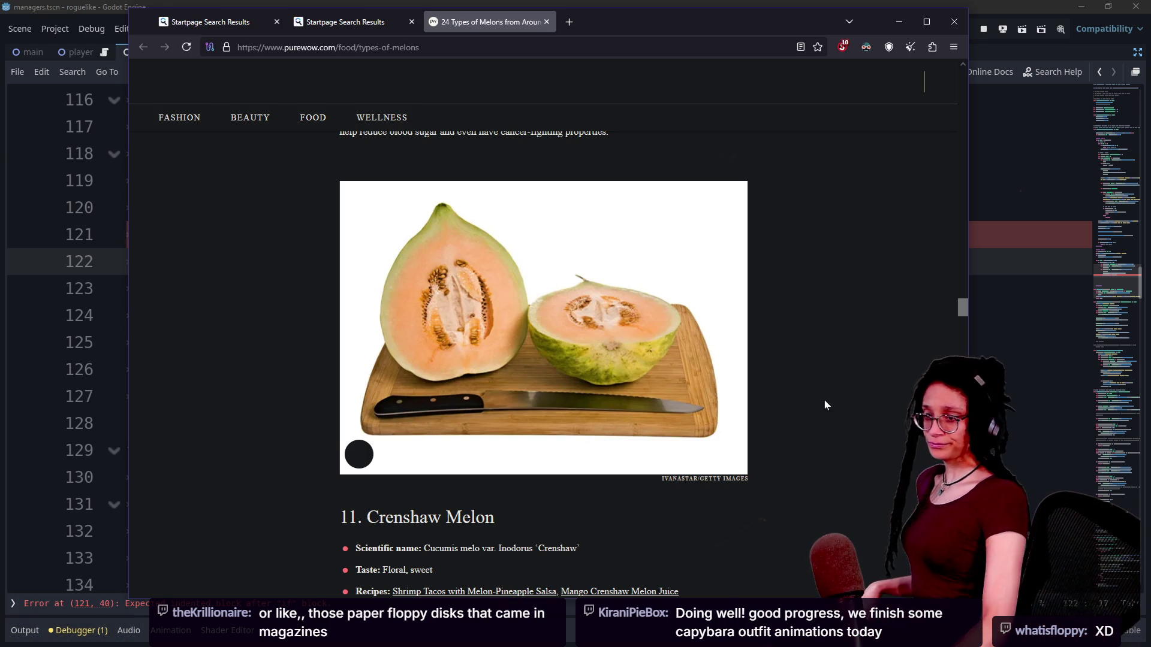
key("alt+Tab")
key("Down")
key("Down")
key("Down")
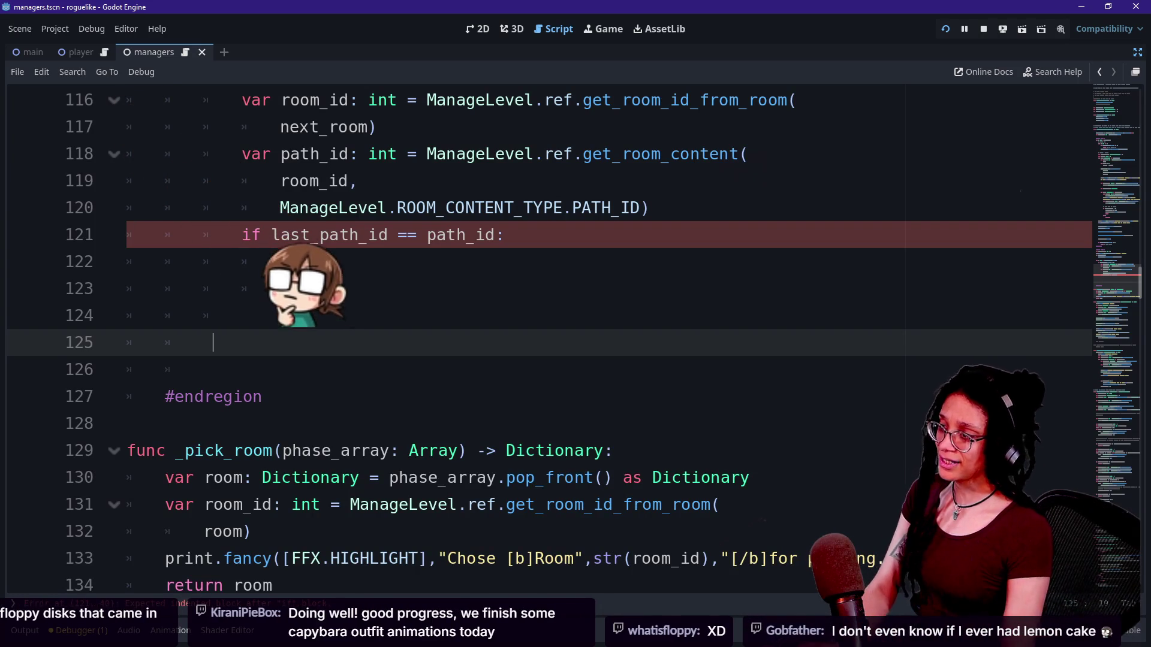
Return to the empty if block in the managers script, then go back to the Excalidraw room diagram.
left_click(280, 261)
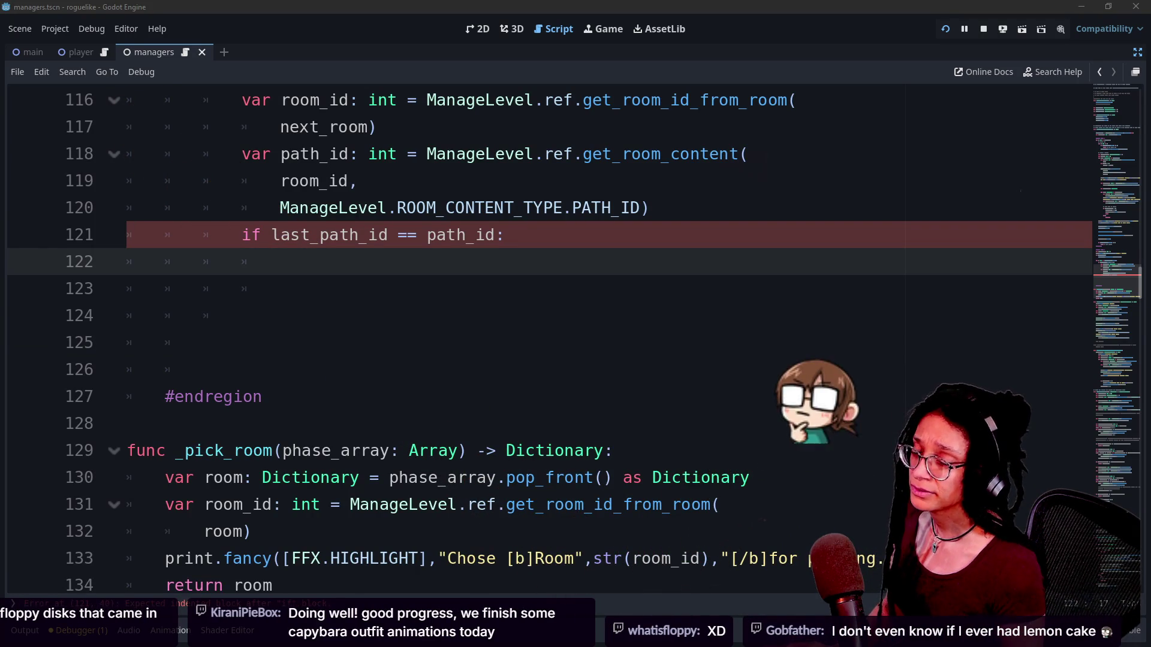
key("alt+Tab")
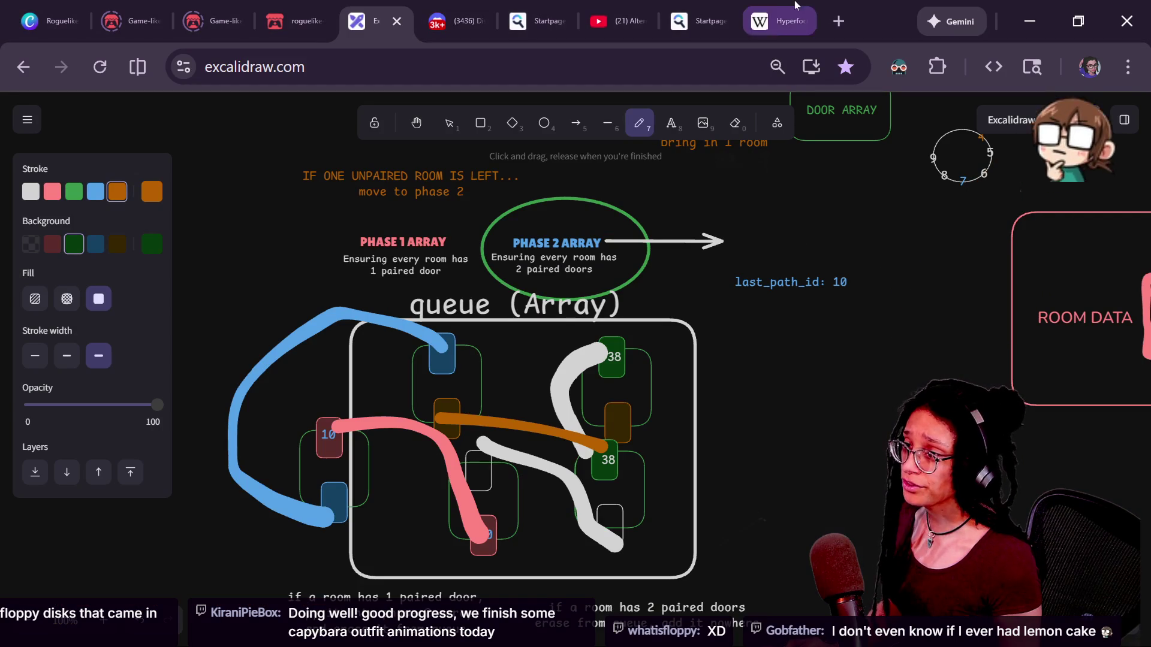
Load a chatter's twitch.tv/ channel page in a new browser tab.
left_click(839, 21)
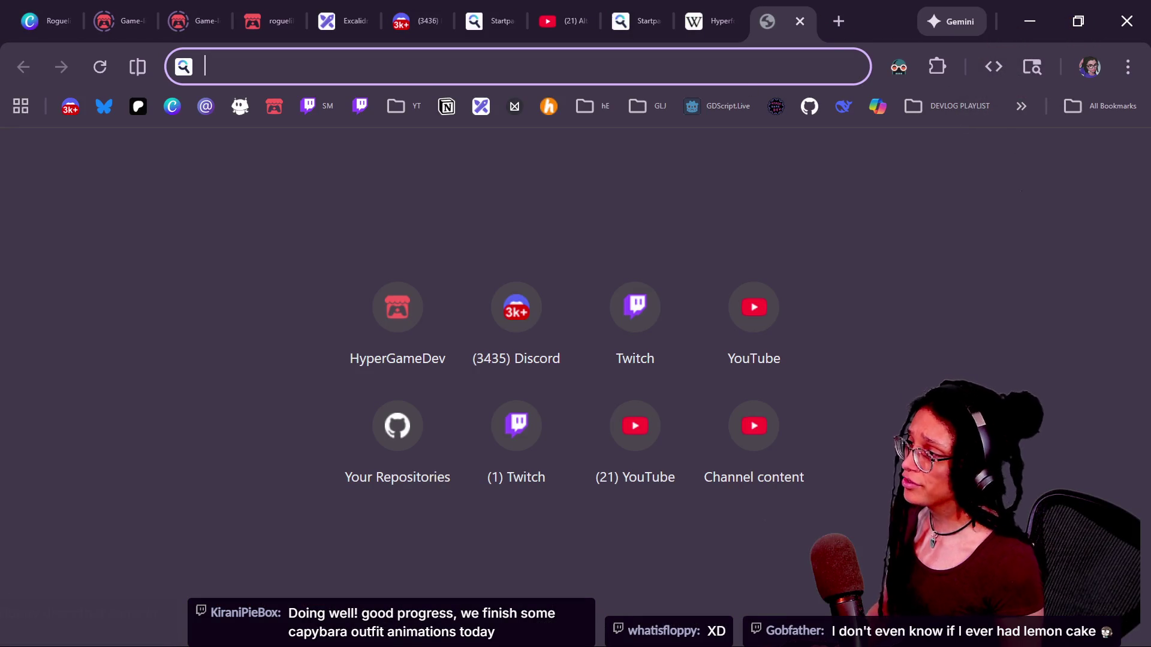
type("k.co")
key("BackSpace")
key("BackSpace")
type("kiranipiebox")
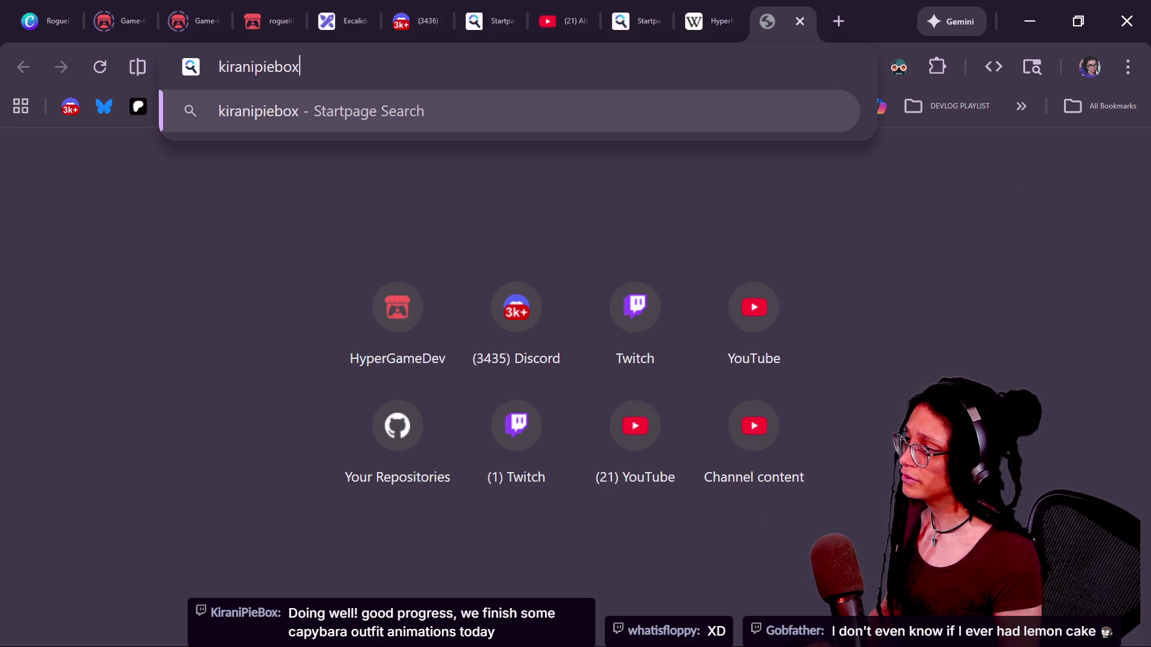
left_click(218, 67)
type("titc")
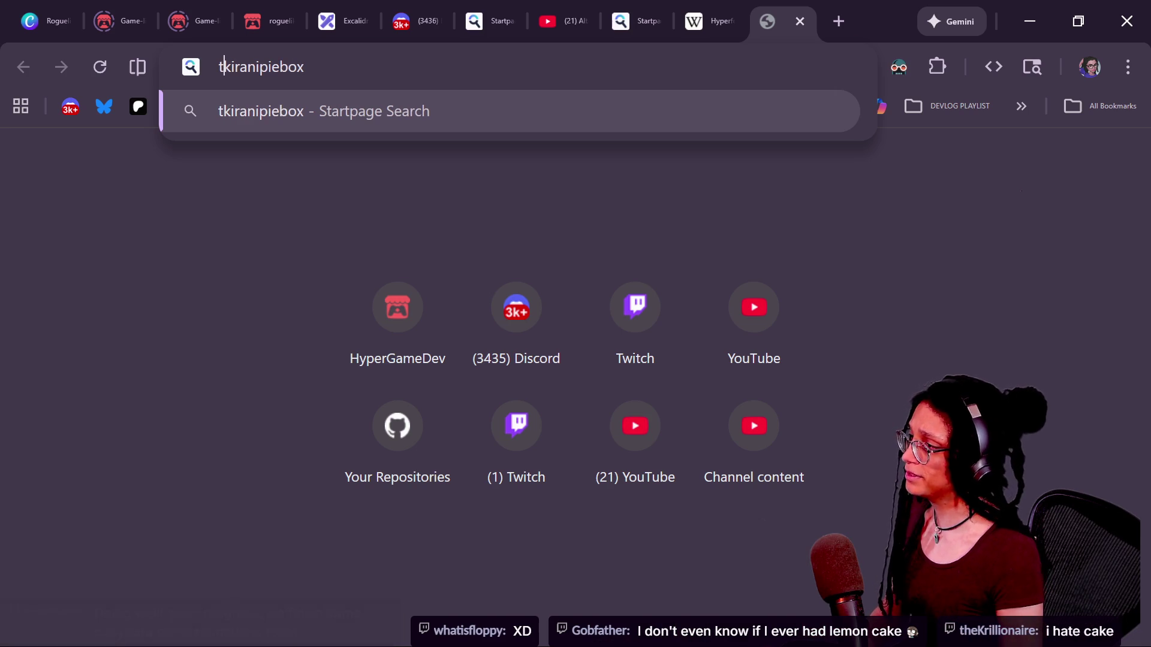
key("BackSpace")
key("BackSpace")
key("BackSpace")
type("withc.")
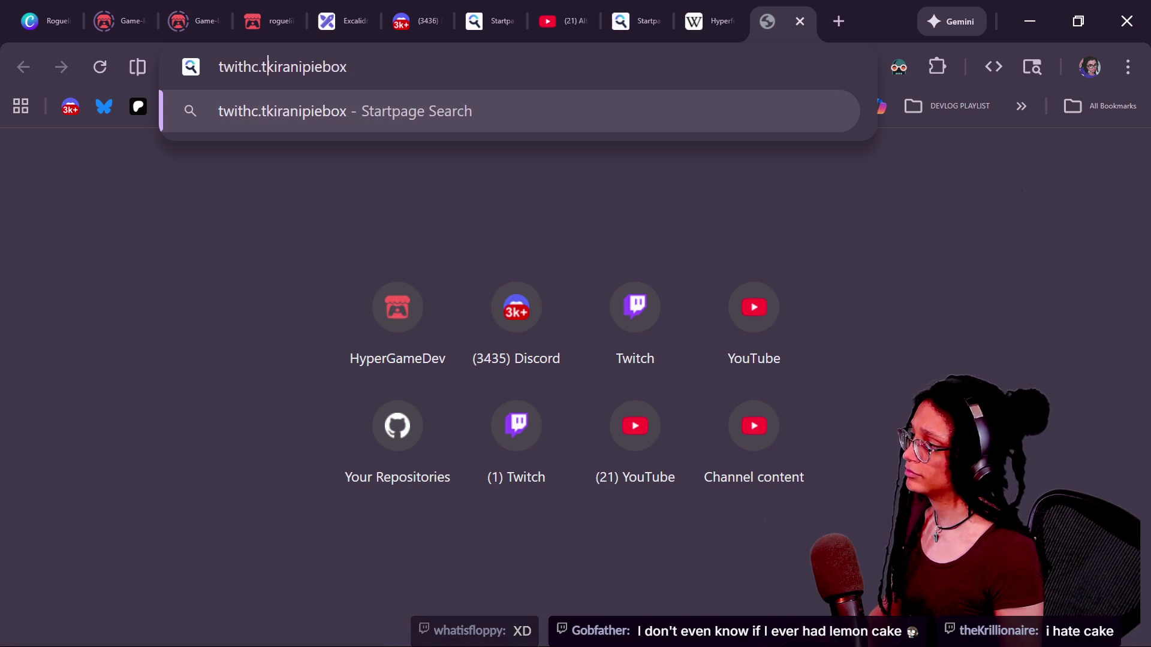
key("BackSpace")
key("BackSpace")
type("ch.")
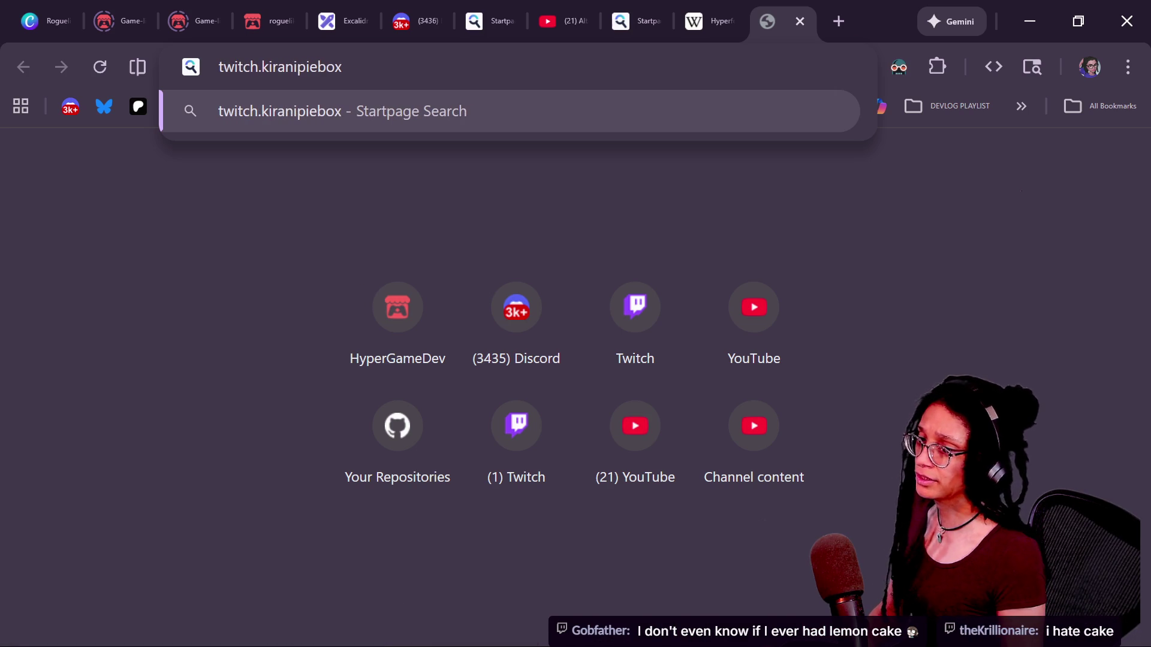
type("tv/")
key("Return")
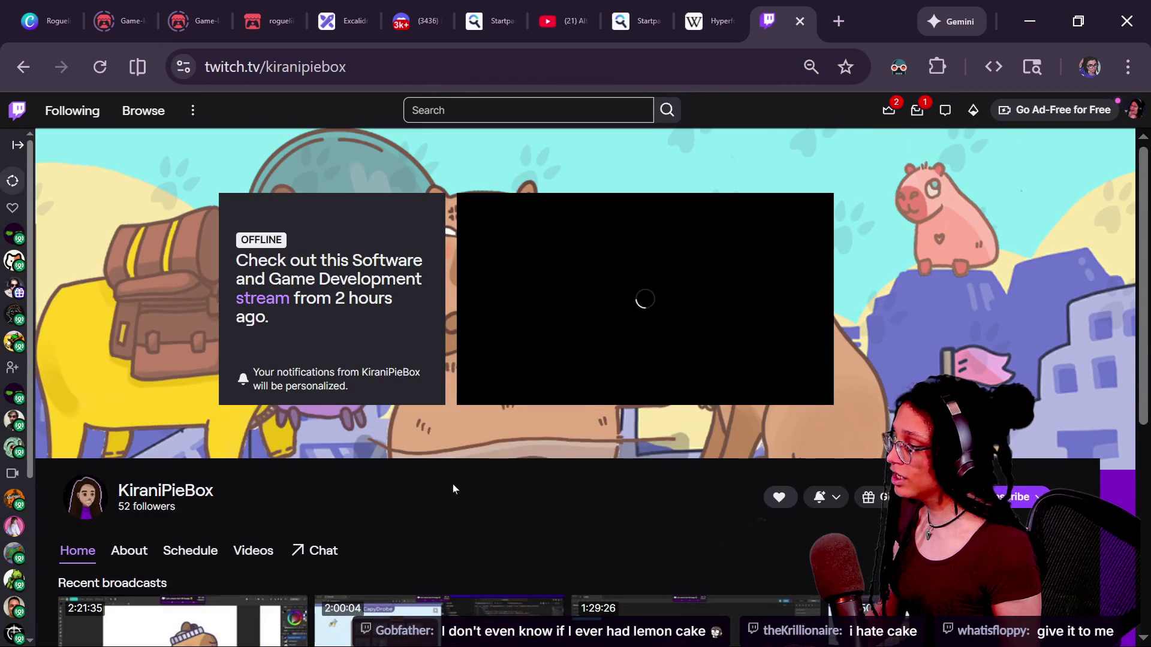
Play the latest broadcast full screen from about 00:30:05.
mouse_move(784, 401)
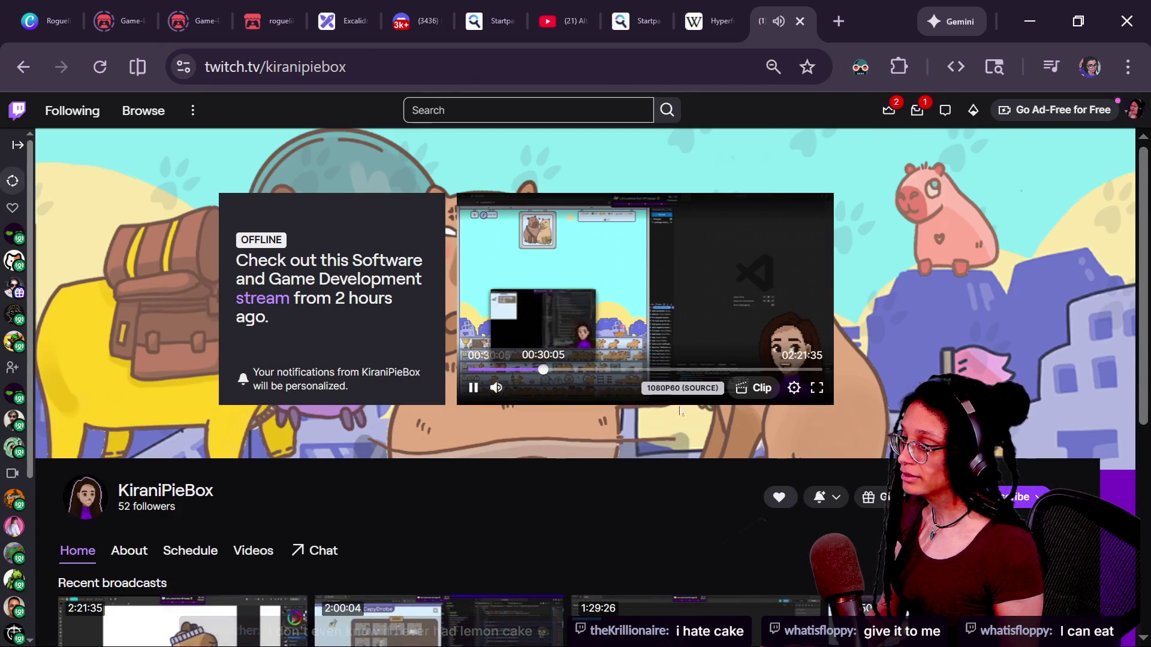
left_click(542, 375)
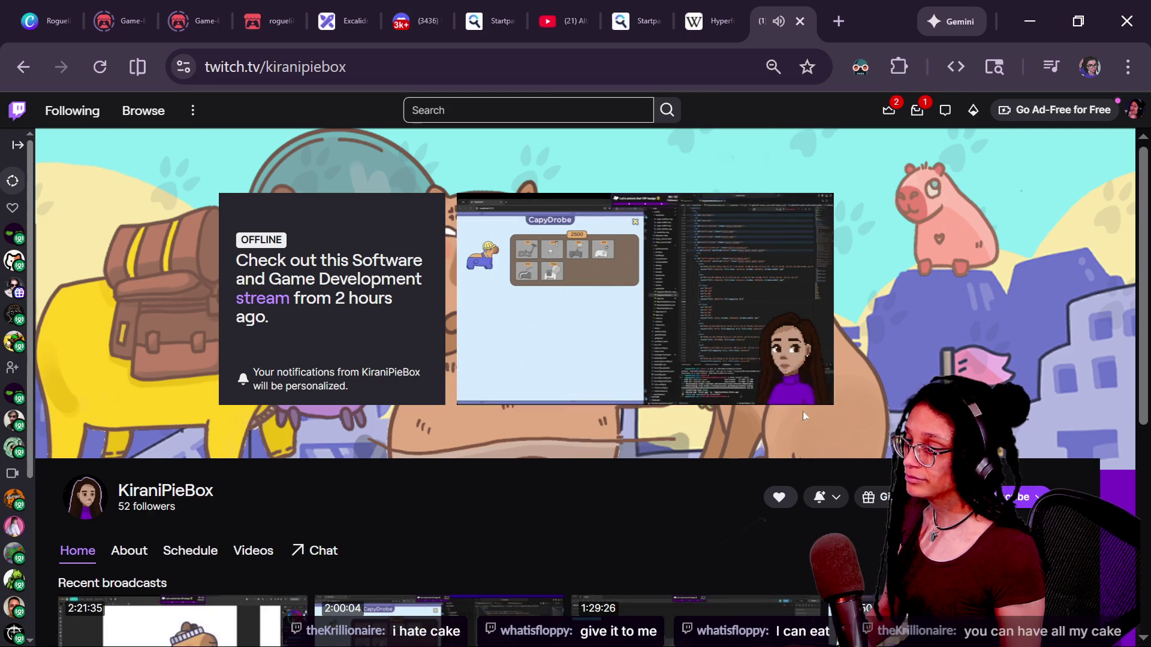
left_click(817, 388)
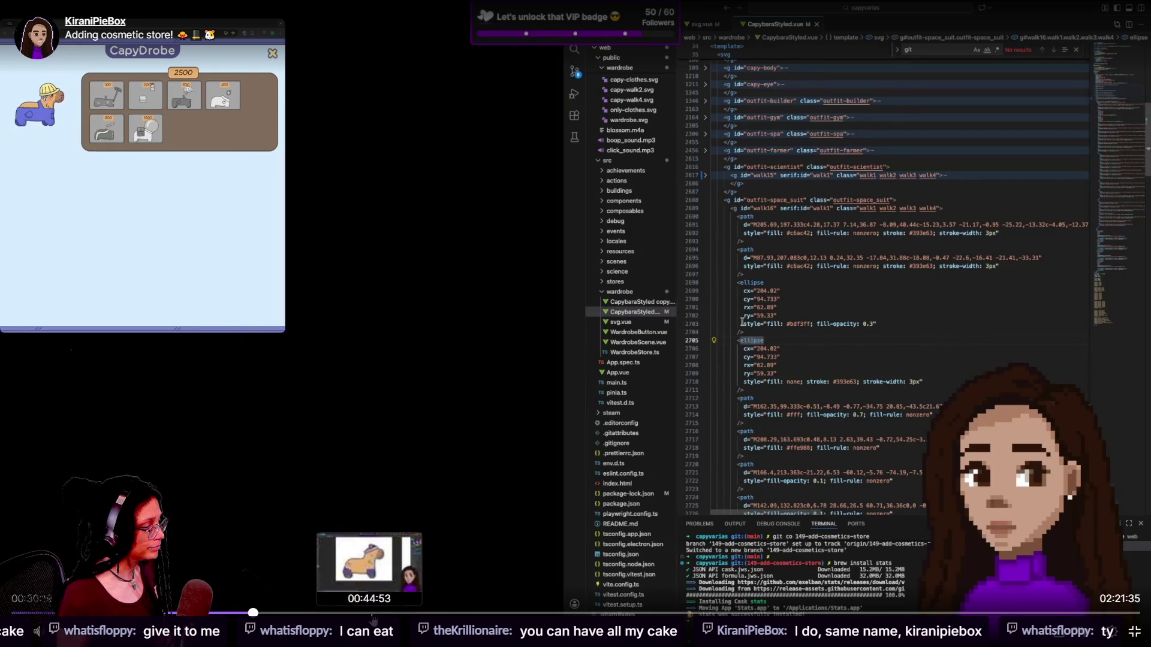
Skip through the VOD via about 48 minutes, 01:15, 01:19 and 01:25 toward 01:35:21.
left_click(402, 615)
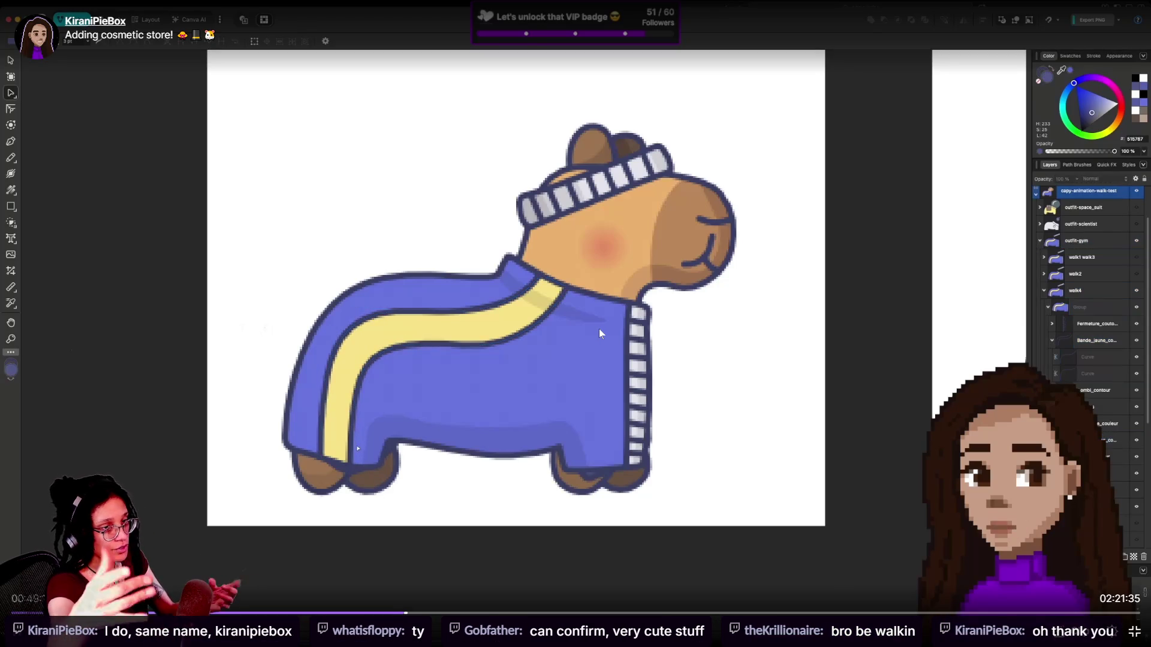
left_click(461, 613)
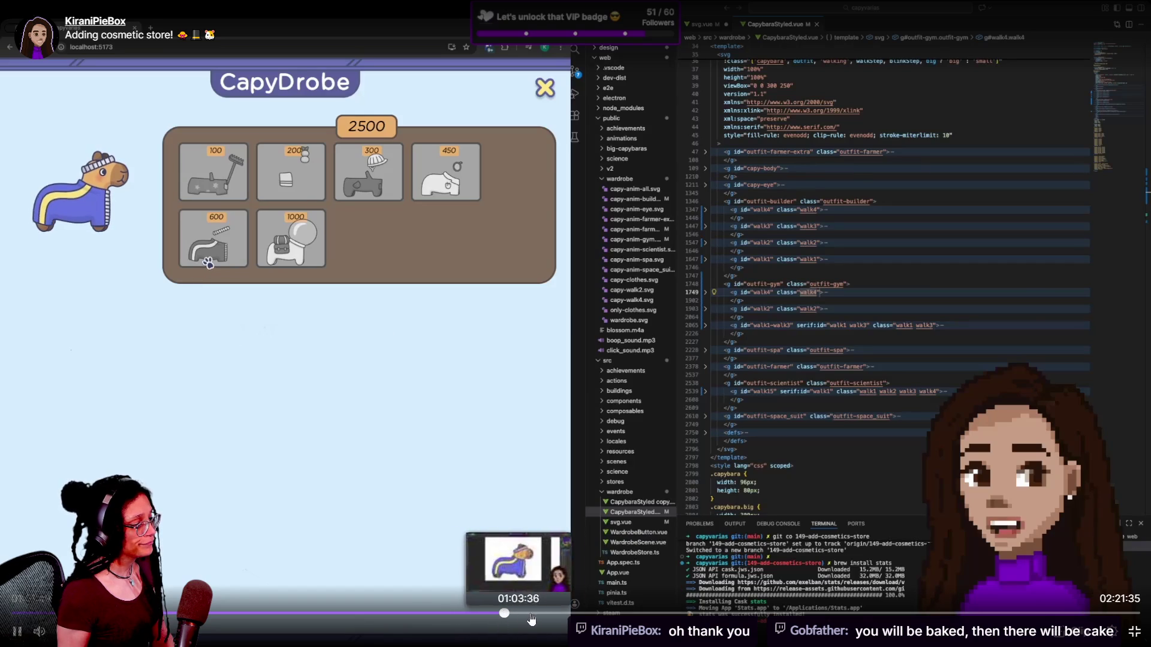
left_click(571, 613)
left_click(648, 613)
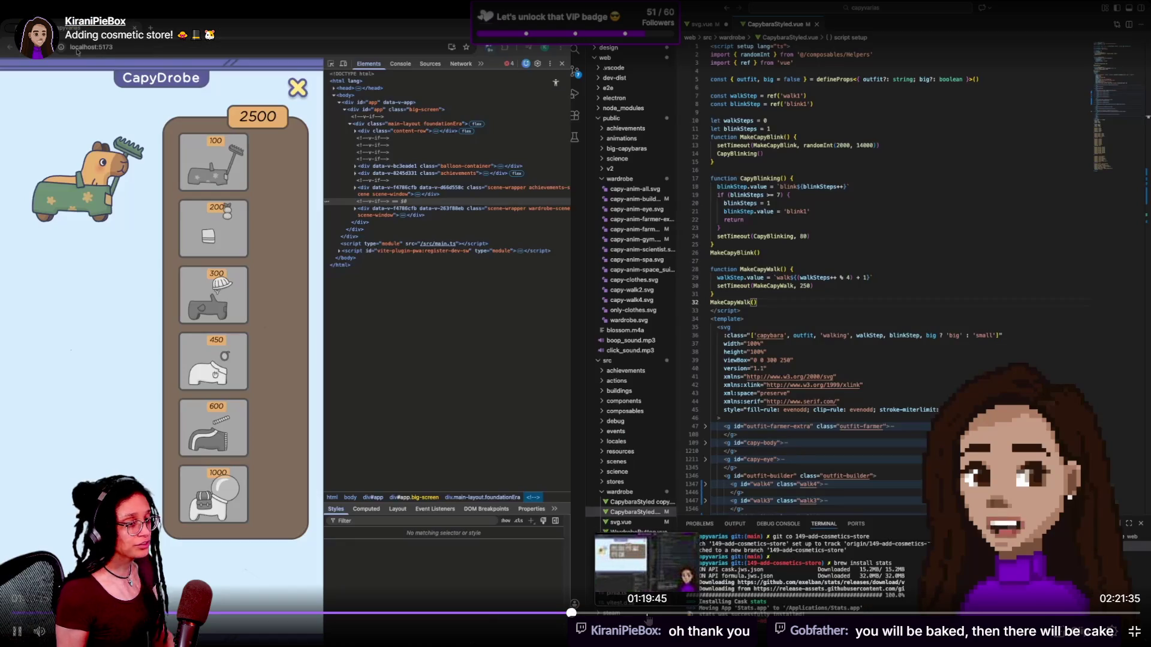
left_click(662, 613)
left_click(614, 613)
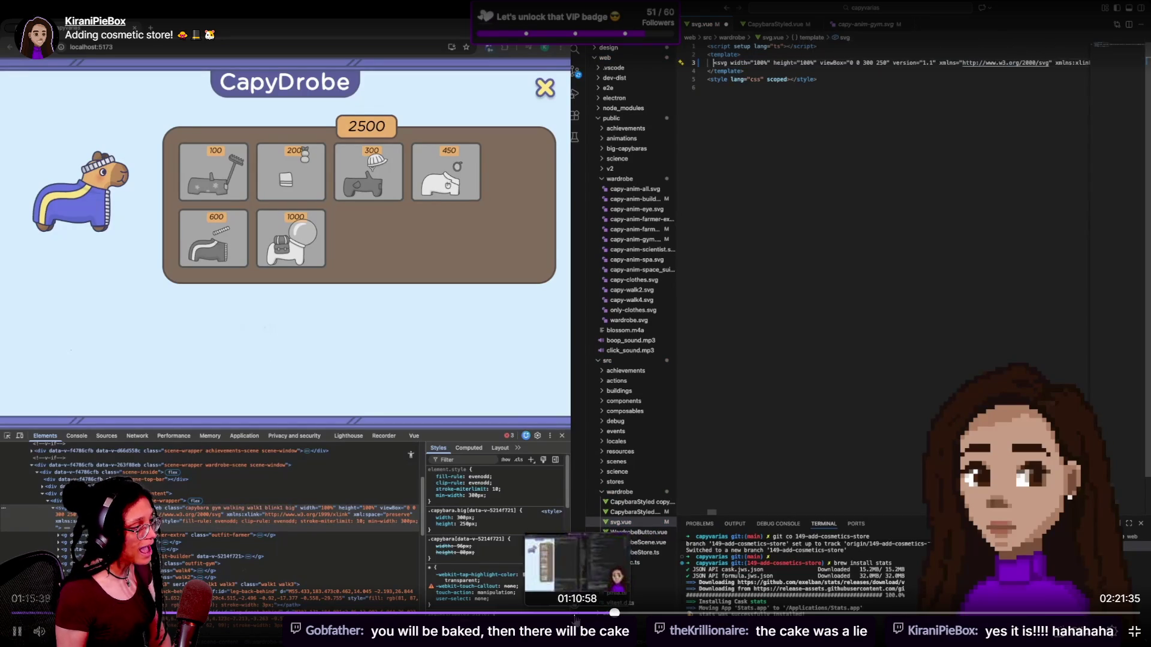
left_click(645, 613)
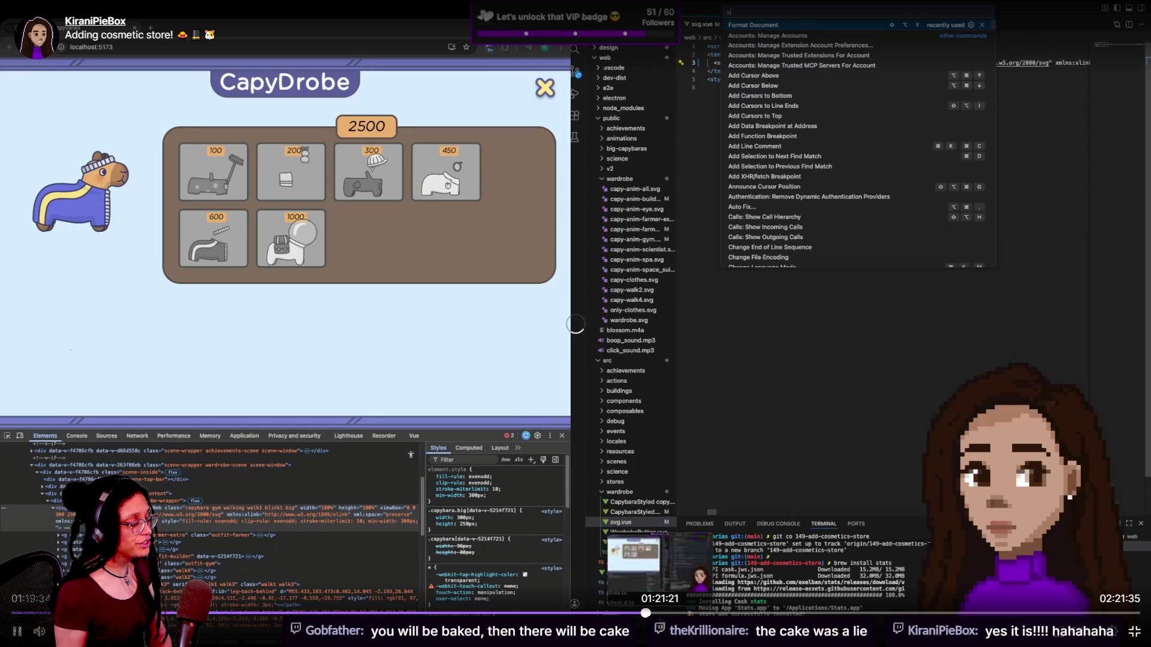
left_click(694, 613)
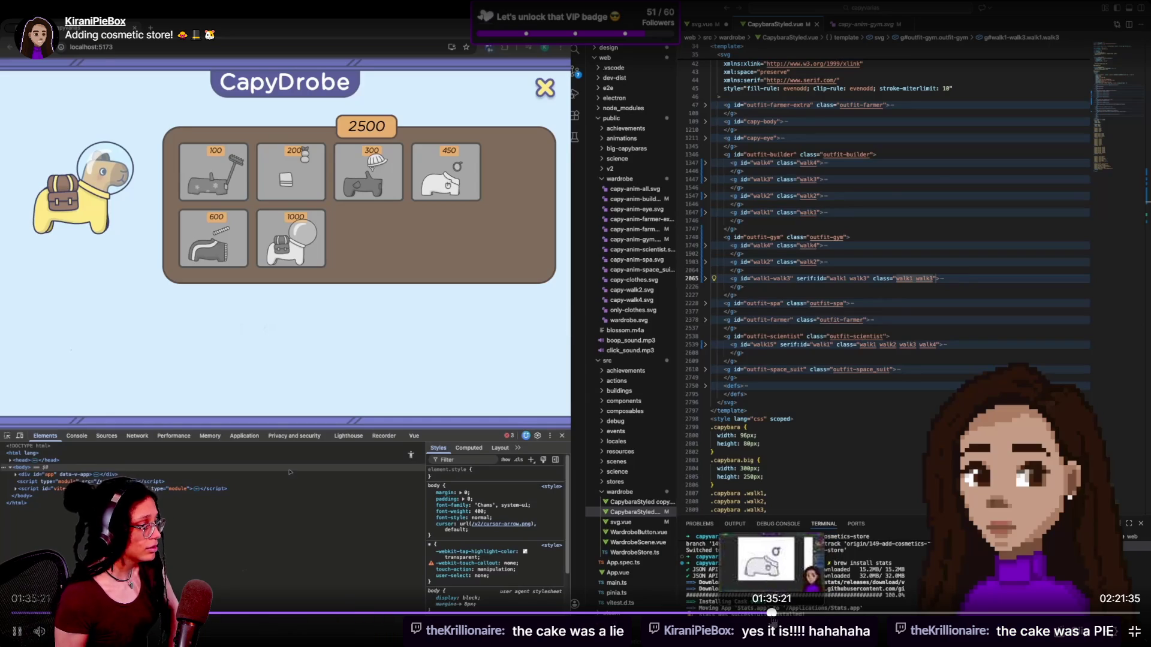
Seek from 01:35:21 through the capybara artwork and CapyDrobe code to about 1:59:19.
left_click(775, 612)
left_click(806, 612)
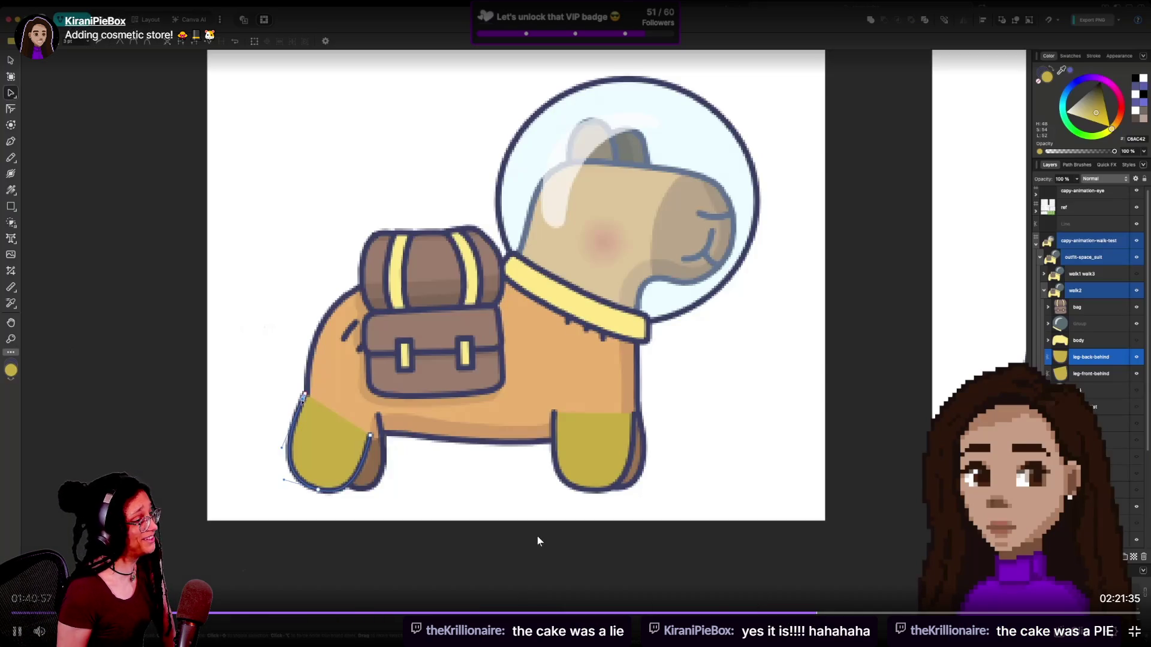
left_click(774, 622)
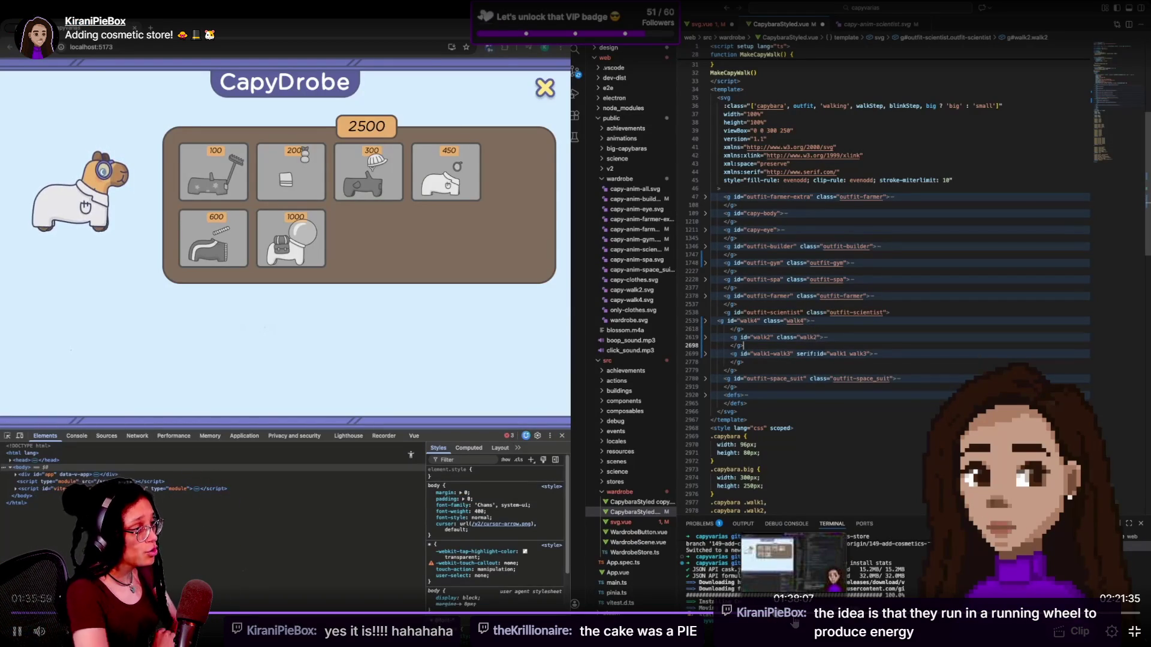
left_click(795, 623)
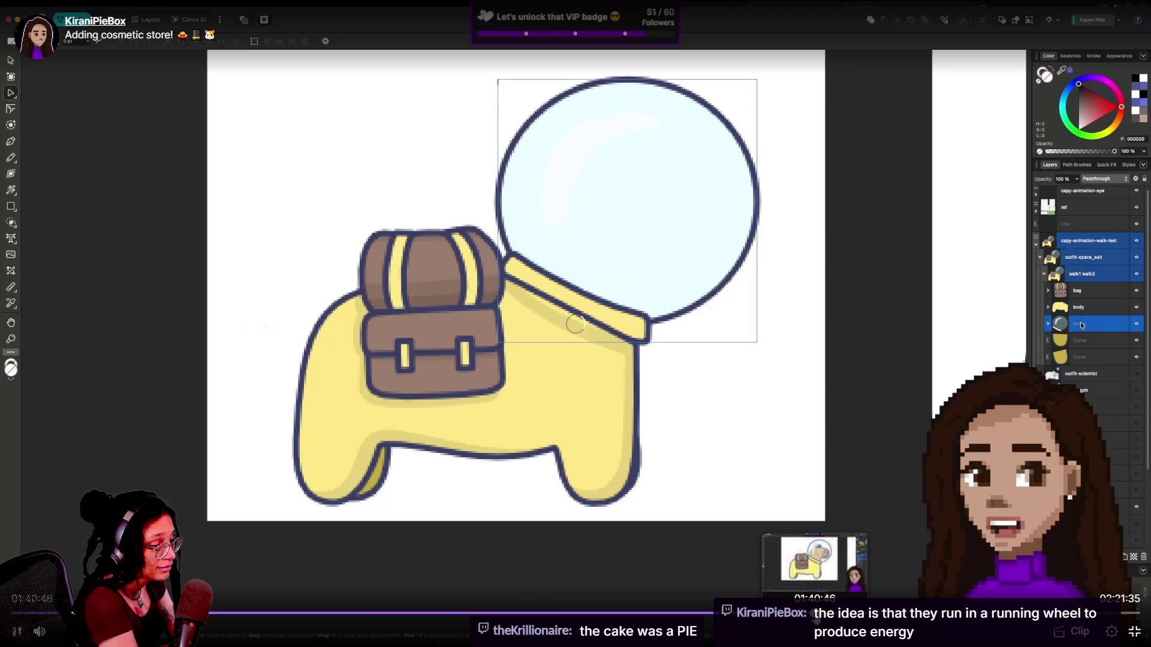
left_click(857, 615)
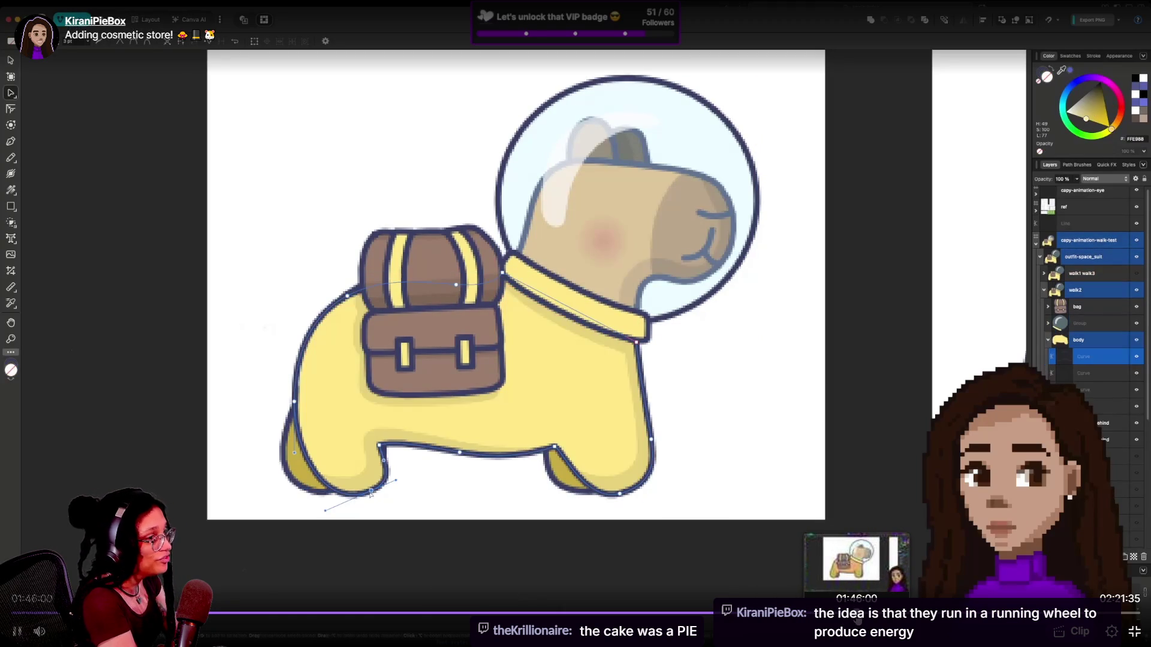
left_click(903, 614)
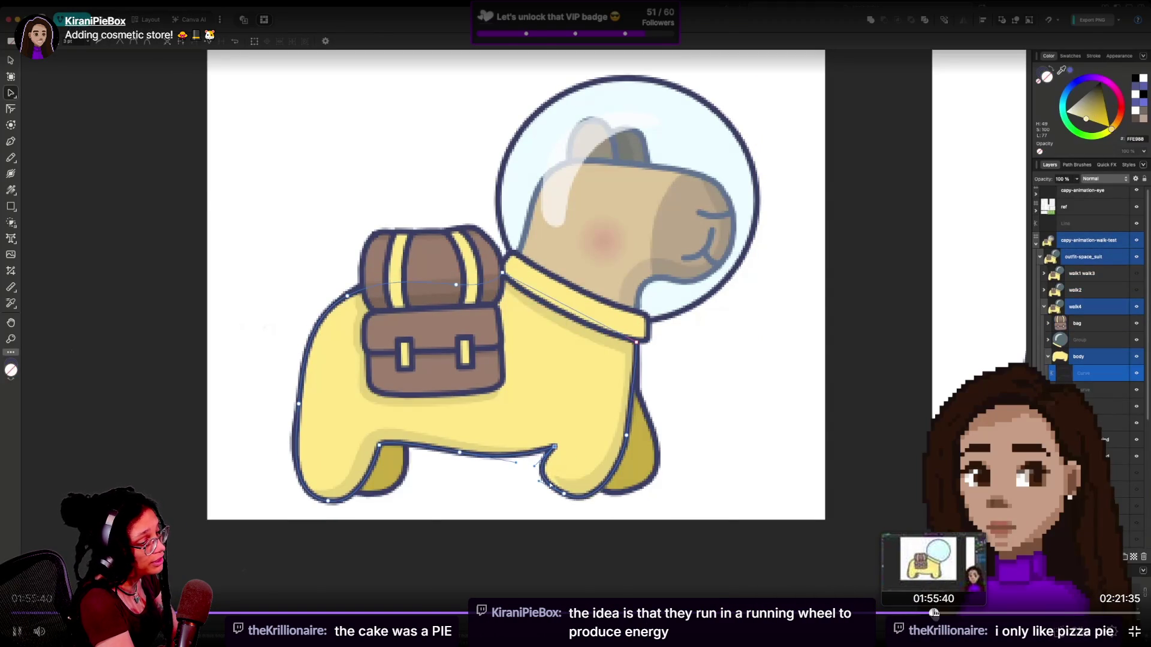
left_click(934, 613)
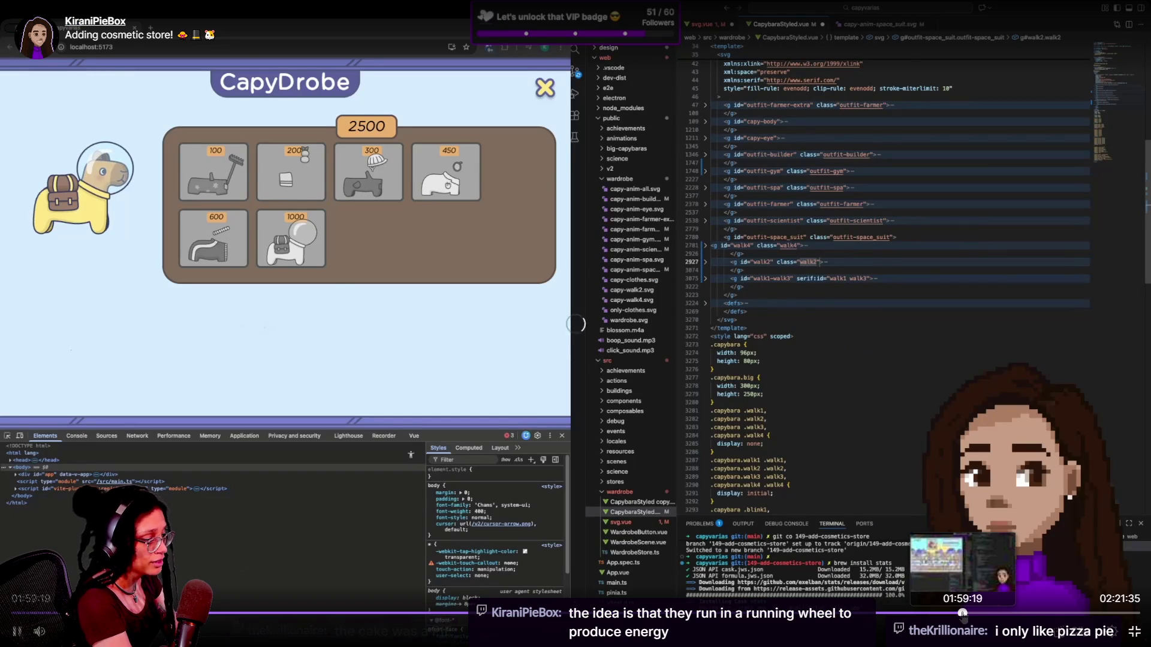
left_click(962, 613)
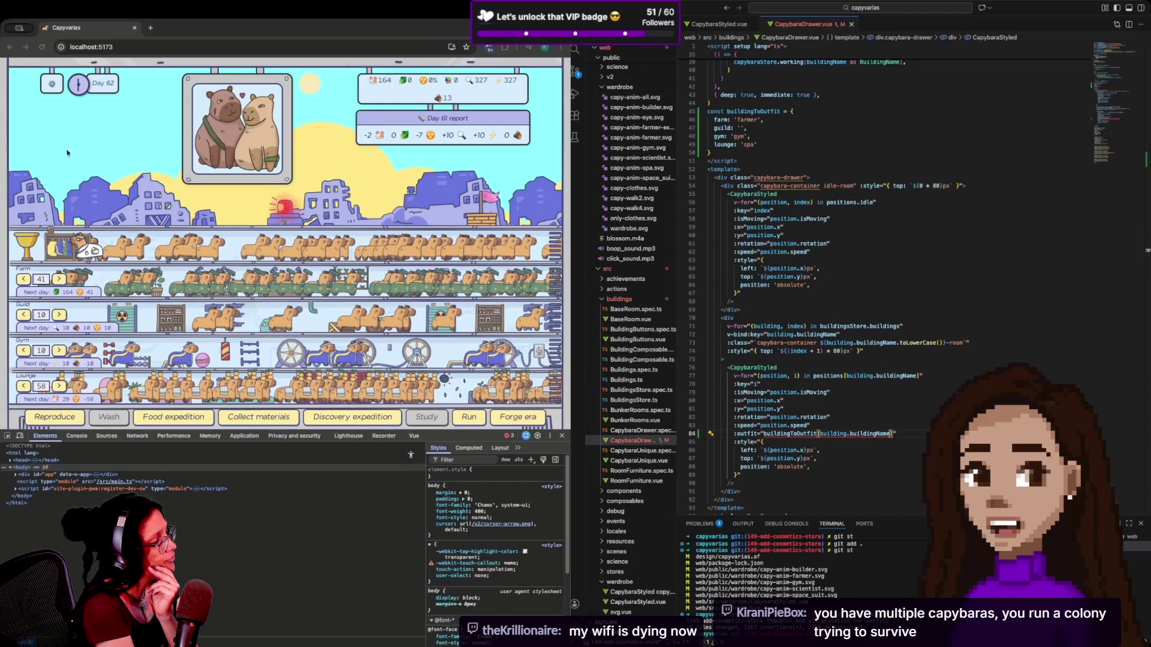
Click through several controls on the Twitch page.
left_click(30, 245)
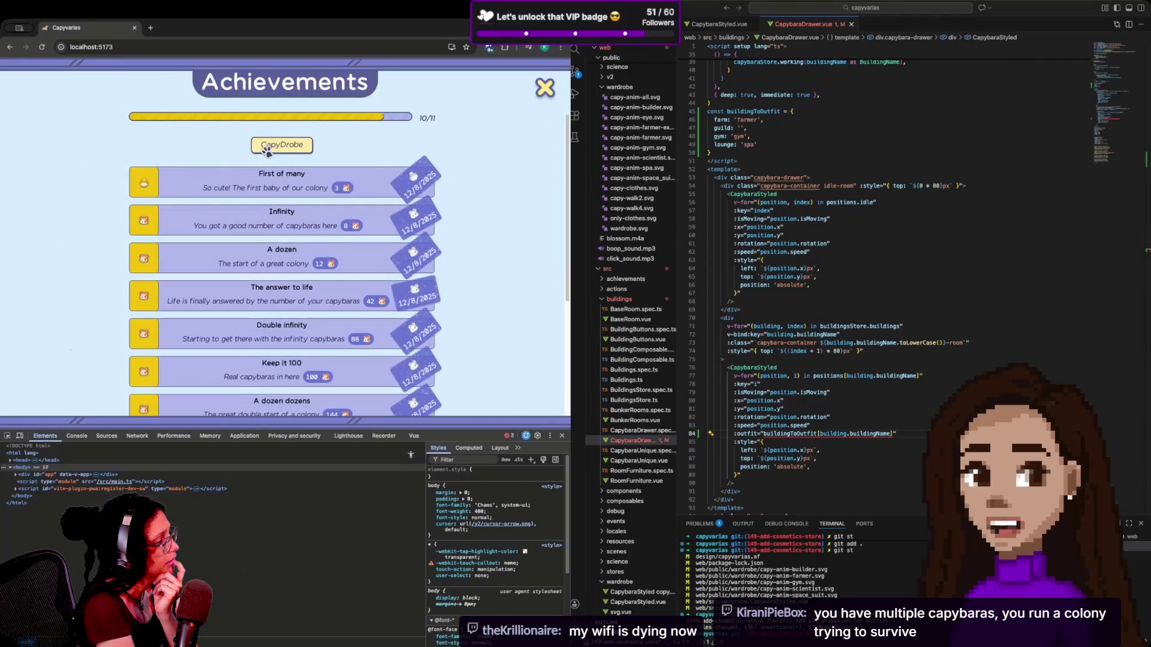
left_click(268, 146)
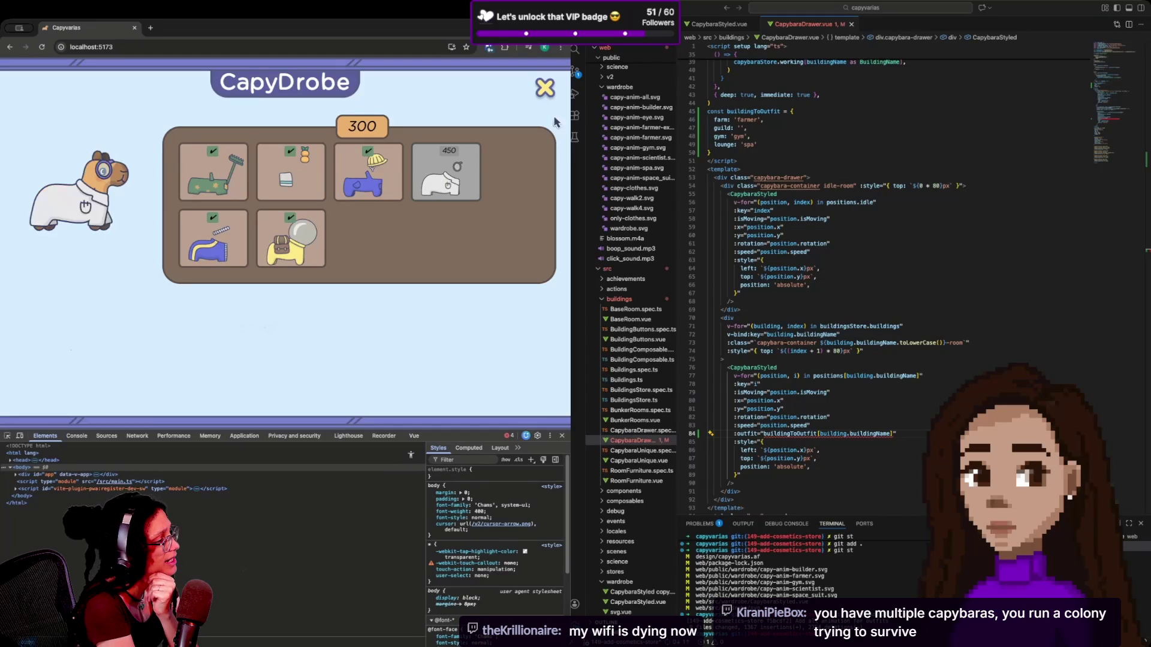
left_click(547, 89)
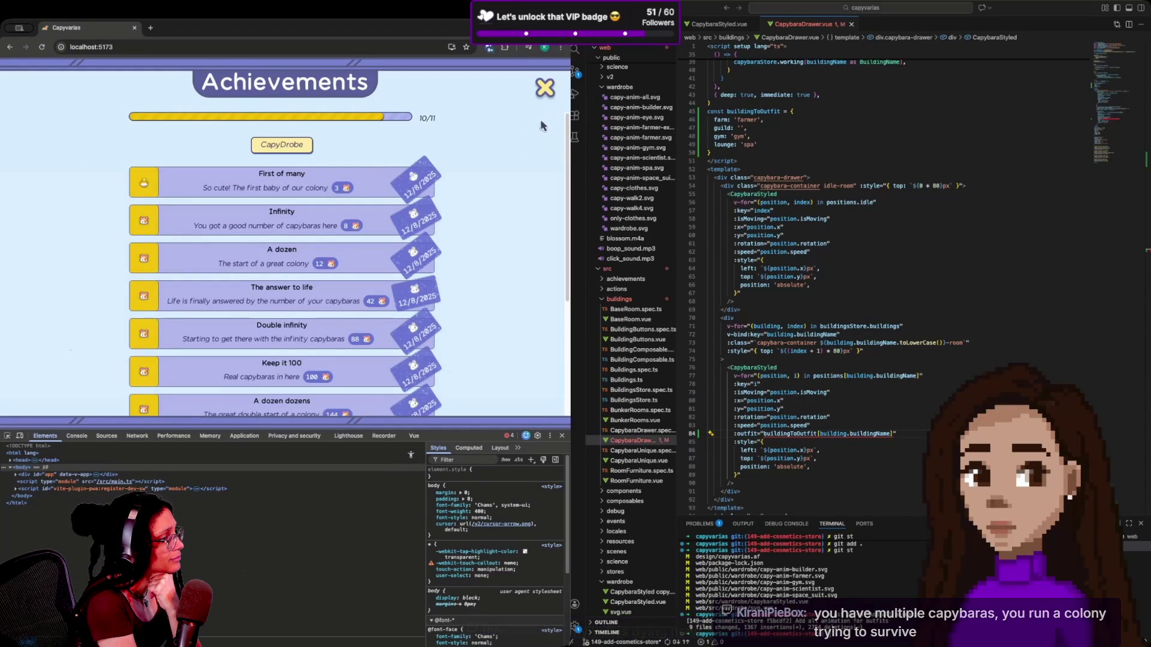
left_click(544, 88)
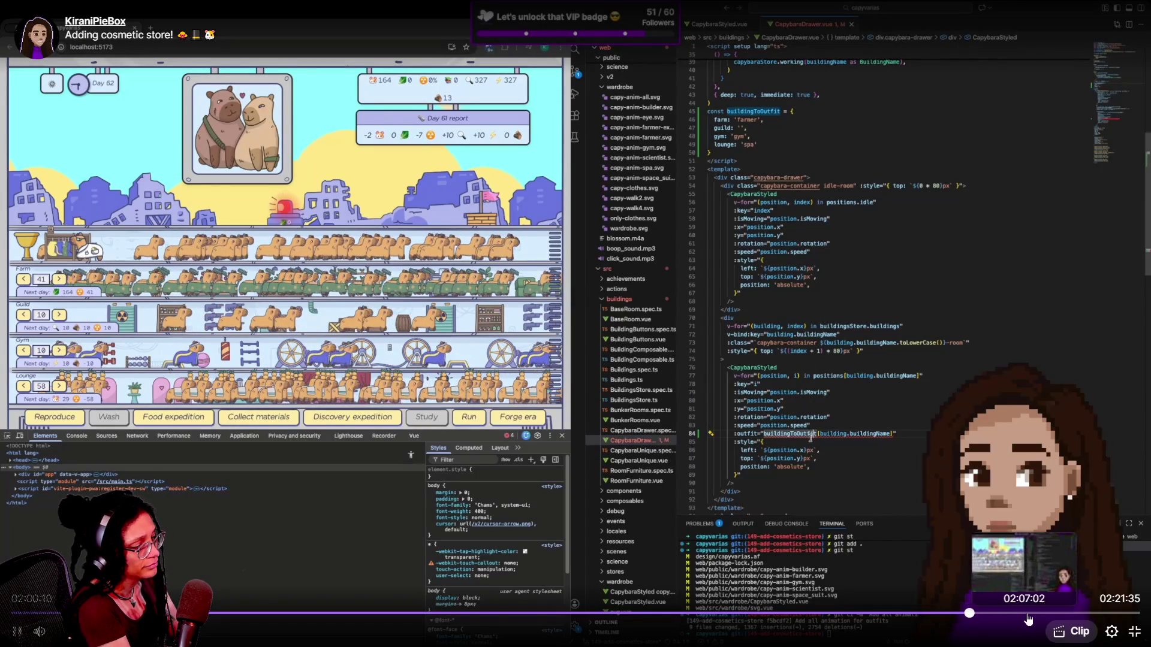
Jump the replay past two hours to about 2:21:35, showing Capyvarias at Day 65.
left_click(1031, 617)
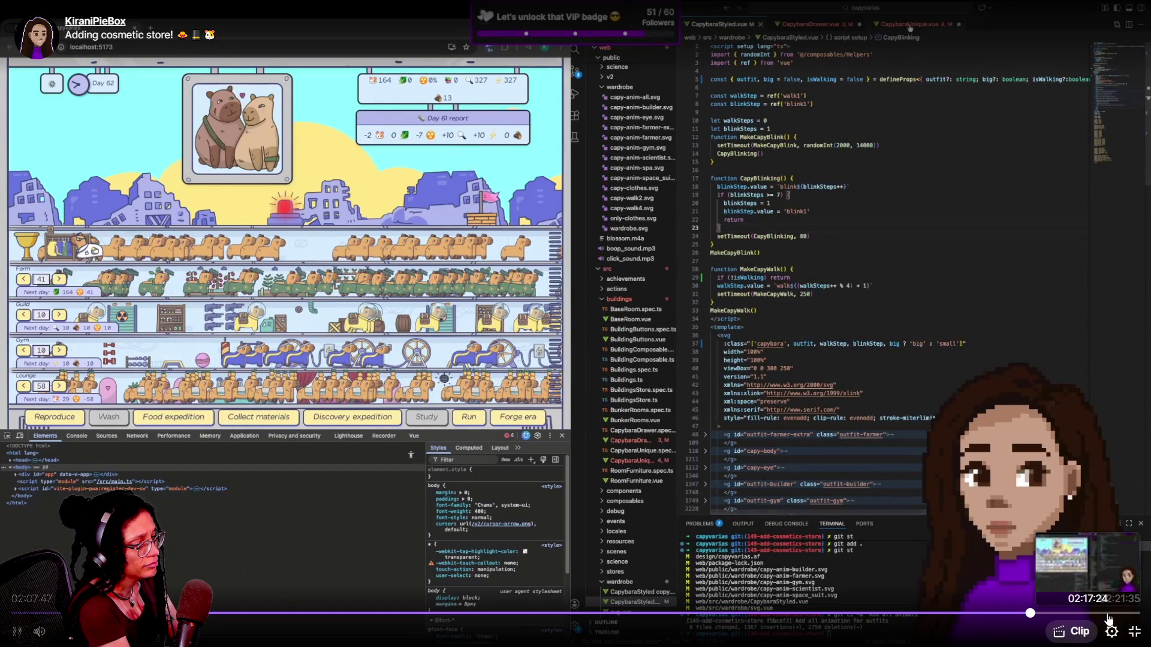
left_click(1128, 615)
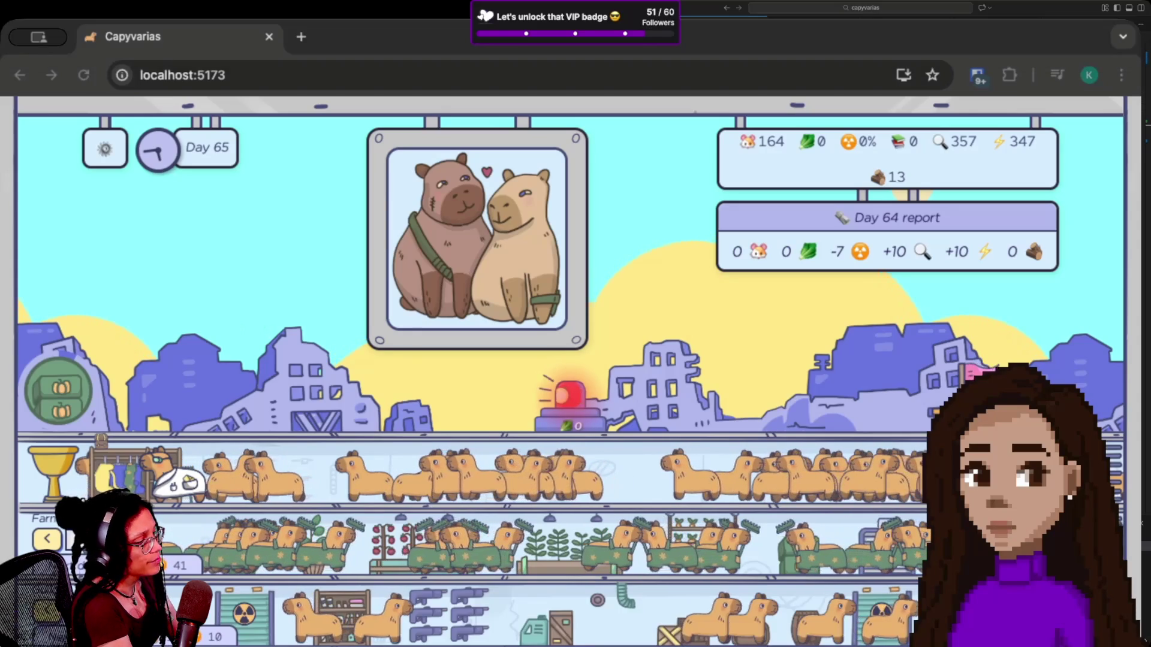
mouse_move(923, 473)
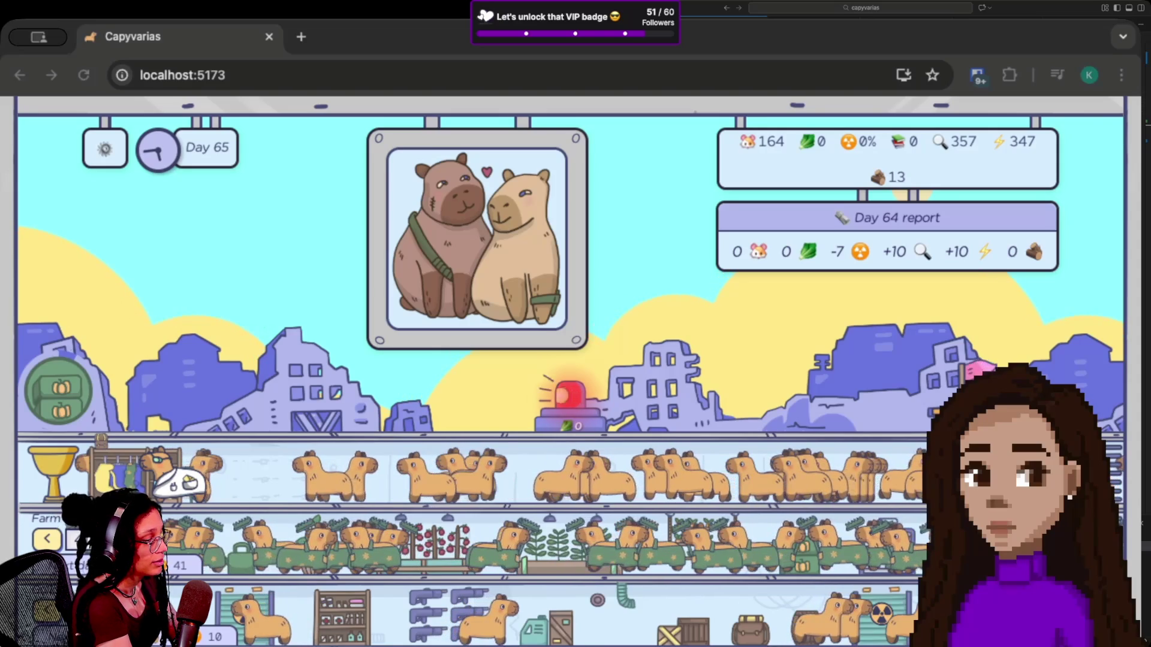
mouse_move(1098, 614)
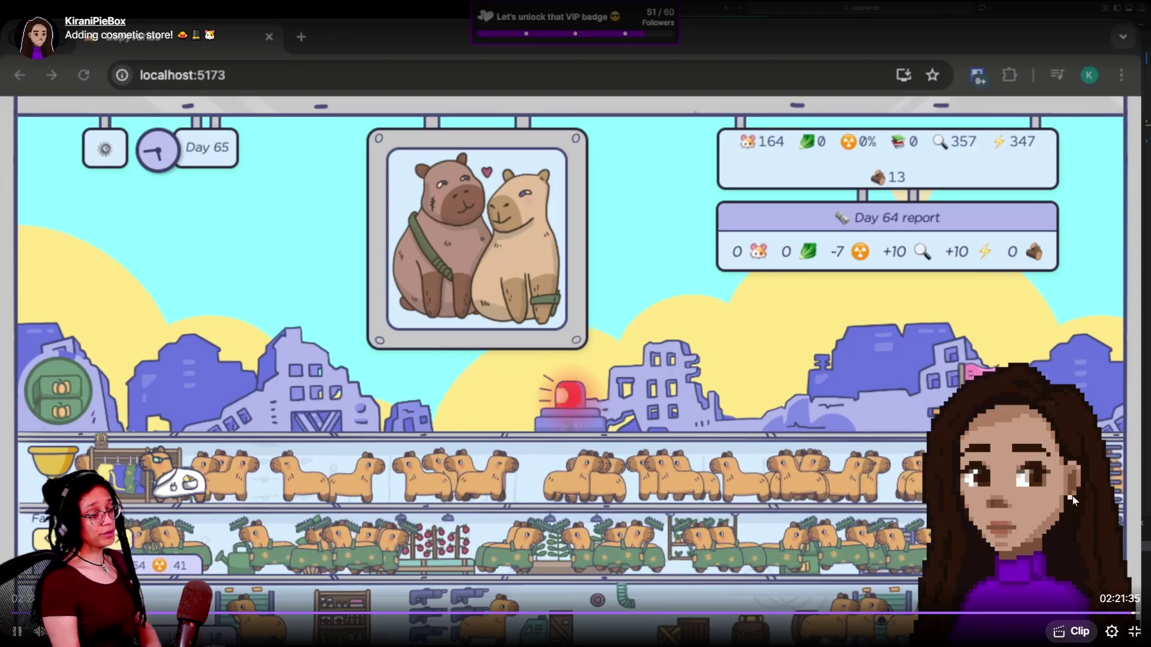
Leave full-screen playback and switch to the gamelike-jam-007 itch.io tab.
left_click(1132, 634)
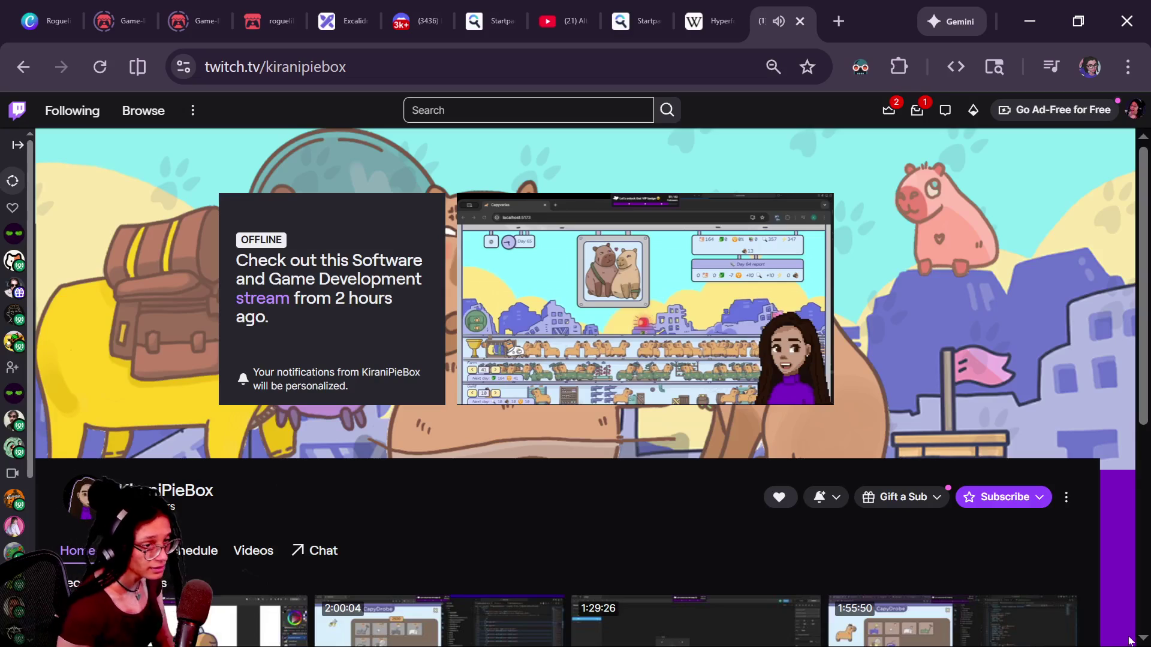
mouse_move(475, 397)
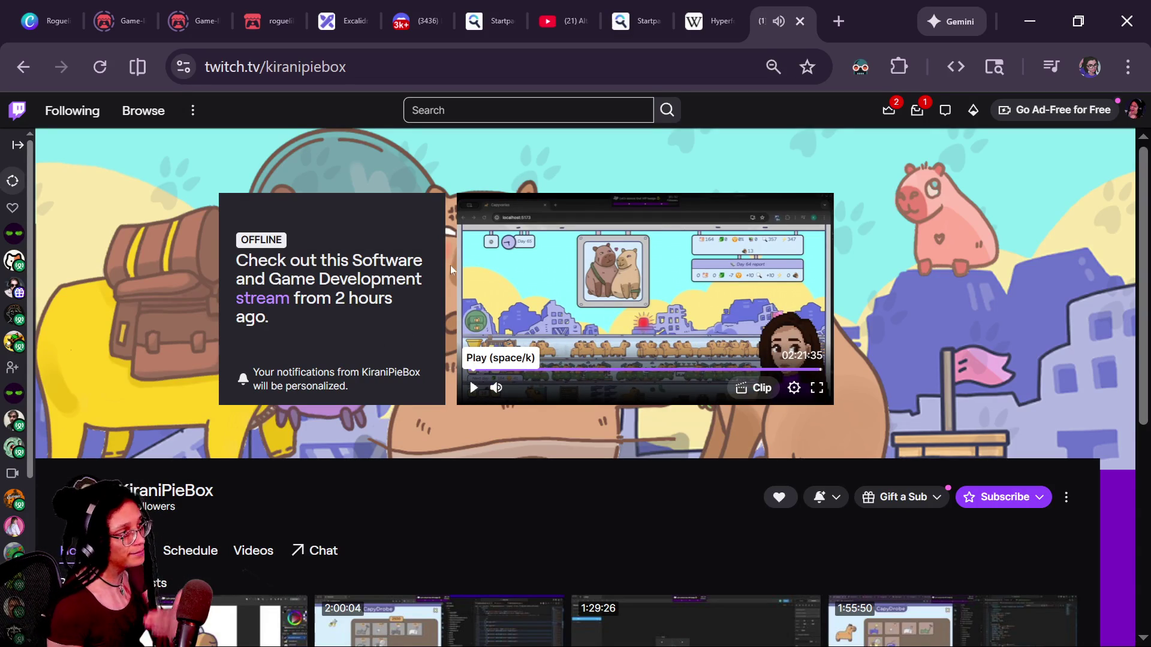
left_click(273, 21)
left_click(192, 21)
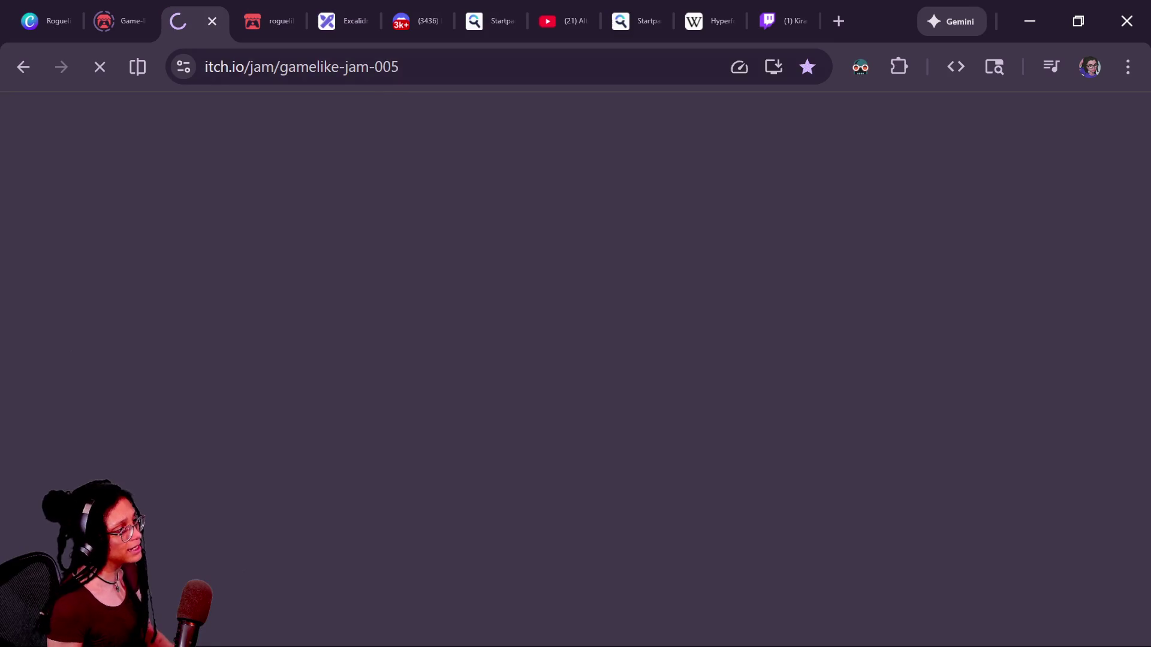
left_click(354, 66)
key("ctrl+shift+Tab")
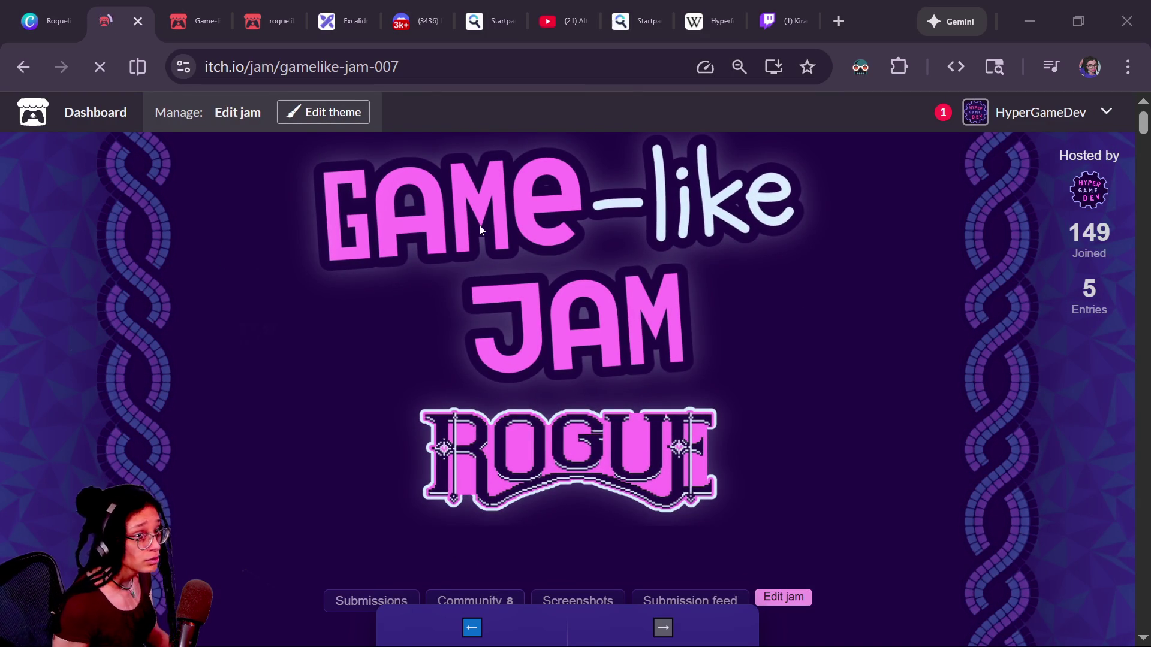
Send the gamelike-jam-007 link in the chat window, then come back to the Rogue jam page.
key("alt+Tab")
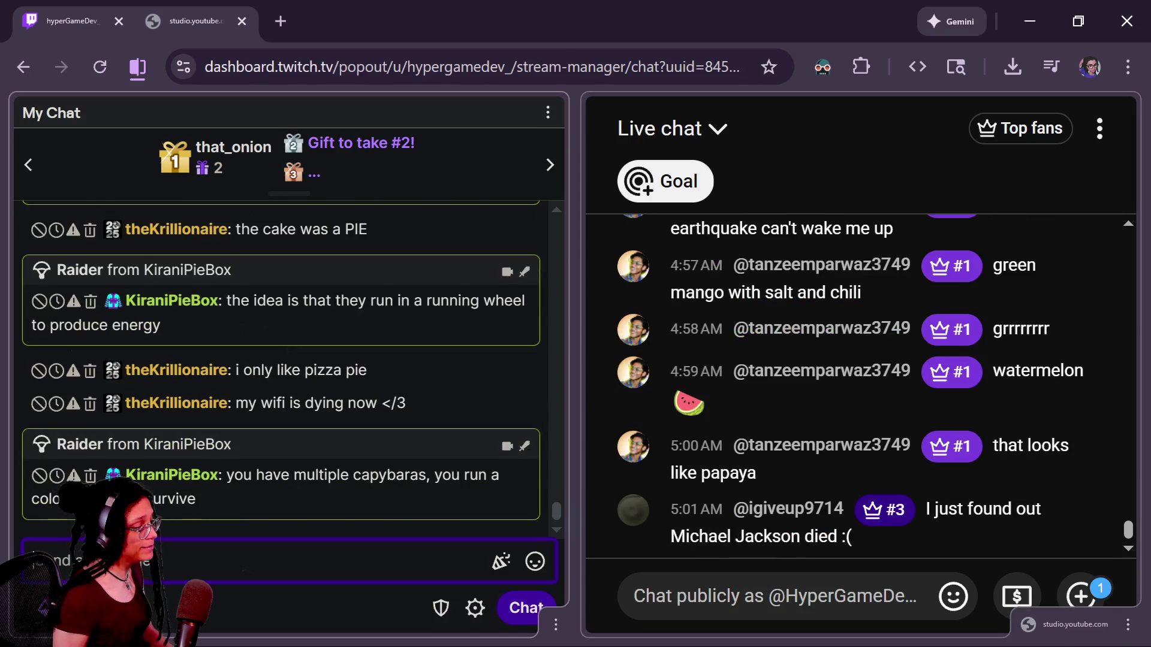
key("Return")
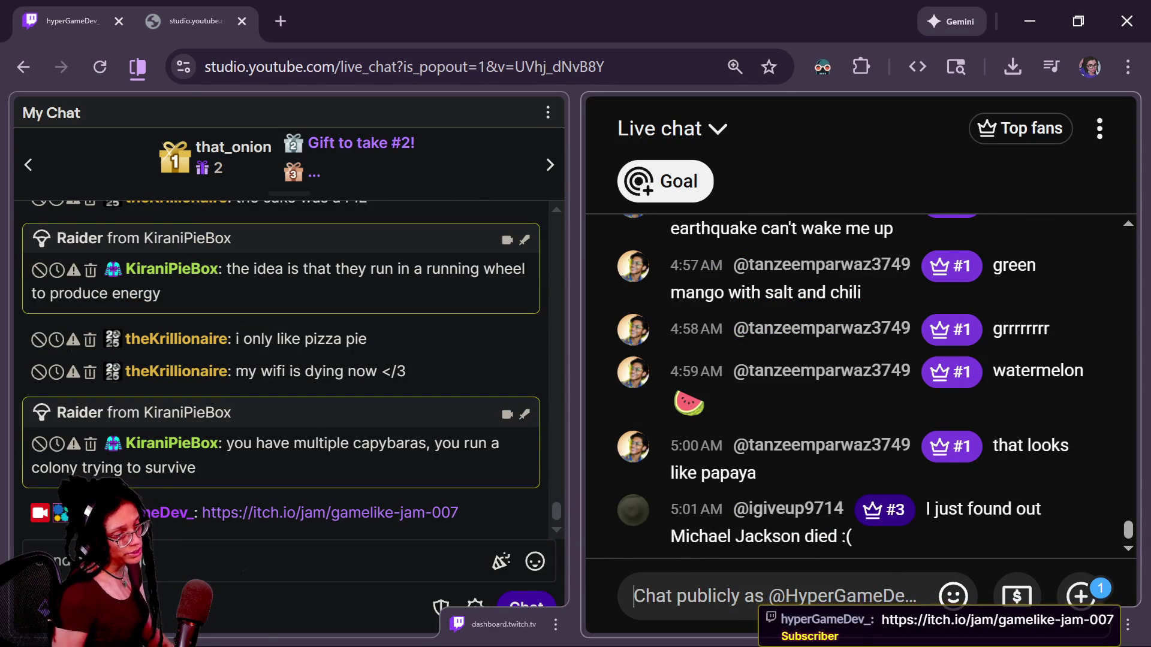
mouse_move(823, 419)
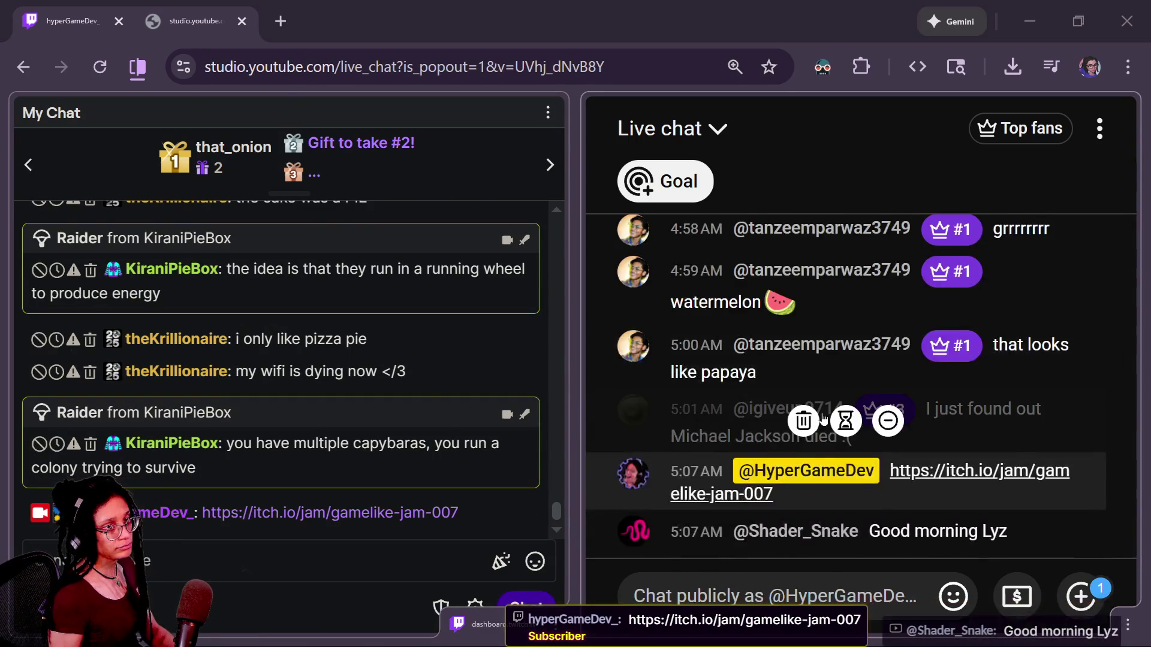
key("alt+Tab")
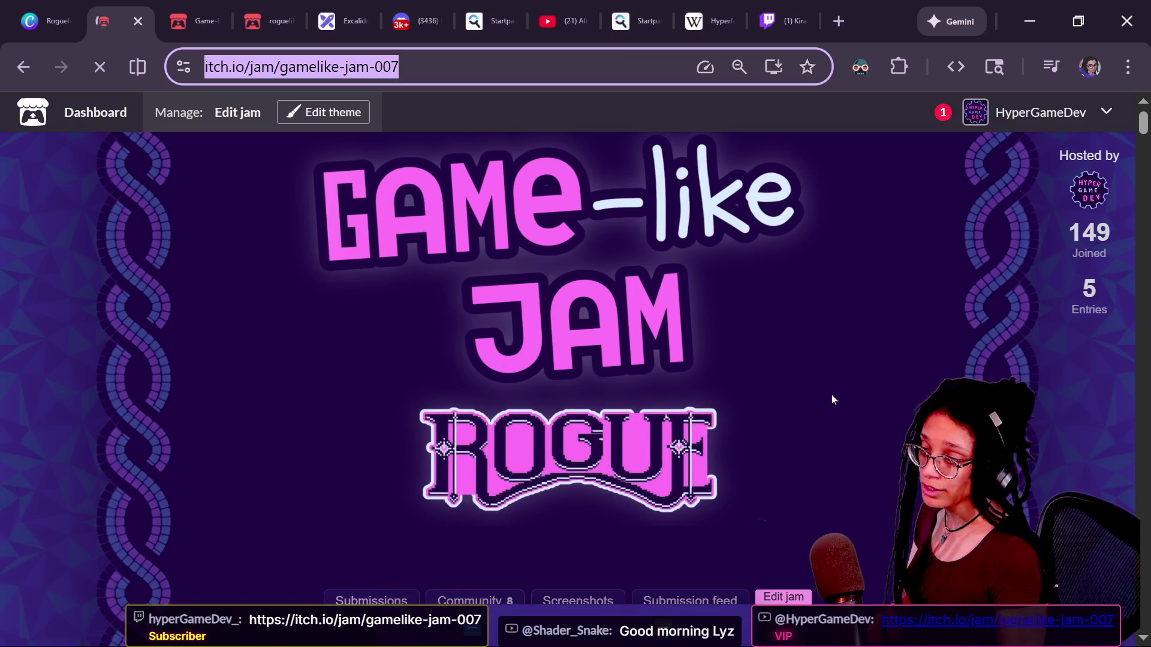
scroll(685, 521, "down", 8)
Start a new Rogue game and move the hero left, down and right into new rooms.
scroll(685, 521, "down", 2)
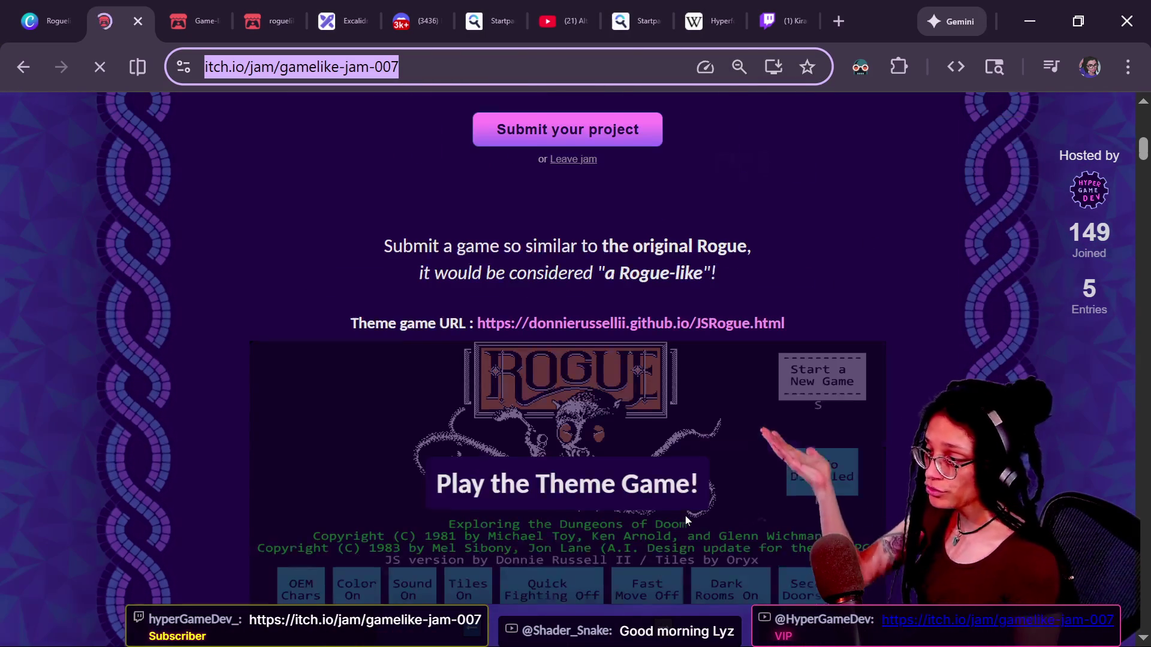
scroll(827, 363, "down", 2)
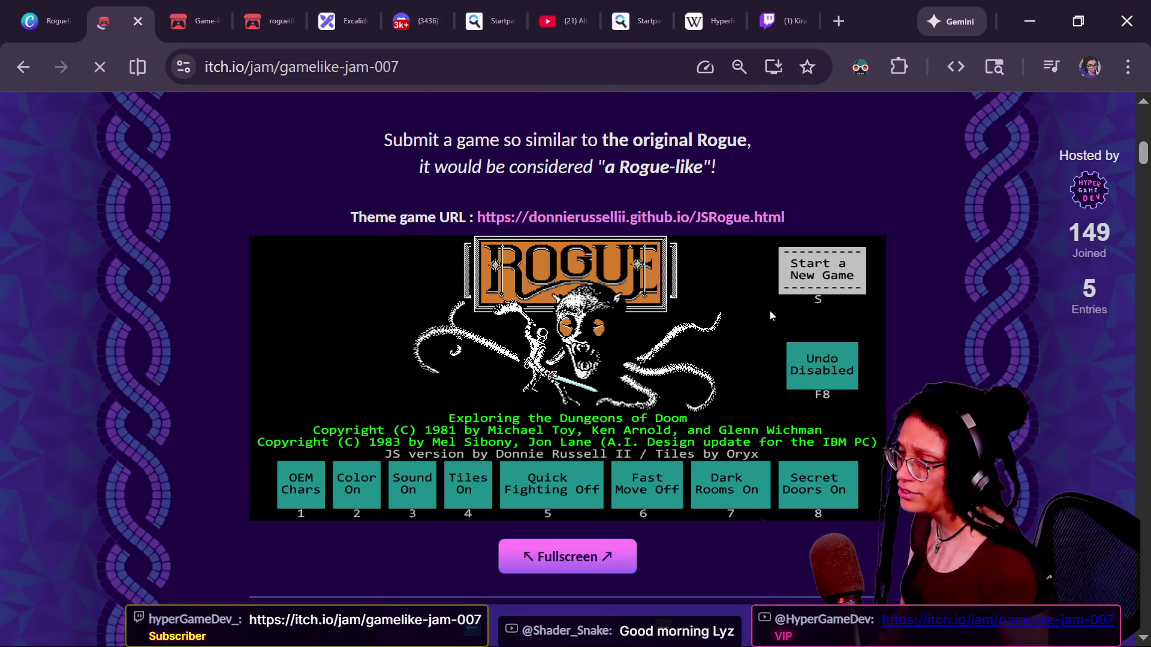
left_click(825, 288)
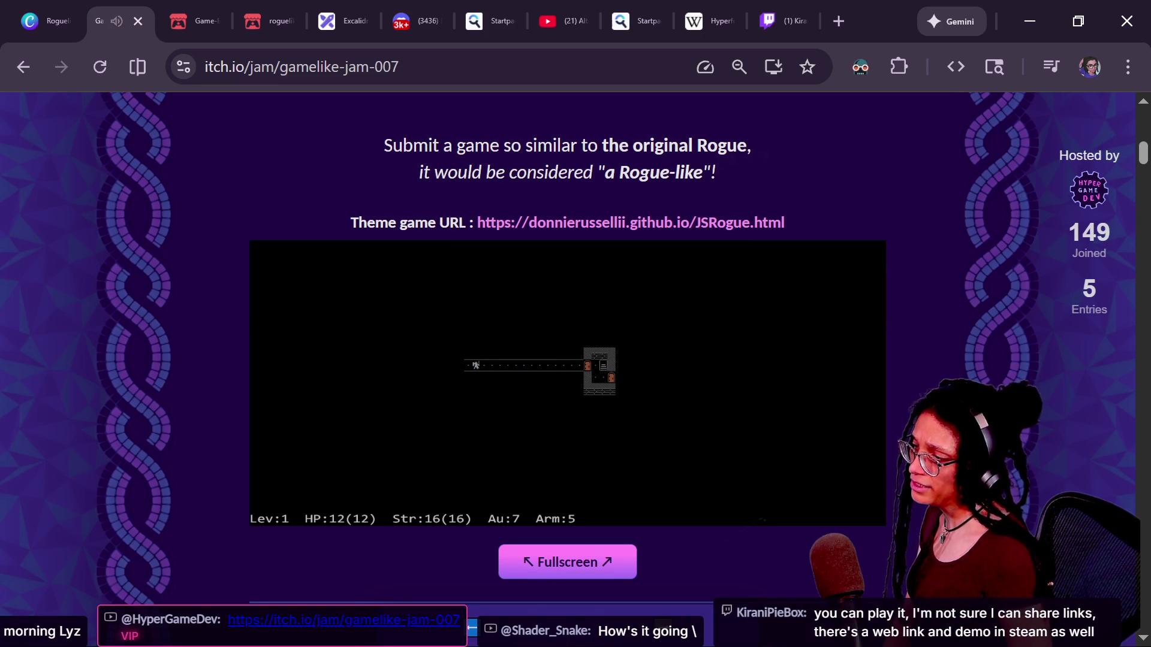
key("Left")
key("Left")
key("Left")
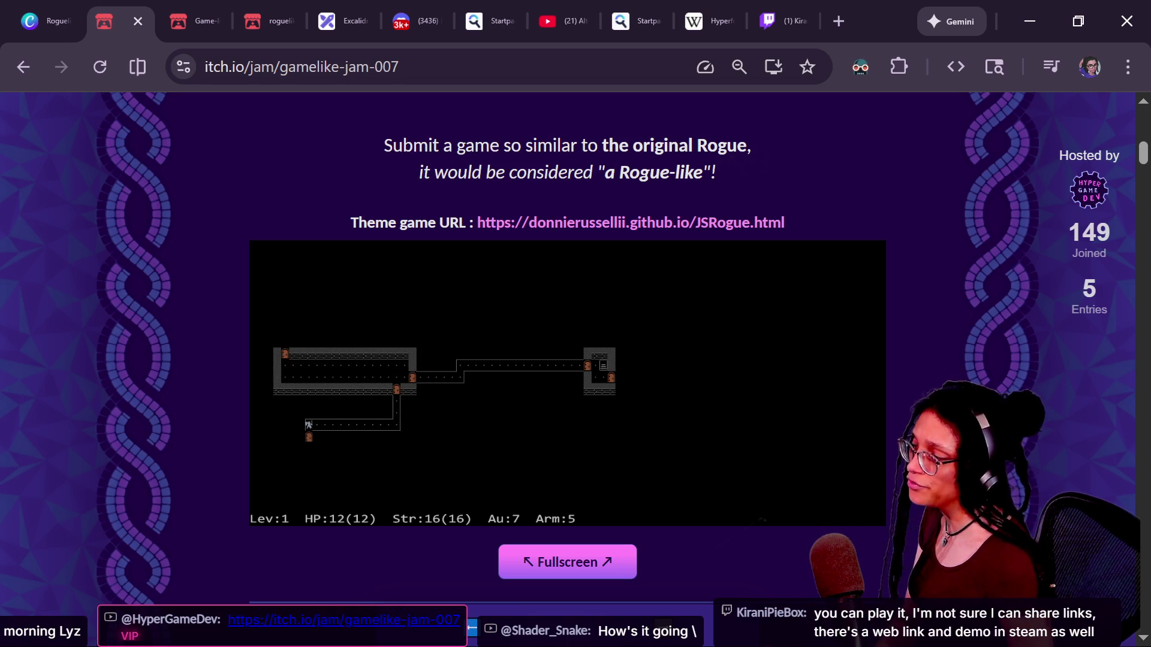
key("Down")
key("Down")
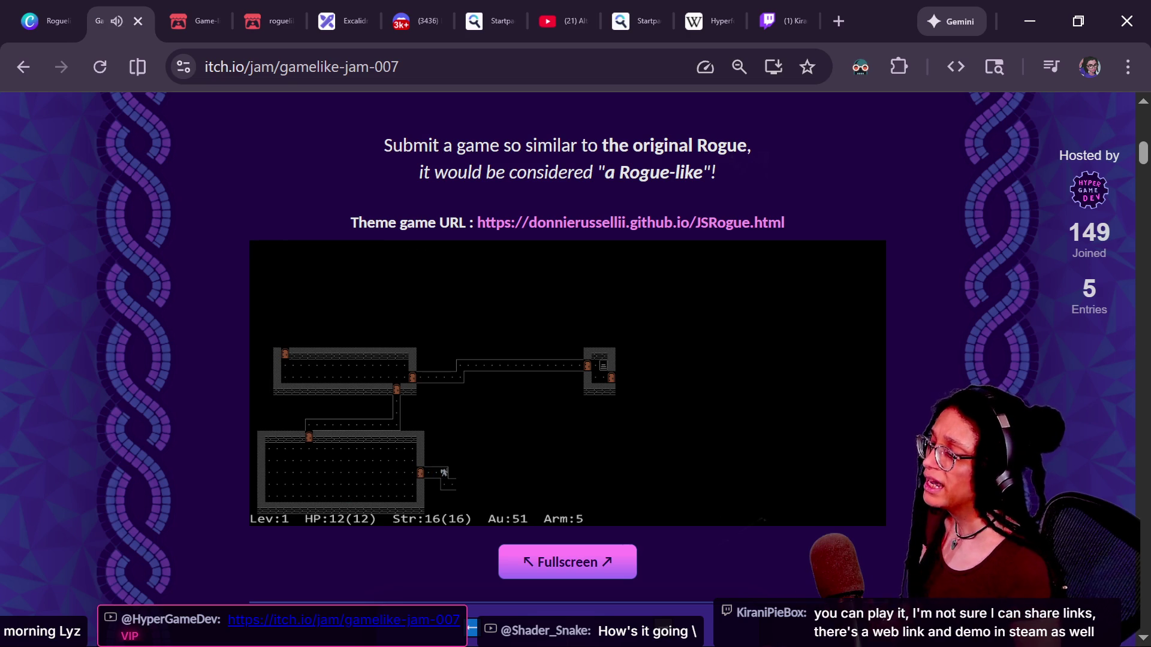
key("Right")
key("Right")
key("Right")
key("Right")
key("Right")
key("Right")
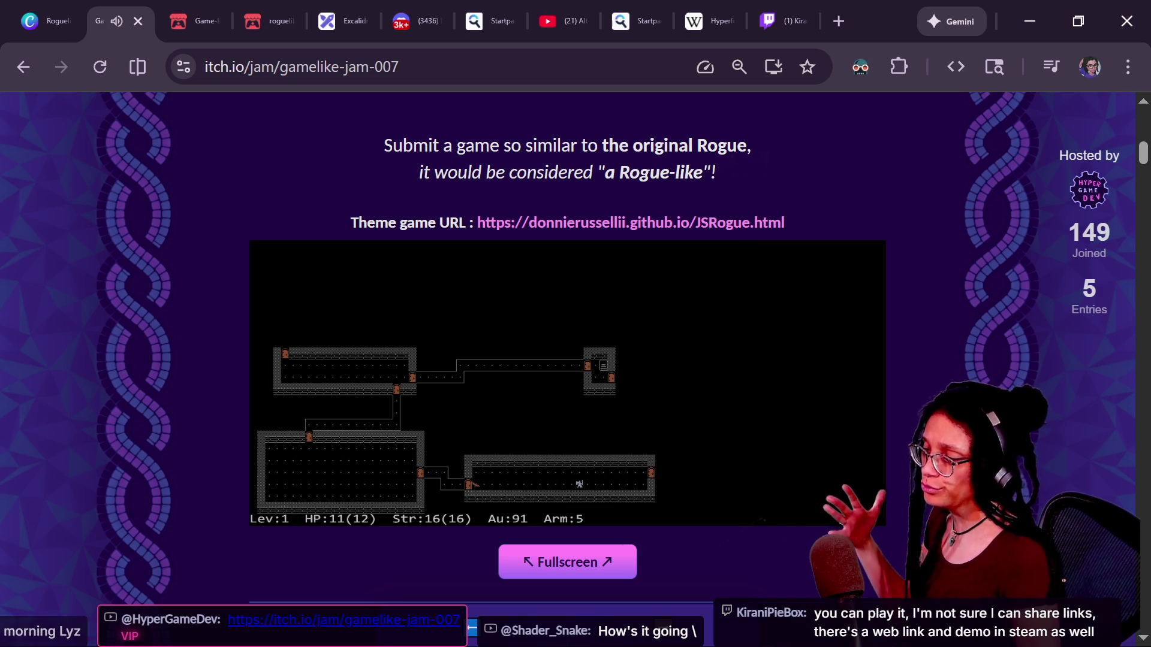
key("Right")
key("Right")
key("Right")
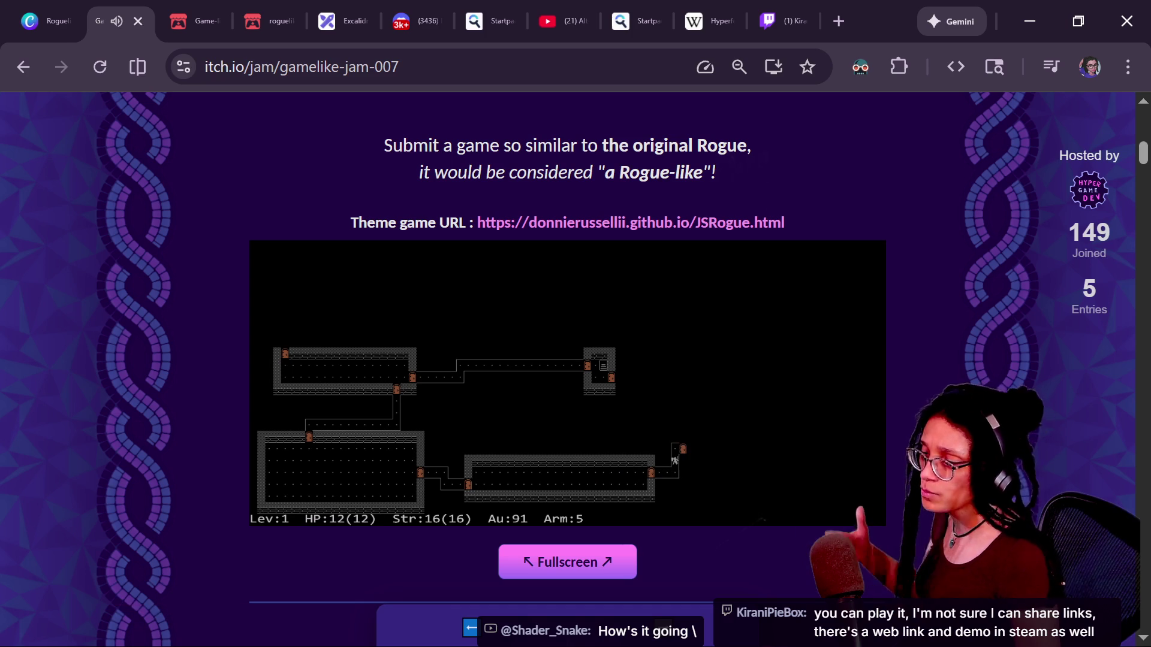
Lead the hero through the top door and along the corridor onto the stairs.
key("Right")
key("Right")
key("Right")
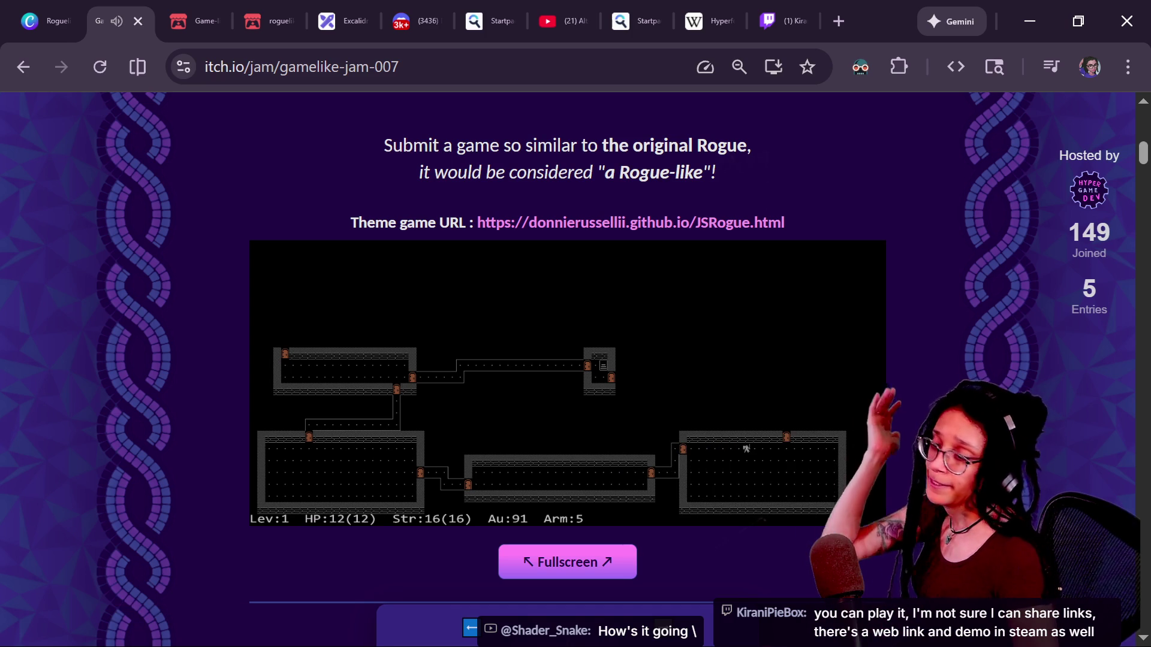
key("Left")
key("Up")
key("Up")
key("Left")
key("Left")
key("Left")
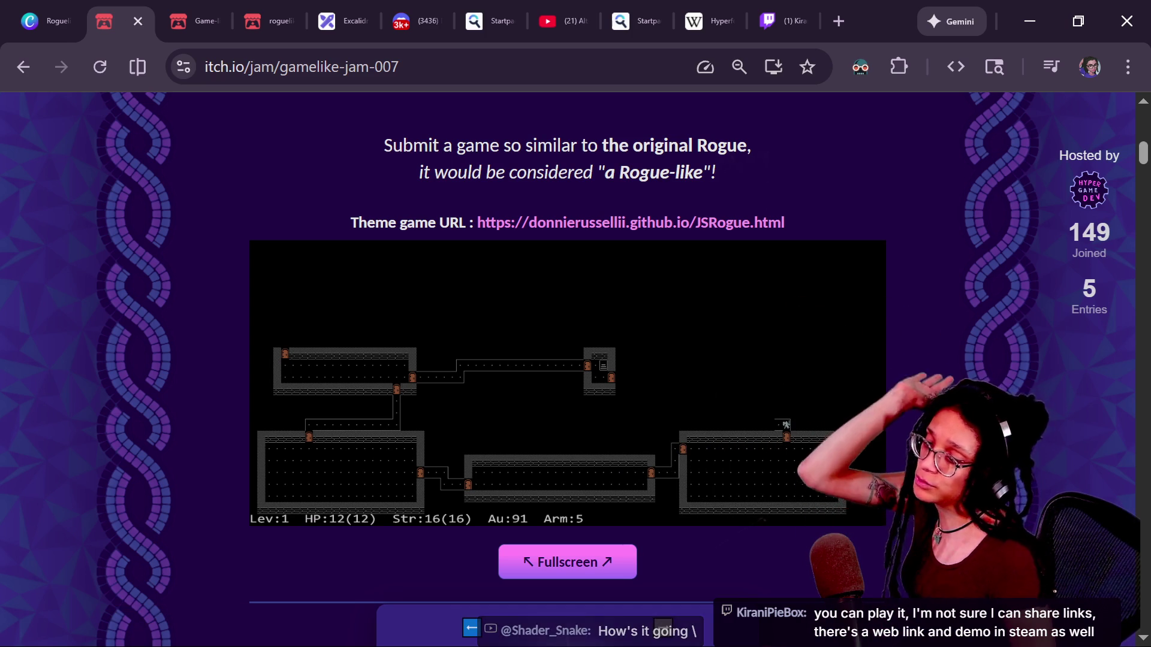
key("Up")
key("Up")
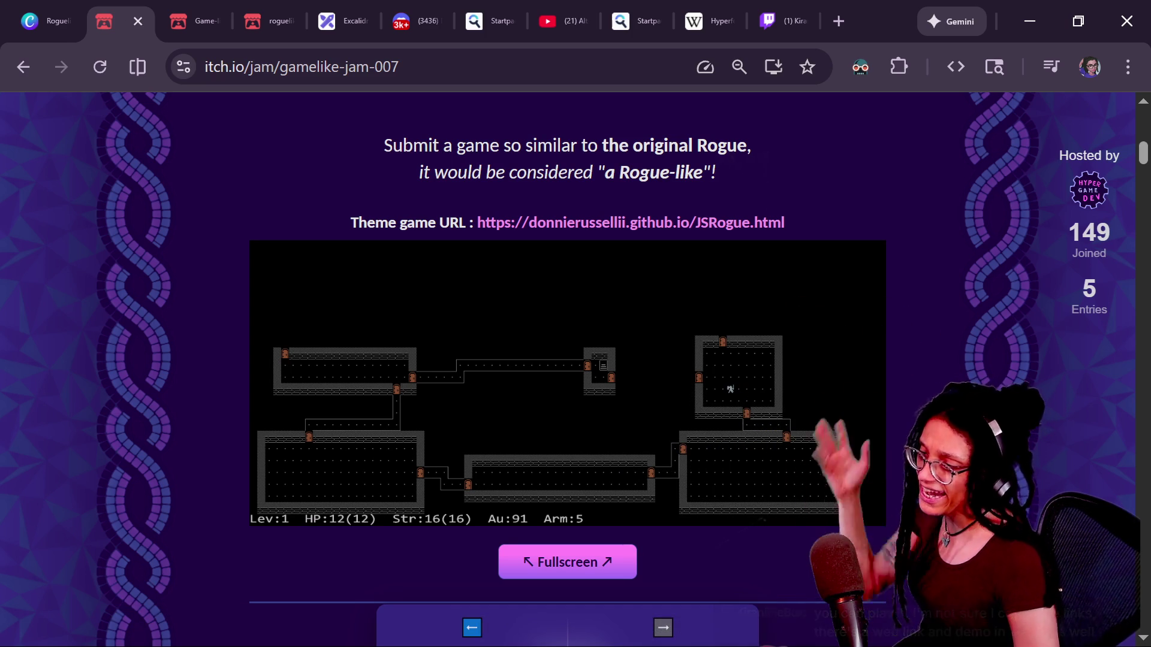
key("Left")
key("Left")
key("Left")
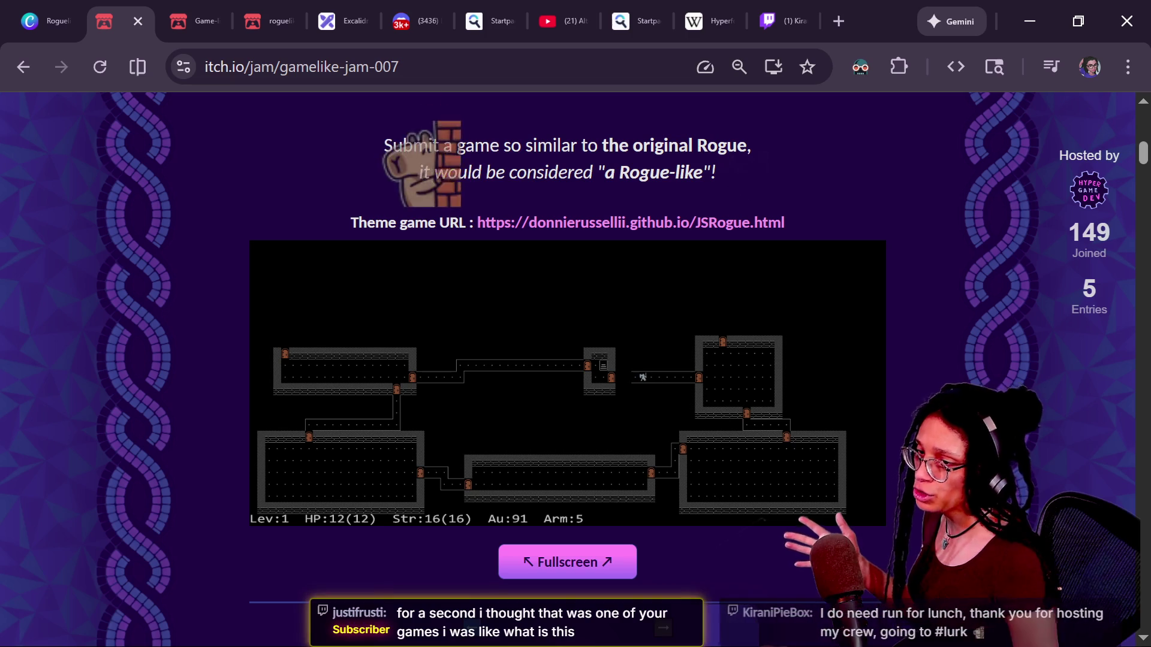
key("Up")
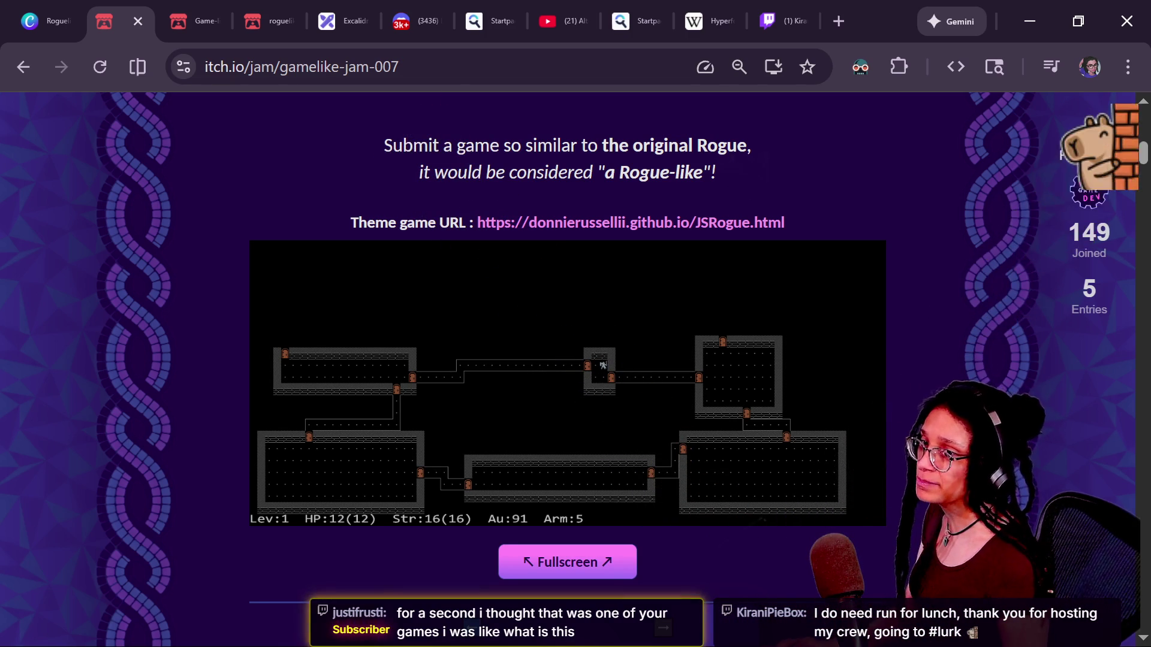
Back in the Godot script, select the unfinished if block on lines 121–122.
key("alt+Tab")
key("Down")
key("Up")
key("Up")
key("End")
key("shift+Down")
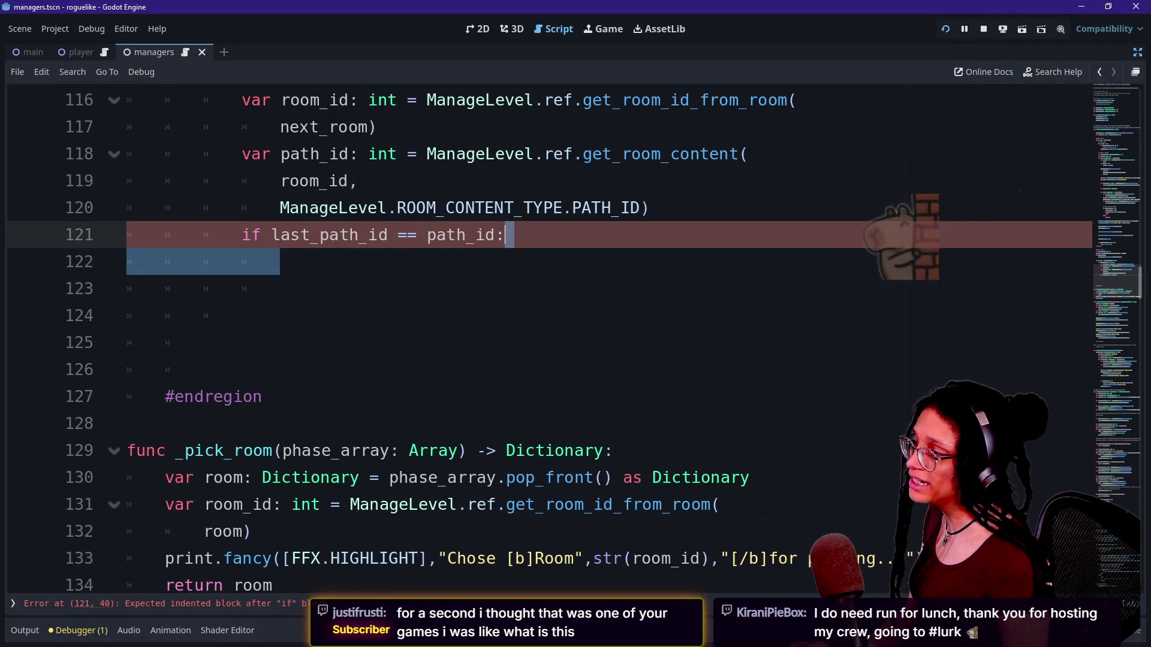
Comment out lines 121–122 with Ctrl+K and run the roguelike project.
key("ctrl+k")
scroll(539, 336, "up", 2)
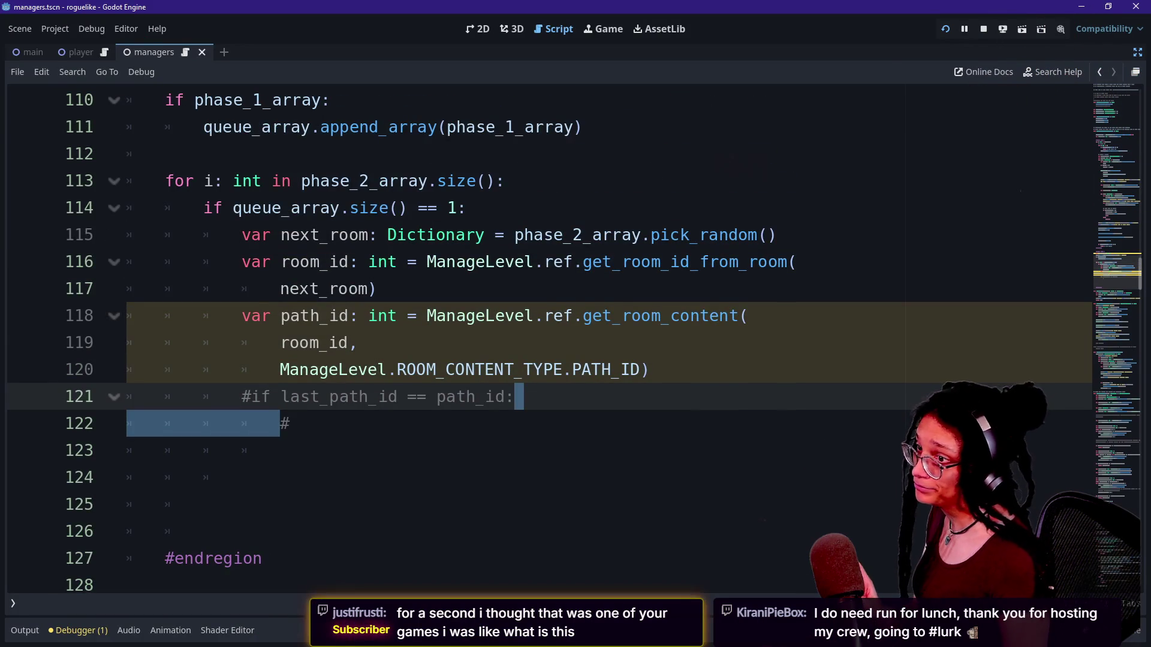
left_click(943, 32)
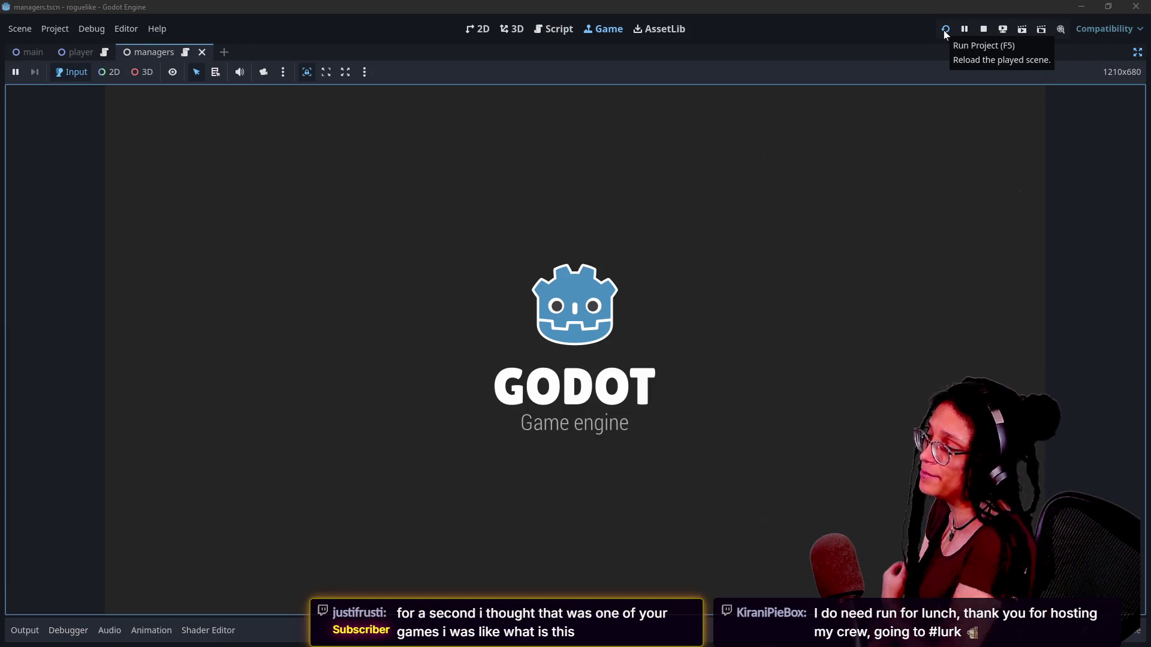
Generate a fresh dungeon layout and walk the character right, then back left.
key("alt+Tab")
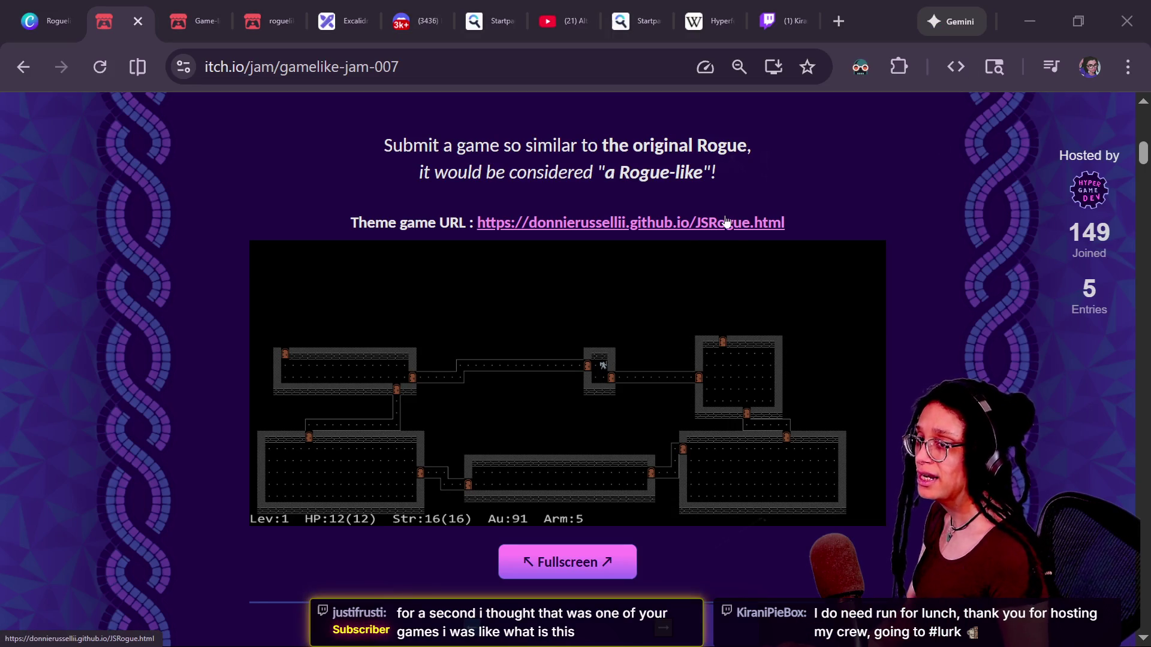
key("alt+Tab")
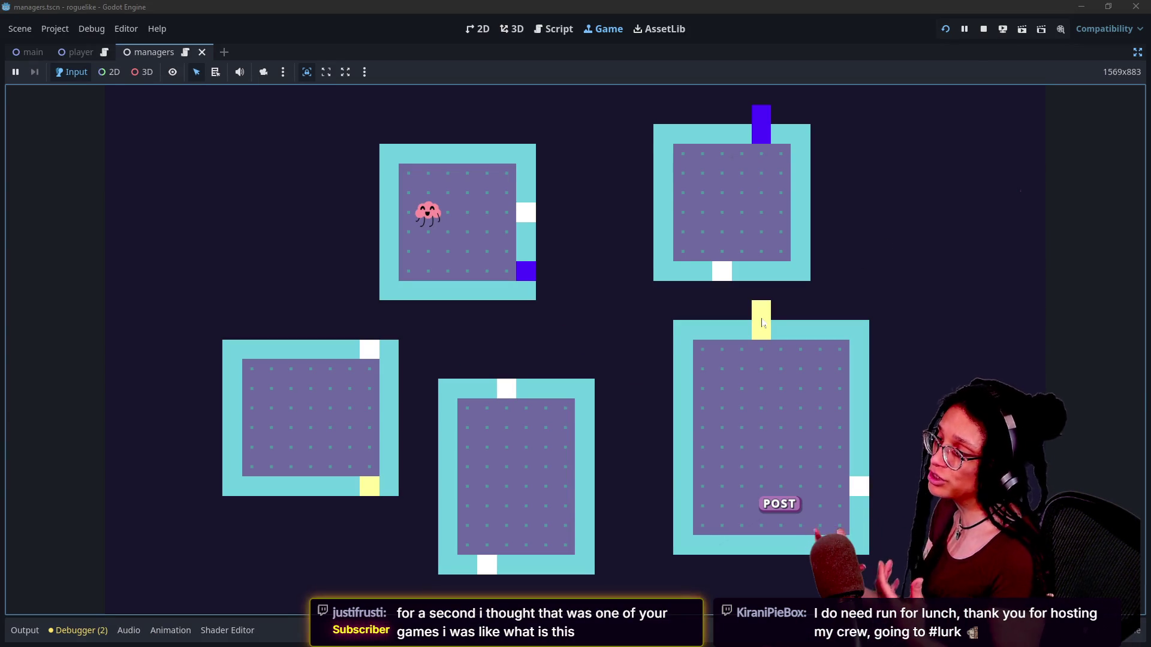
left_click(762, 323)
key("Right")
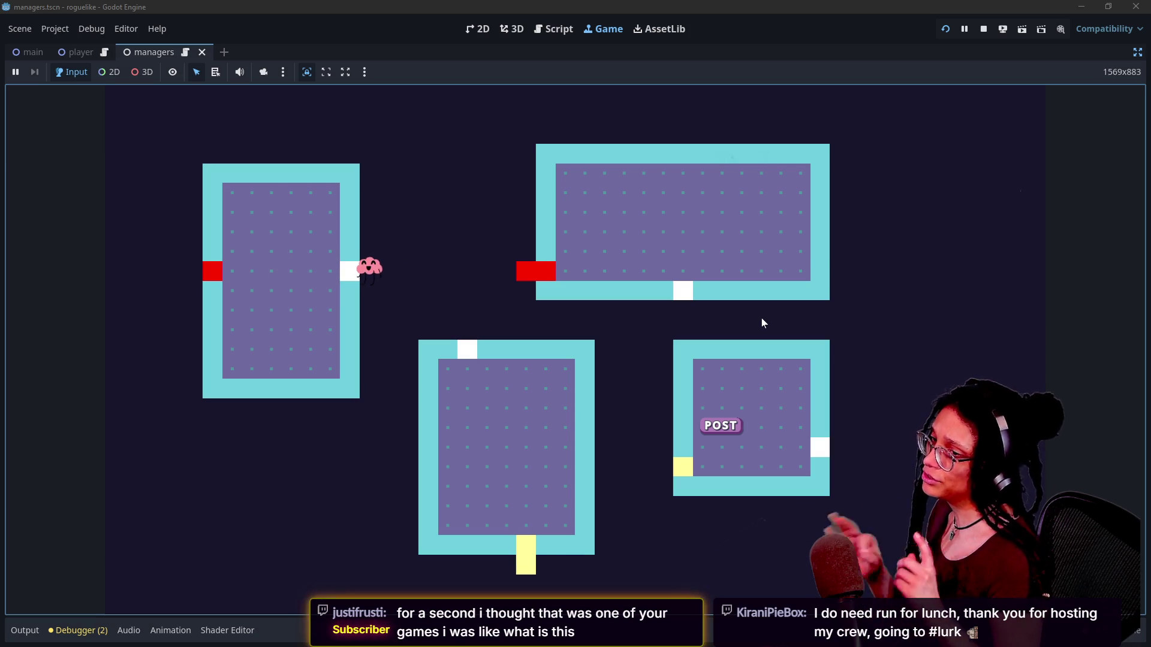
key("Left")
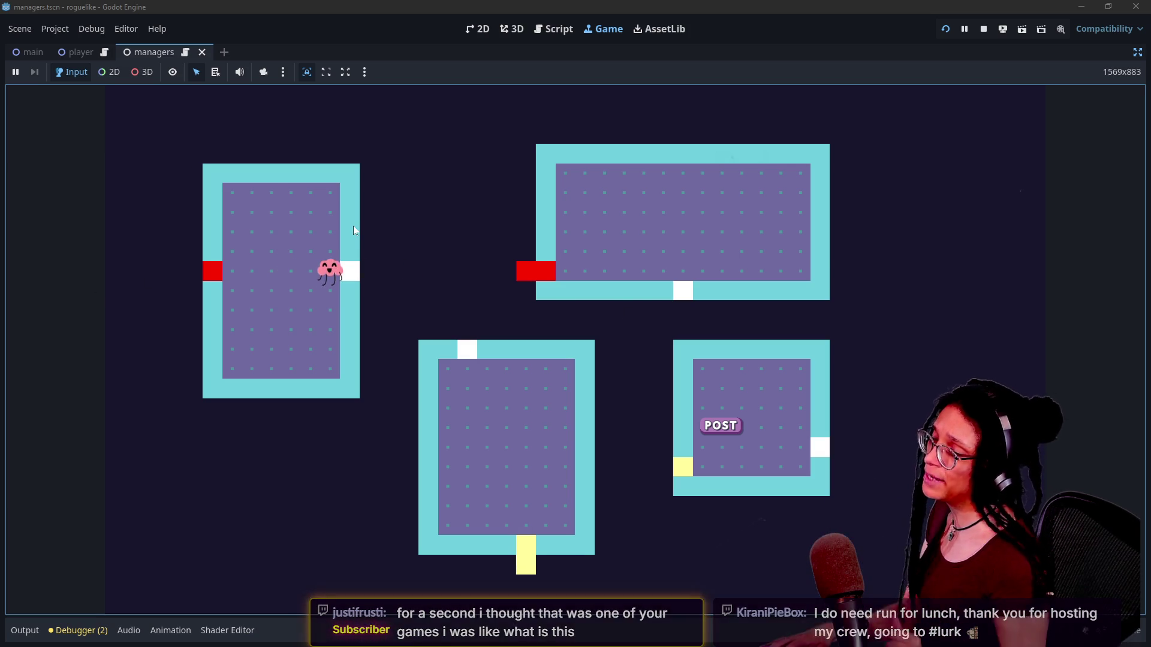
key("alt+Tab")
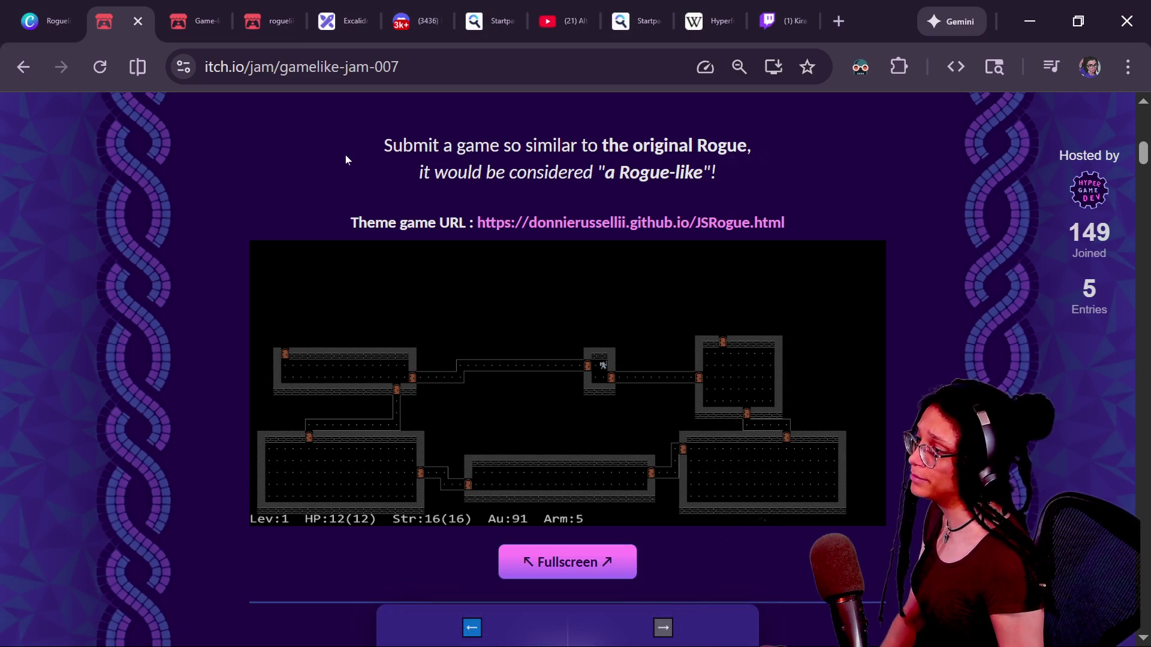
Scroll to the top and open the gamelike-jam-006 Tamagotchi jam page from the next tab.
scroll(302, 166, "up", 7)
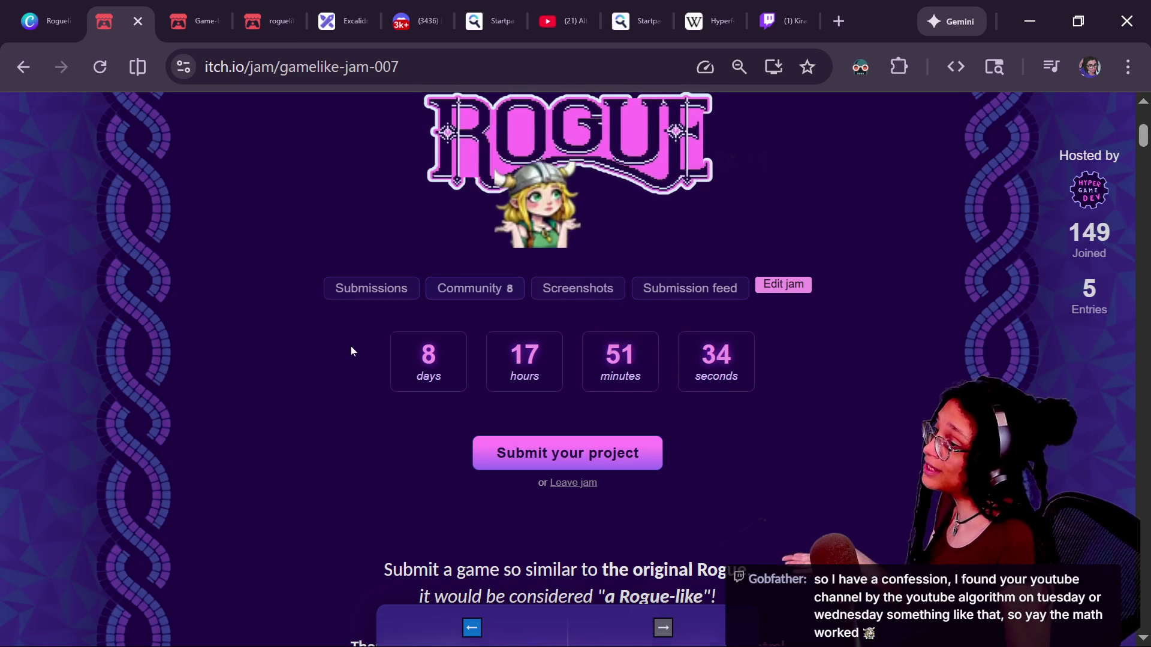
scroll(351, 351, "up", 2)
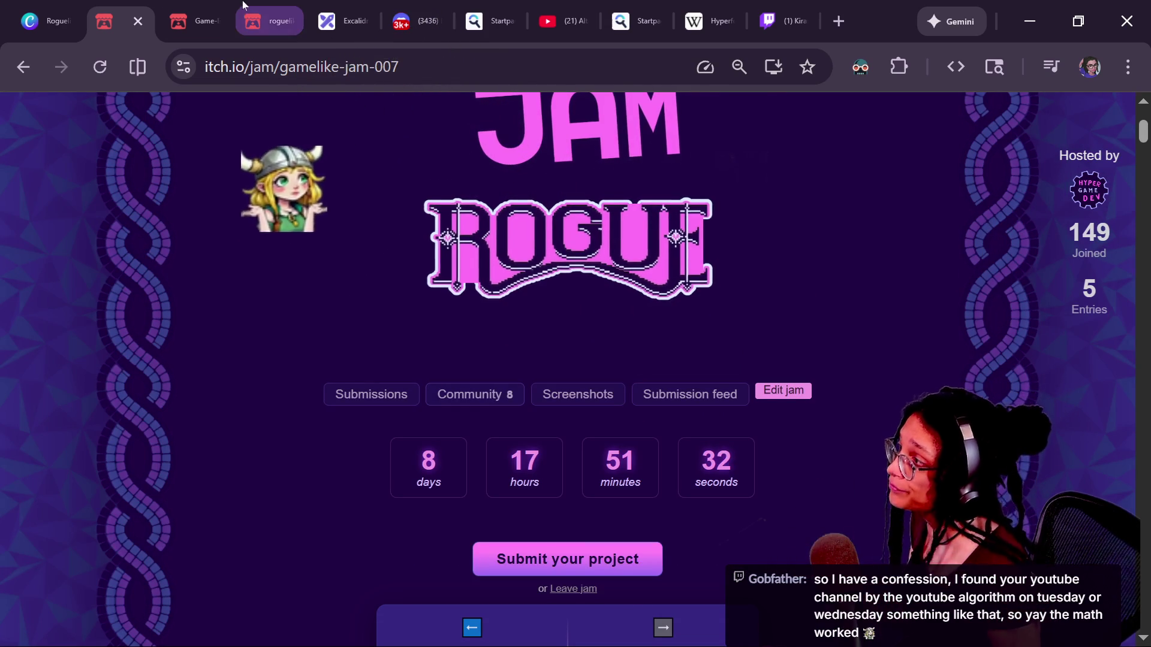
key("ctrl+Tab")
left_click(658, 617)
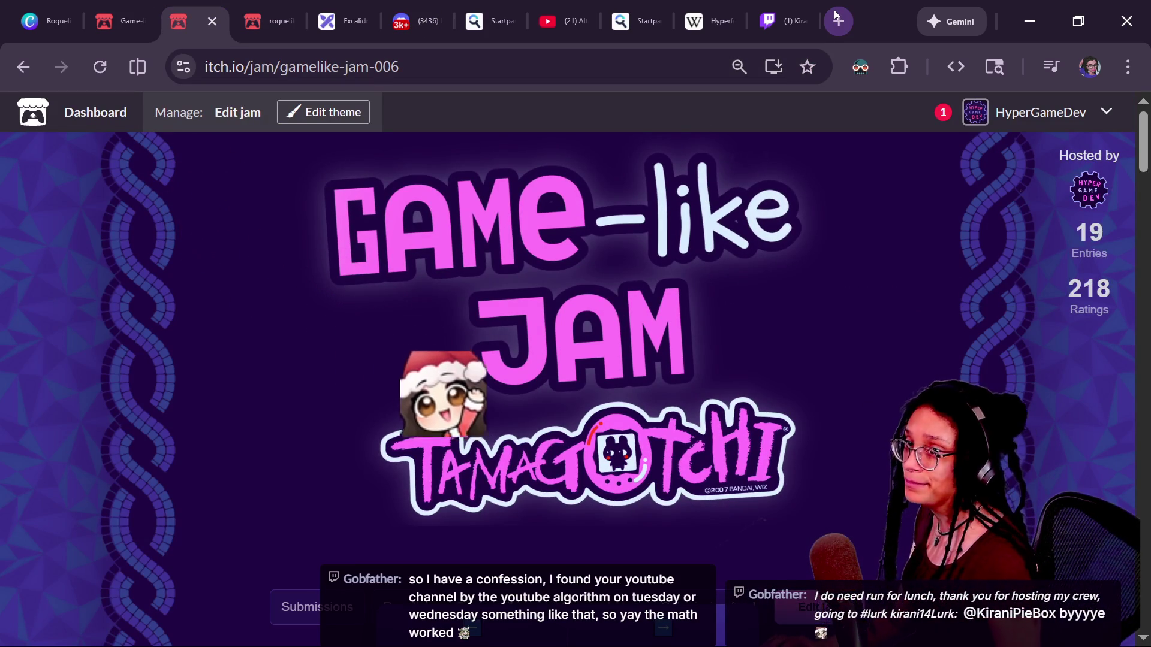
key("alt+Tab")
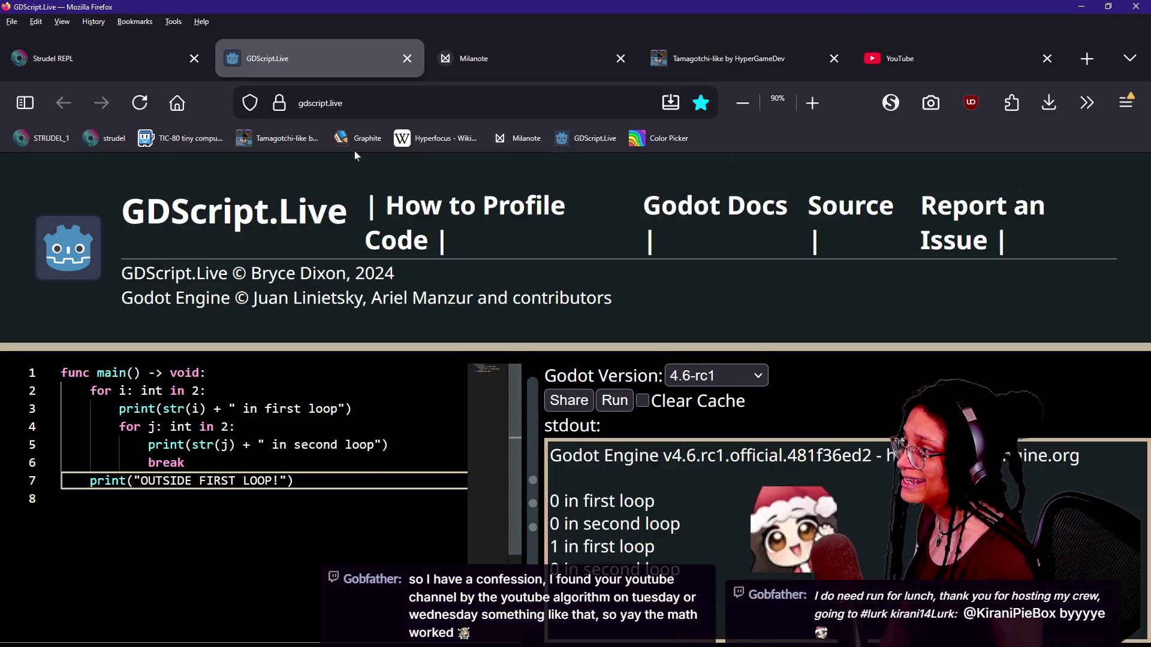
Open the Tamagotchi-like by HyperGameDev page and close the 'page is slowing down' warning.
left_click(754, 55)
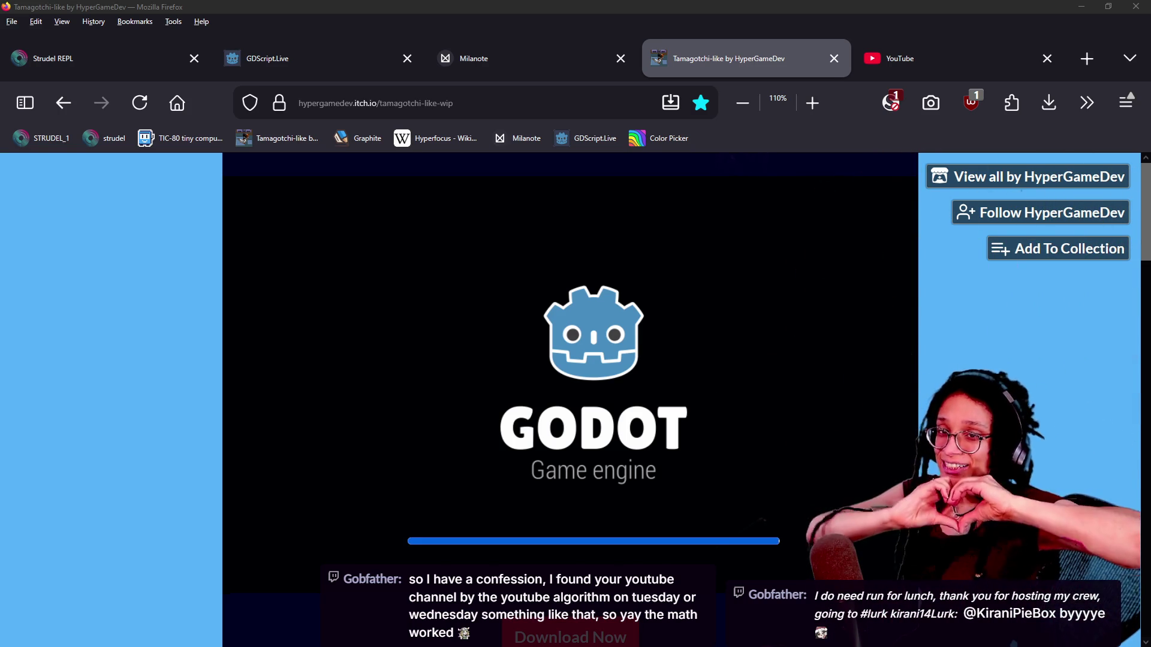
left_click(752, 545)
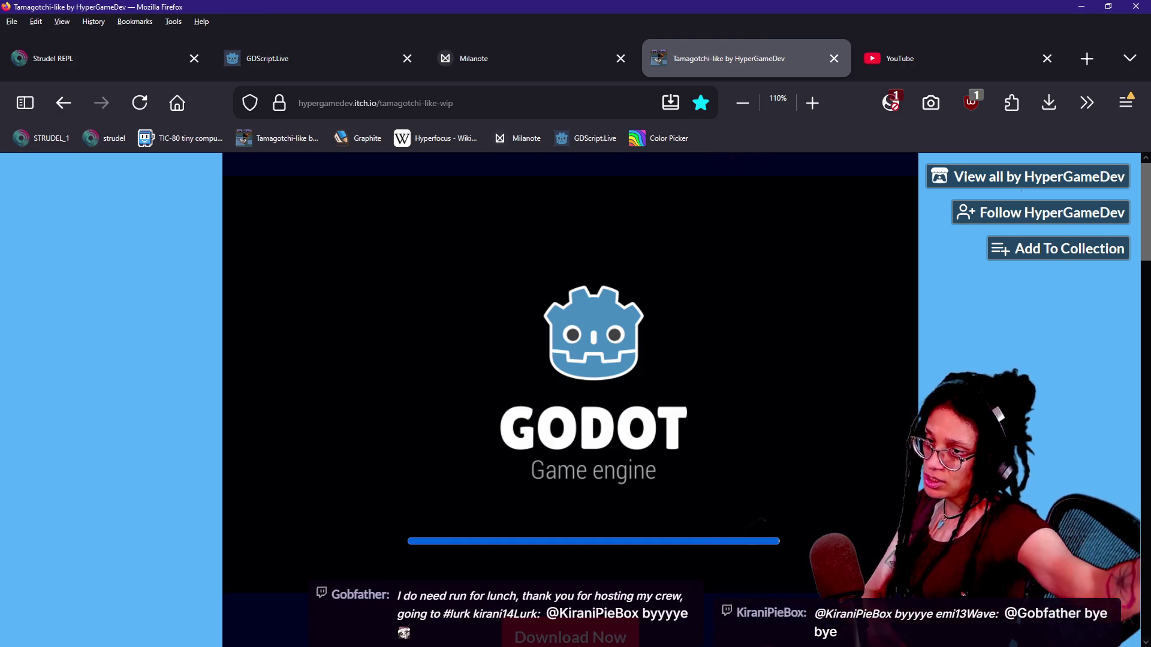
right_click(957, 172)
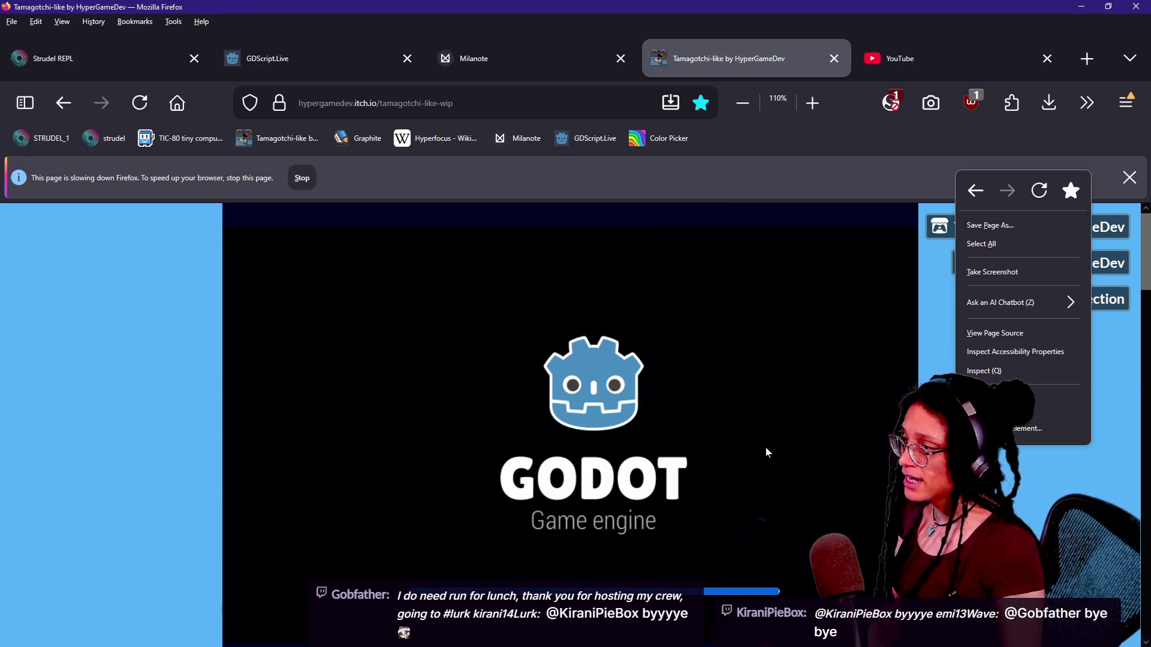
left_click(762, 208)
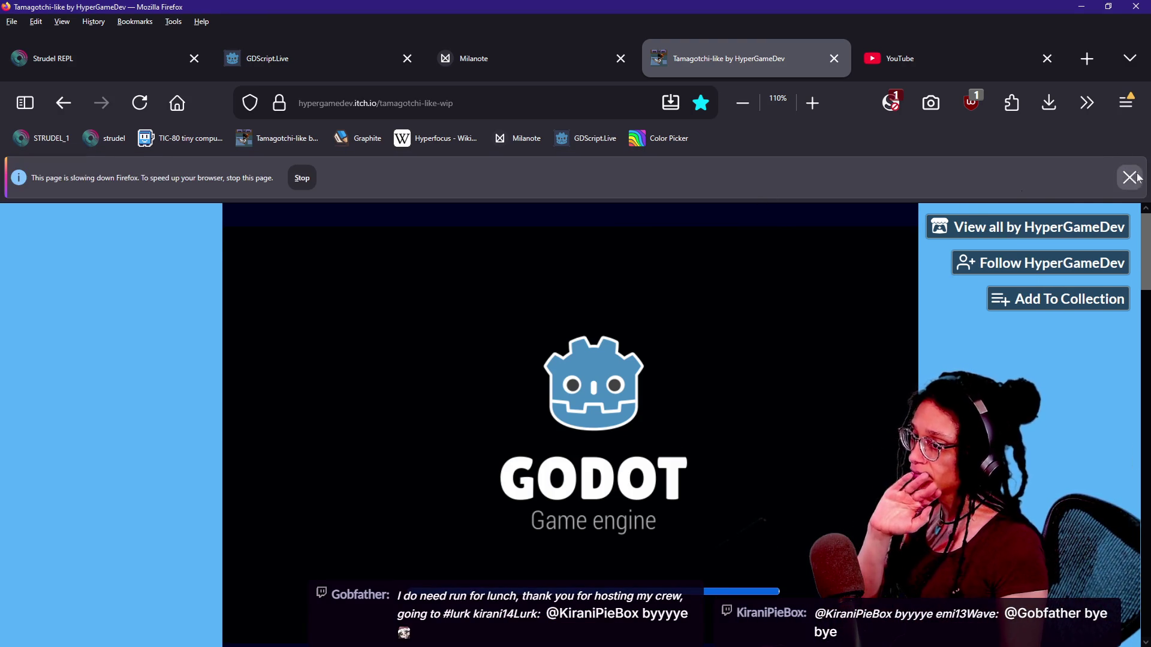
left_click(1139, 175)
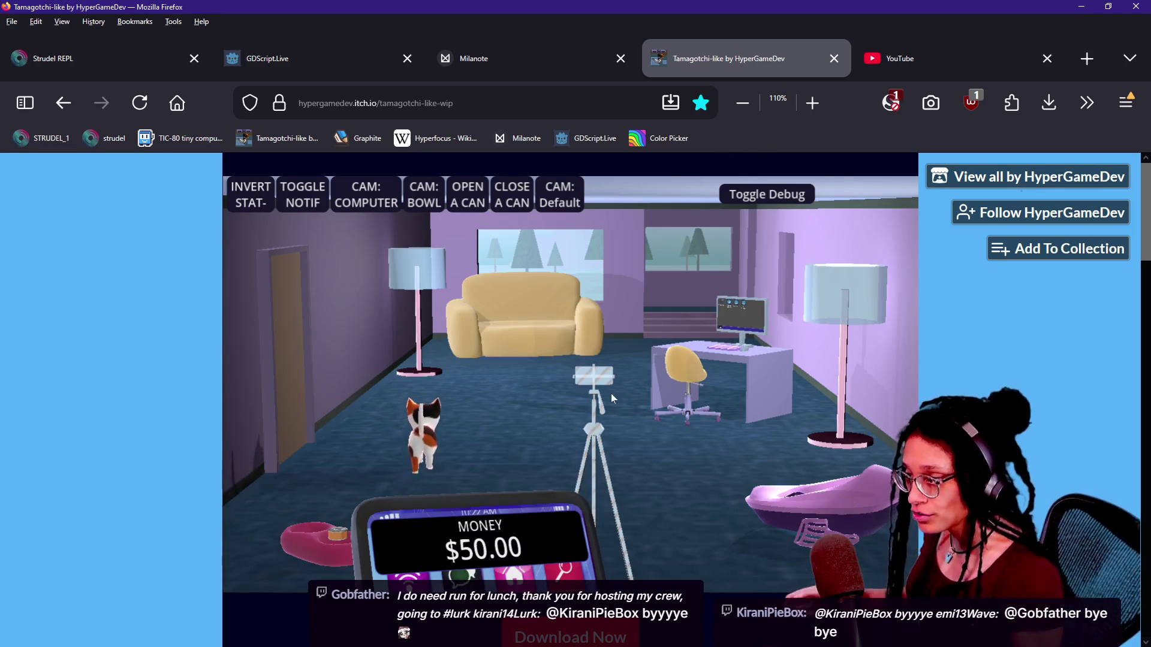
Try the phone camera, then open the computer's Video Editor with Toggle Debug and close it.
left_click(585, 405)
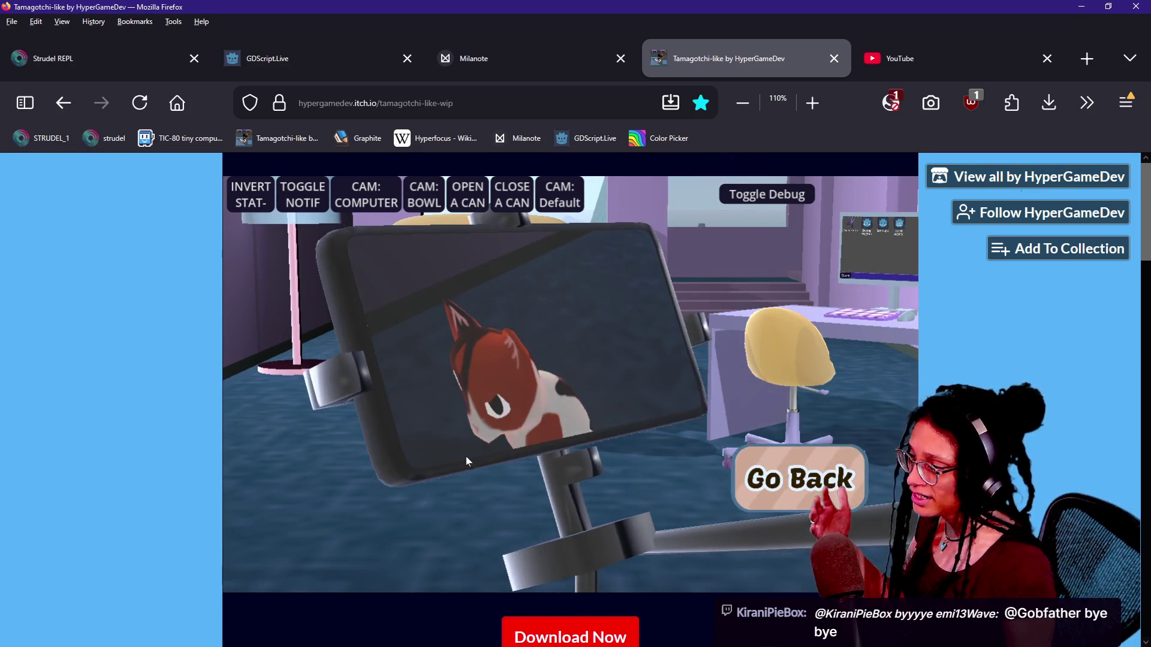
left_click(756, 455)
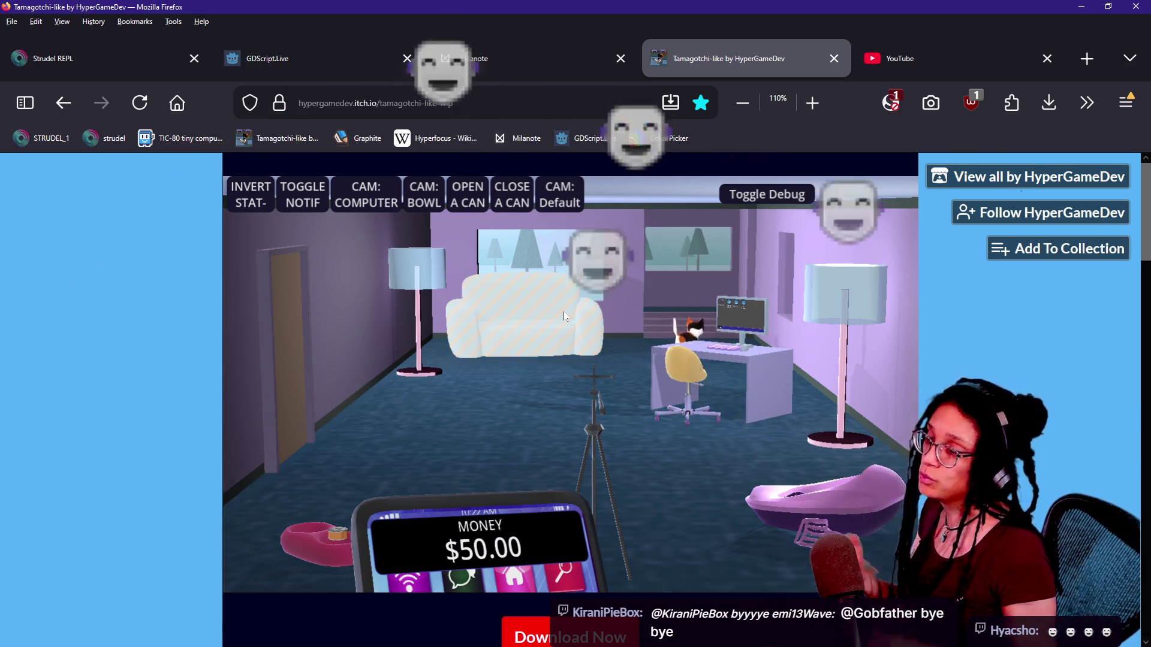
left_click(366, 199)
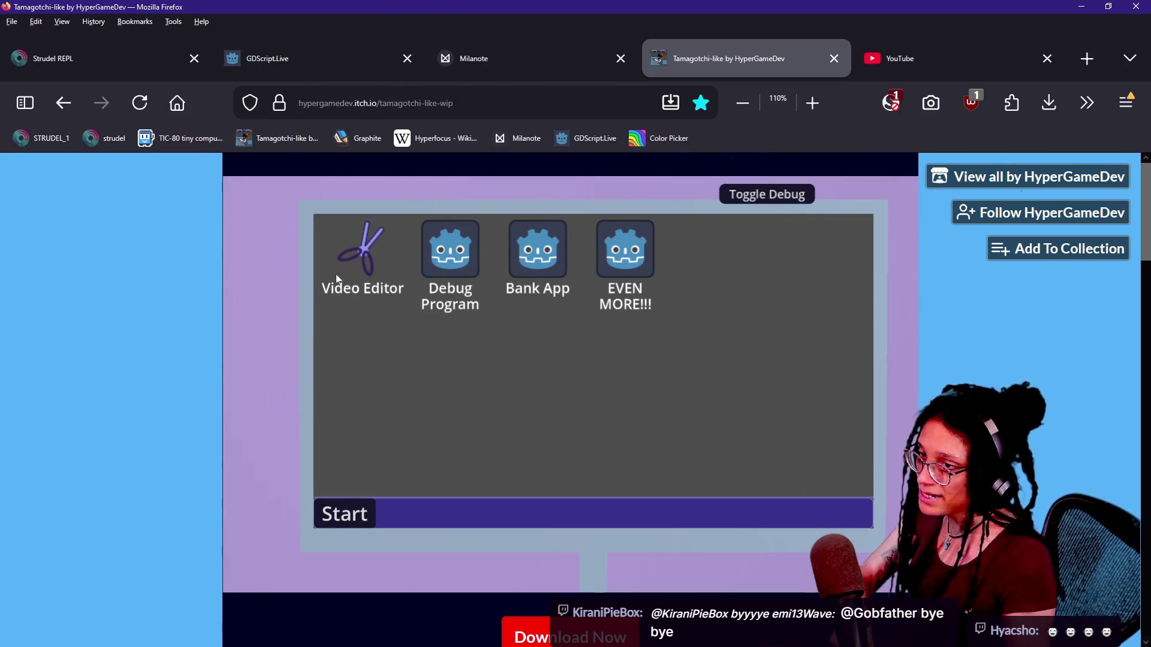
double_click(350, 266)
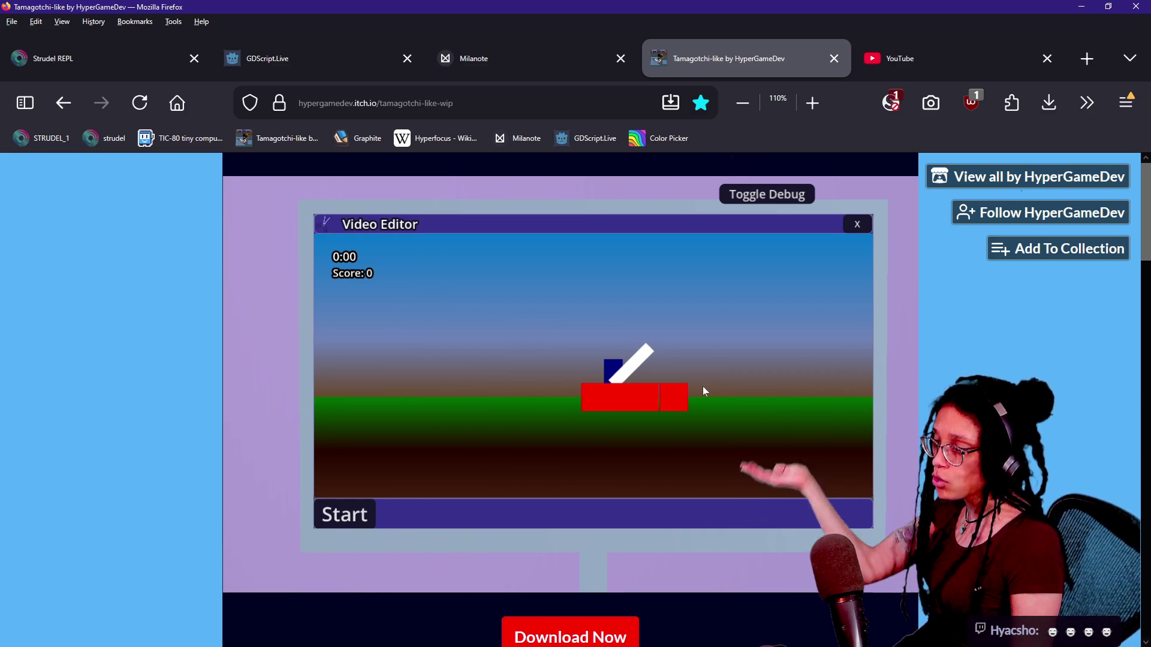
left_click(786, 201)
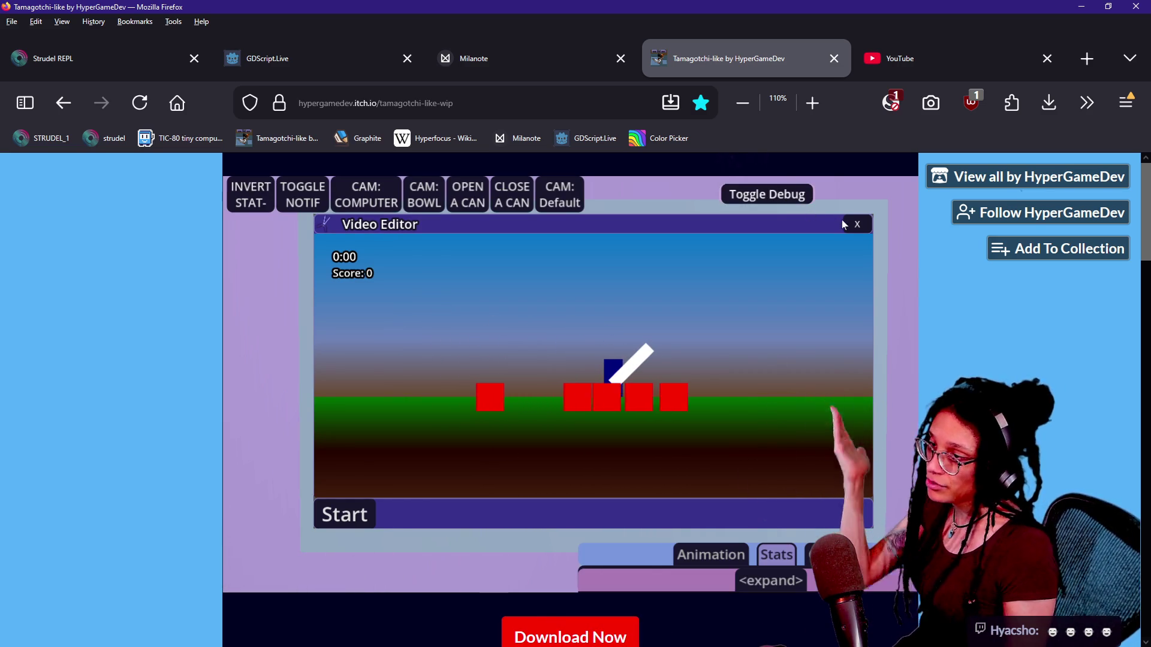
left_click(573, 180)
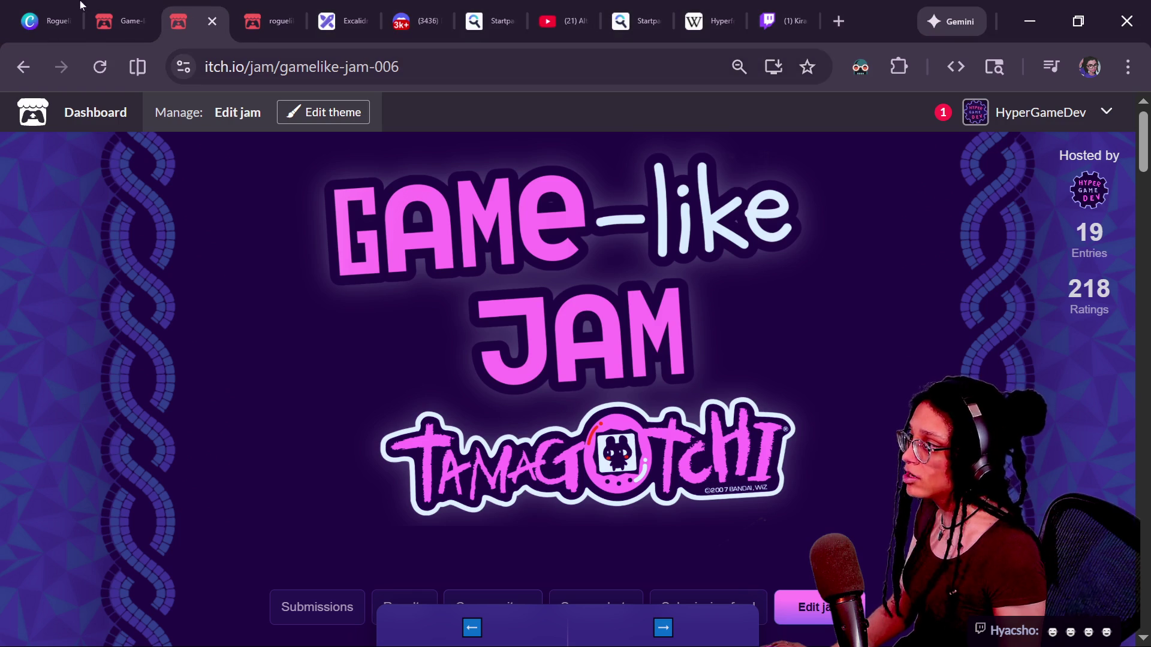
left_click(81, 8)
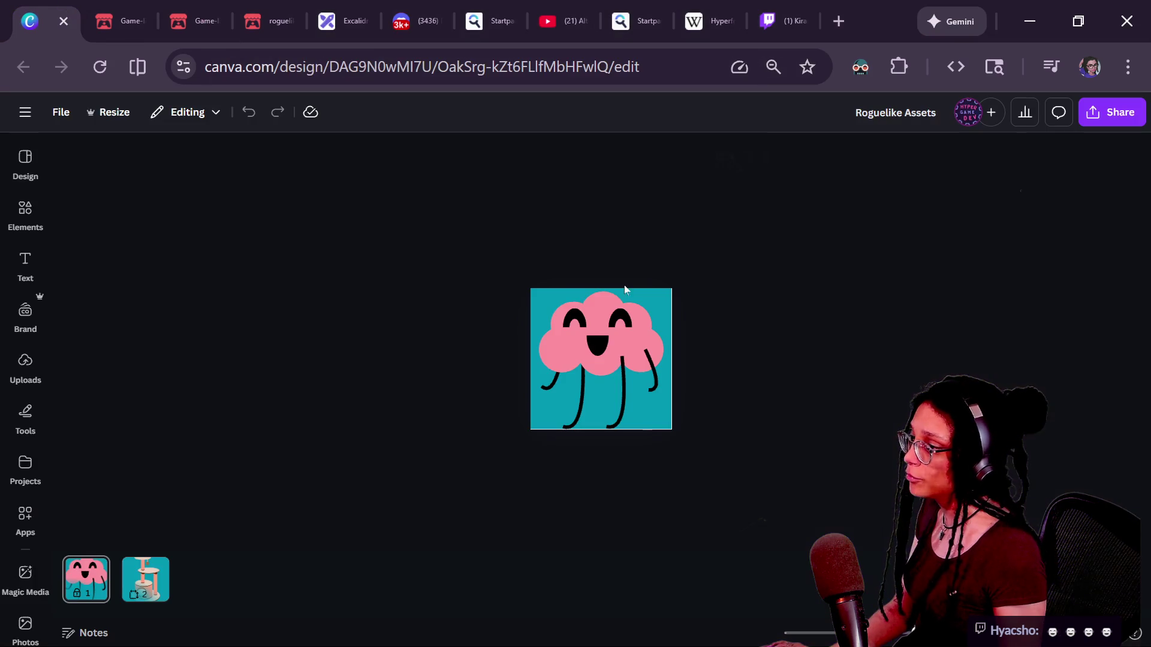
Browse pages 1–3 of the Roguelike Assets design, then settle on page 6, POST ELEMENTS.
left_click(145, 579)
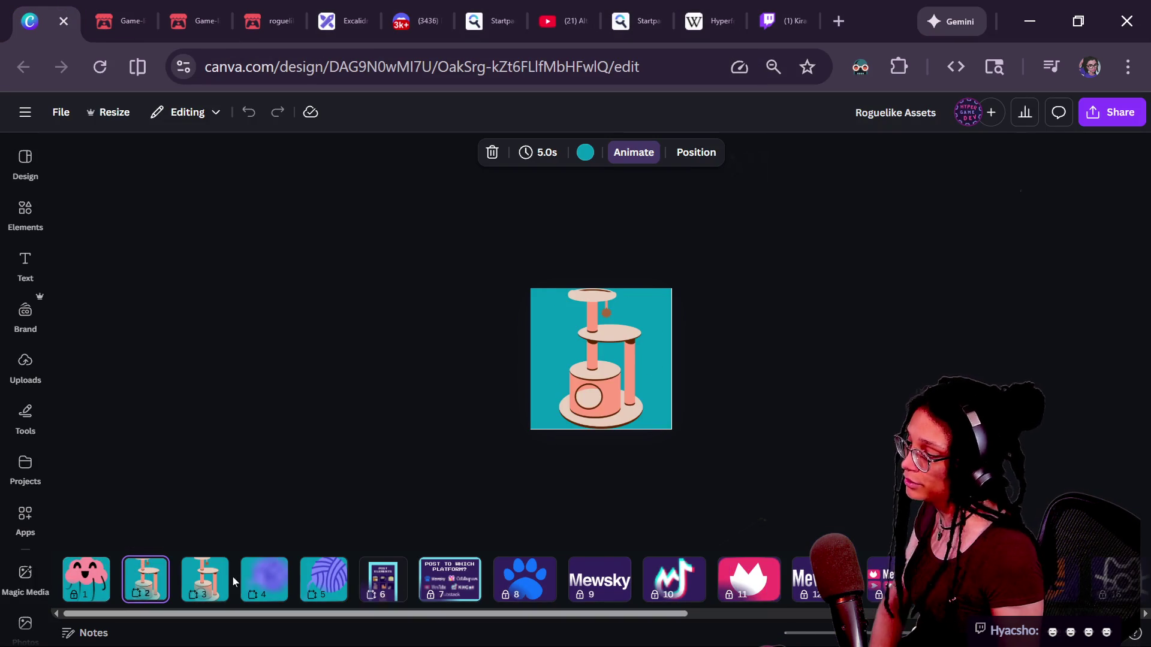
left_click(711, 458)
left_click(719, 417)
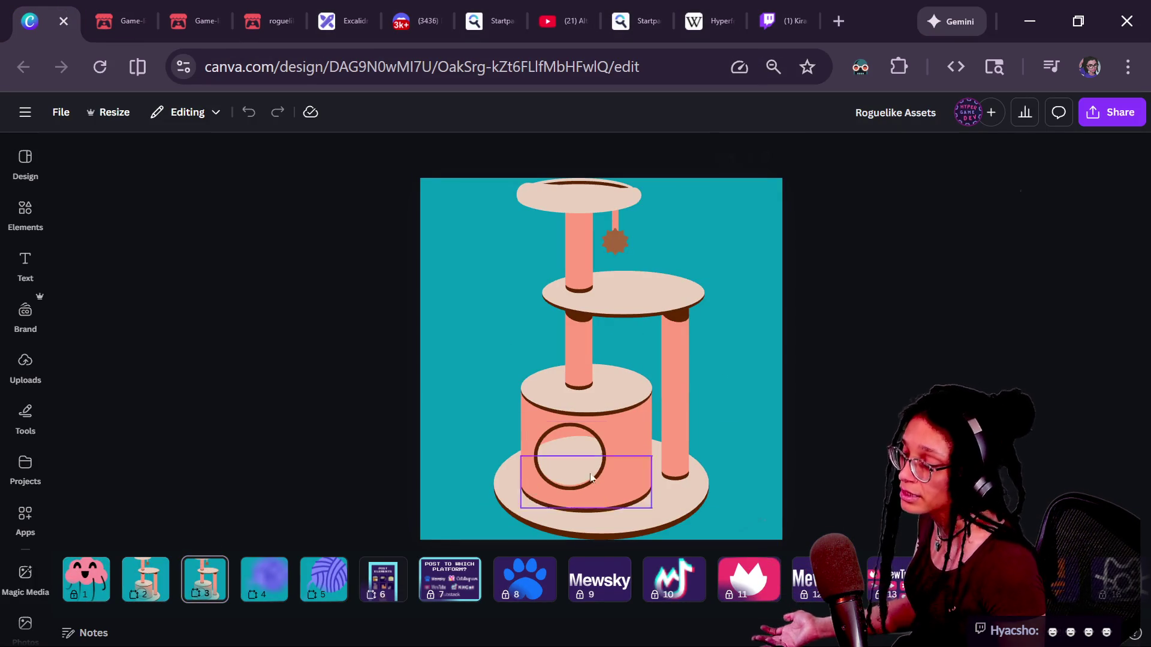
left_click(69, 576)
left_click(129, 585)
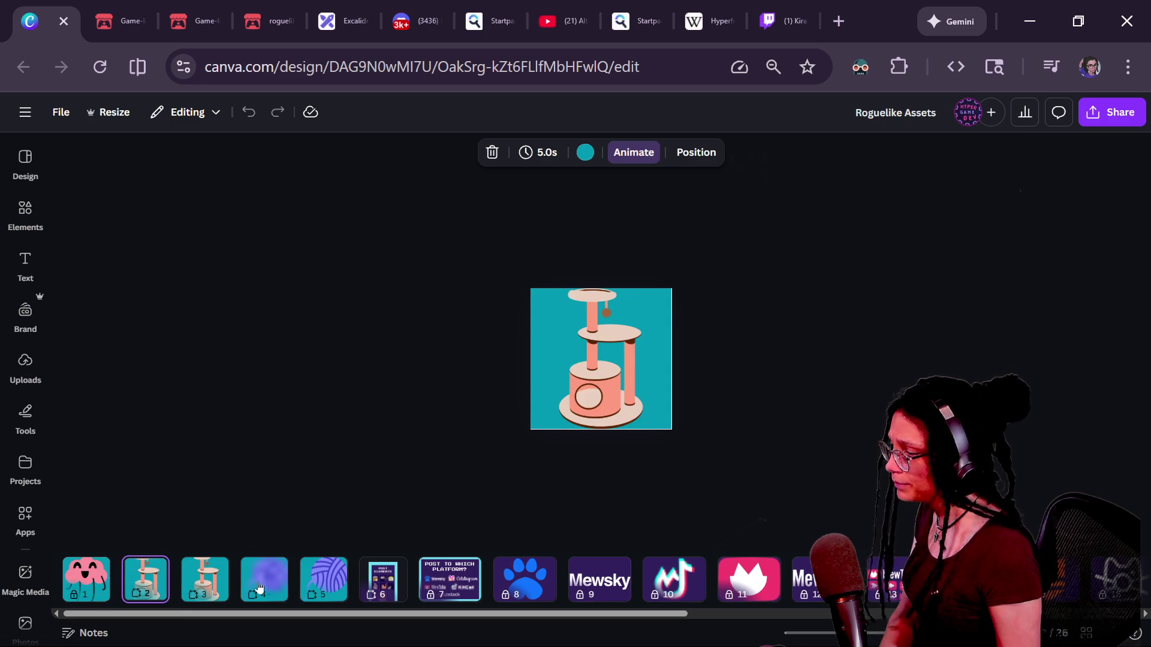
left_click(216, 579)
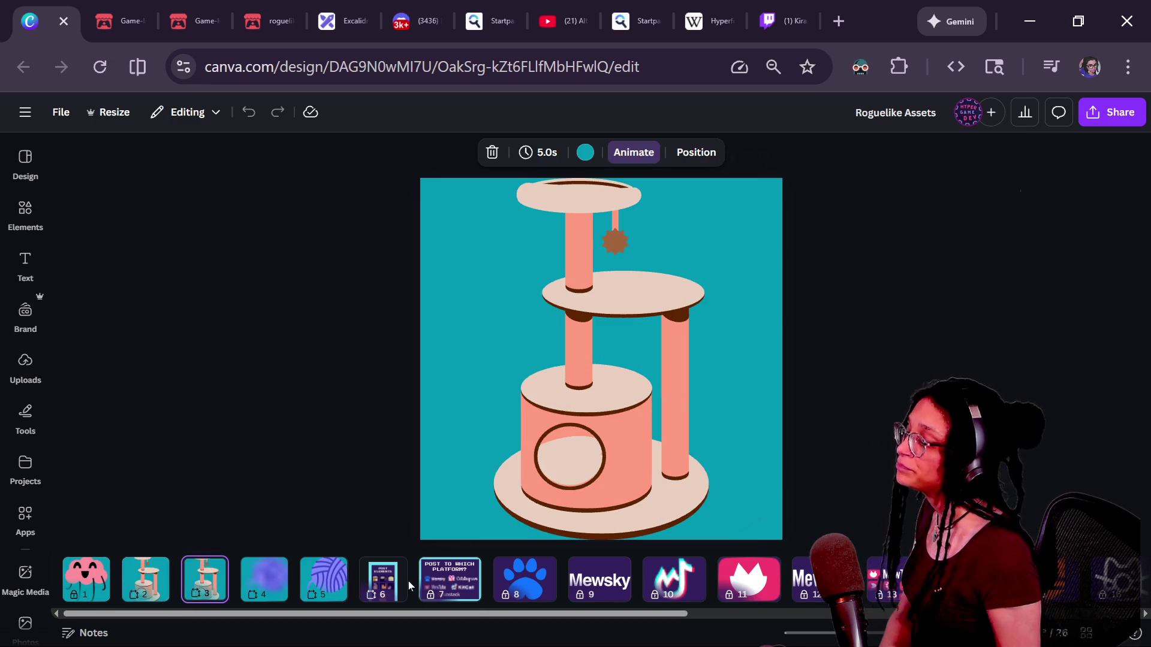
left_click(390, 581)
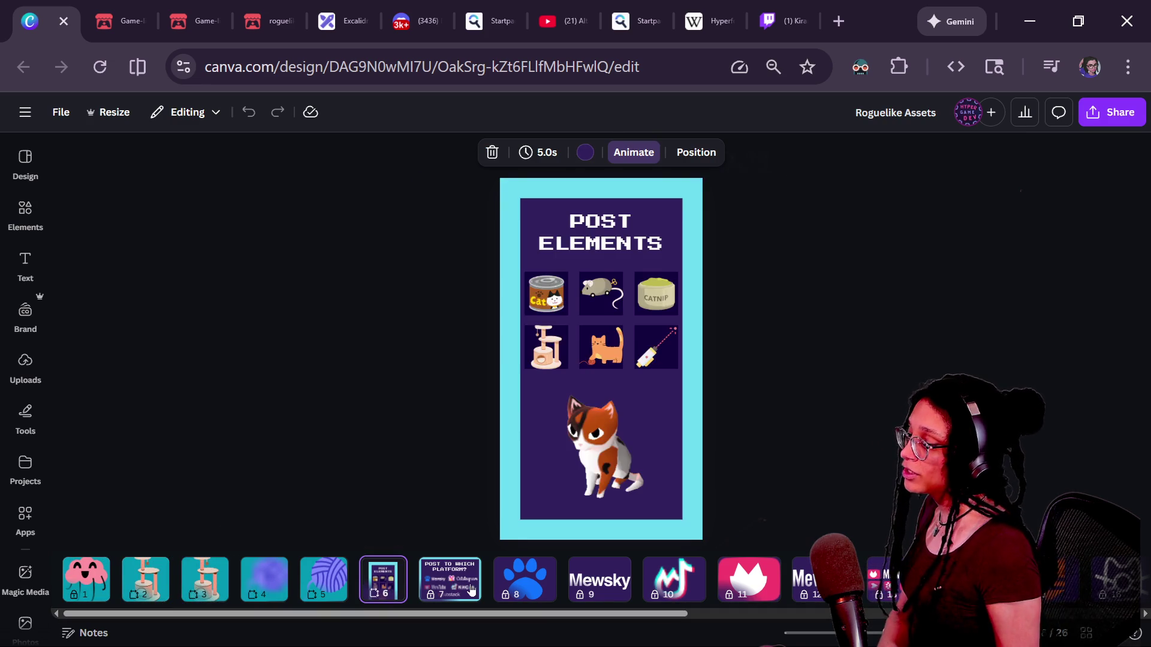
left_click(450, 572)
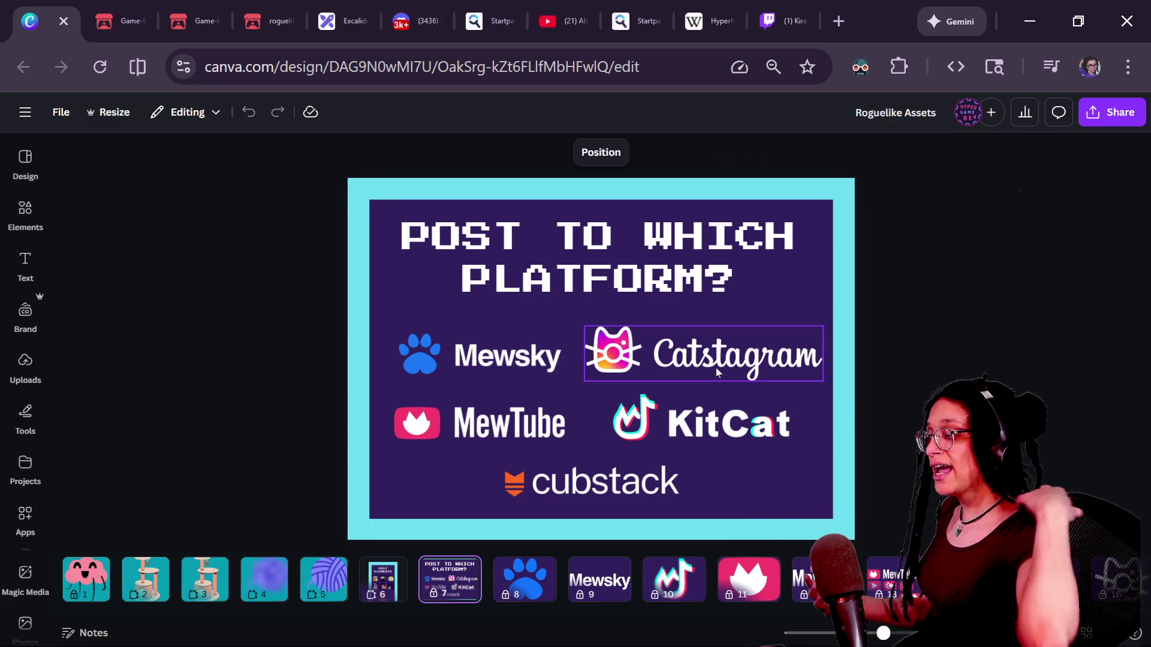
left_click(372, 574)
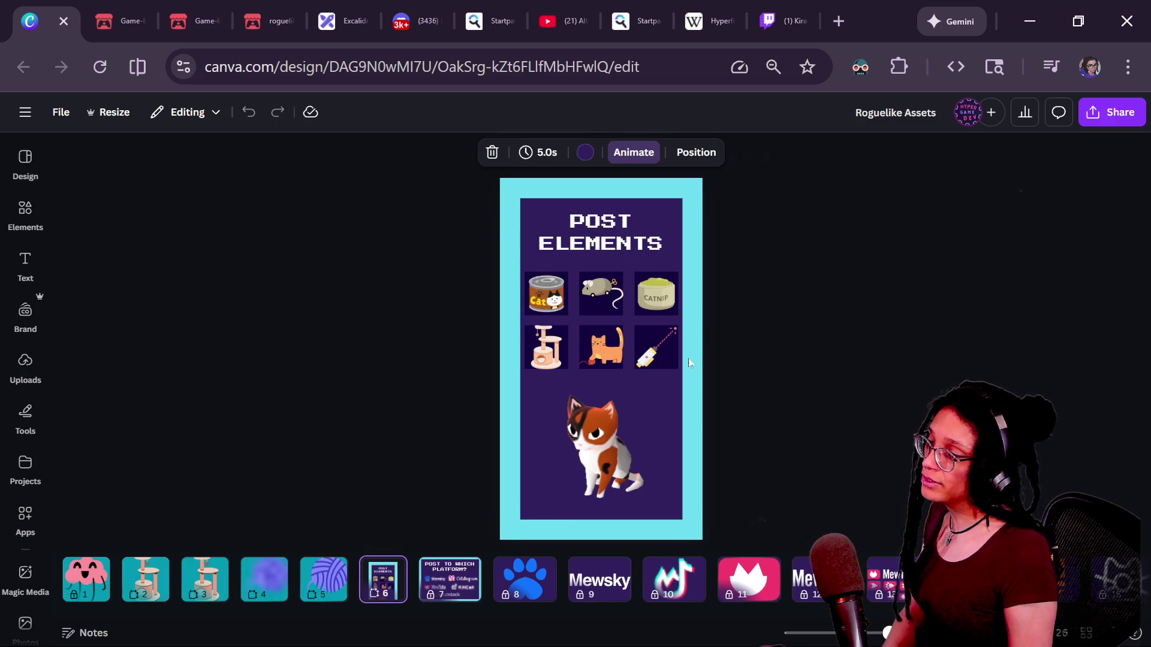
Select the toy mouse, laser pointer and cat tree tiles, delete them, and undo.
scroll(647, 308, "up", 3)
scroll(647, 308, "down", 3)
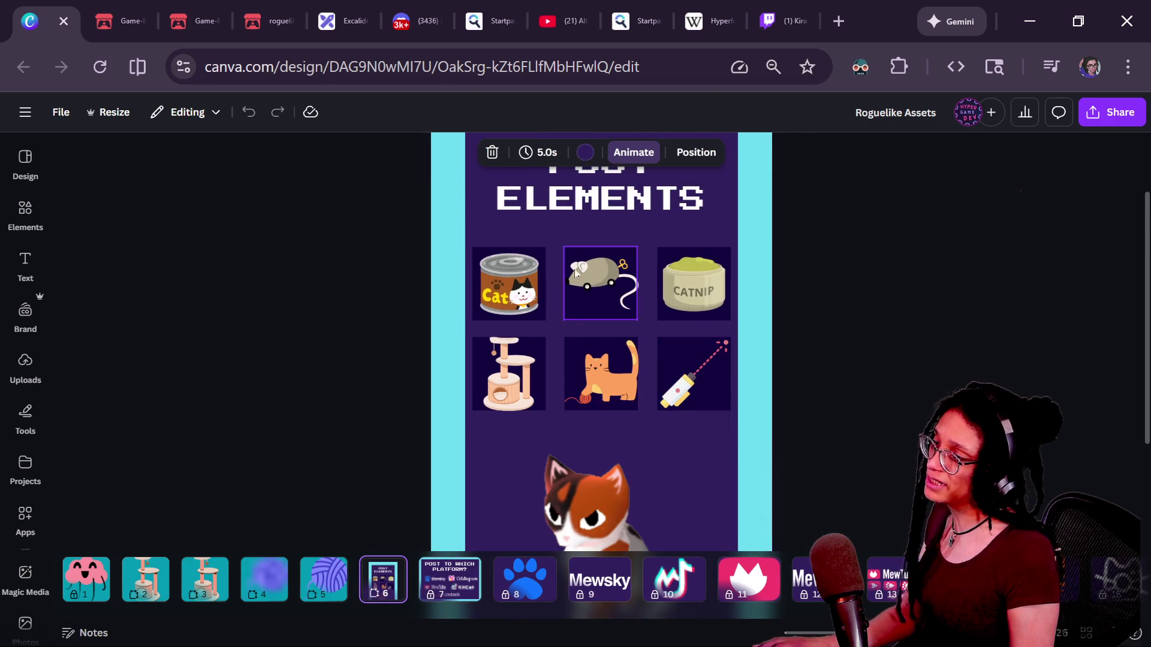
left_click(621, 288)
left_click(691, 397, "shift")
left_click(513, 374, "shift")
key("Delete")
key("ctrl+z")
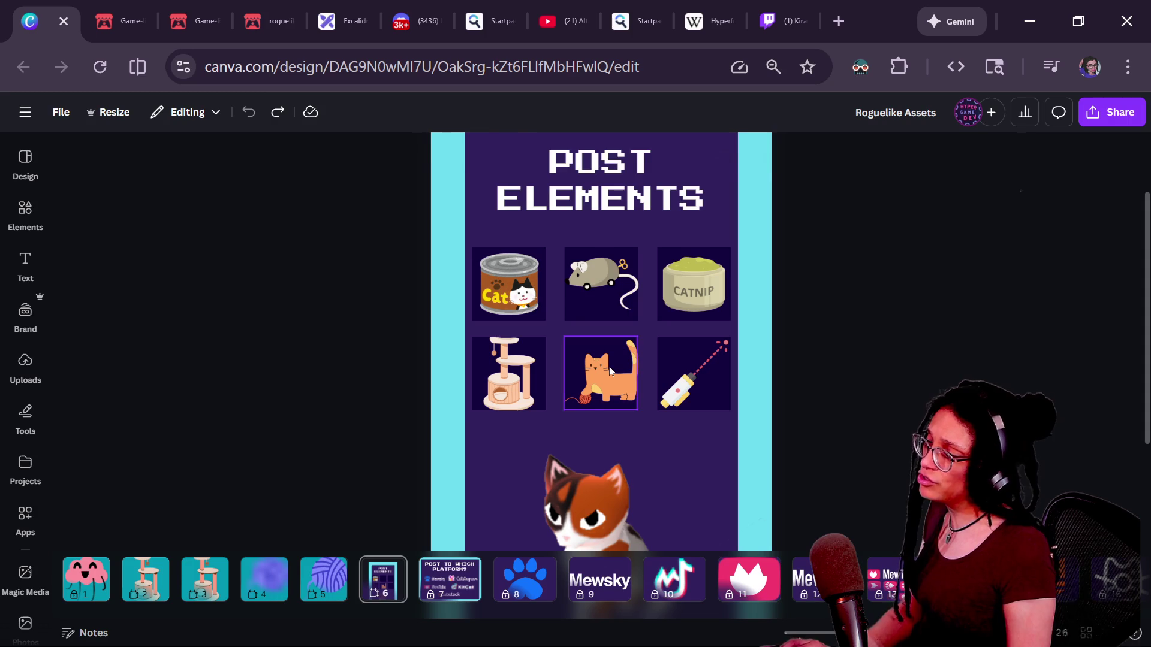
Reselect the laser pointer, orange cat, cat tree and catnip tiles, delete them, and undo.
left_click(508, 373)
left_click(601, 373, "shift")
left_click(508, 283, "shift")
left_click(599, 283, "shift")
left_click(706, 288, "shift")
left_click(706, 369, "shift")
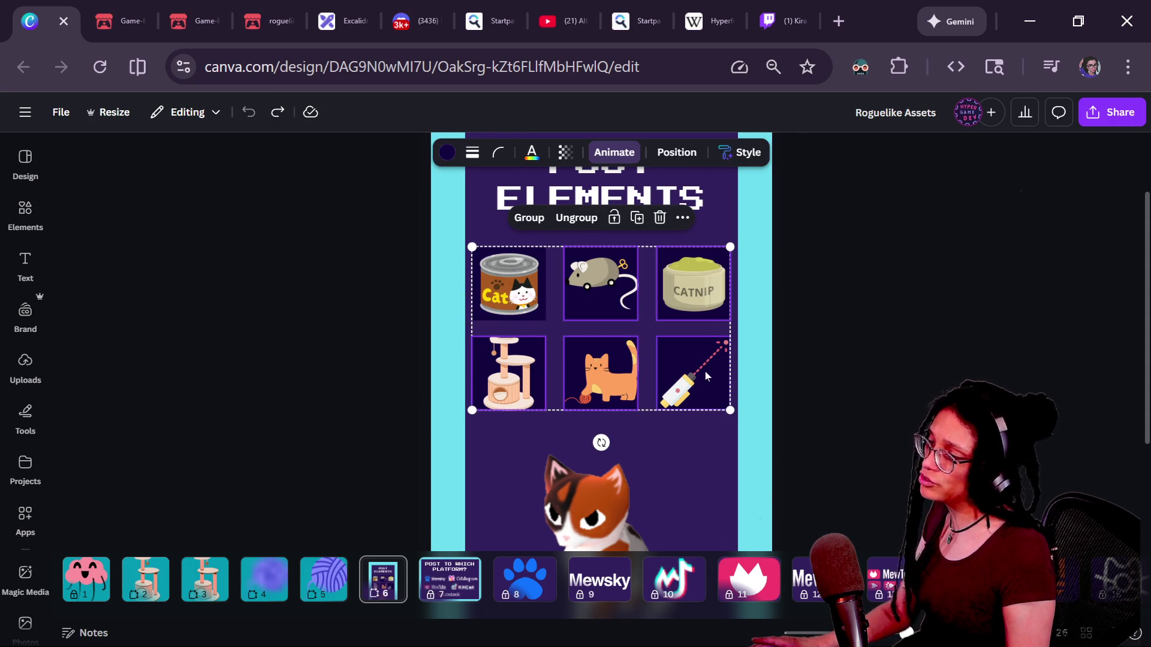
left_click(689, 365)
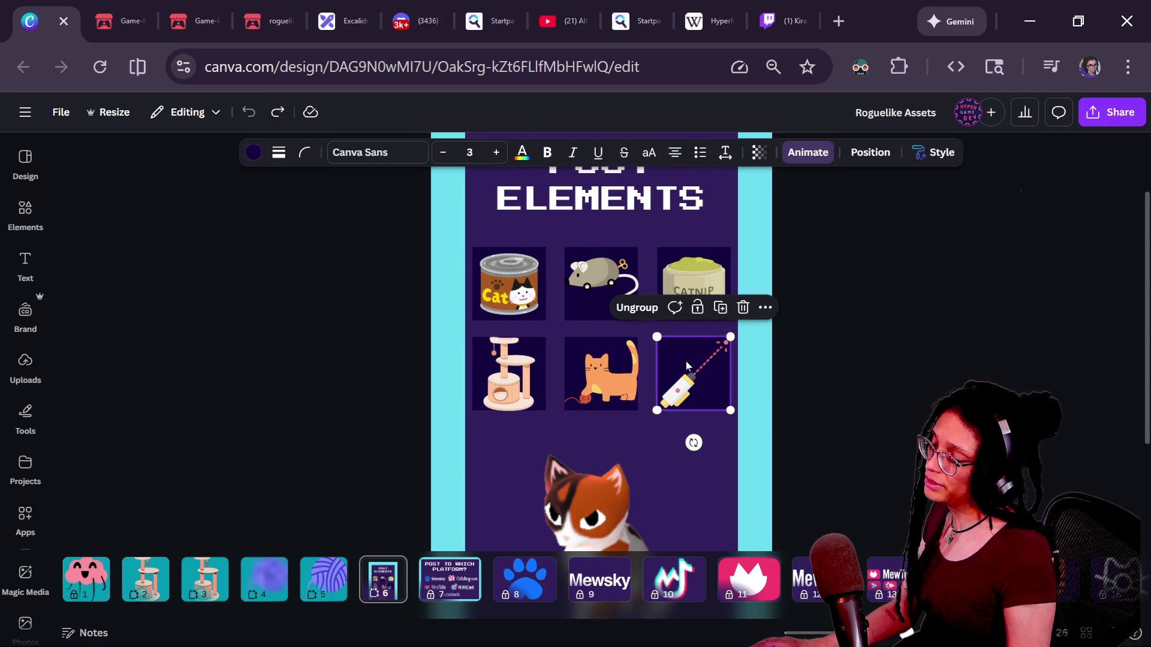
left_click(631, 361, "shift")
left_click(521, 370, "shift")
left_click(706, 273, "shift")
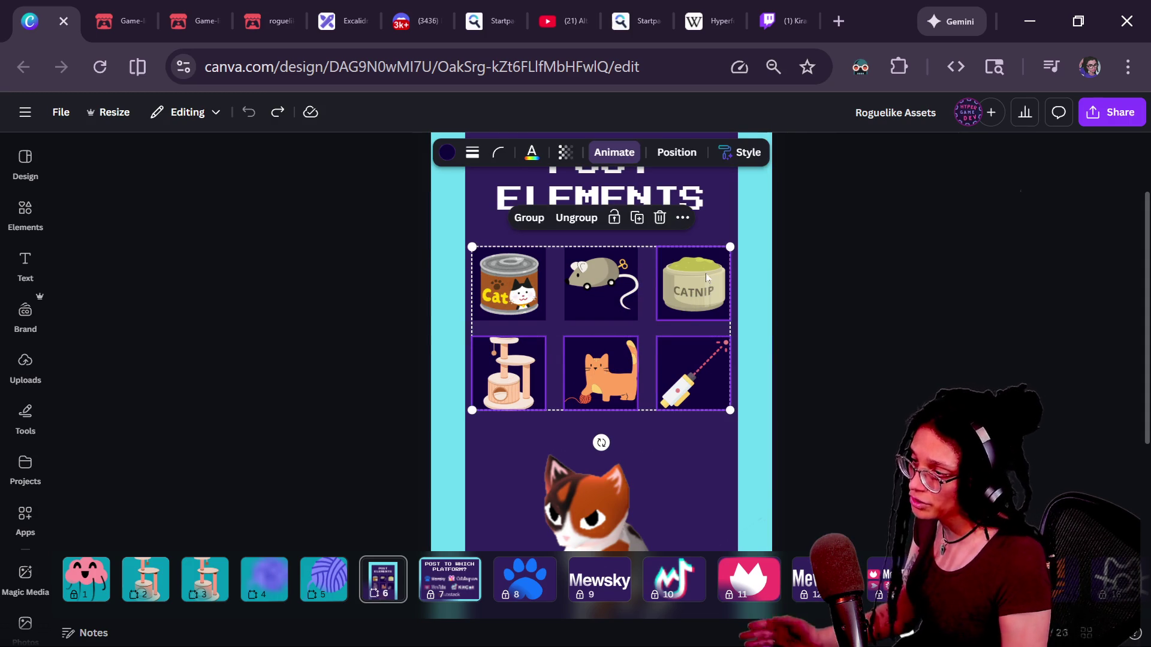
key("Delete")
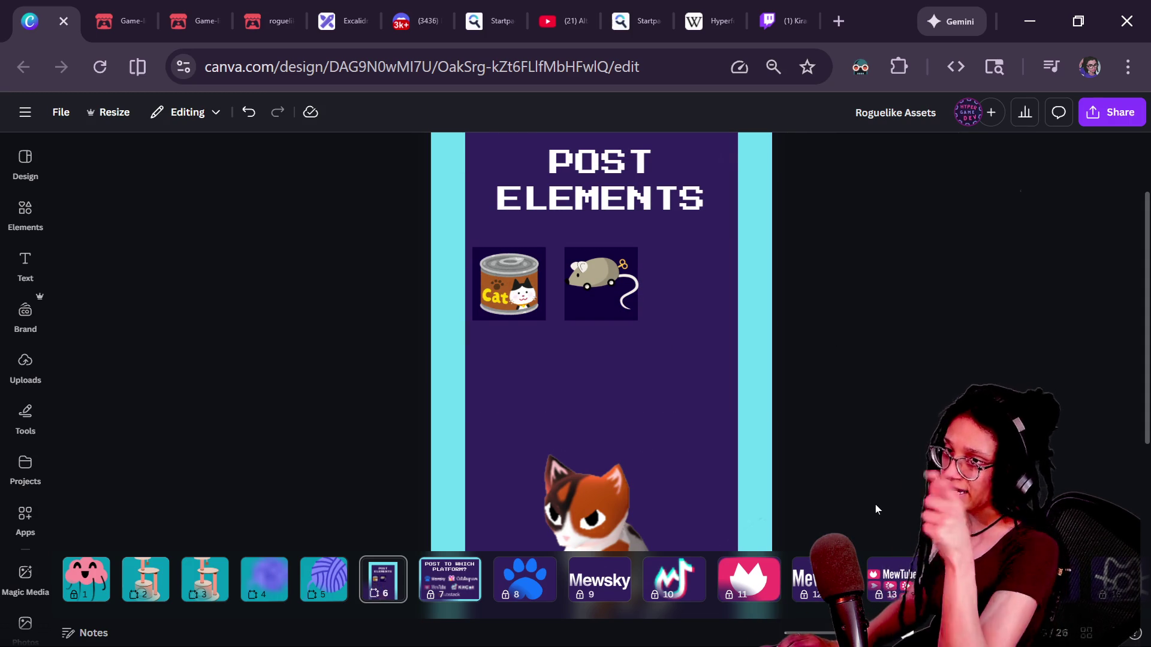
key("ctrl+z")
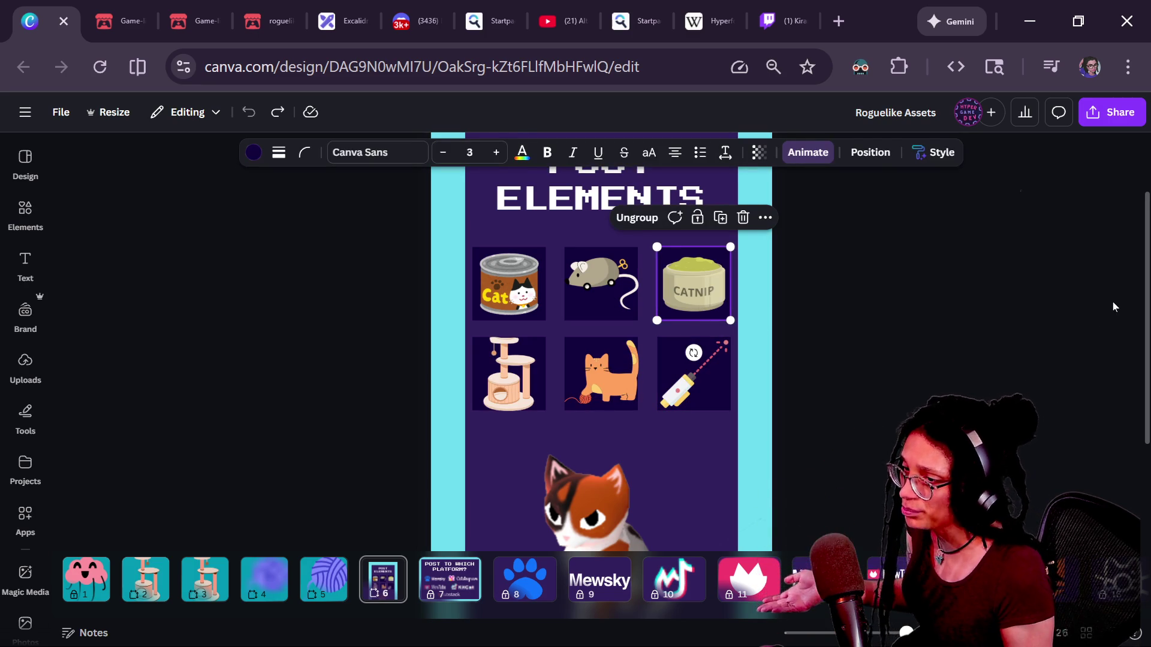
Check the spacing measurements around the catnip tile, then bring up the running Godot game.
scroll(1147, 277, "up", 1)
scroll(1147, 277, "up", 1)
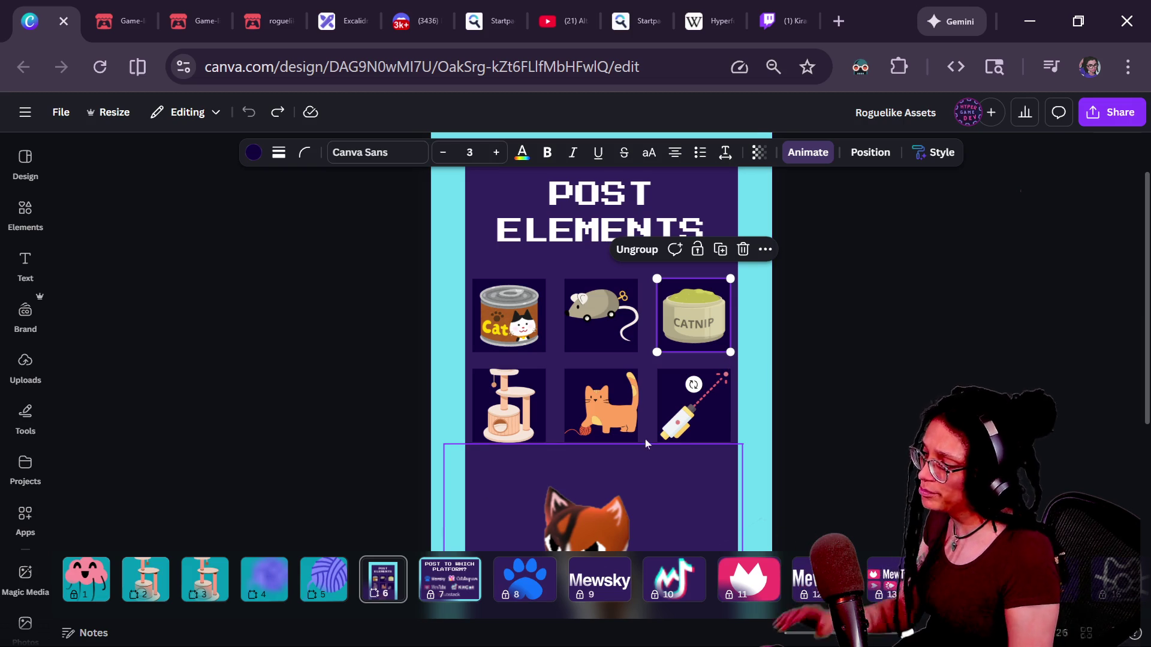
key("alt")
key("alt+Tab")
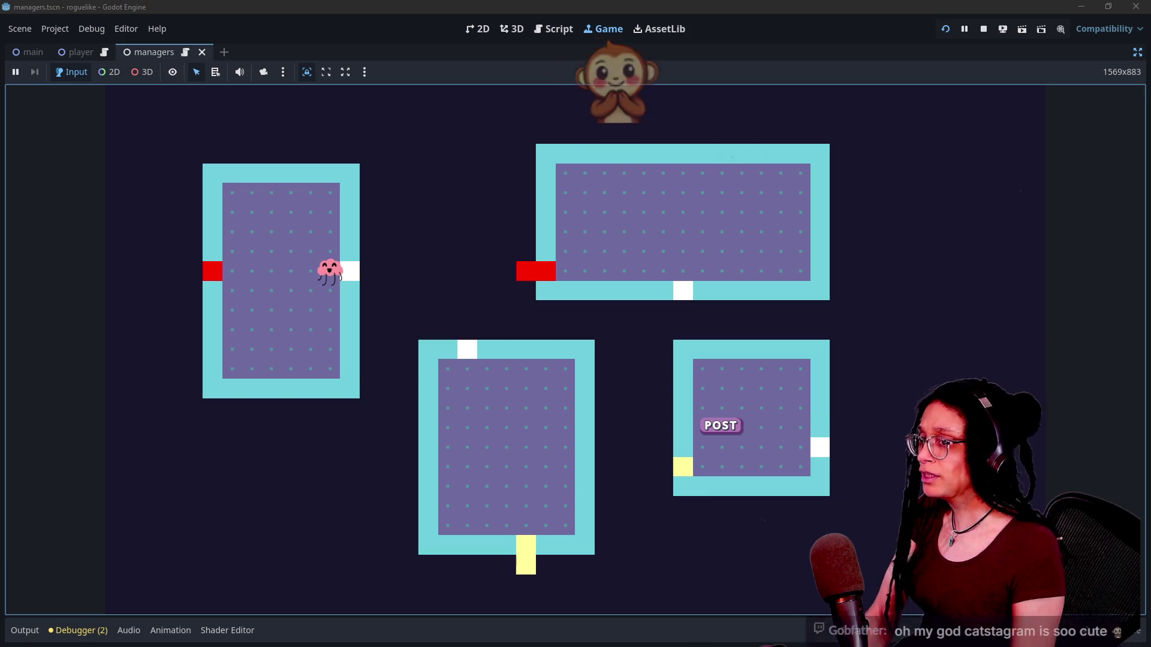
Back in Canva, zoom out on page 7 and select the Catstagram, KitCat and MewTube logos.
key("alt+Tab")
scroll(684, 580, "up", 5, "ctrl")
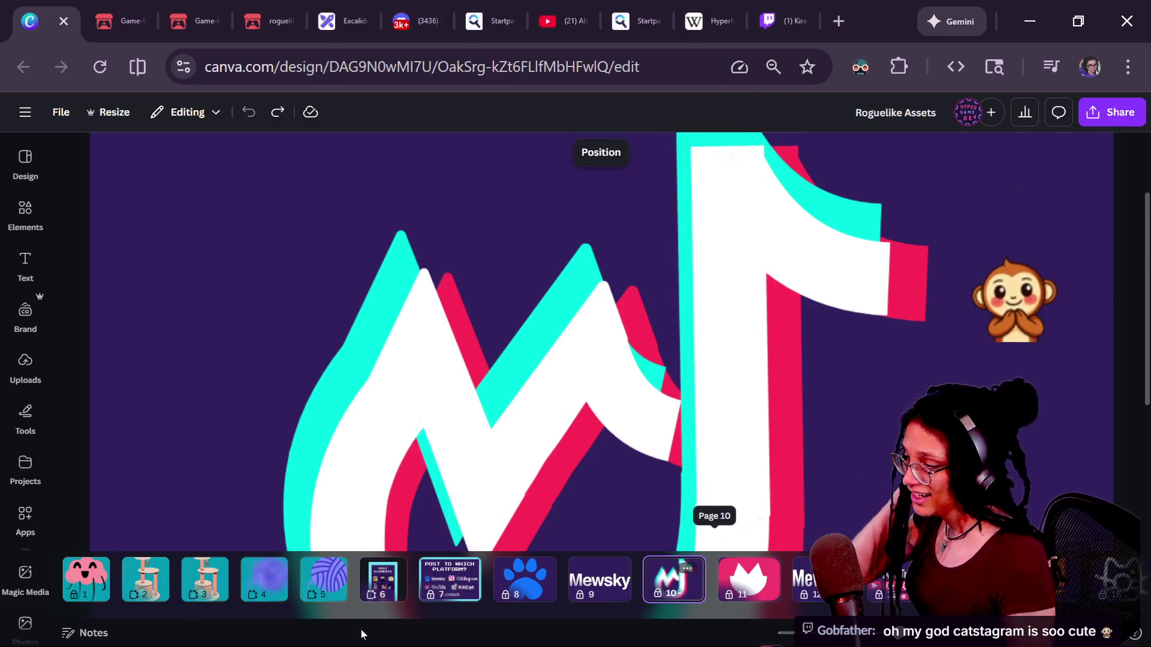
scroll(607, 599, "down", 3, "ctrl")
scroll(887, 416, "down", 4, "ctrl")
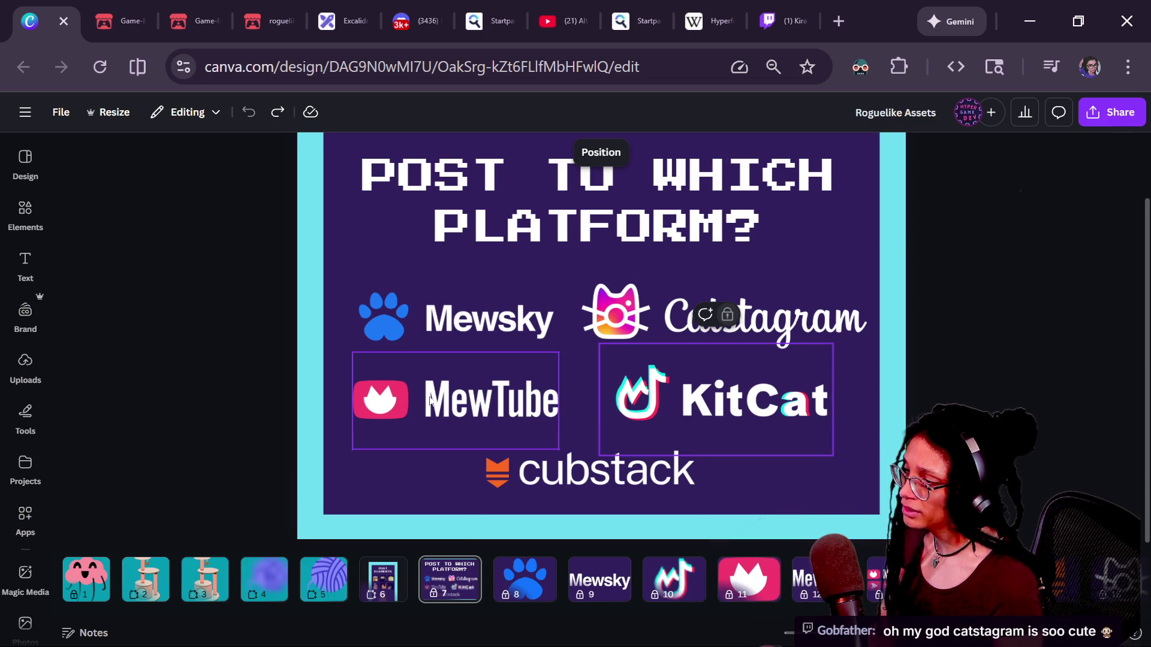
left_click(762, 344)
left_click(763, 365)
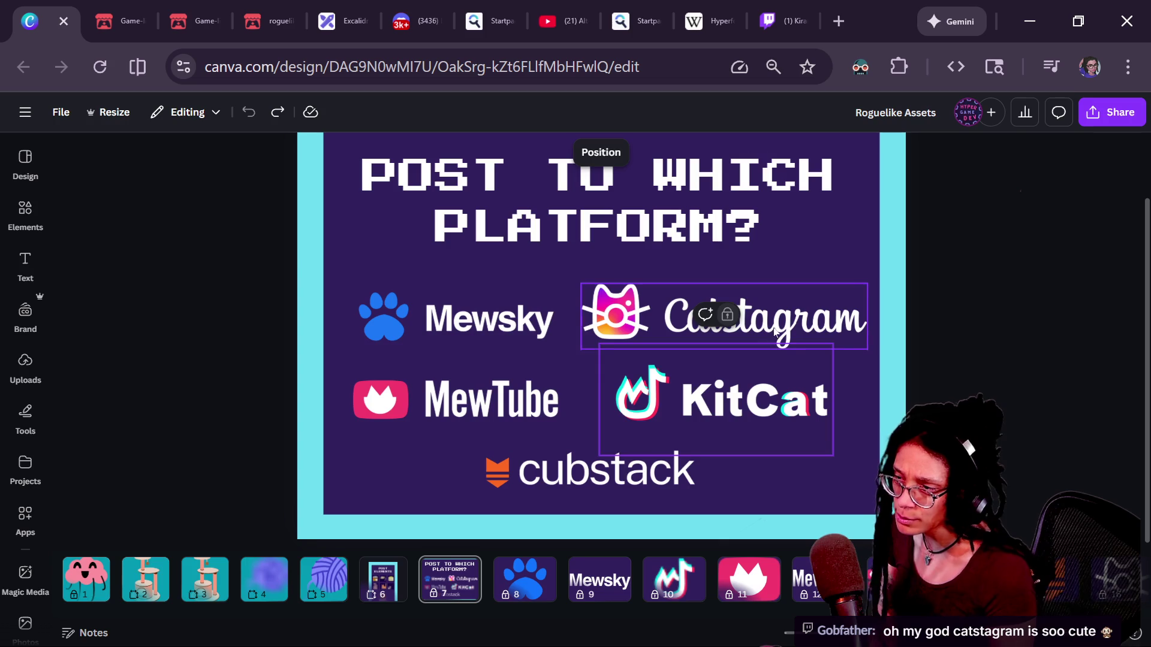
left_click(395, 442)
Deselect the logos and move through the yarn ball page to the cat tree page 3.
left_click(1118, 400)
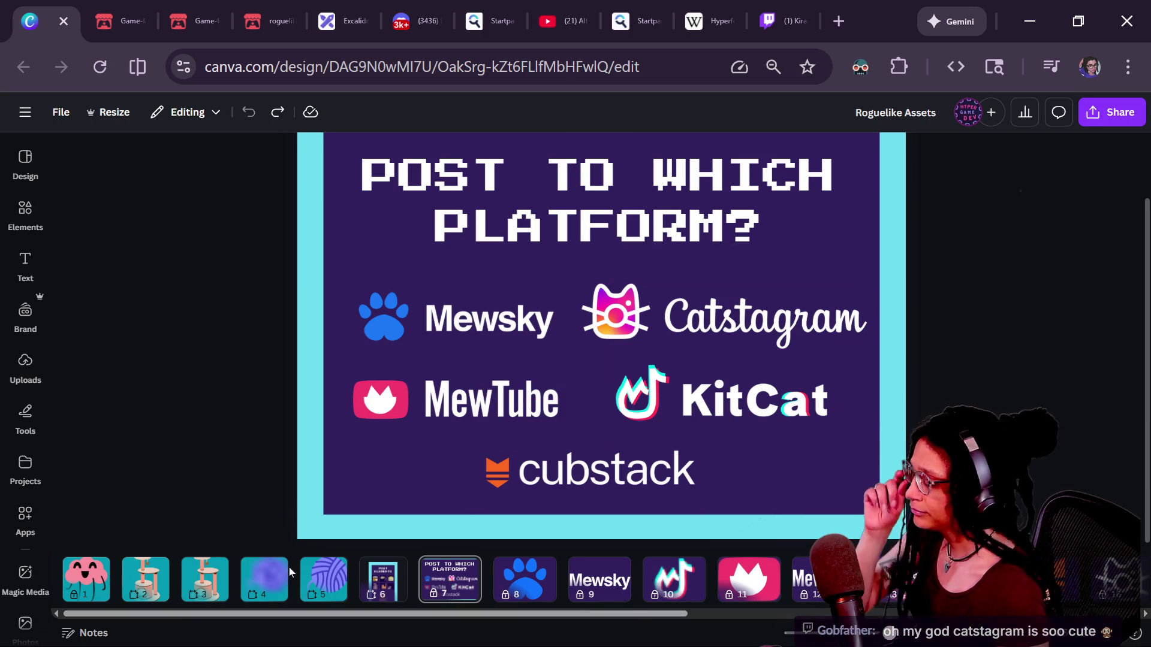
left_click(323, 576)
left_click(204, 577)
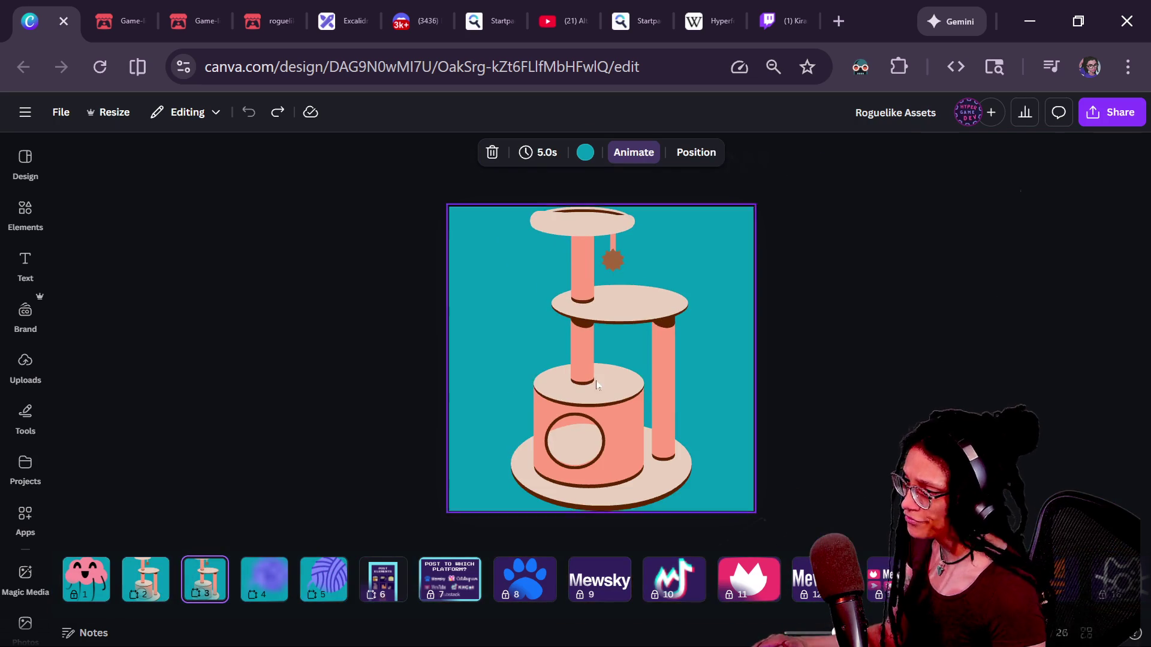
Add a new blank teal page after the yarn ball page.
left_click(575, 386)
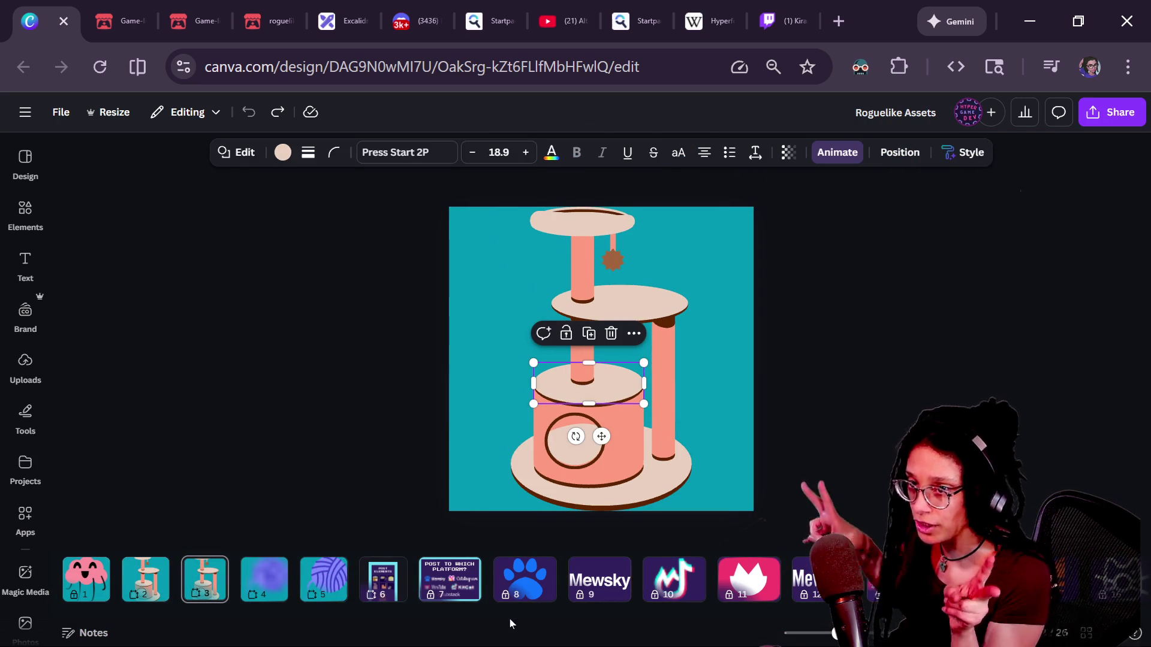
left_click(840, 478)
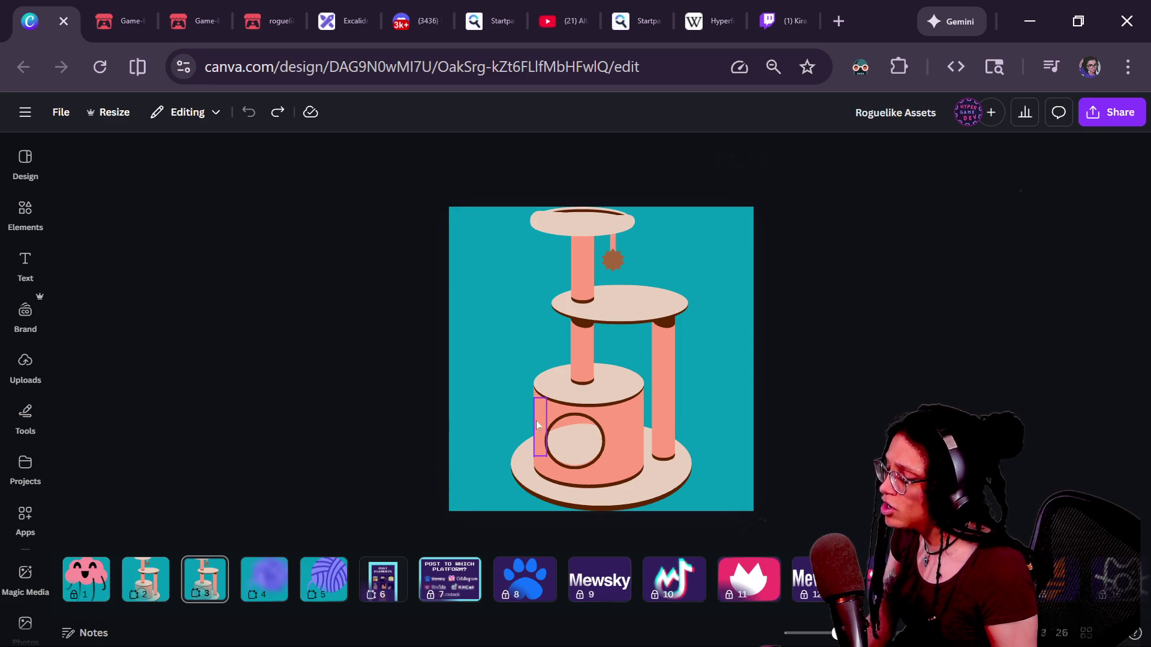
left_click(323, 578)
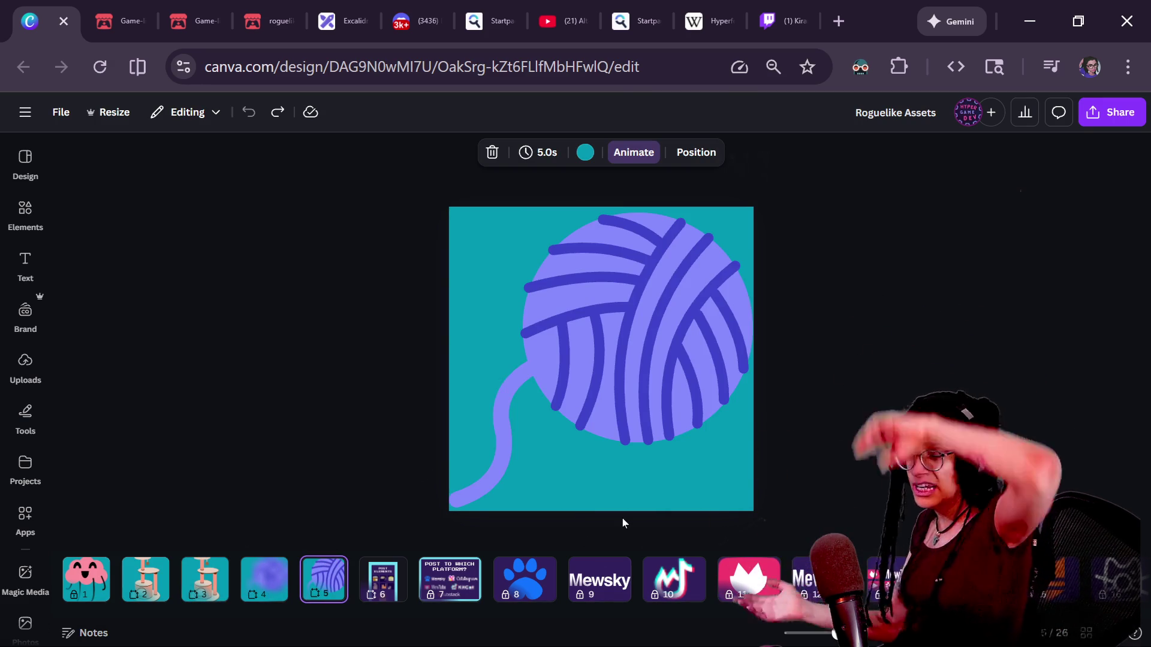
left_click(357, 572)
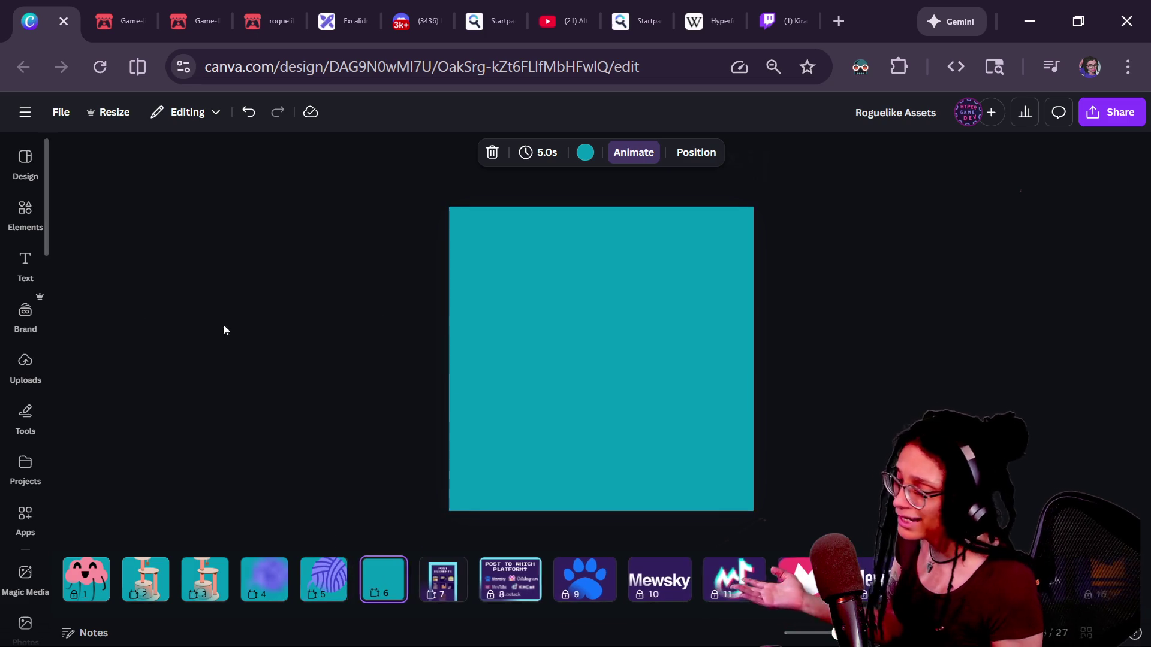
left_click(38, 223)
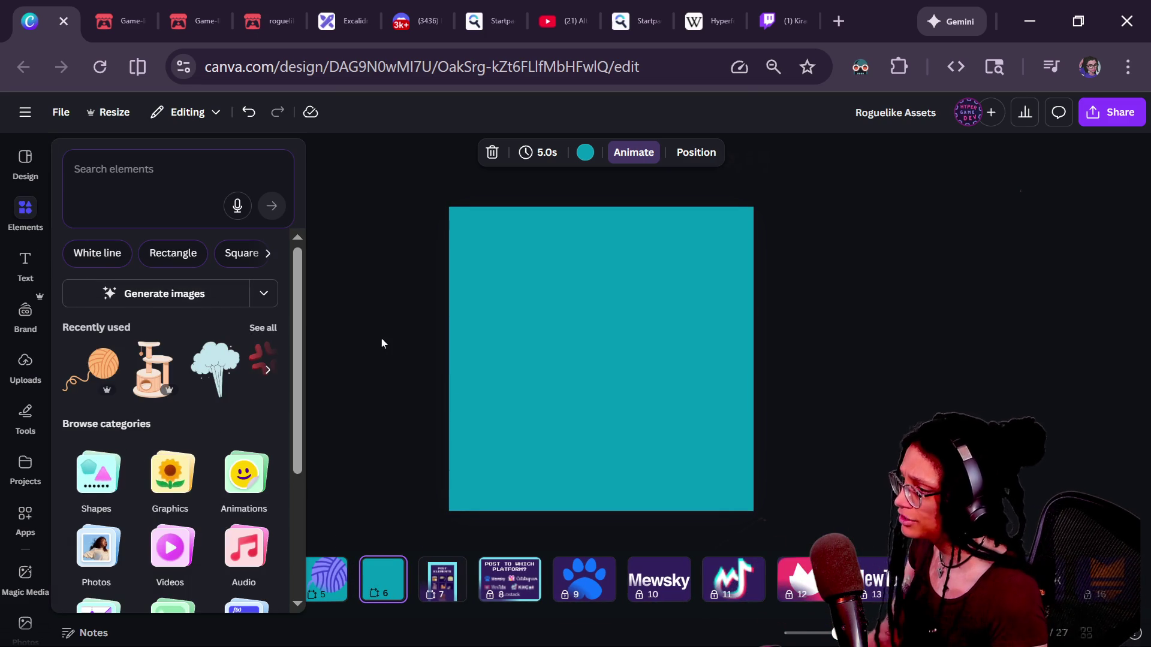
left_click(386, 410)
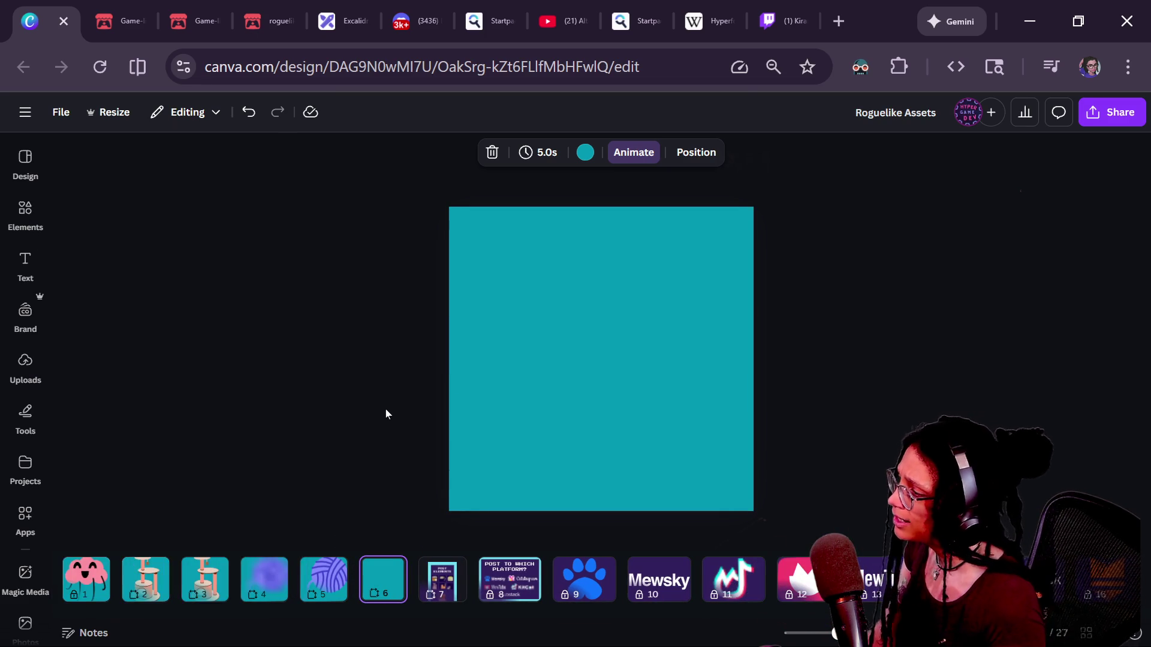
left_click(546, 338)
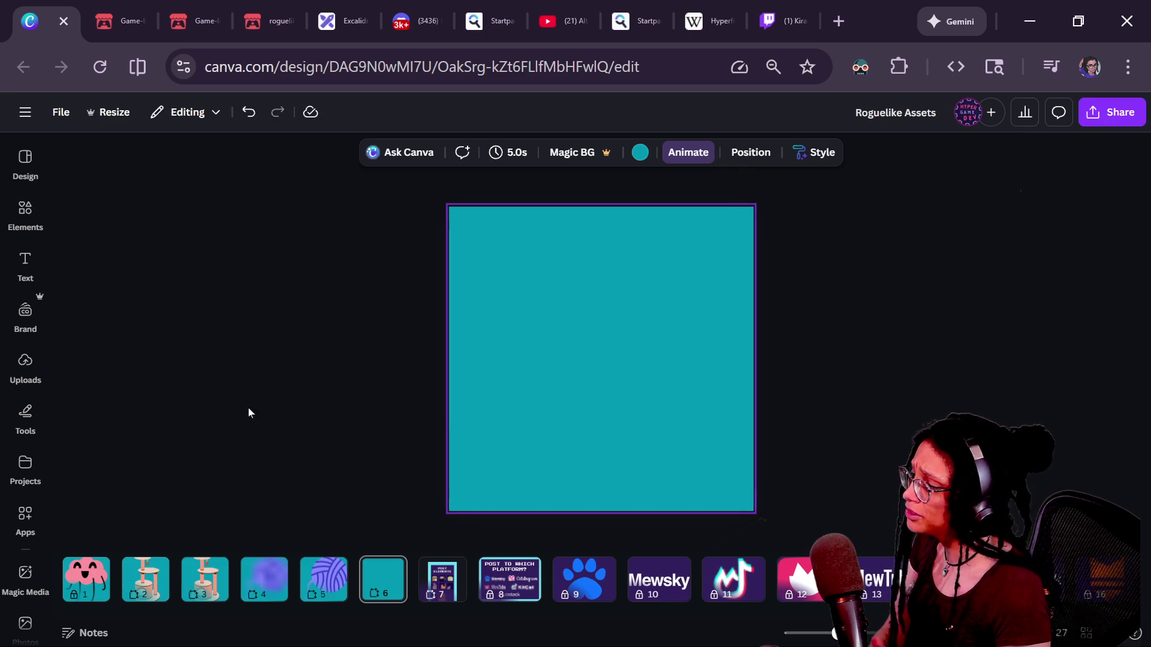
Drag the cat tree's ellipses, post and circle outline around, then undo to restore it.
left_click(204, 576)
mouse_move(581, 395)
left_mouse_down()
mouse_move(588, 387)
mouse_move(520, 322)
left_mouse_up()
left_click(588, 386)
left_click_drag(587, 387, 717, 324)
left_click(588, 387)
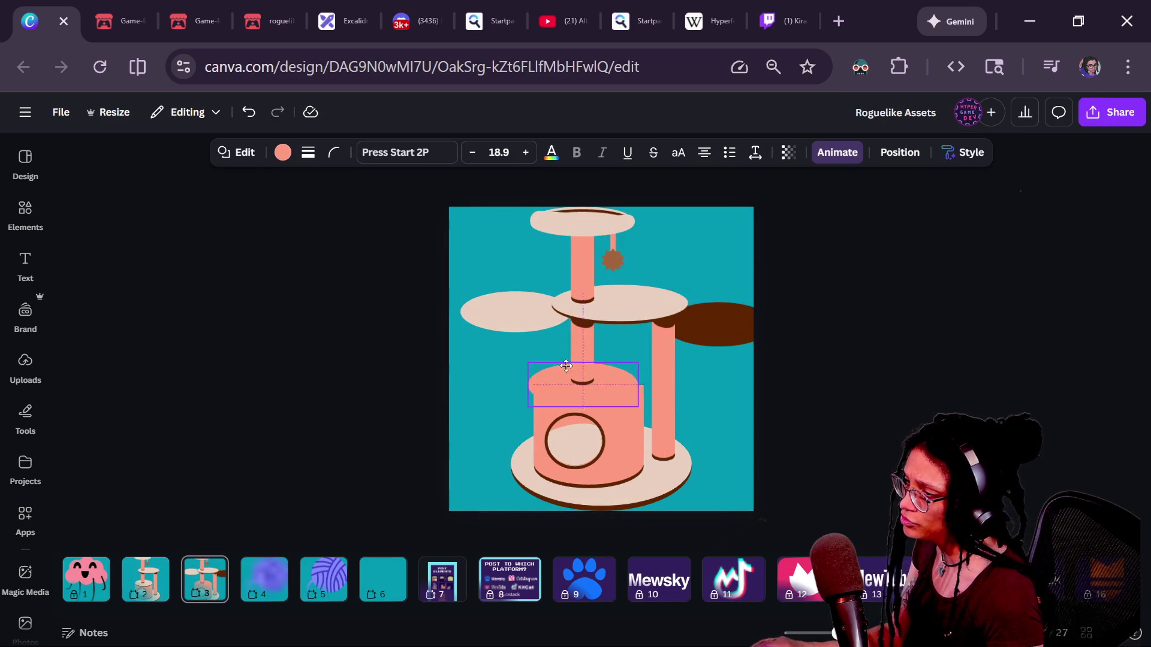
left_click_drag(588, 387, 502, 363)
left_click(581, 353)
left_click_drag(582, 354, 741, 450)
left_click_drag(568, 418, 424, 411)
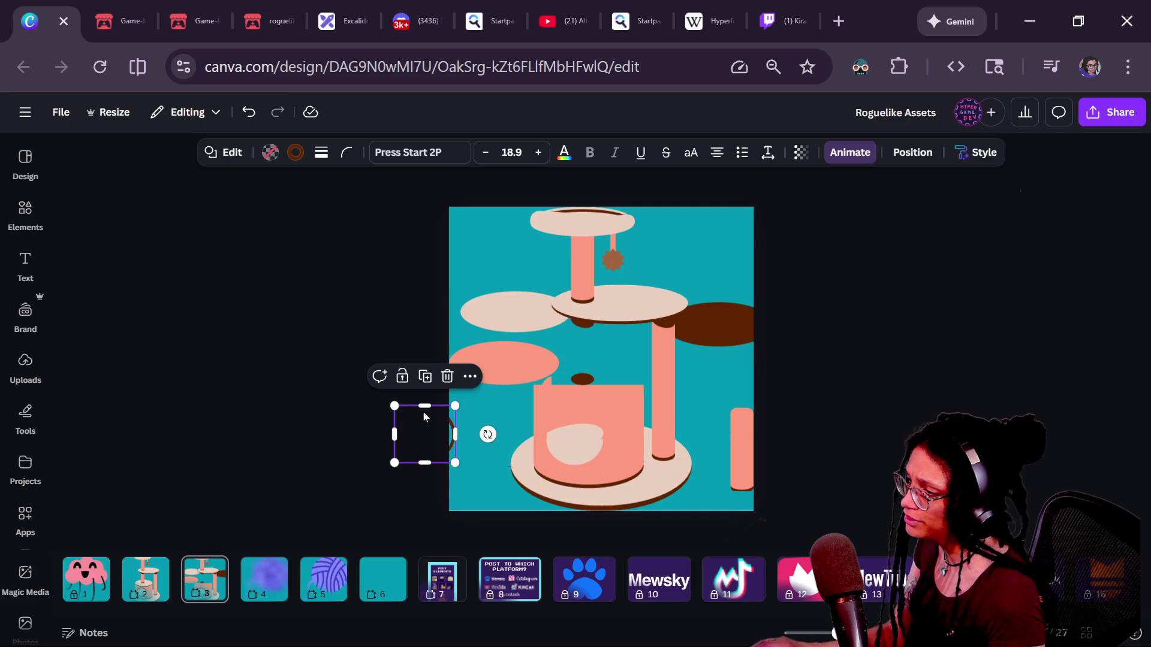
key("ctrl+z")
key("ctrl+z")
key("ctrl+z")
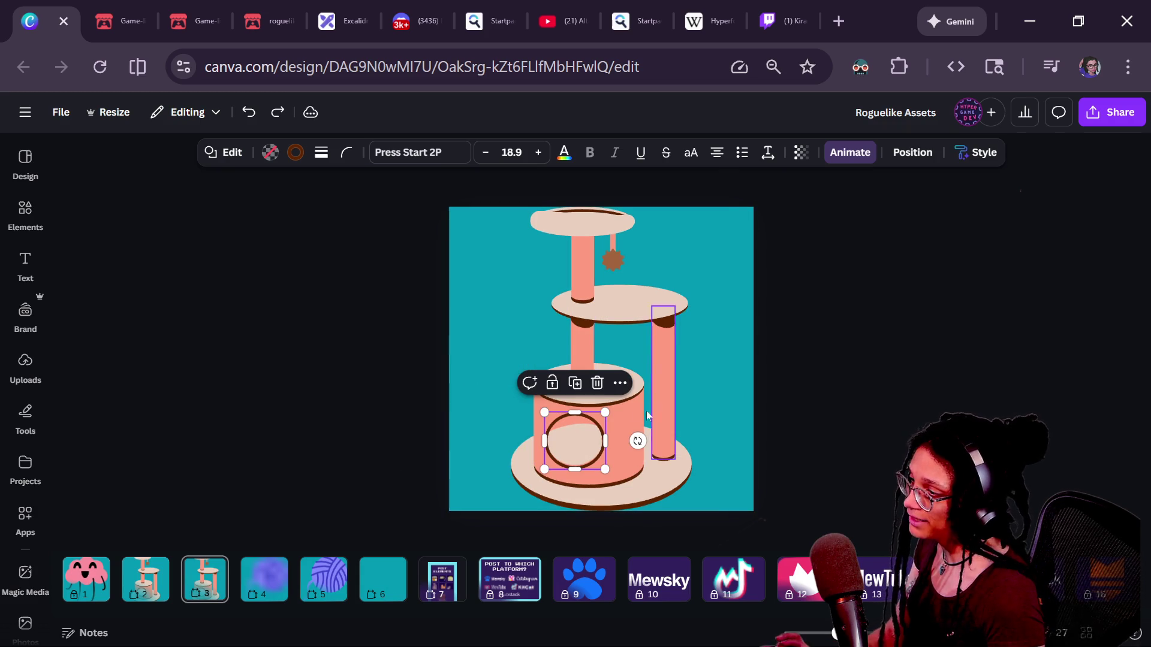
Deselect the cat tree and go via the yarn ball page to the Post Elements page.
left_click(721, 373)
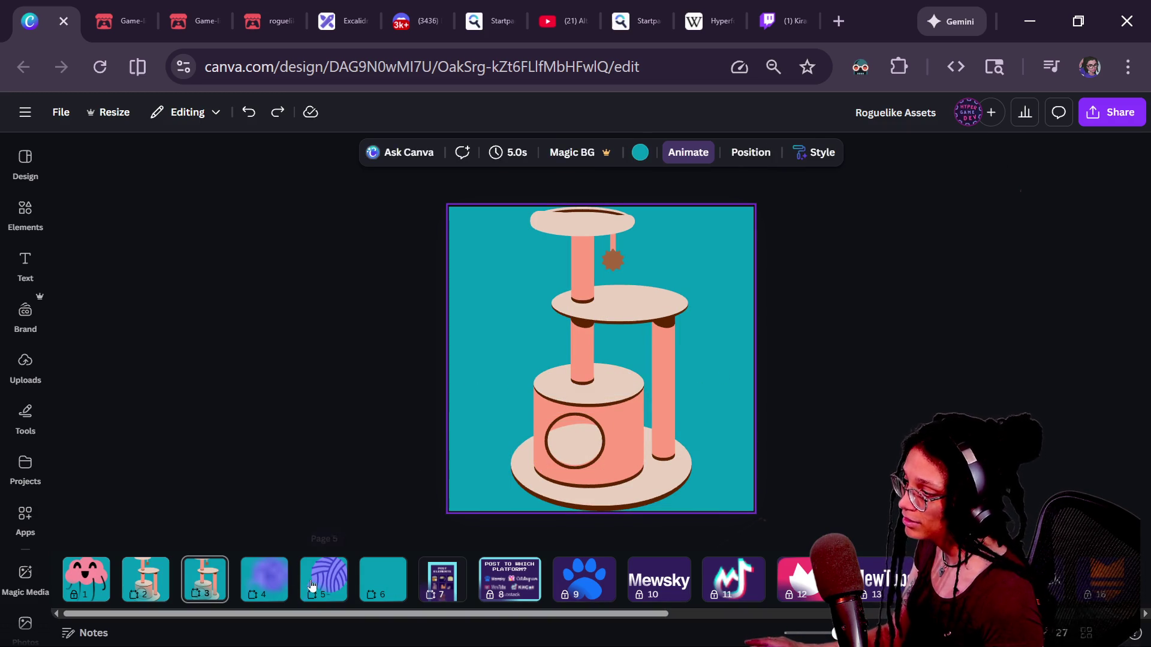
left_click(316, 583)
left_click(442, 579)
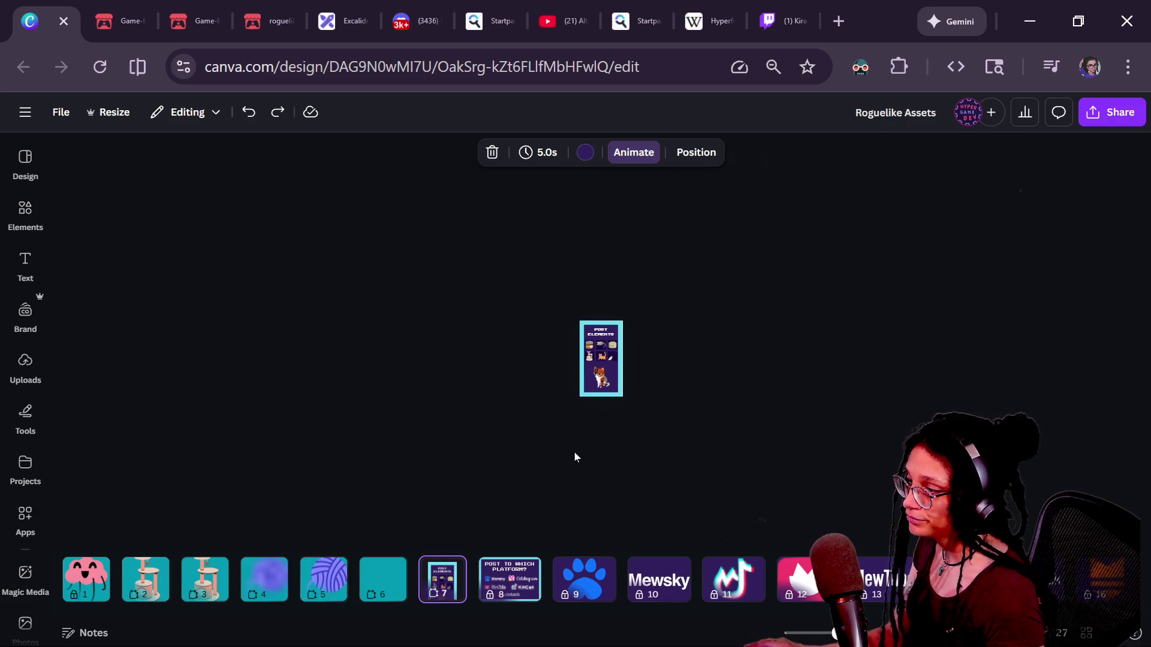
Try dragging the cat tree and laser pointer tiles, then undo to restore the grid.
scroll(578, 363, "up", 5)
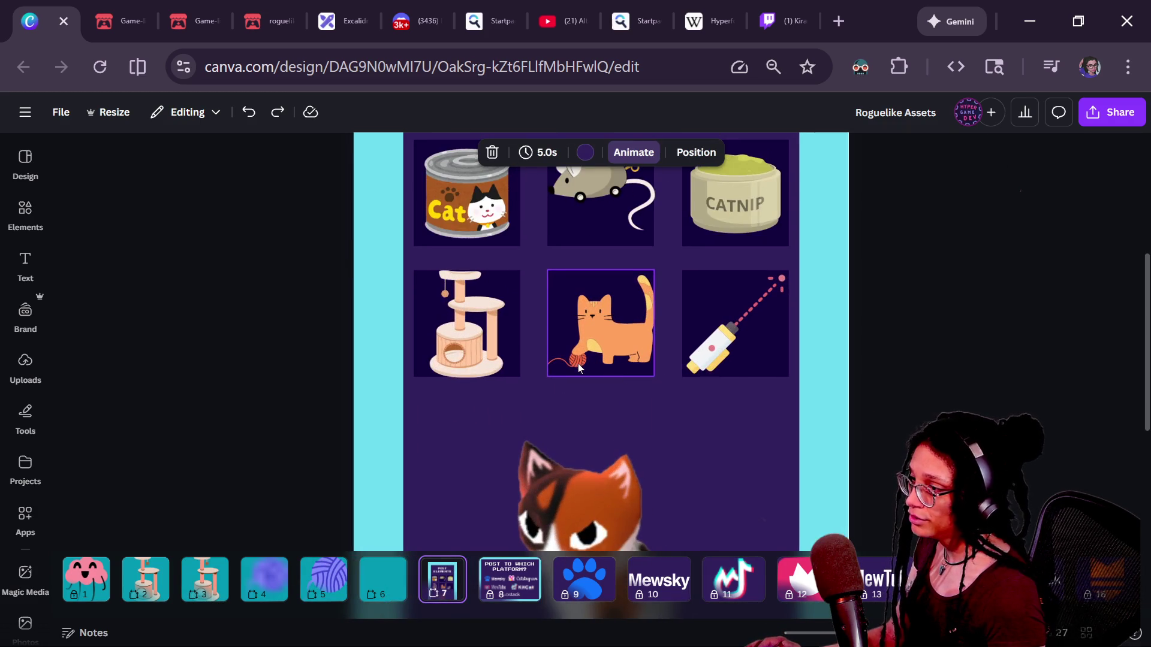
mouse_move(467, 323)
left_mouse_down()
mouse_move(548, 440)
mouse_move(507, 345)
mouse_move(467, 323)
left_mouse_up()
mouse_move(774, 330)
left_mouse_down()
mouse_move(806, 464)
mouse_move(845, 368)
left_mouse_up()
left_click(885, 334)
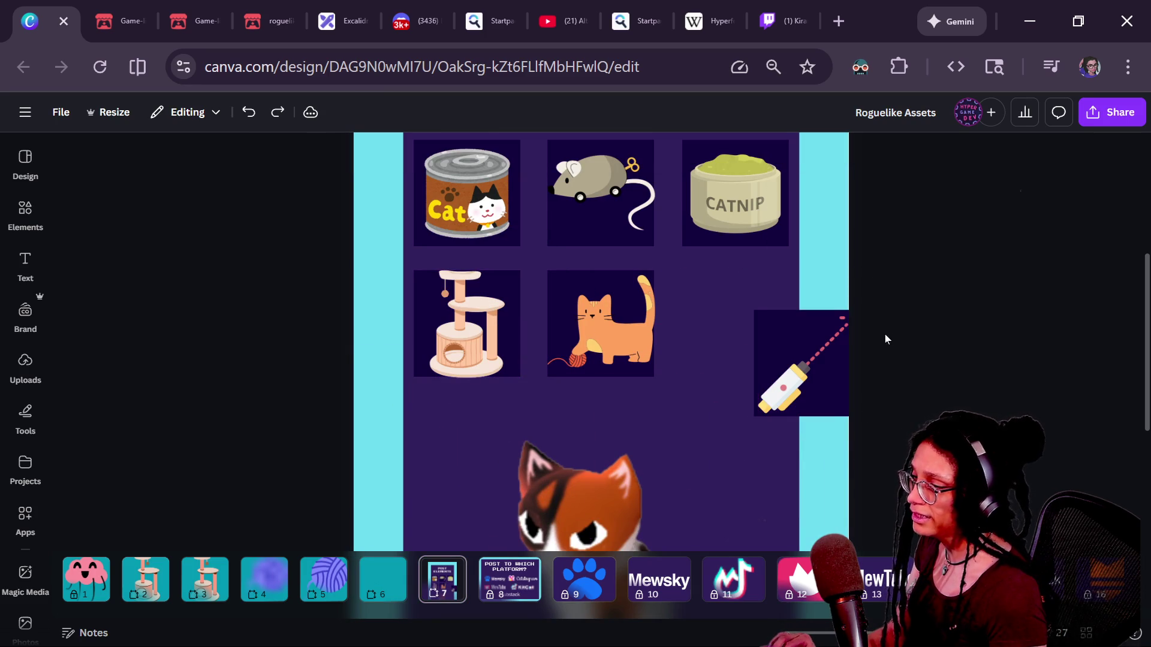
key("ctrl+z")
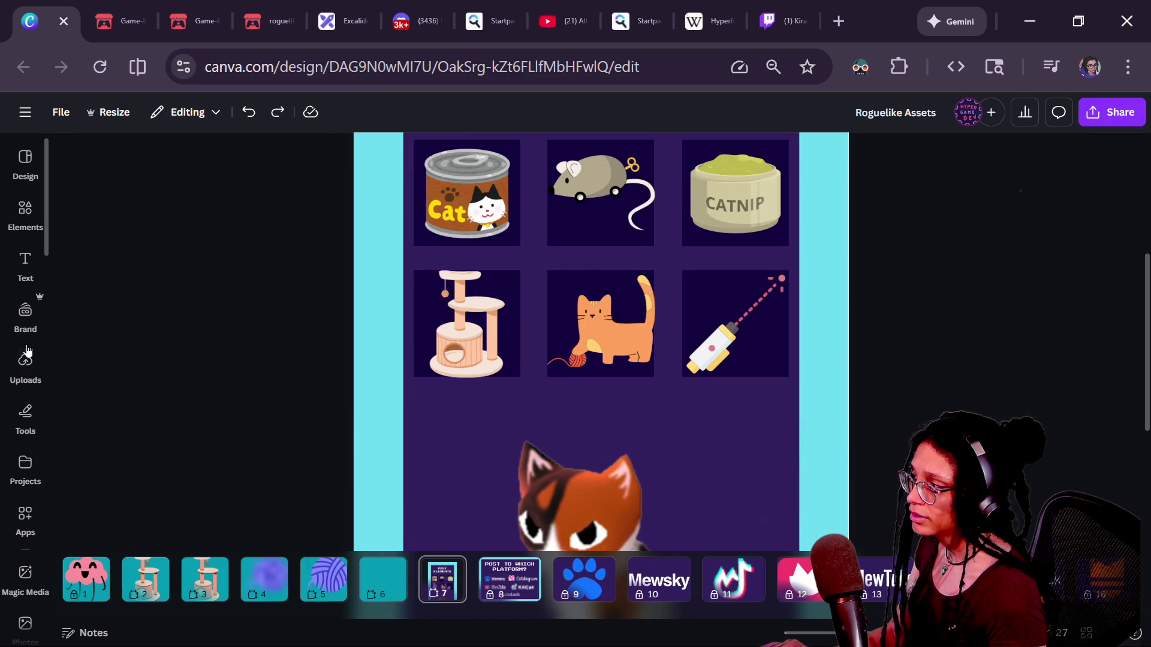
Open and close the Elements panel, leaving it closed.
left_click(25, 213)
left_click(25, 213)
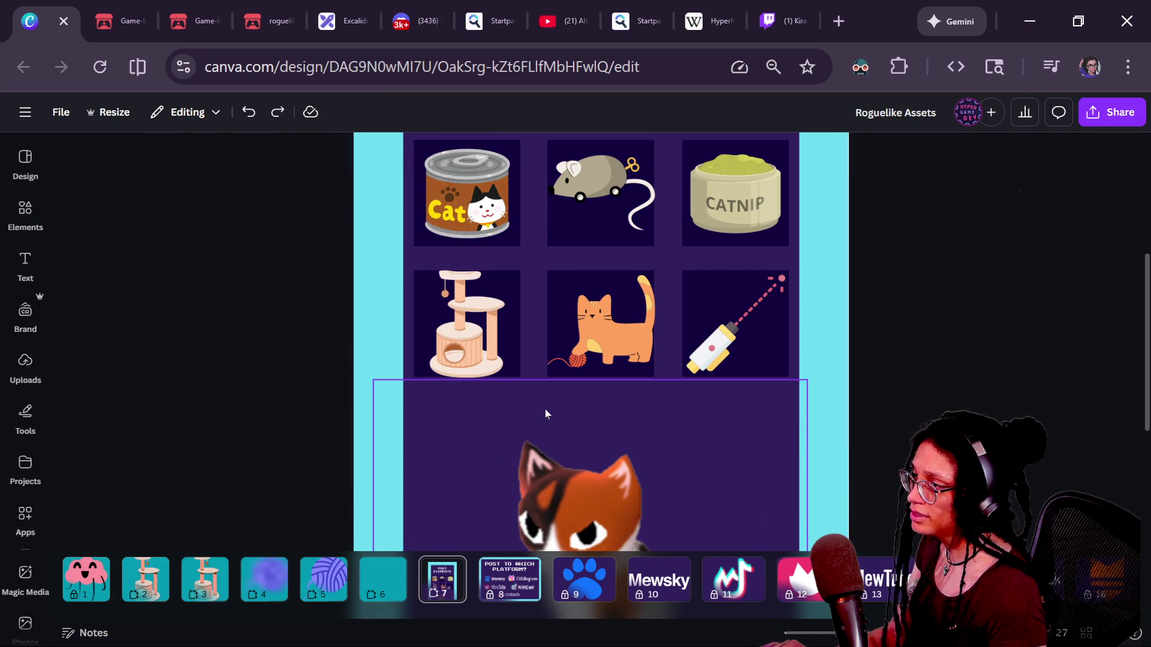
left_click(18, 225)
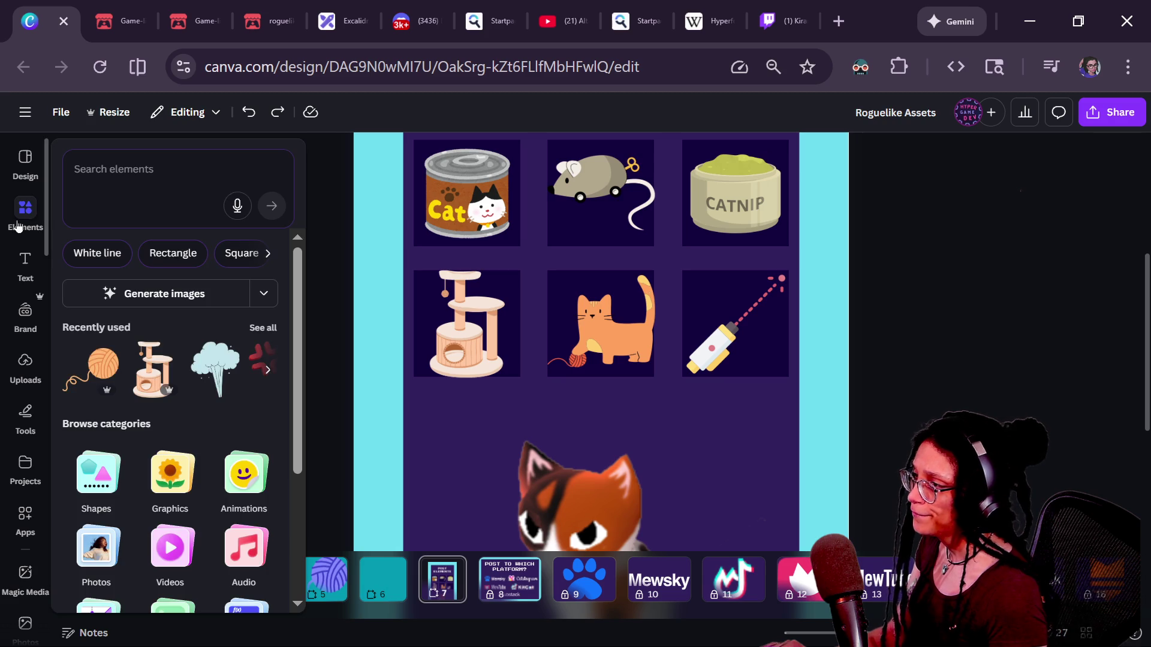
left_click(25, 213)
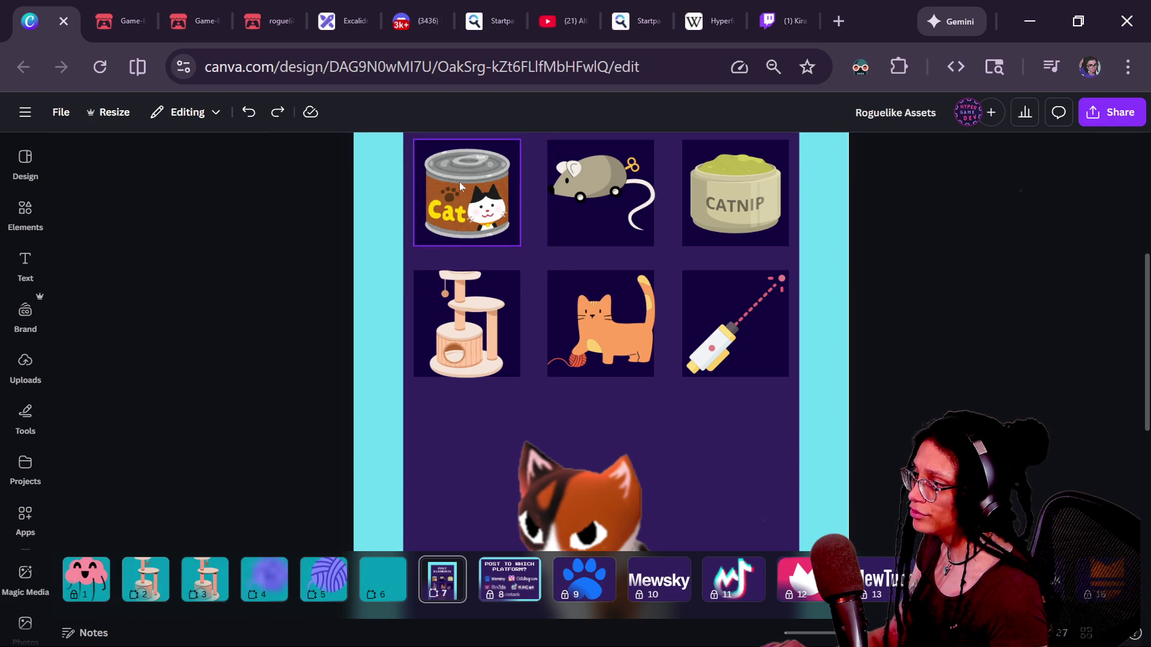
Paste the cat-food can onto page 6 and drag it toward the page's upper left.
left_click(467, 198)
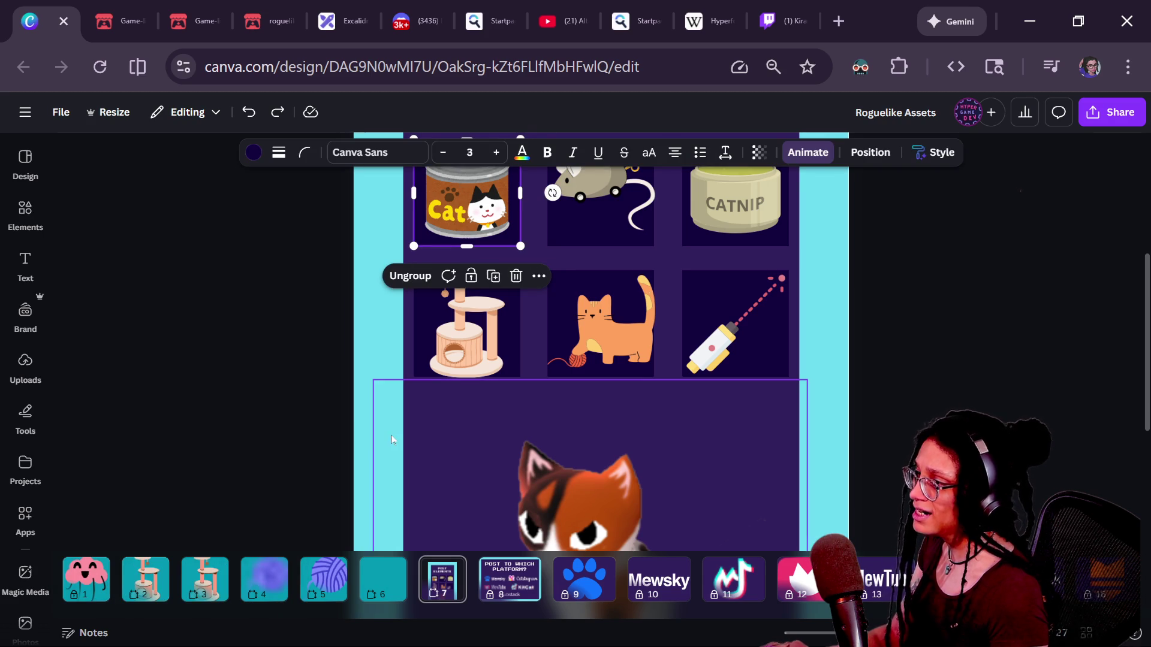
left_click(387, 591)
key("ctrl+v")
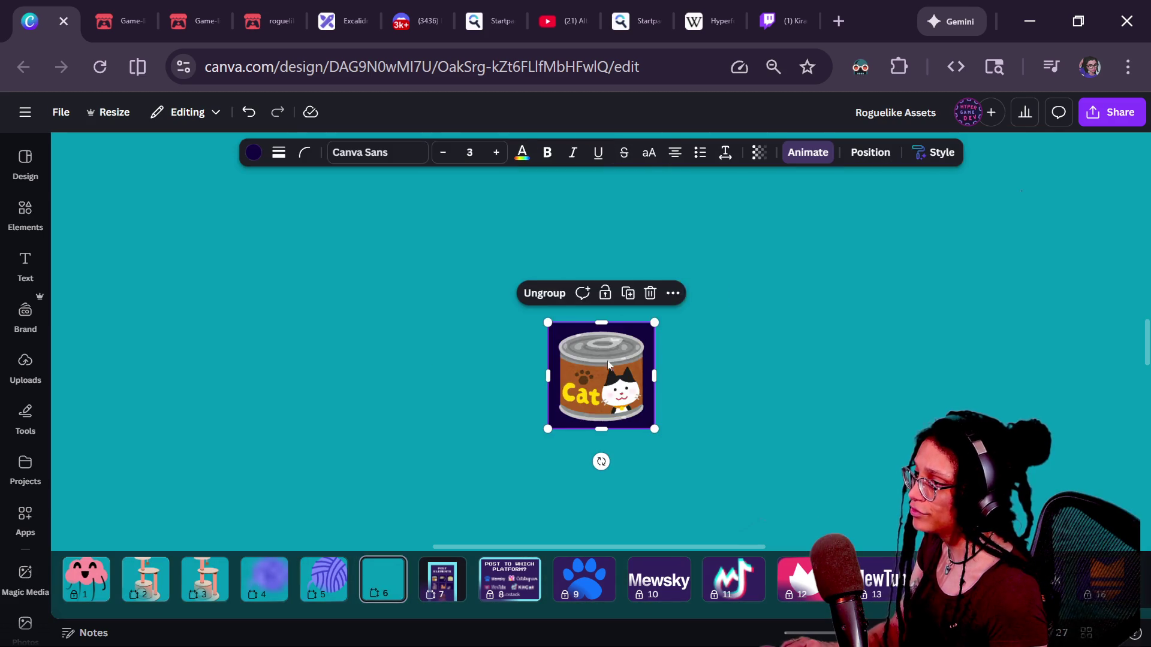
scroll(640, 349, "down", 3)
left_click_drag(601, 350, 419, 278)
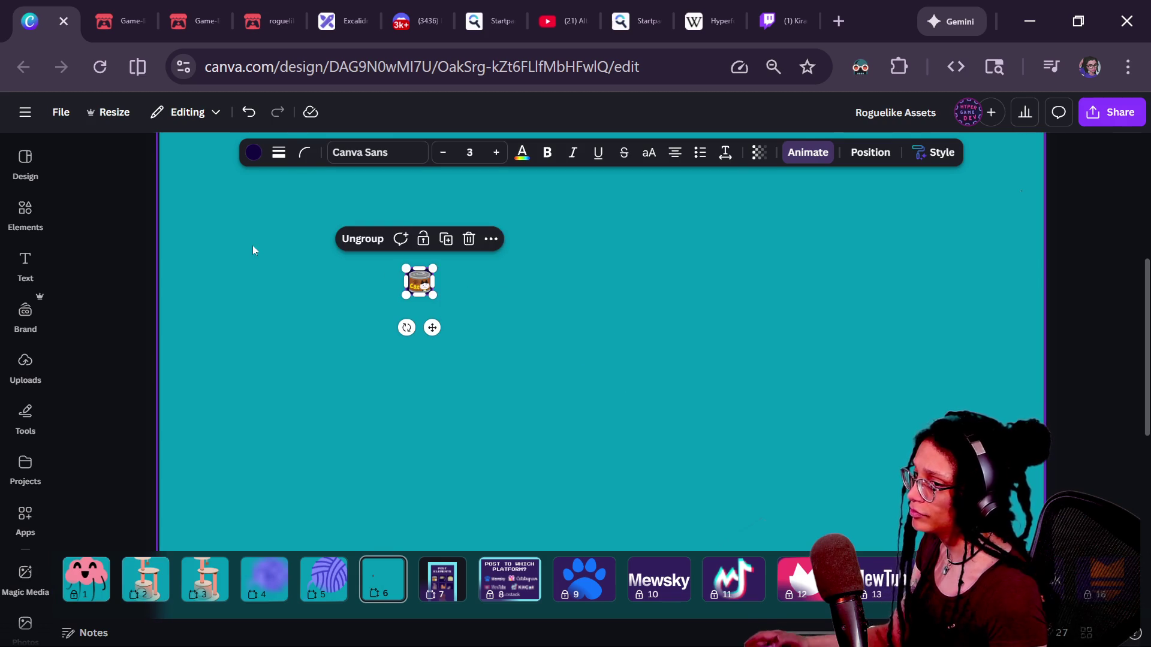
scroll(253, 246, "down", 2)
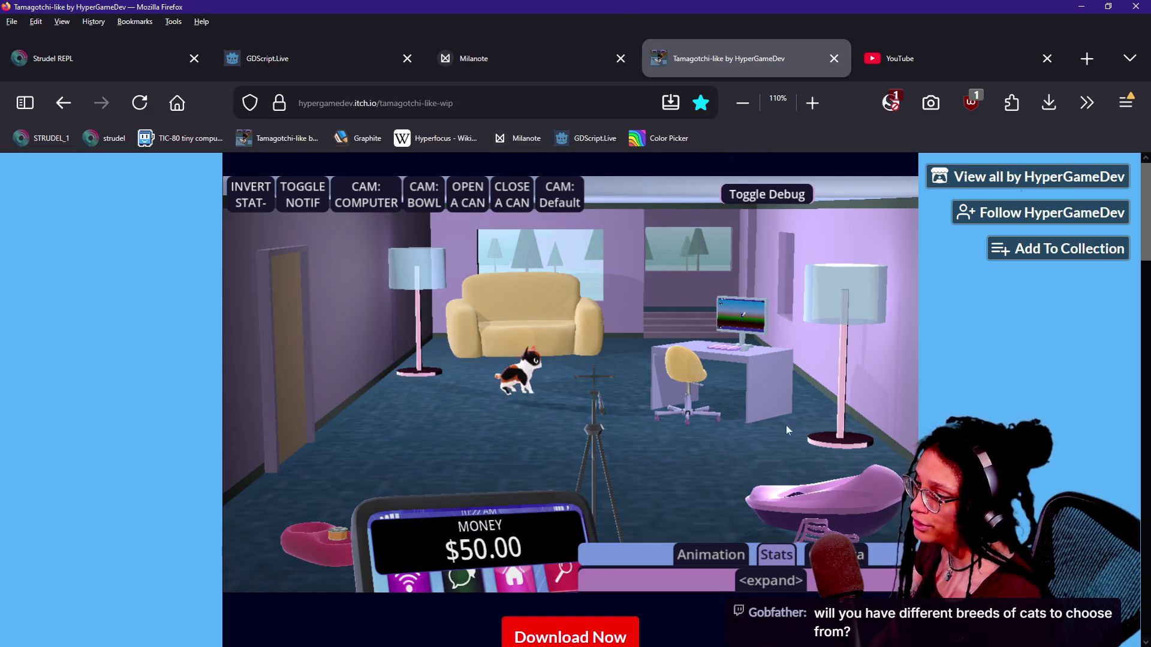
Turn off the itch.io cat game's debug controls, watch the cat roam, then return to Canva.
left_click(764, 191)
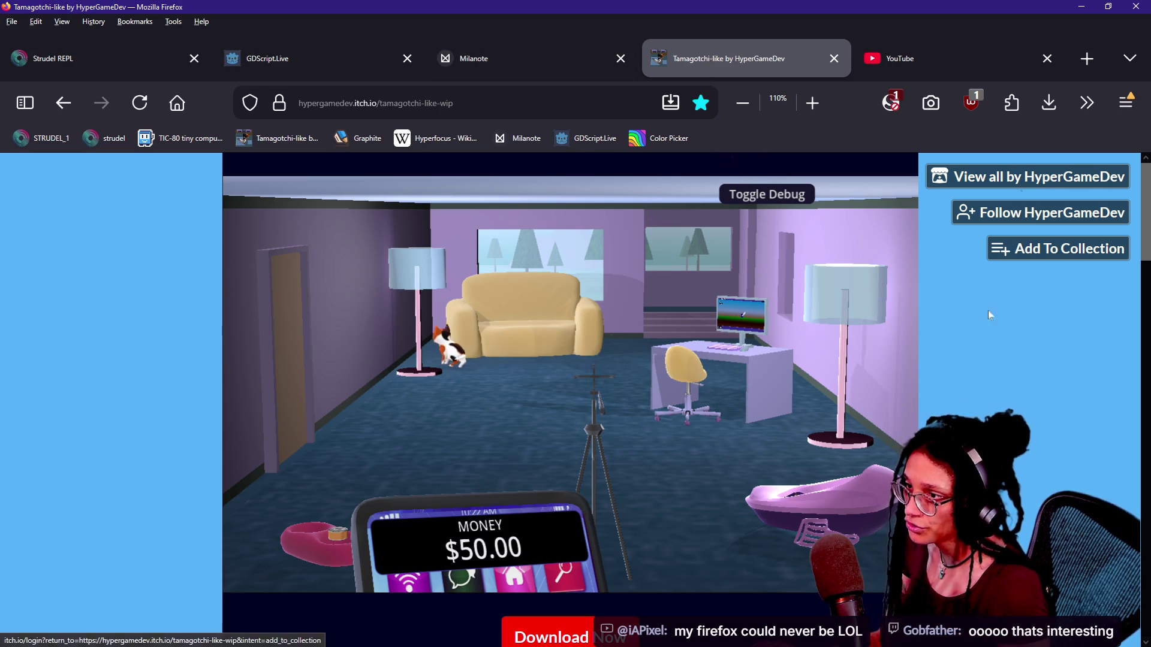
key("alt+Tab")
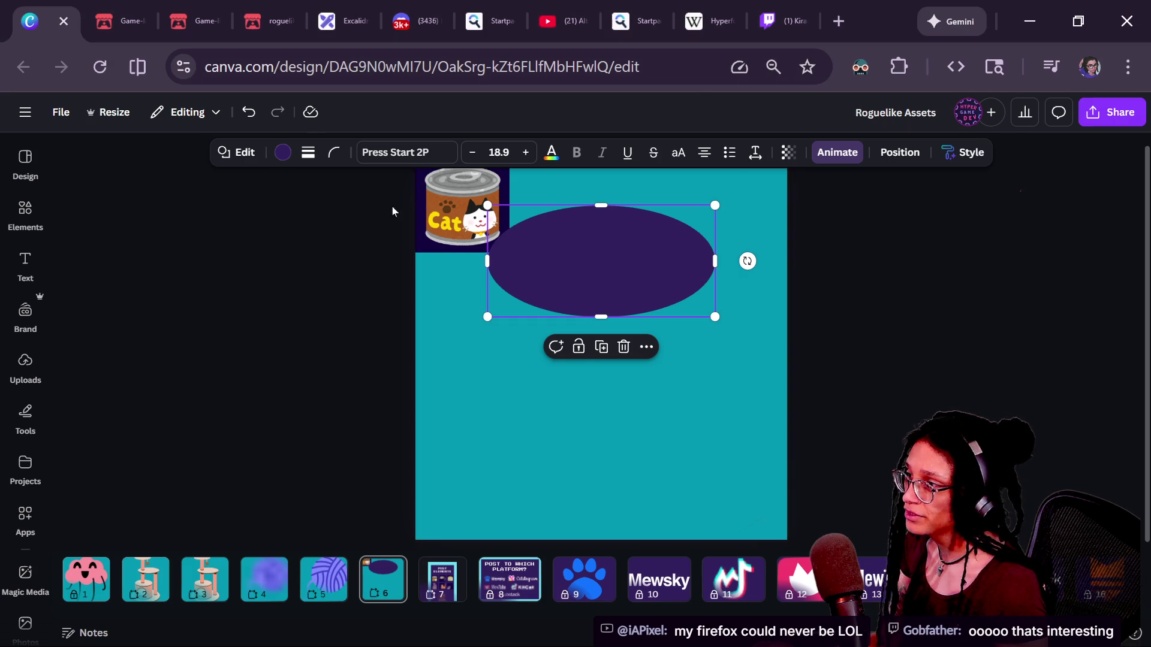
Deselect the ellipse in Canva, then bring forward and maximise the Tor Browser melon article window.
left_click(951, 240)
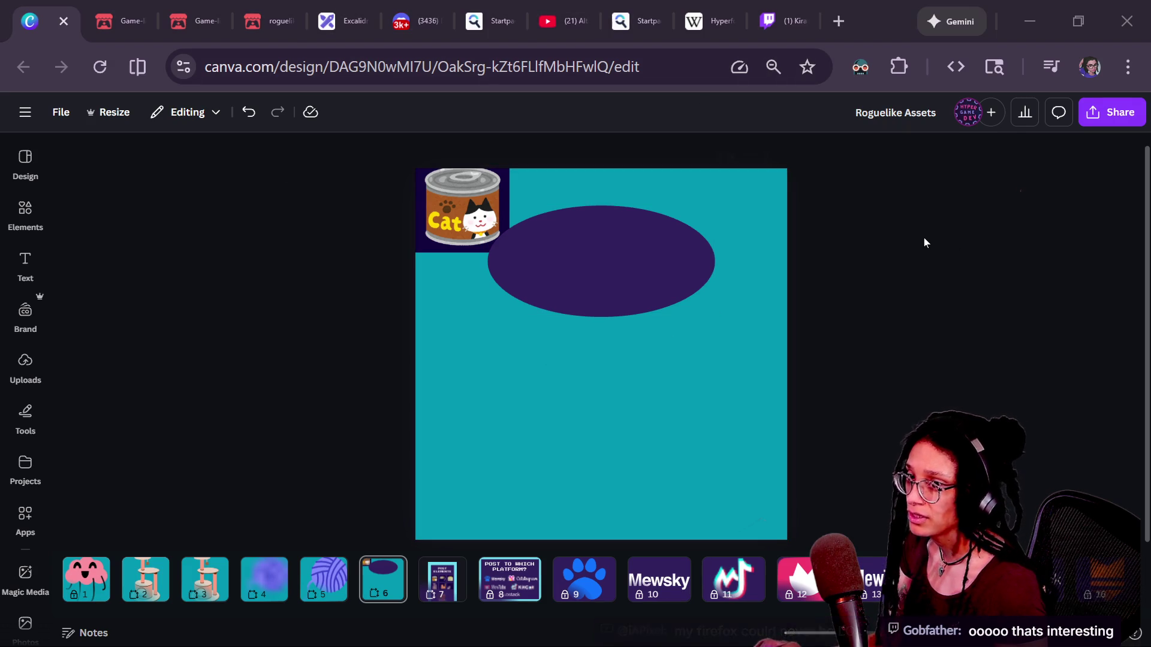
key("alt+Tab")
mouse_move(631, 23)
left_mouse_down()
mouse_move(617, 35)
mouse_move(791, 150)
mouse_move(835, 9)
mouse_move(674, 35)
mouse_move(577, 12)
mouse_move(611, 29)
mouse_move(496, 90)
mouse_move(600, 53)
left_mouse_up()
double_click(599, 53)
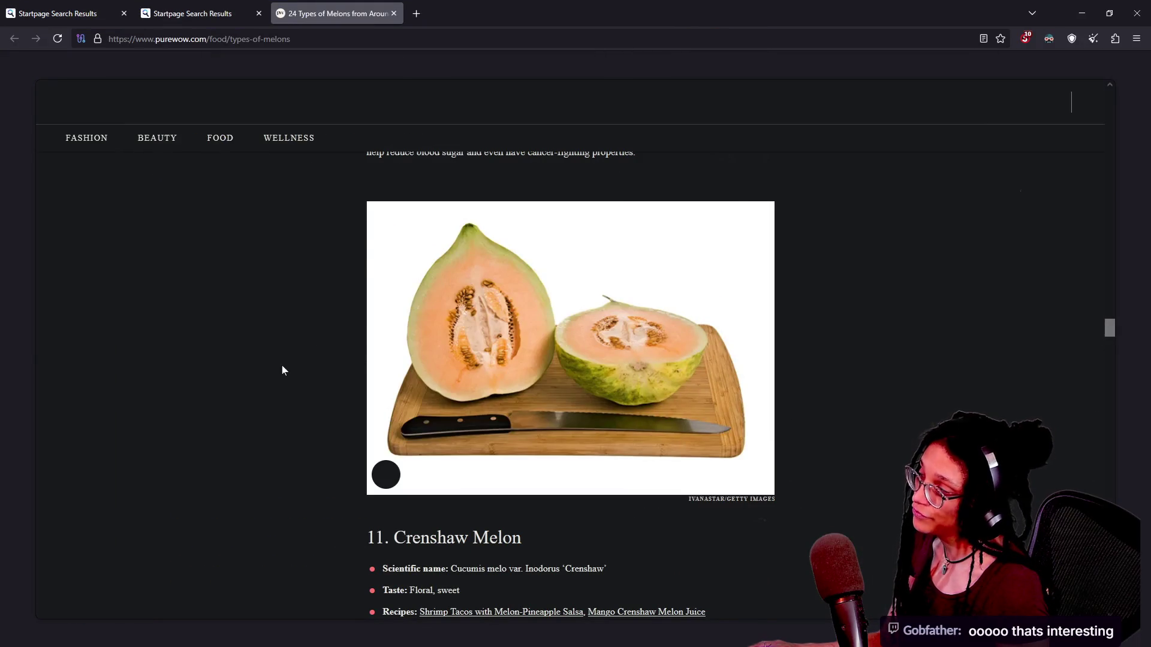
Zoom the 'types of melon midwest usa' Startpage results to 200%, then return to the PureWow article.
left_click(192, 13)
left_click_drag(231, 118, 363, 118)
left_click(272, 118)
left_click(363, 118)
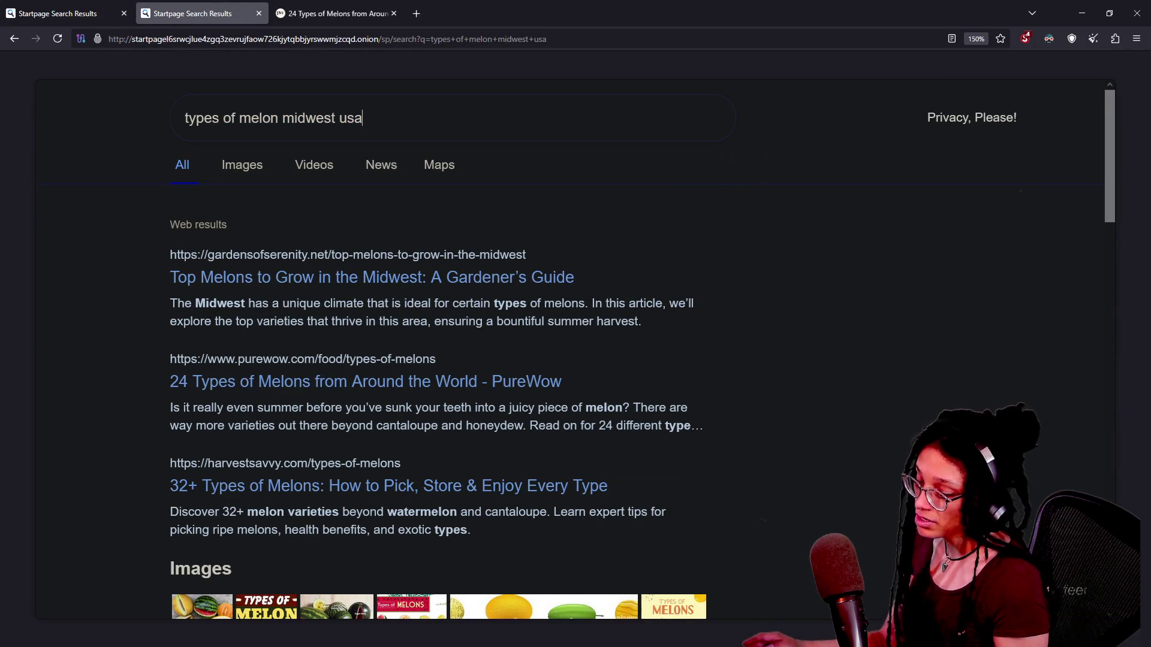
key("ctrl+plus")
key("ctrl+plus")
key("ctrl+minus")
key("ctrl+plus")
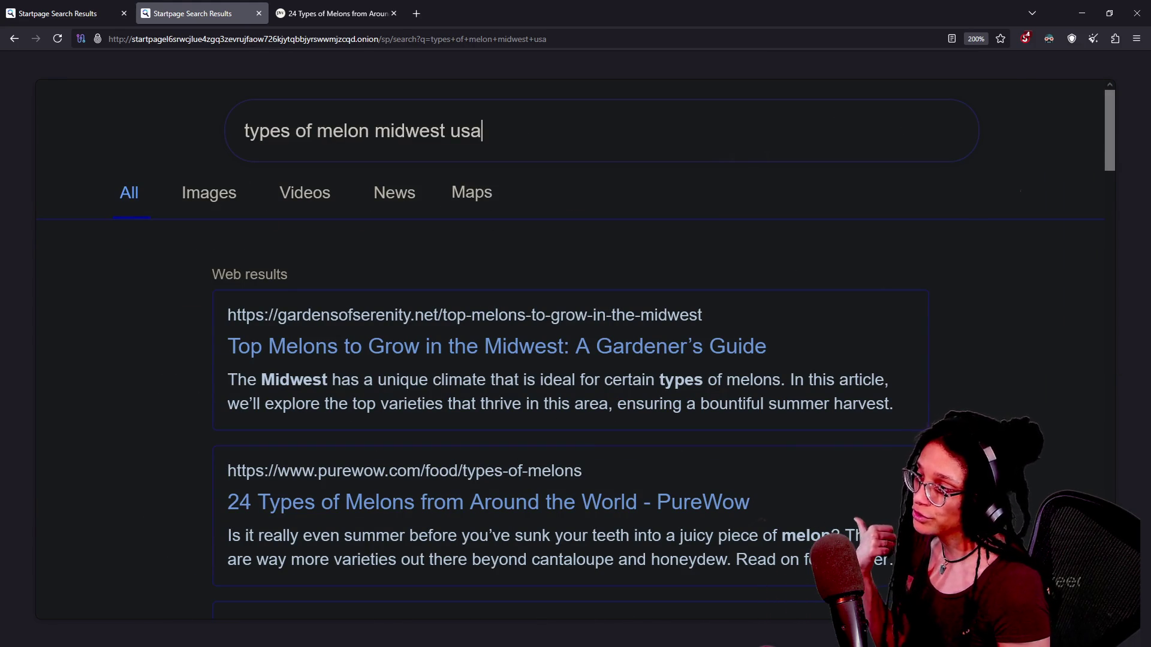
left_click(333, 13)
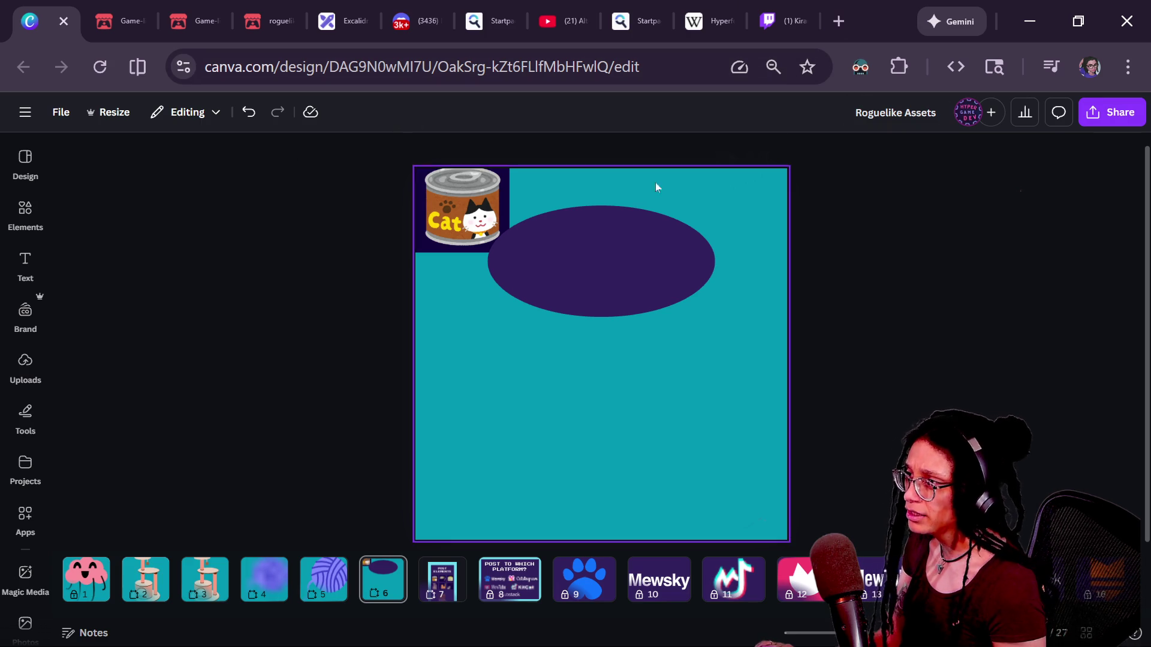
Nudge the cat-food can 16px left on page 6, deselect it, and highlight a Twitch browser message.
left_click_drag(398, 195, 731, 406)
left_click(948, 383)
left_click_drag(461, 216, 452, 216)
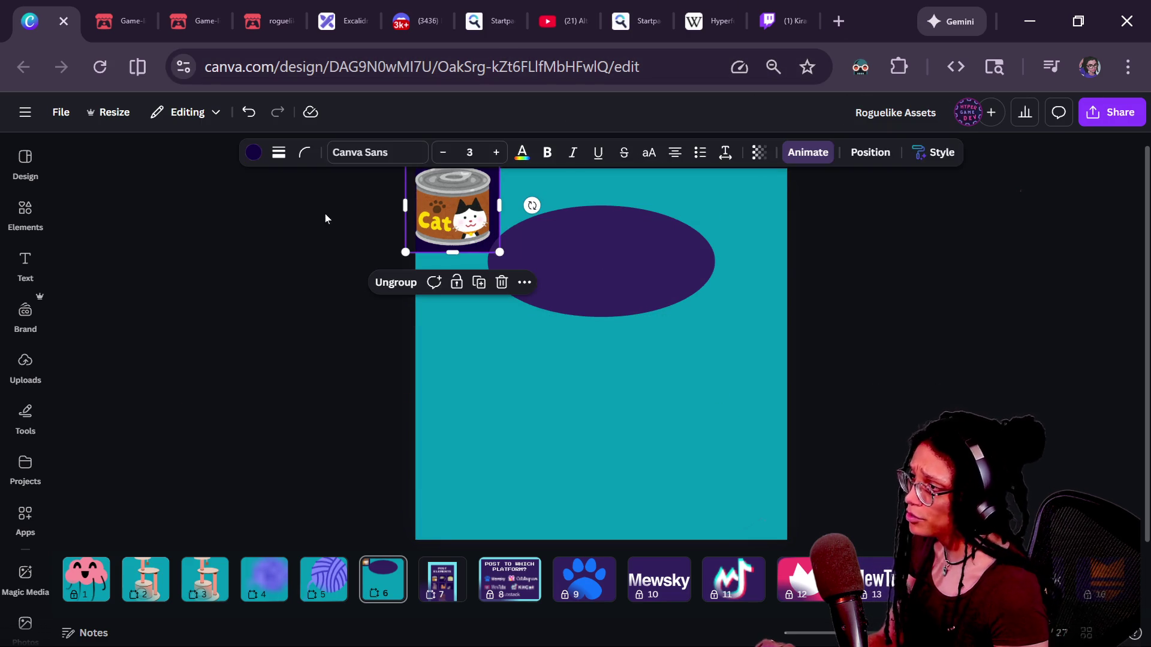
left_click(408, 211)
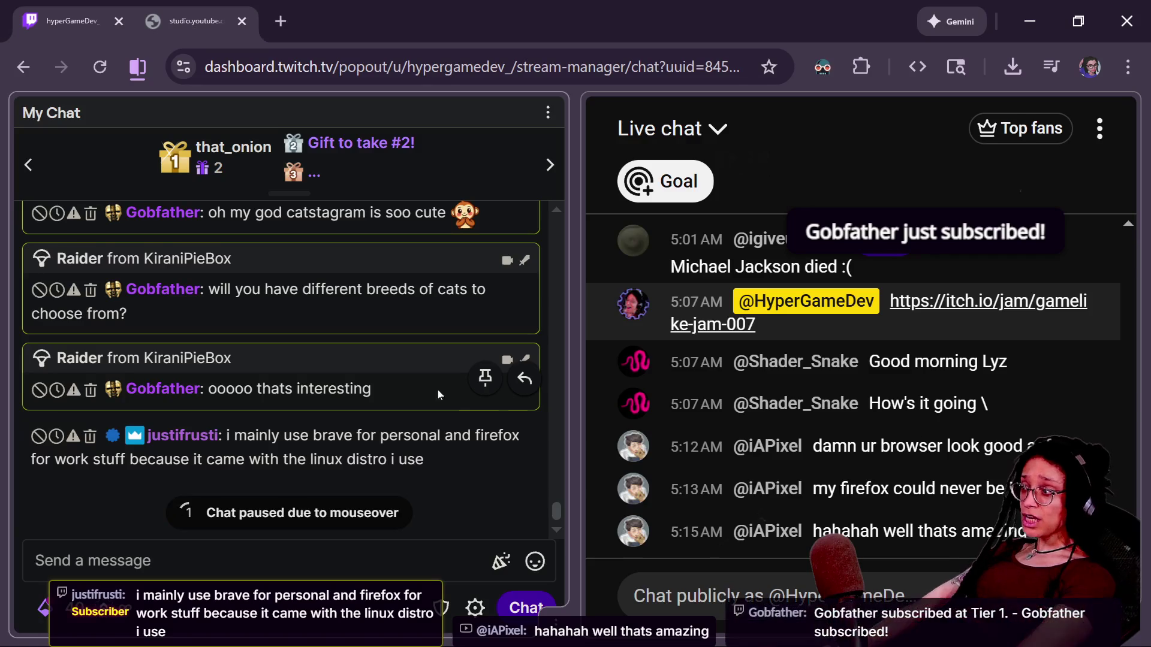
left_click_drag(105, 430, 408, 454)
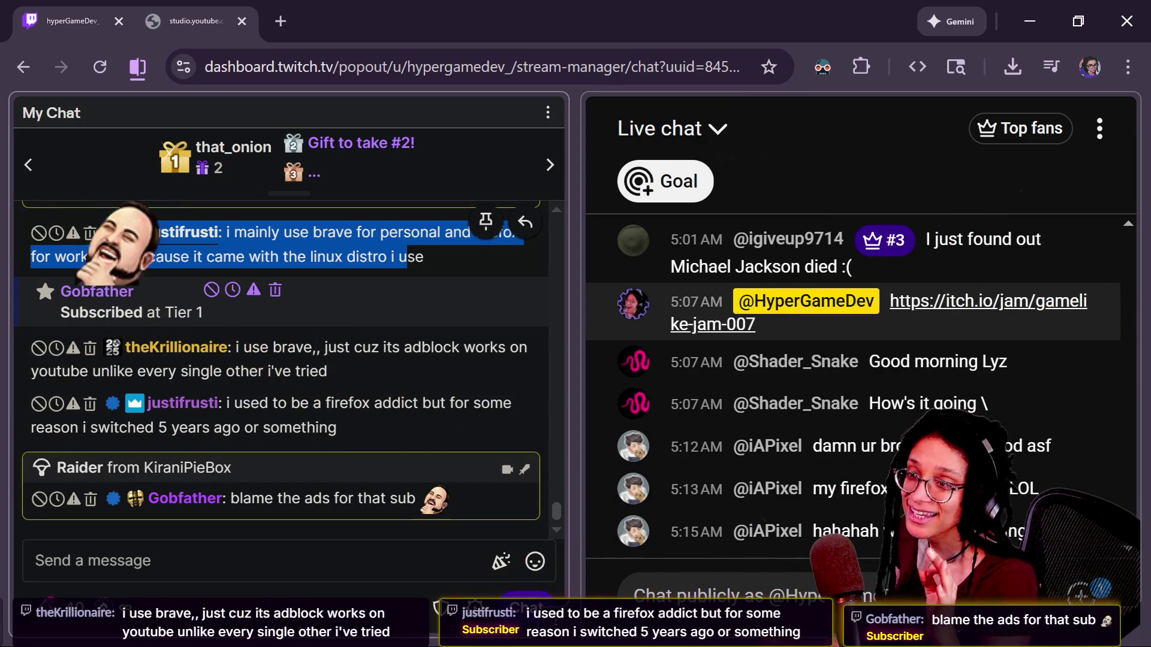
In hypesters.TXT, delete the top two lines, change the count to 24 streams til sub-only proper, and save.
key("alt+Tab")
left_click(61, 353)
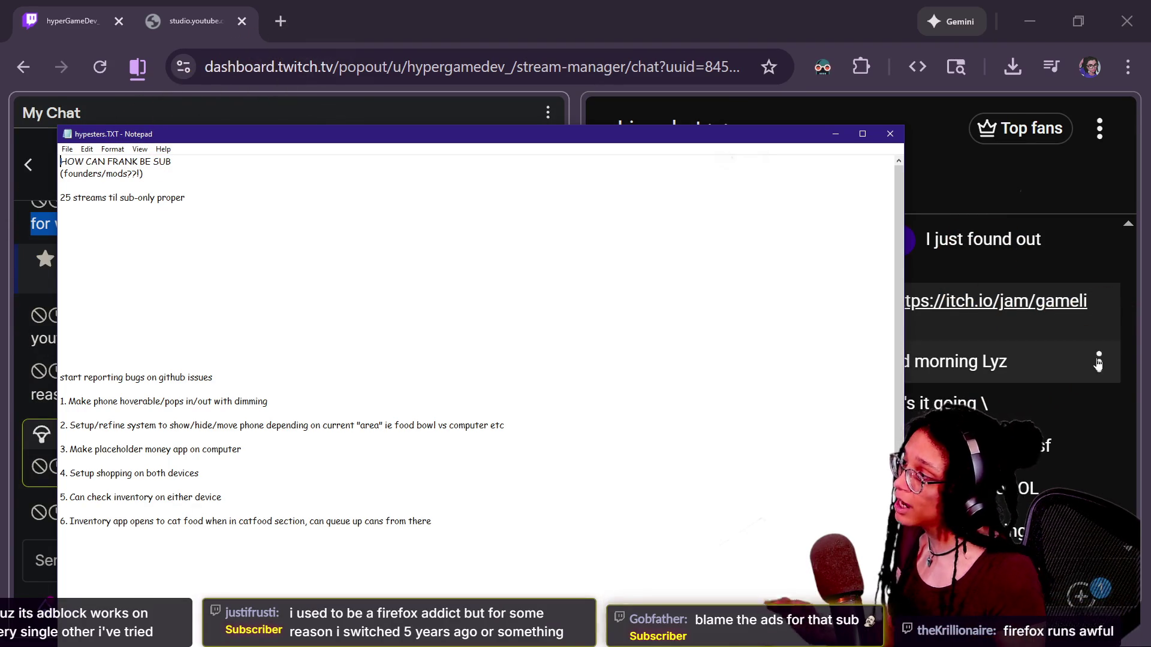
key("ctrl+plus")
key("ctrl+plus")
key("ctrl+plus")
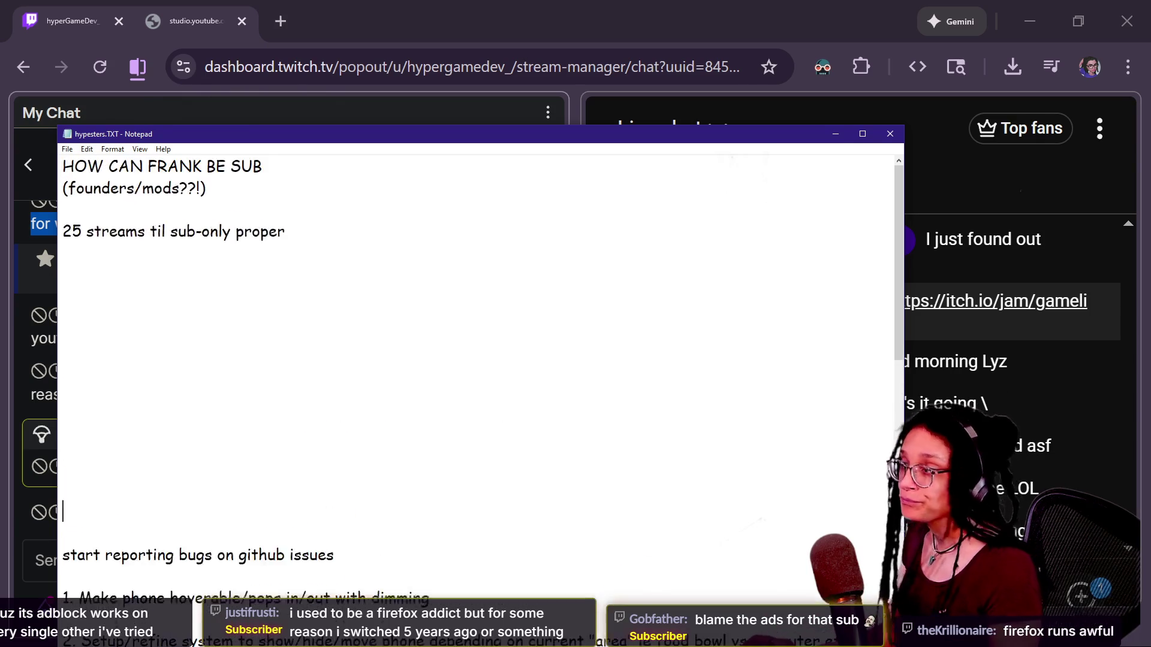
left_click_drag(420, 133, 548, 135)
key("ctrl+Home")
key("shift+Down")
key("shift+Down")
key("shift+Down")
key("Delete")
key("Right")
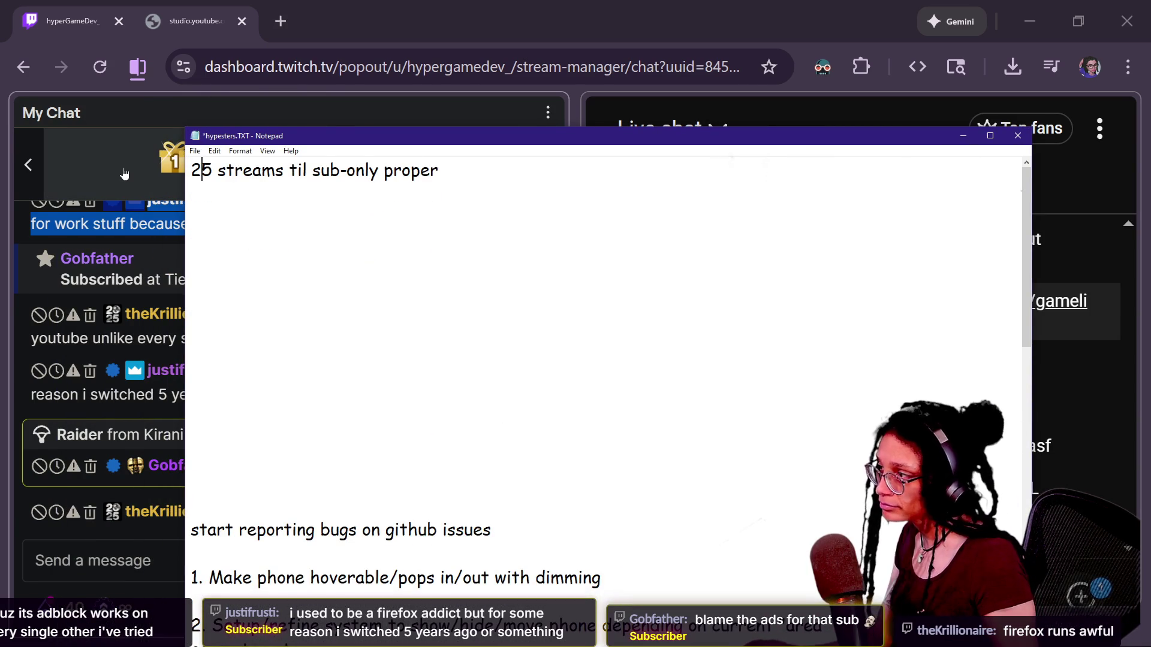
key("ctrl+plus")
key("ctrl+plus")
key("ctrl+plus")
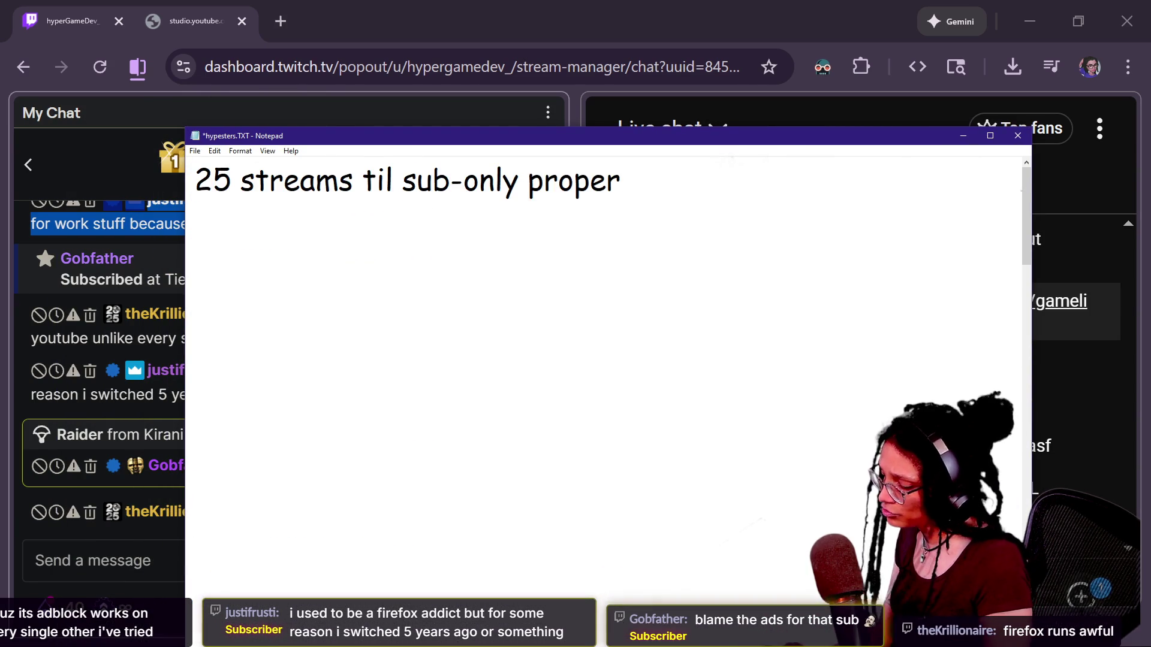
type("4")
key("Return")
key("ctrl+s")
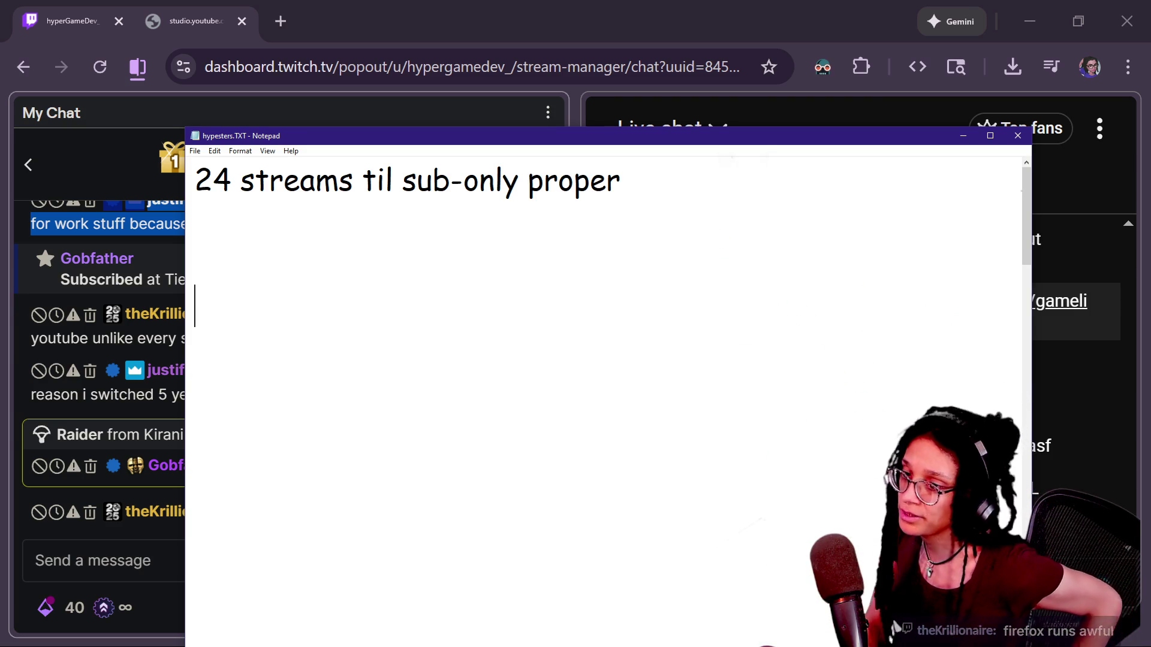
Check the chat window, then switch back through the notes to the Canva design.
left_click(703, 48)
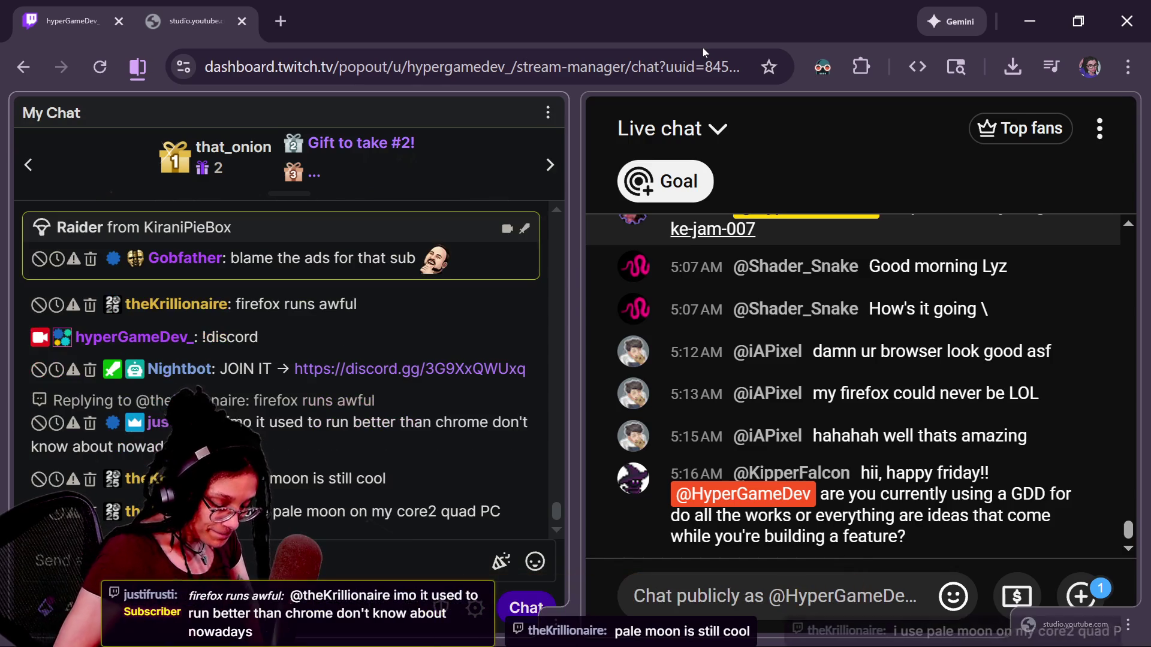
key("alt+Tab")
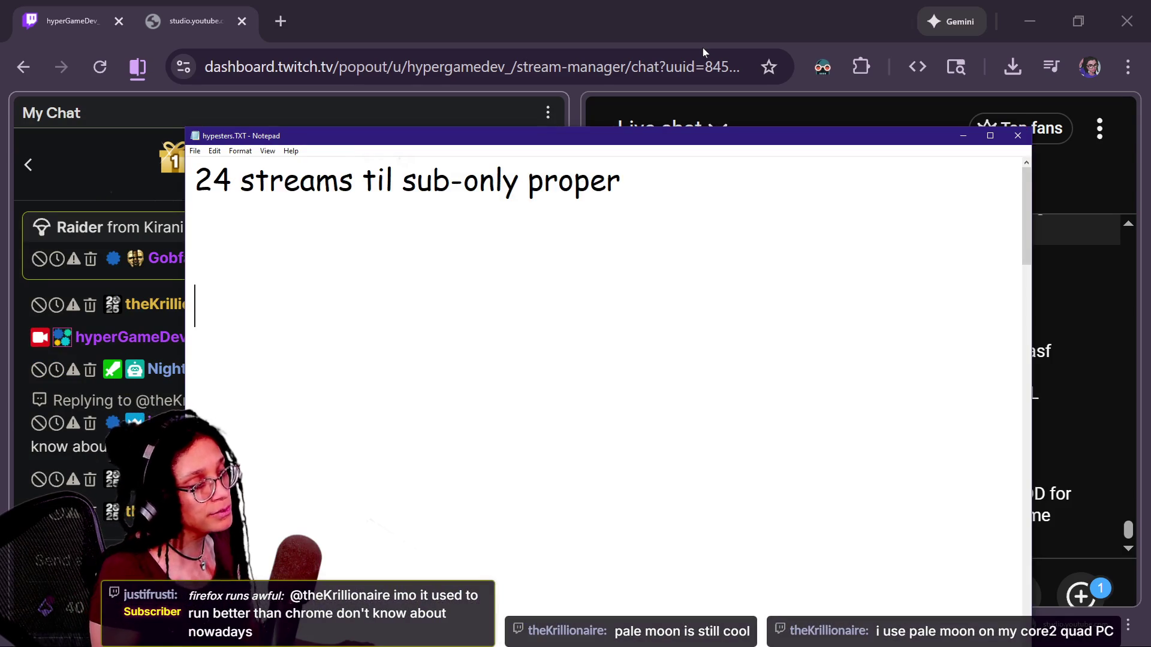
key("alt+Tab")
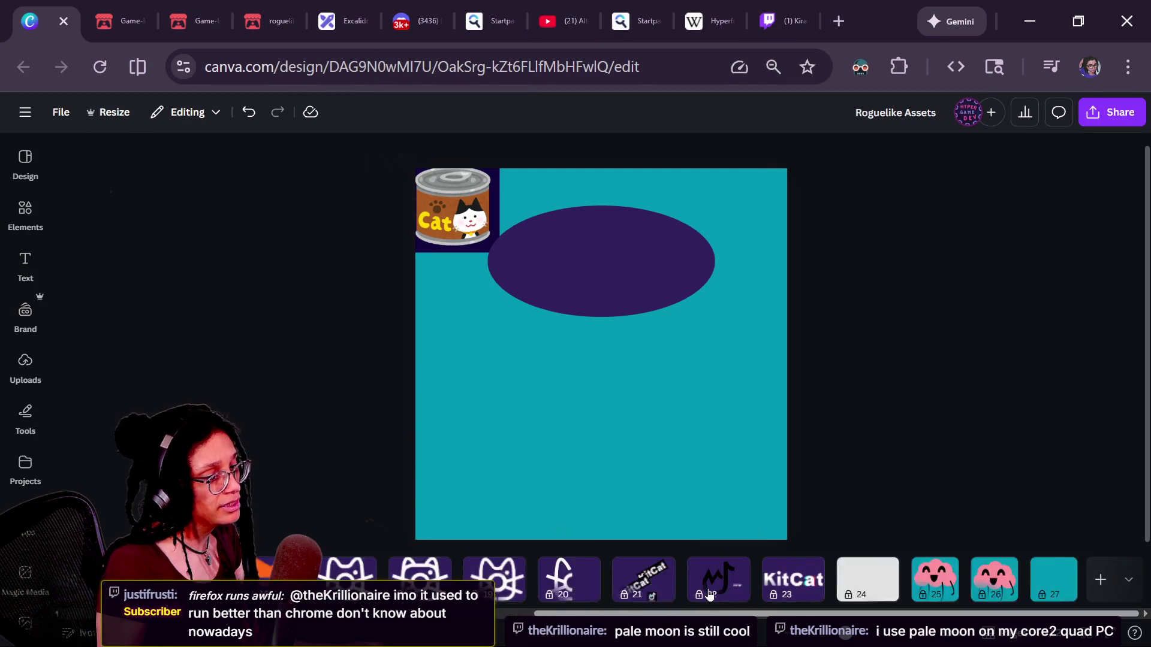
Duplicate the Canva tab, pop it out, and drag the GLJ Talking Cat Game tab into this tab strip.
right_click(42, 8)
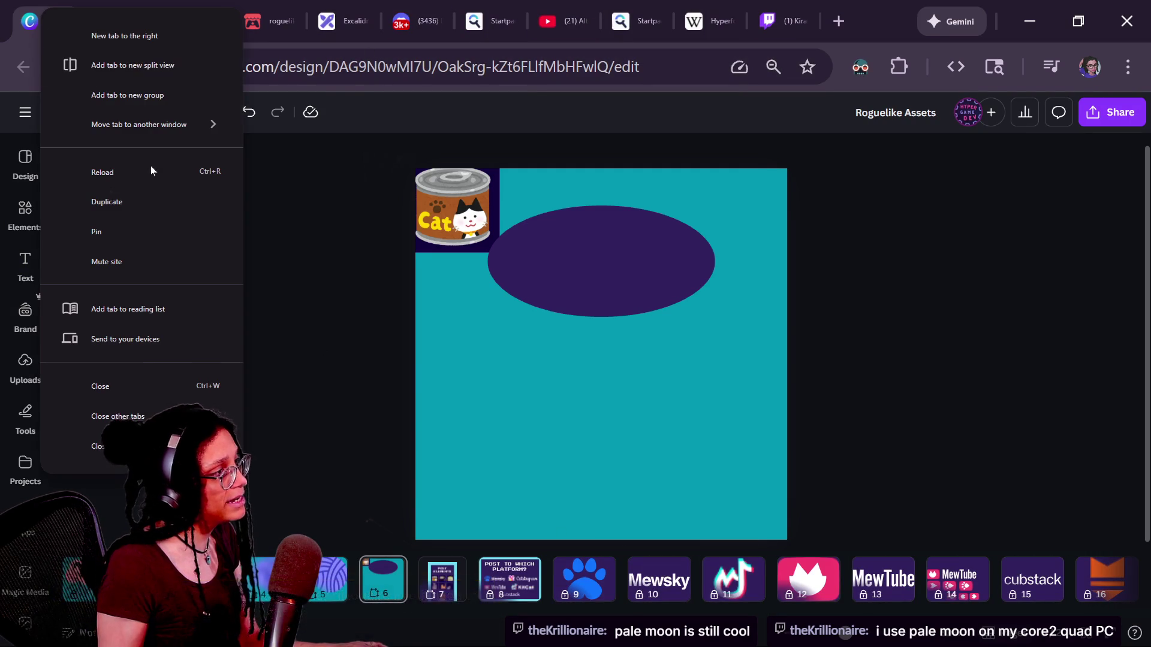
left_click(120, 201)
mouse_move(96, 21)
left_mouse_down()
mouse_move(1027, 390)
mouse_move(1150, 390)
left_mouse_up()
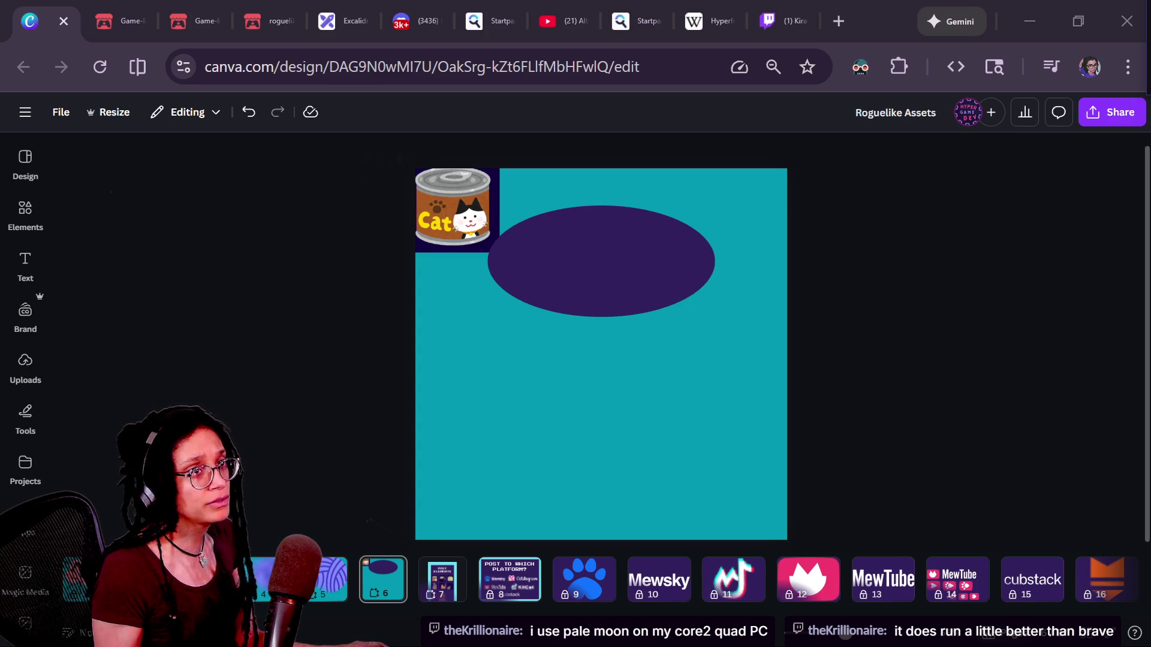
left_click_drag(1139, 12, 141, 12)
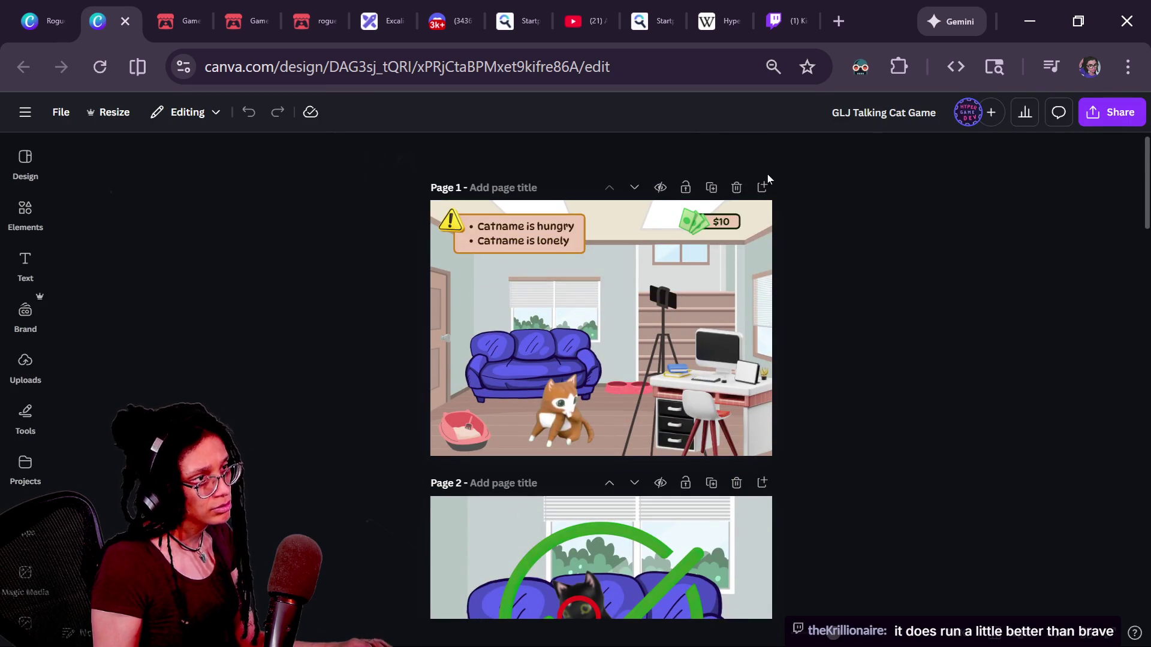
scroll(600, 339, "up", 3, "ctrl")
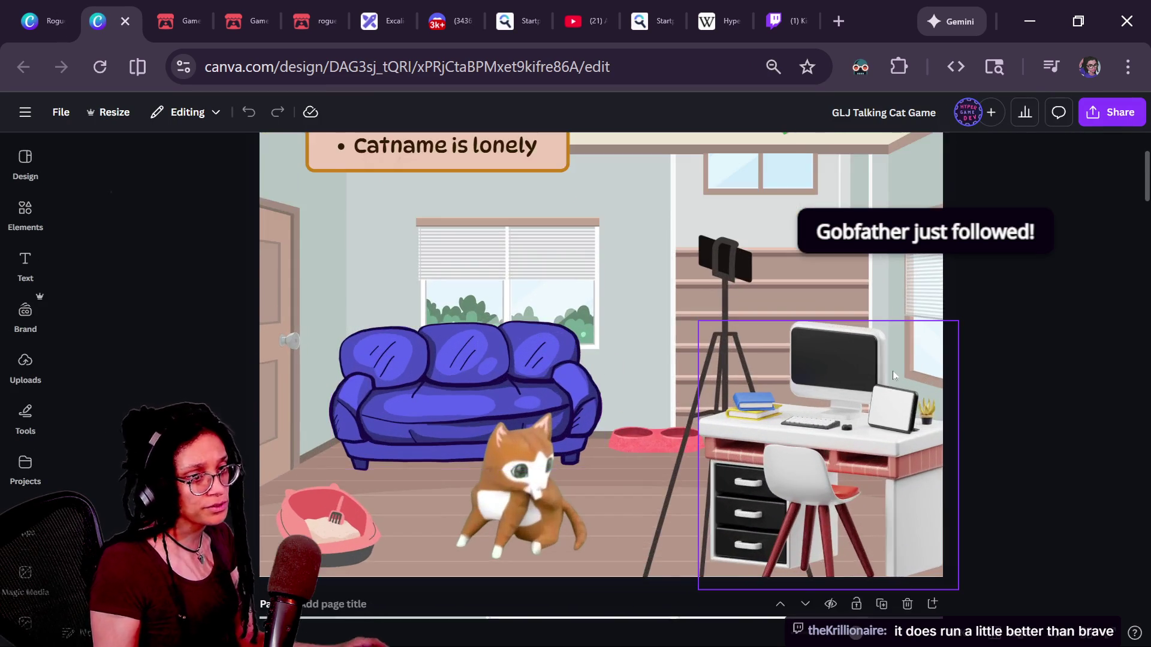
scroll(893, 376, "up", 3)
scroll(893, 375, "down", 2)
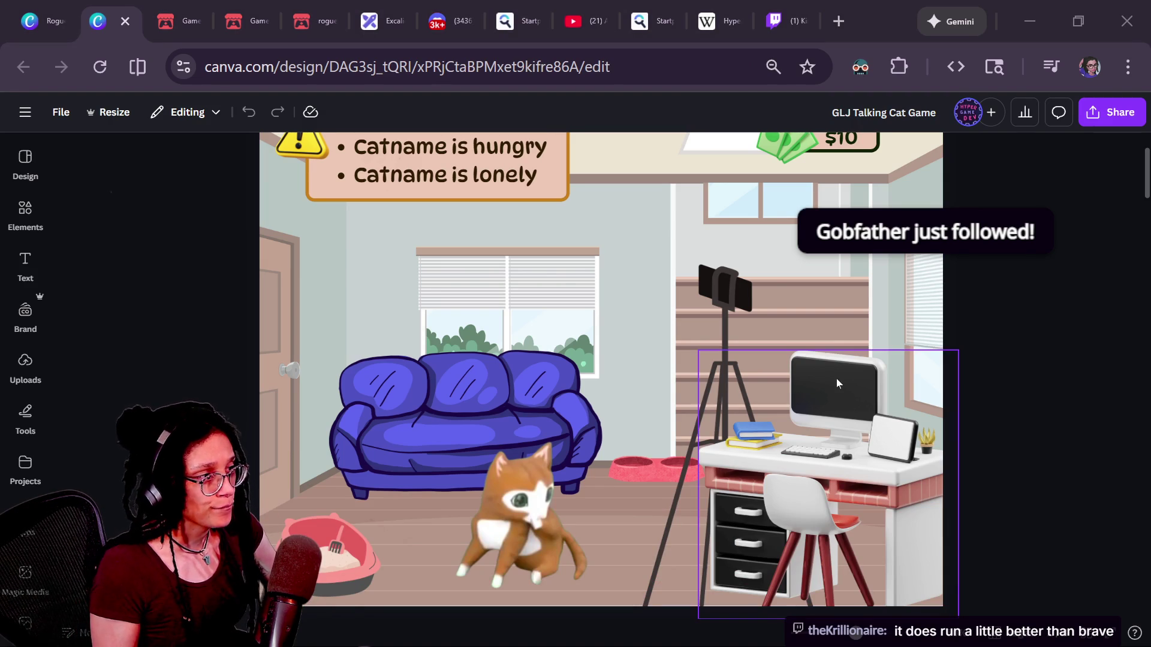
scroll(419, 394, "down", 3)
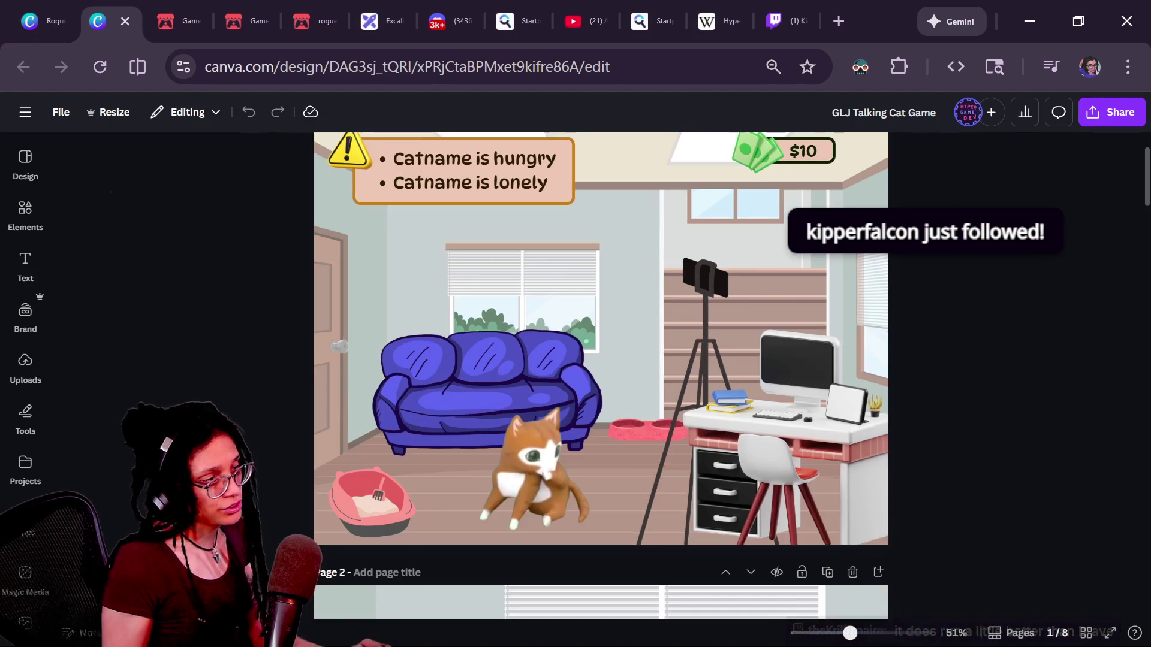
left_click(418, 397)
left_click_drag(479, 327, 581, 240)
key("ctrl+z")
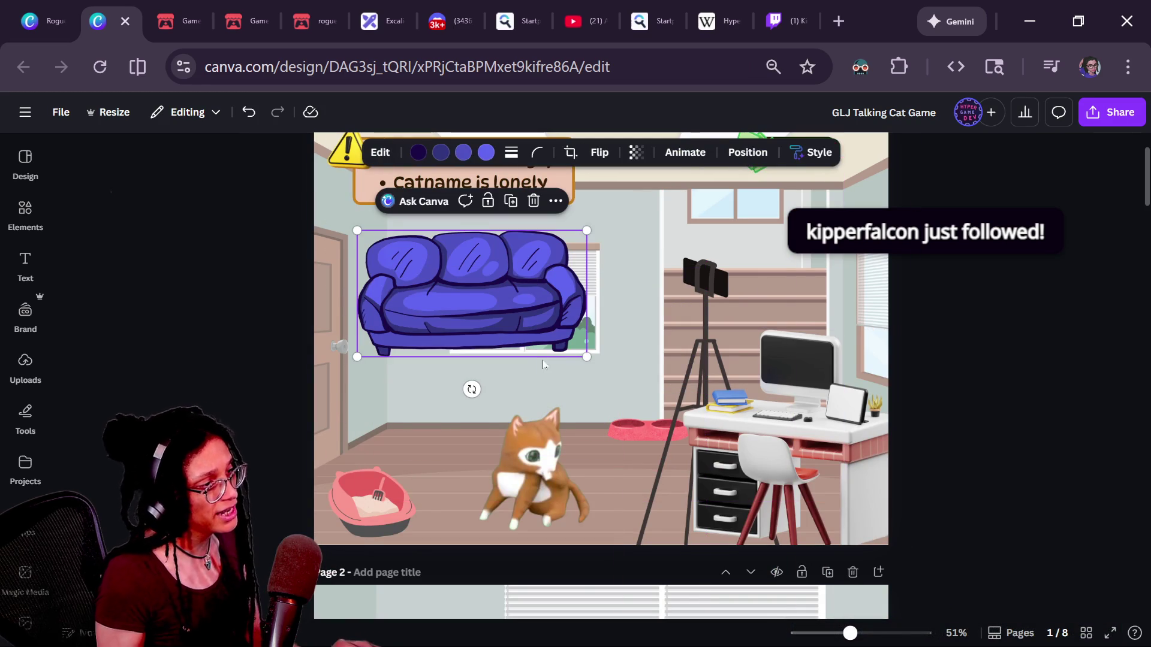
key("ctrl+z")
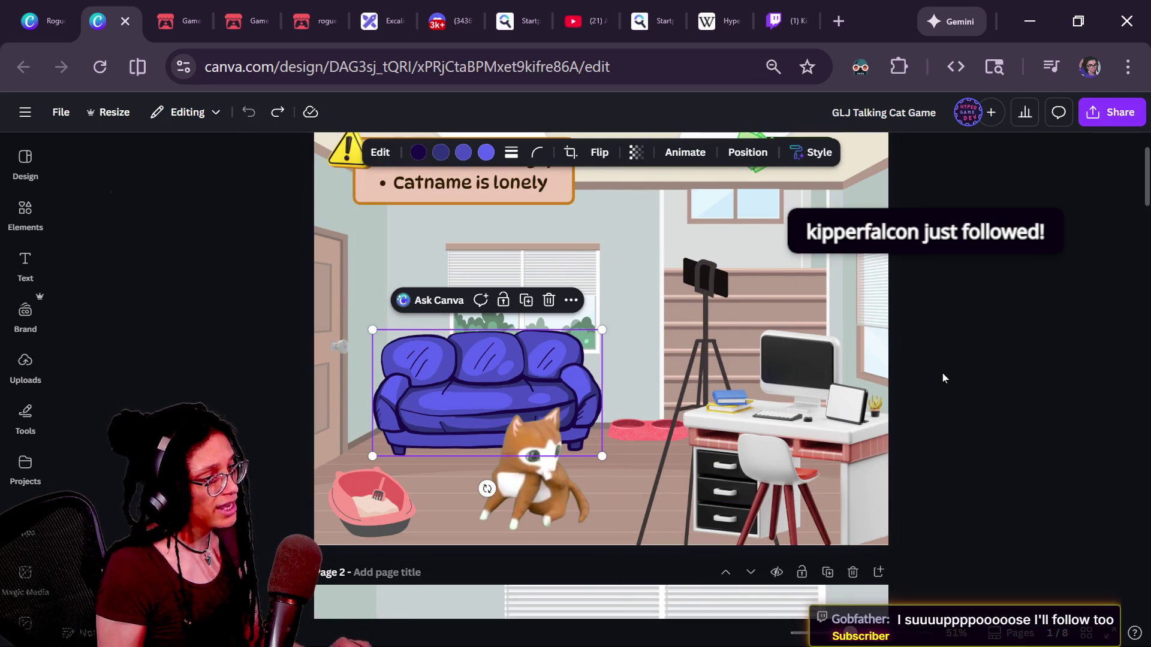
left_click(943, 374)
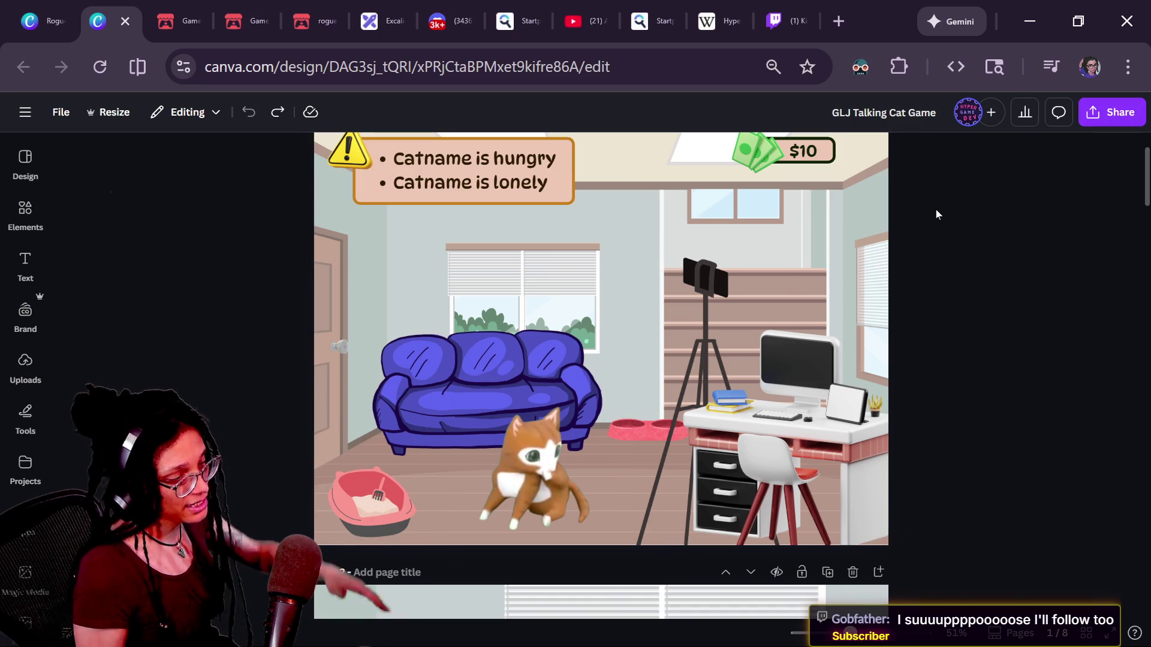
Scroll up and down through the GLJ Talking Cat Game mockup pages.
scroll(936, 210, "down", 2, "ctrl")
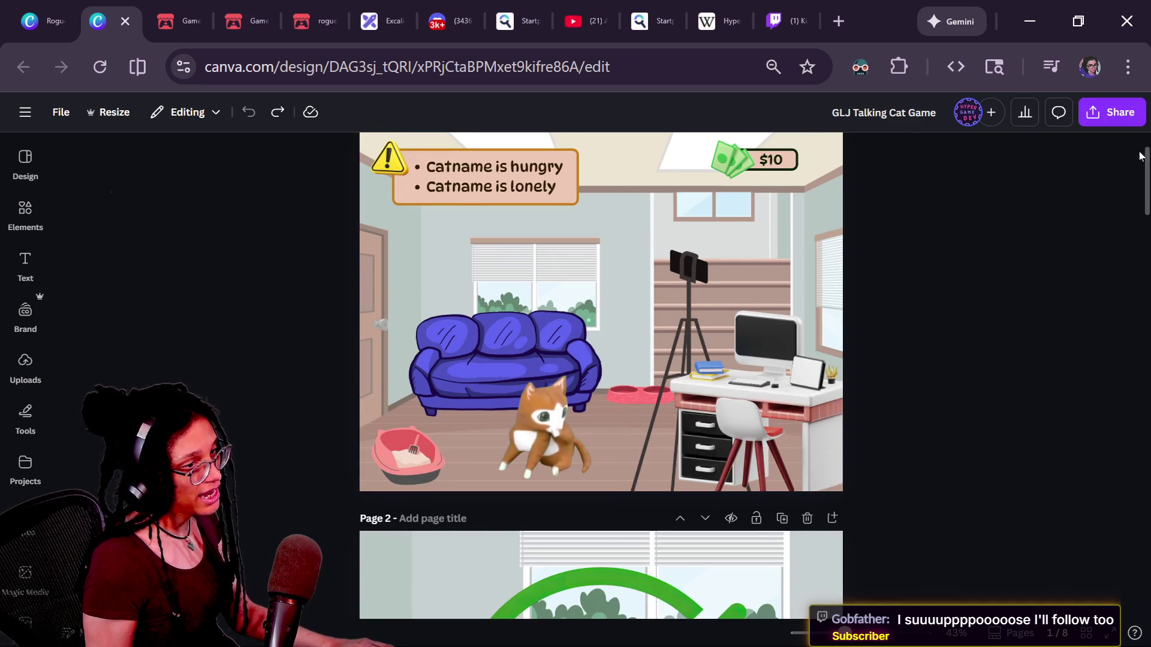
scroll(1097, 226, "down", 7)
scroll(1097, 226, "up", 1)
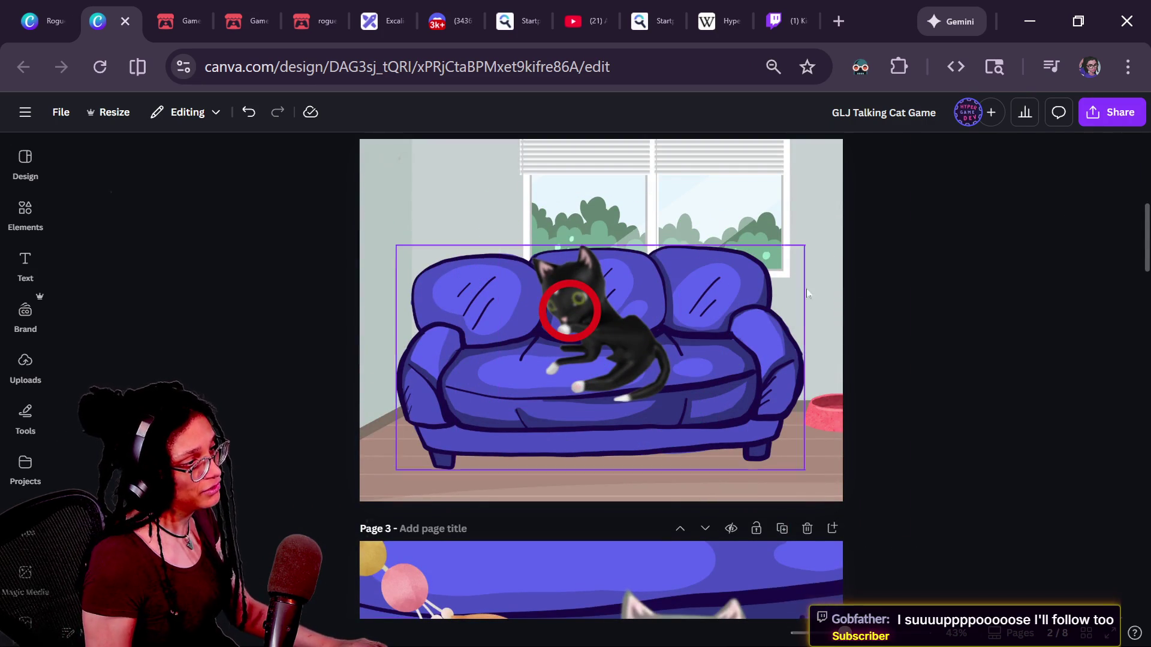
scroll(1126, 232, "down", 12)
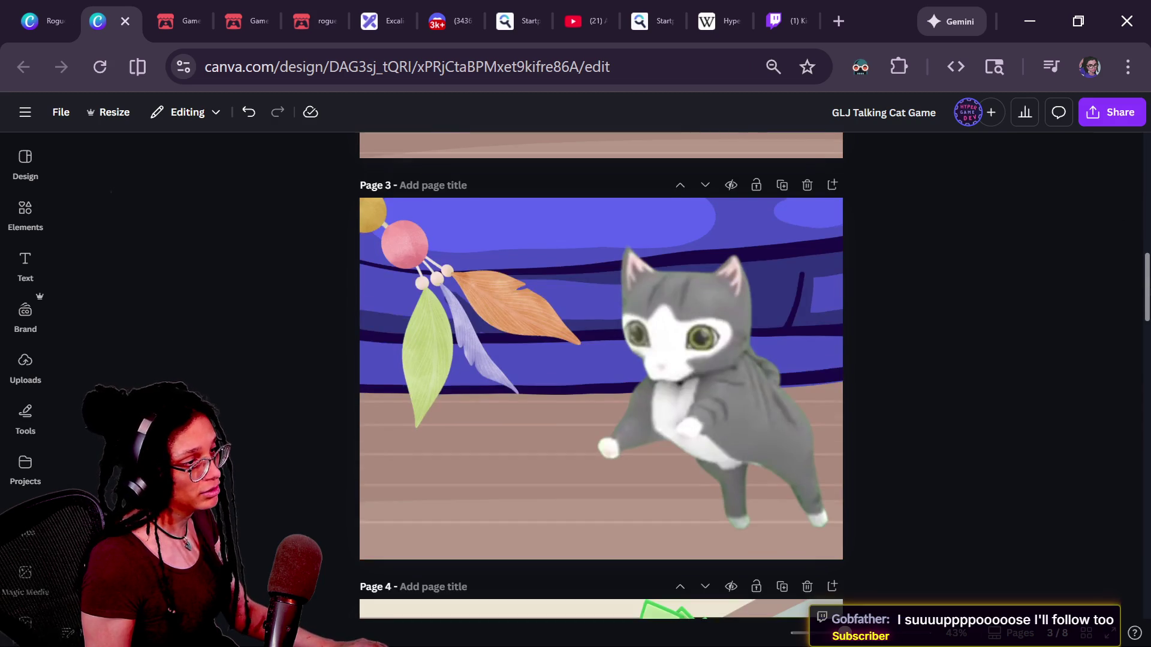
scroll(601, 376, "up", 2)
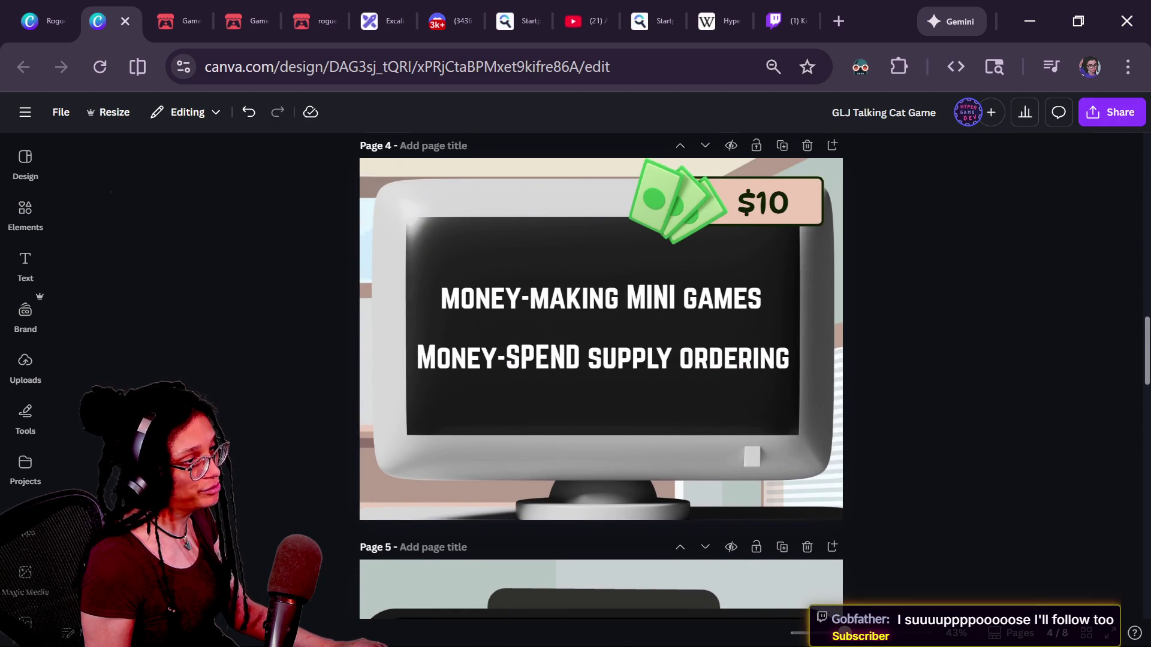
scroll(601, 375, "down", 8)
scroll(713, 356, "up", 2)
scroll(713, 356, "down", 7)
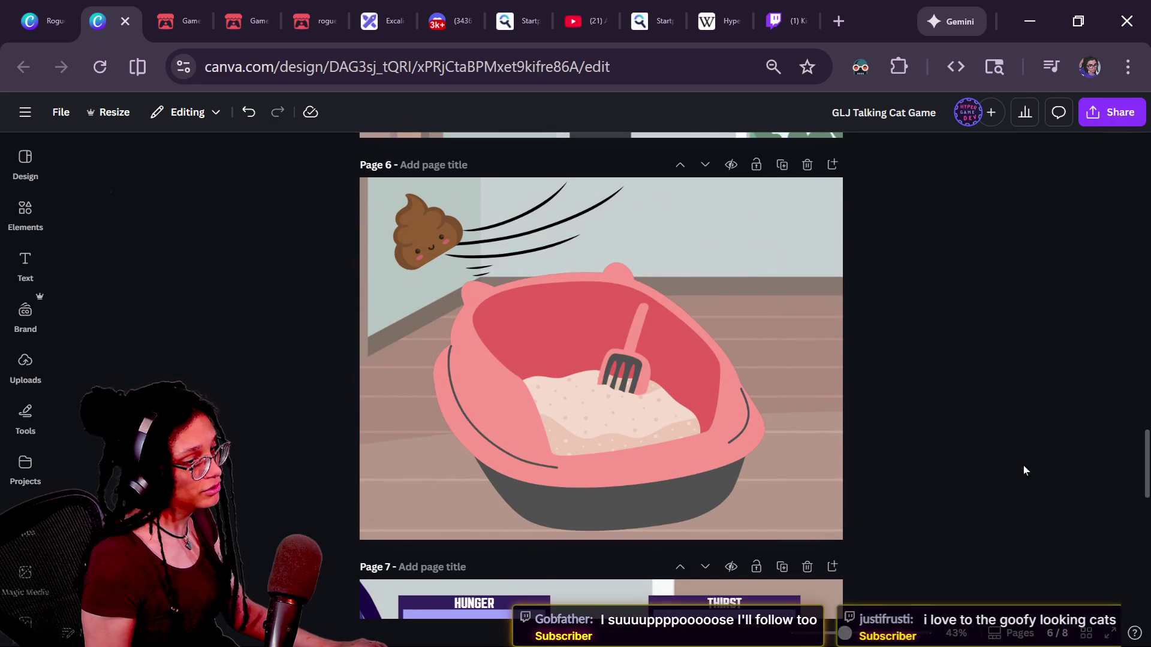
scroll(1118, 468, "down", 8)
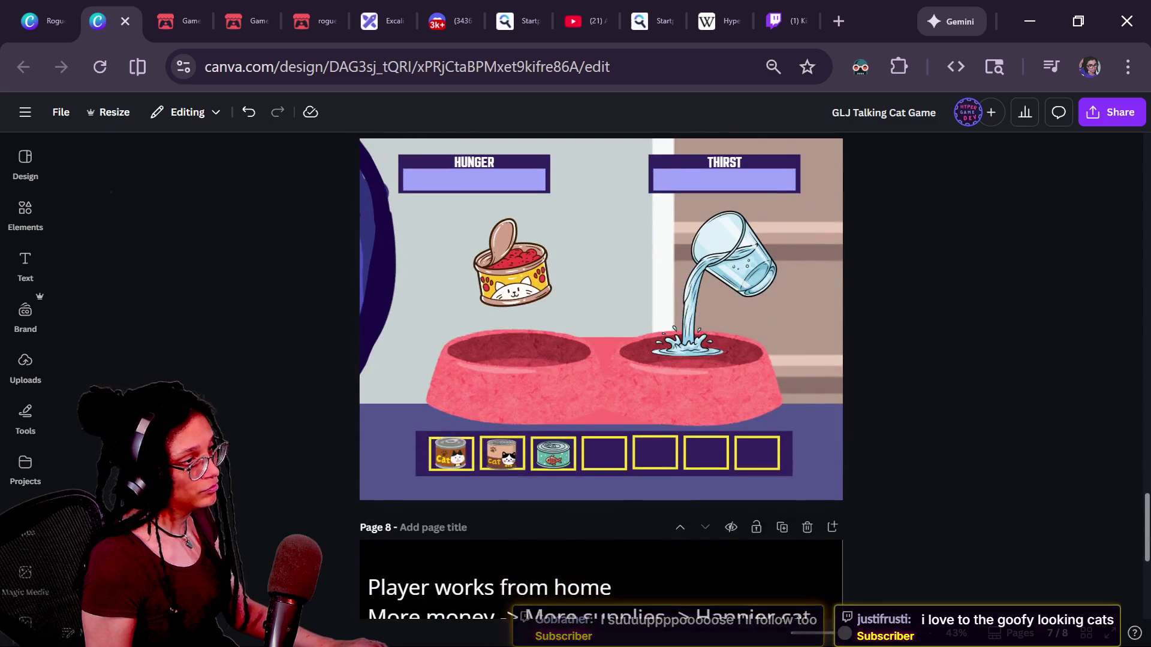
scroll(1111, 370, "up", 20)
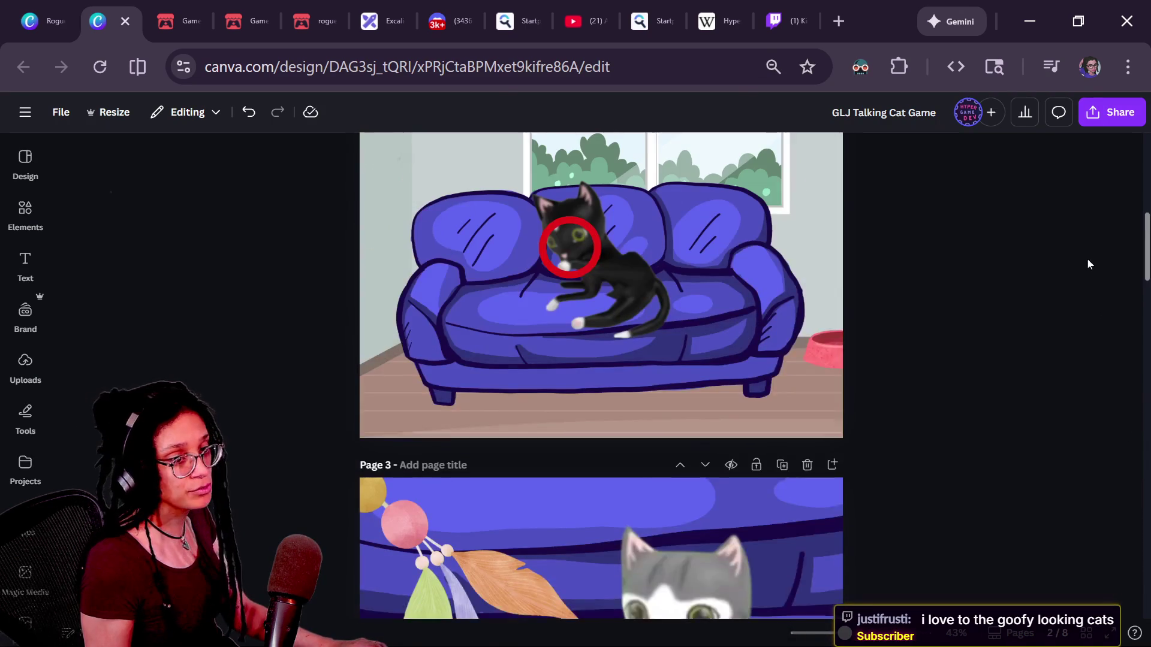
scroll(1024, 282, "up", 5)
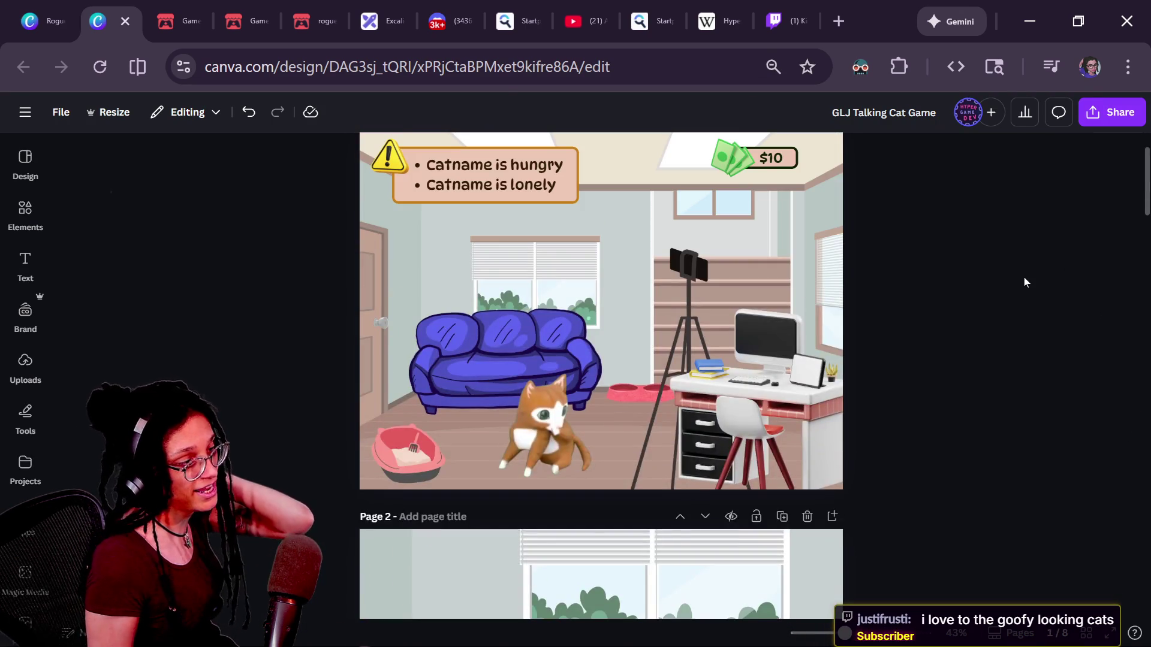
Select the orange cat on Page 1, nudge it, and undo the accidental move.
left_click(530, 454)
left_click_drag(547, 442, 538, 429)
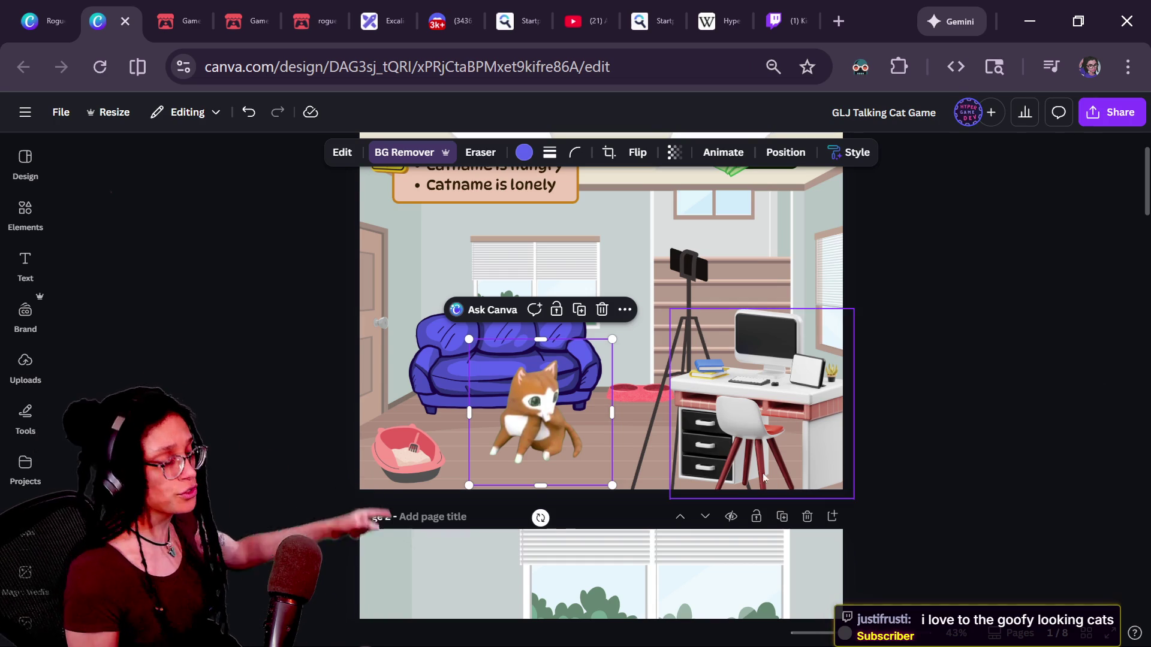
scroll(755, 470, "up", 2)
mouse_move(527, 411)
left_mouse_down()
mouse_move(606, 421)
mouse_move(552, 380)
left_mouse_up()
key("ctrl+z")
scroll(513, 543, "down", 2)
scroll(513, 542, "down", 4)
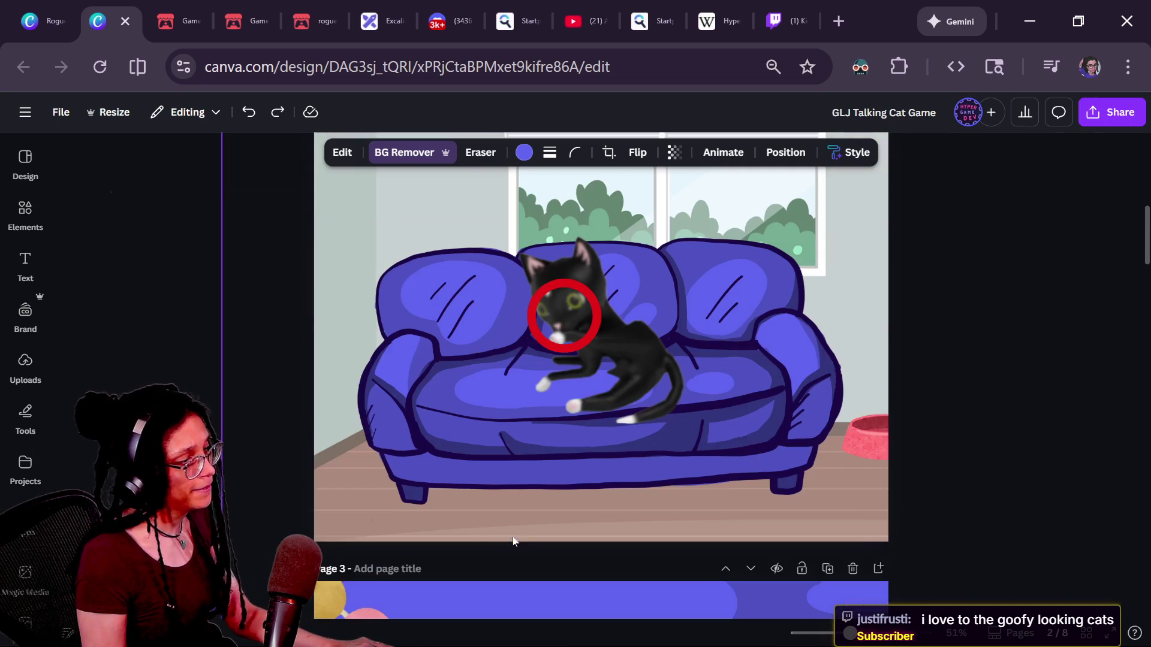
Inspect the black cat on Page 2 and gray kitten on Page 3, deselect, then switch to Firefox.
left_click(587, 434)
scroll(588, 433, "down", 8)
left_click(590, 468)
scroll(671, 312, "down", 18)
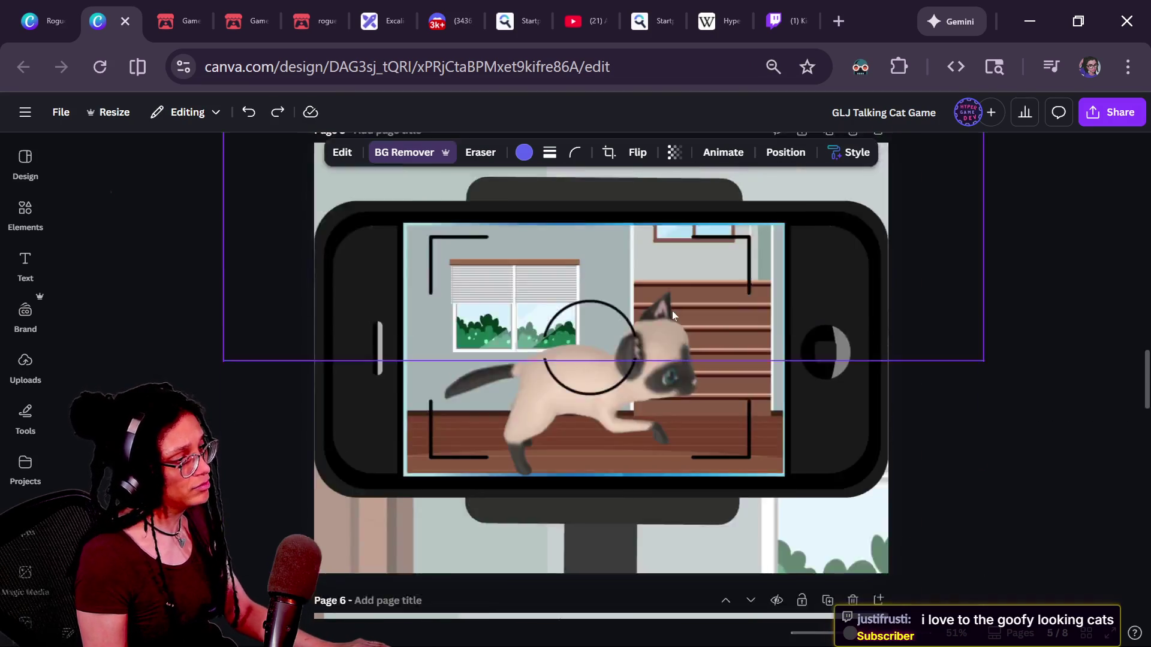
scroll(646, 271, "down", 12)
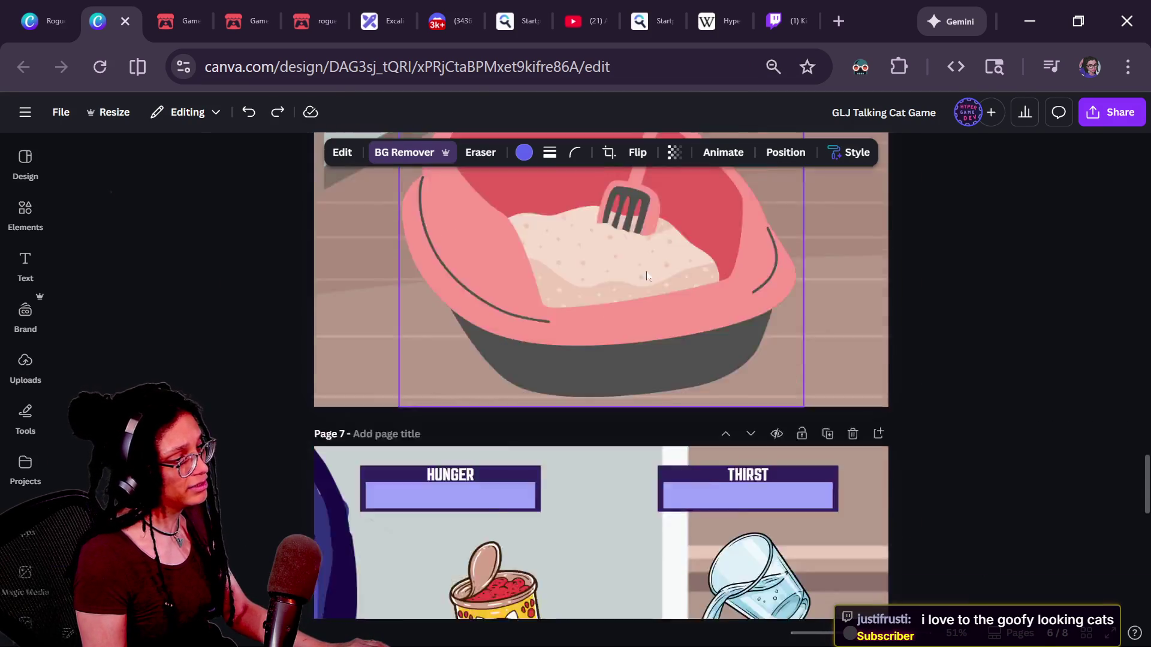
scroll(646, 271, "down", 3)
scroll(647, 271, "up", 20)
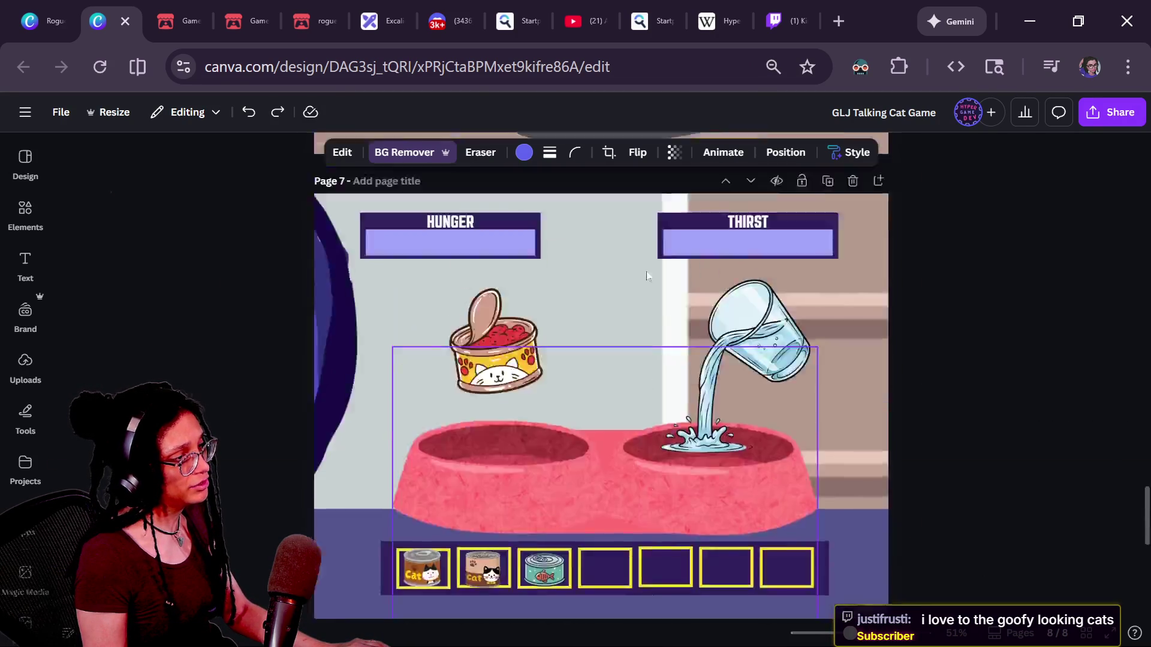
scroll(646, 271, "up", 10)
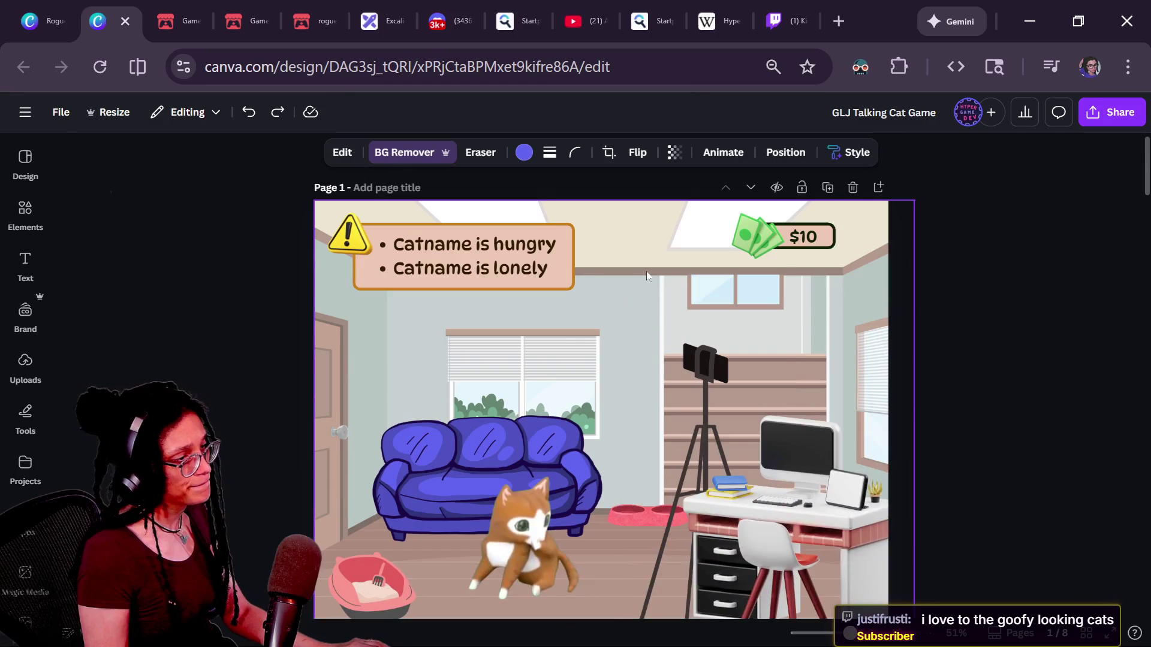
left_click(1052, 404)
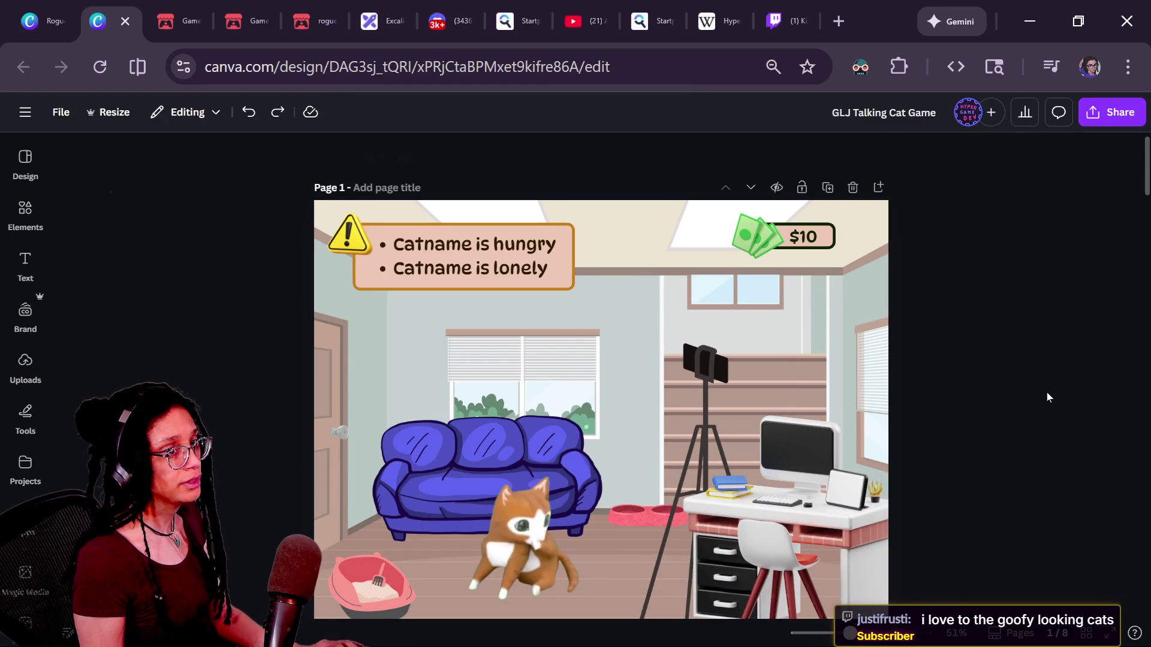
key("alt+Tab")
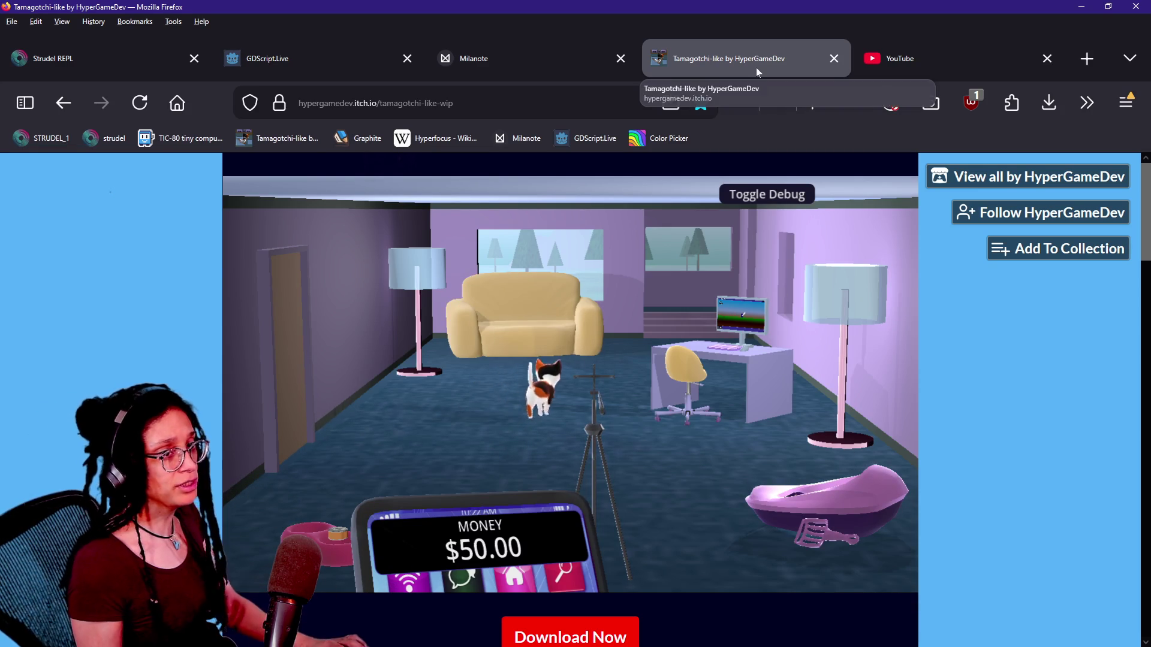
Pop the cat game design into its own narrow window overlapping the right side of the itch.io game.
key("alt+Tab")
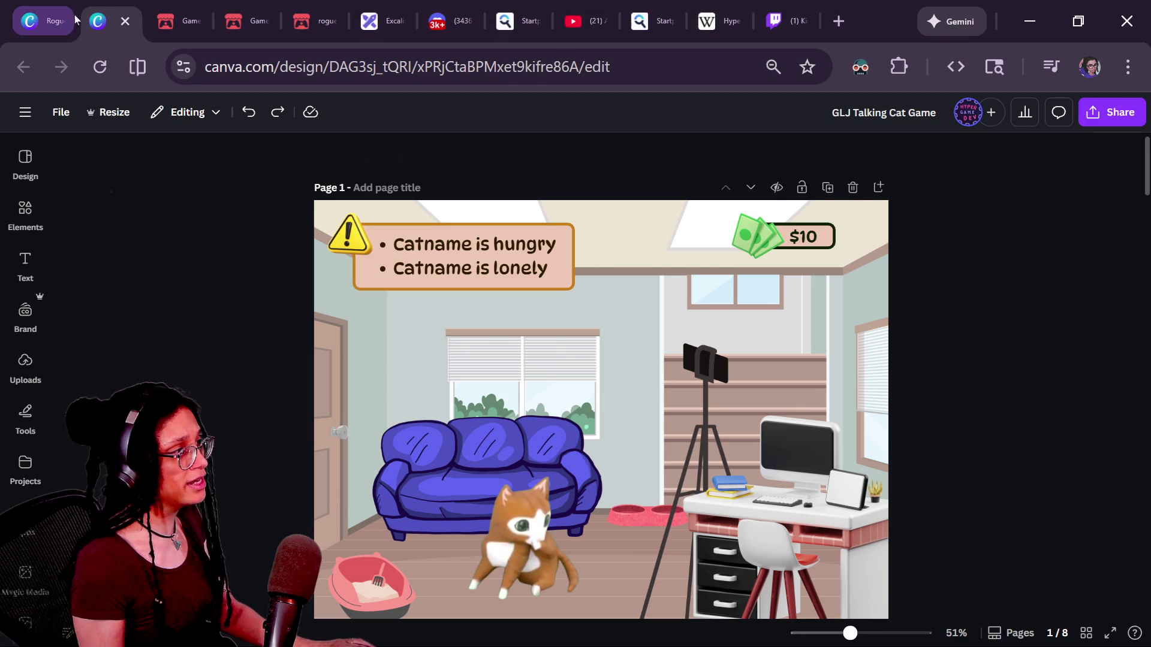
left_click(48, 21)
mouse_move(102, 21)
left_mouse_down()
mouse_move(389, 193)
mouse_move(497, 227)
mouse_move(711, 245)
mouse_move(646, 224)
mouse_move(746, 234)
mouse_move(789, 37)
left_mouse_up()
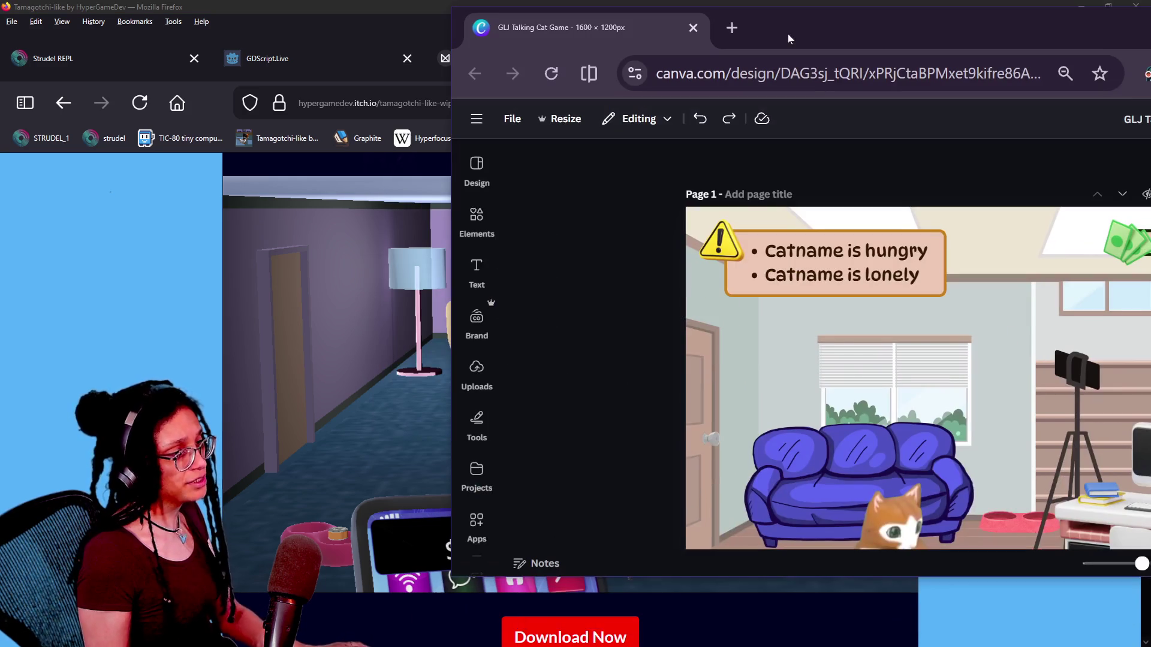
left_click_drag(451, 295, 912, 295)
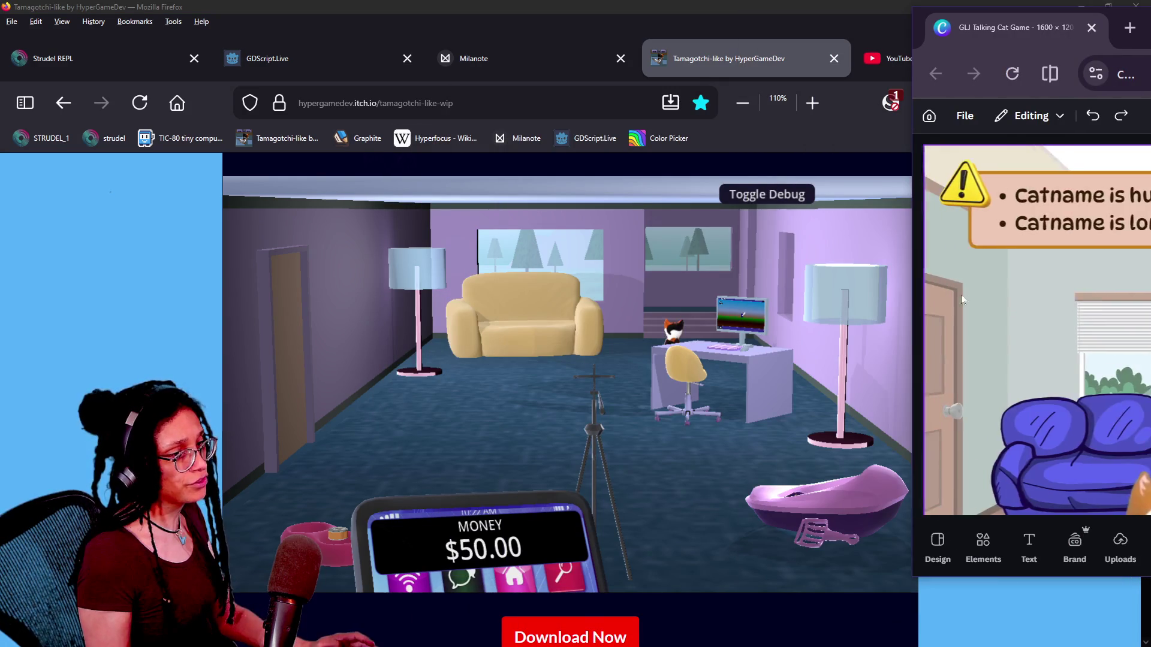
mouse_move(1037, 27)
left_mouse_down()
mouse_move(840, 24)
mouse_move(799, 41)
mouse_move(855, 49)
mouse_move(979, 193)
mouse_move(667, 42)
mouse_move(962, 55)
mouse_move(573, 25)
mouse_move(1133, 15)
mouse_move(659, 11)
left_mouse_up()
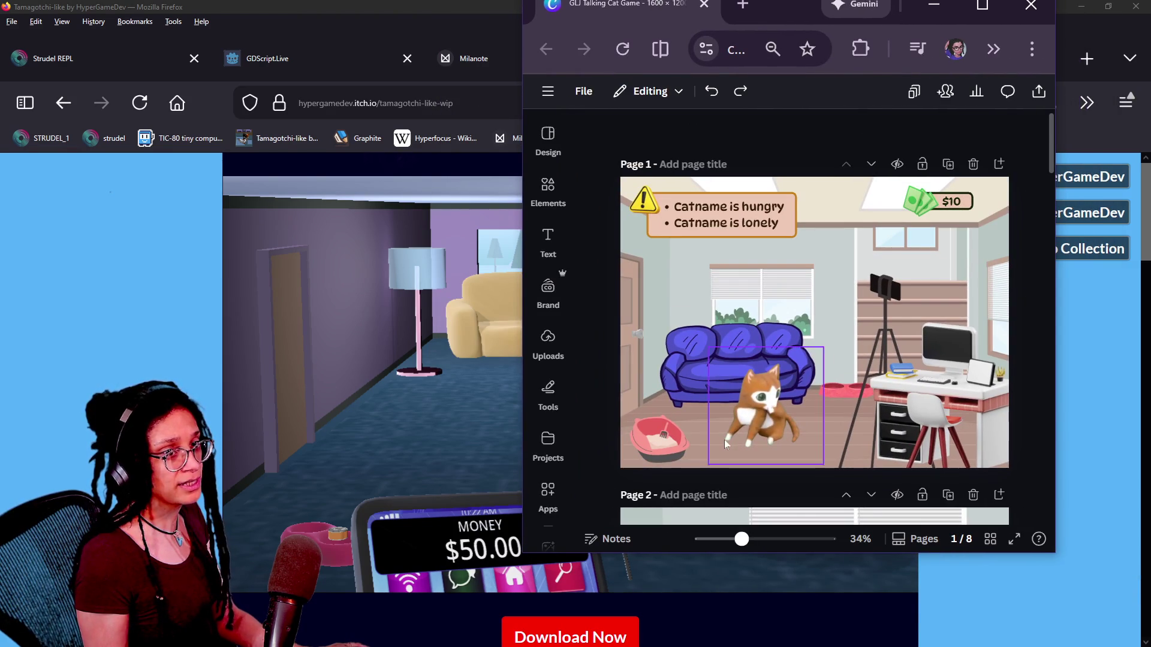
mouse_move(762, 5)
left_mouse_down()
mouse_move(1091, 476)
mouse_move(1089, 226)
mouse_move(732, 30)
mouse_move(1150, 117)
left_mouse_up()
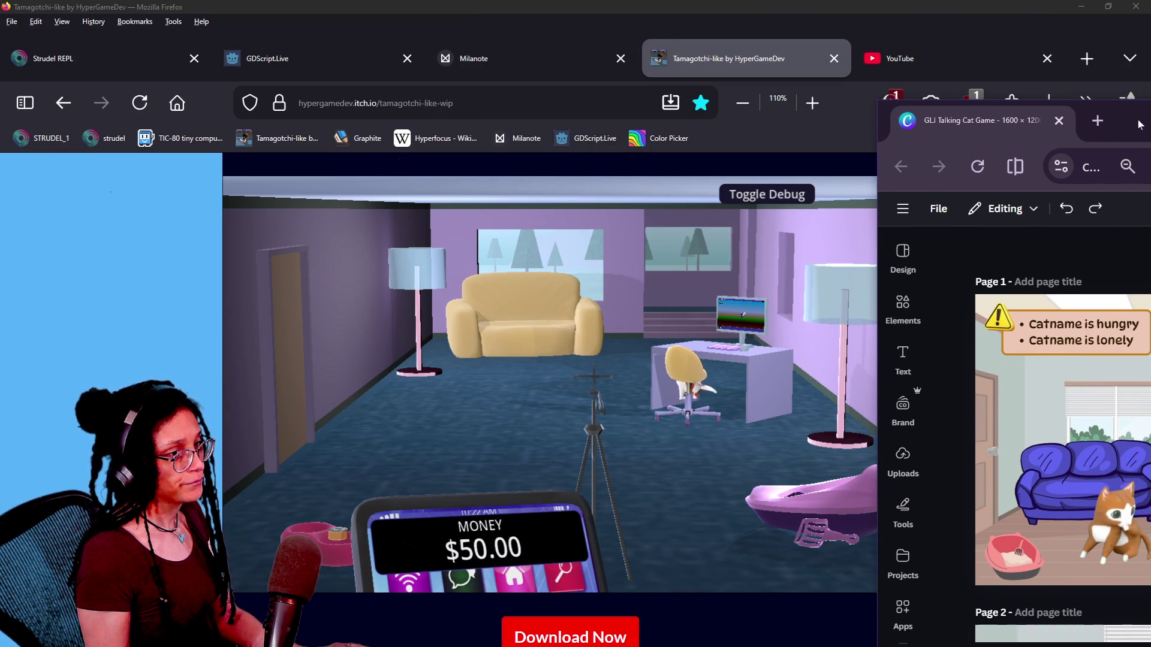
View the game's couch cat close-up against the mockups, then return the camera to the whole room.
left_click_drag(1140, 124, 845, 37)
scroll(837, 333, "down", 10)
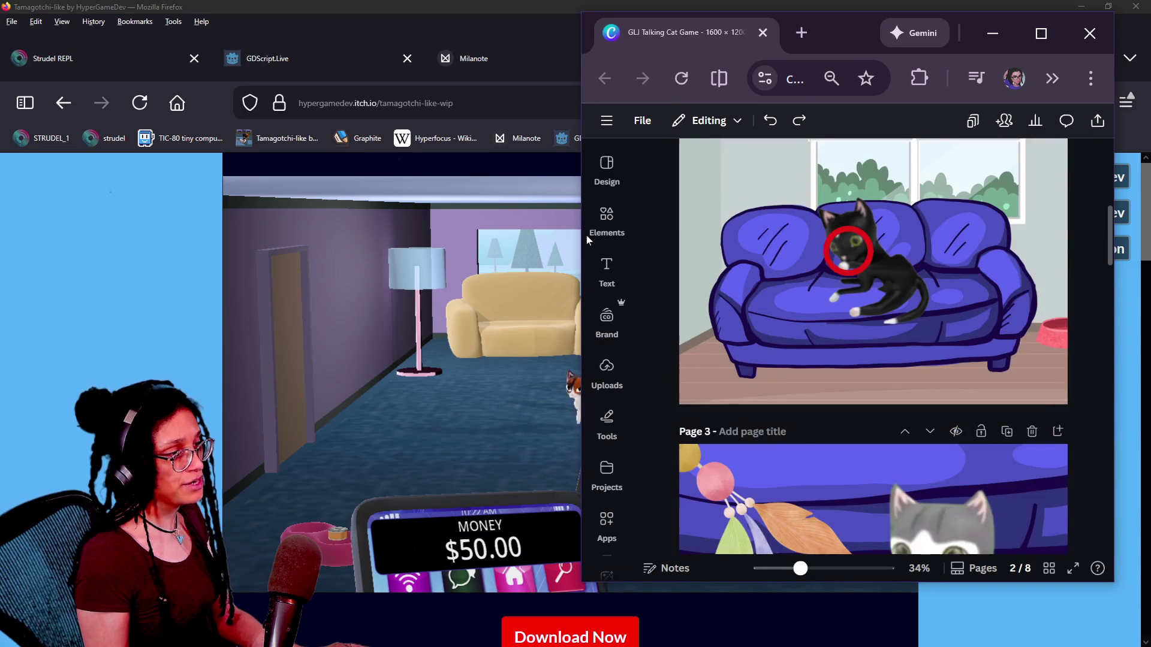
left_click(575, 239)
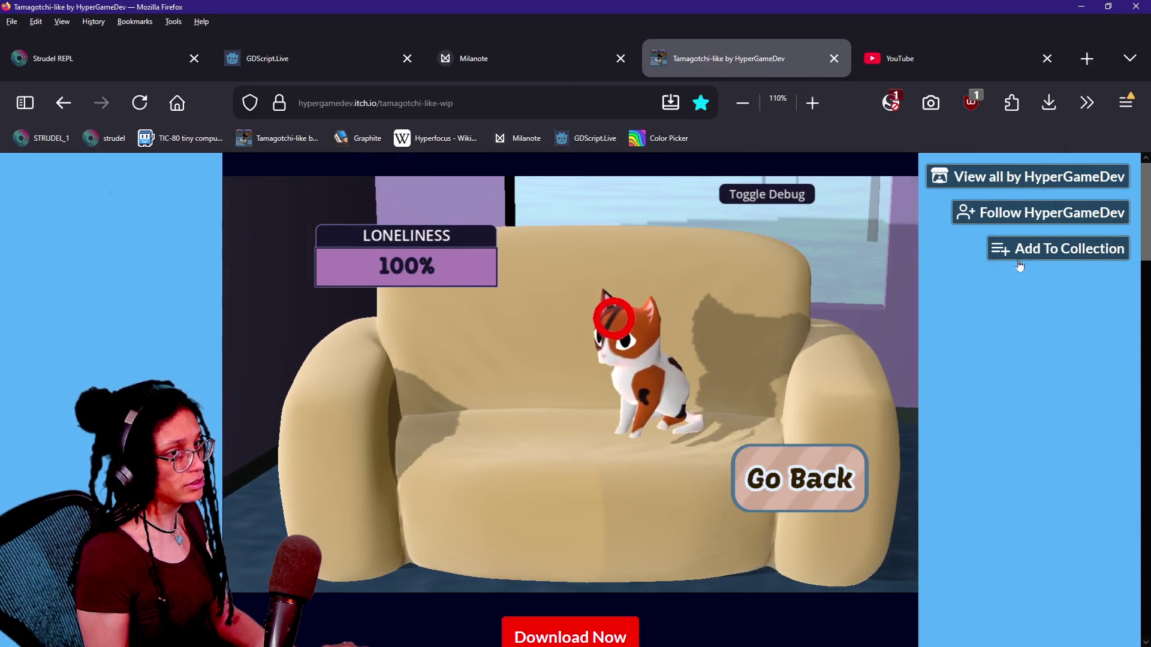
key("alt+Tab")
mouse_move(890, 59)
left_mouse_down()
mouse_move(1030, 34)
mouse_move(1148, 33)
mouse_move(940, 27)
mouse_move(1065, 45)
left_mouse_up()
left_click(796, 285)
left_click(743, 479)
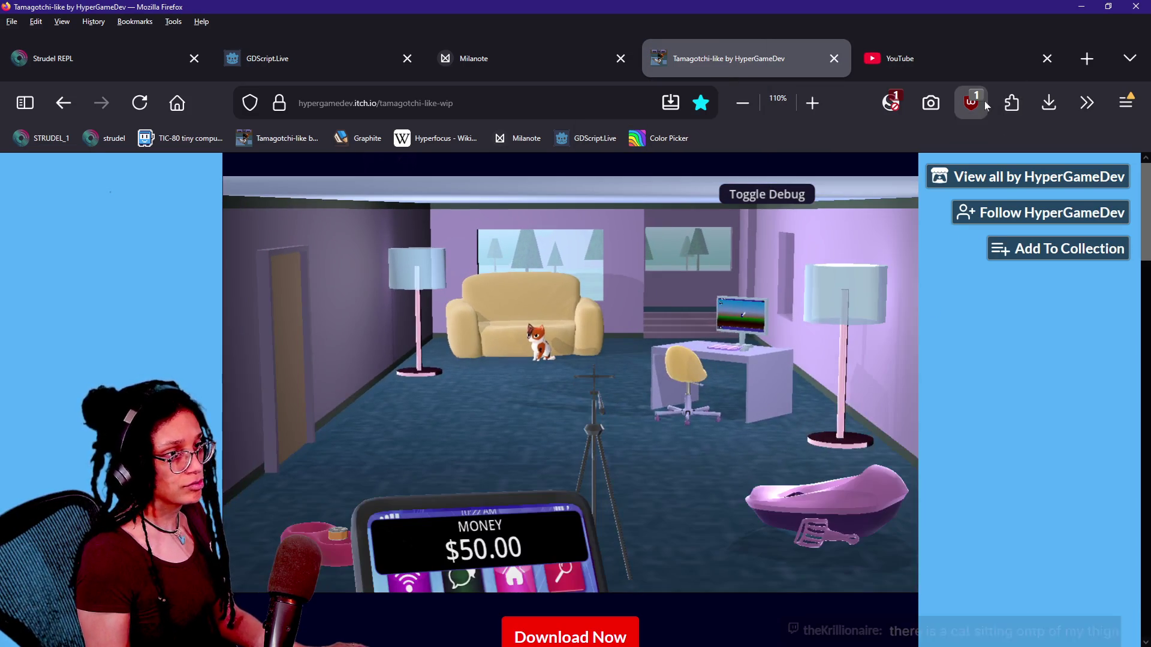
Move the Canva window to the lower right and zoom the game onto the computer's video editor.
key("alt+Tab")
mouse_move(1025, 55)
left_mouse_down()
mouse_move(898, 56)
mouse_move(674, 27)
mouse_move(792, 116)
left_mouse_up()
scroll(807, 257, "down", 3)
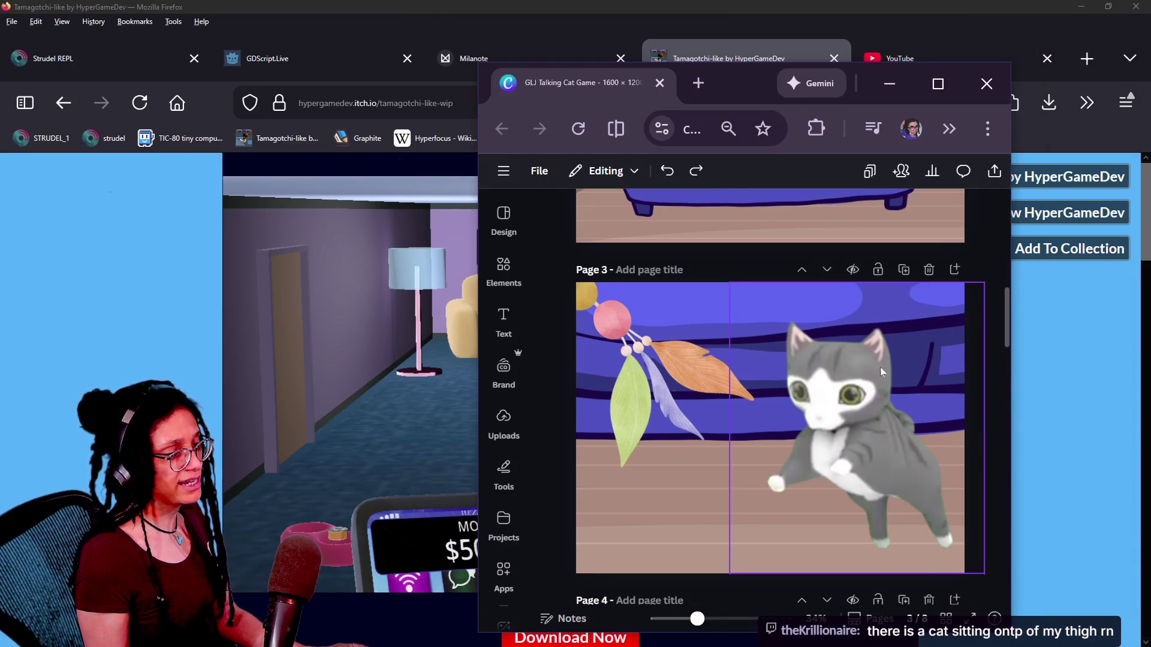
mouse_move(734, 84)
left_mouse_down()
mouse_move(1091, 166)
mouse_move(890, 54)
mouse_move(700, 13)
mouse_move(925, 267)
left_mouse_up()
scroll(843, 326, "down", 3)
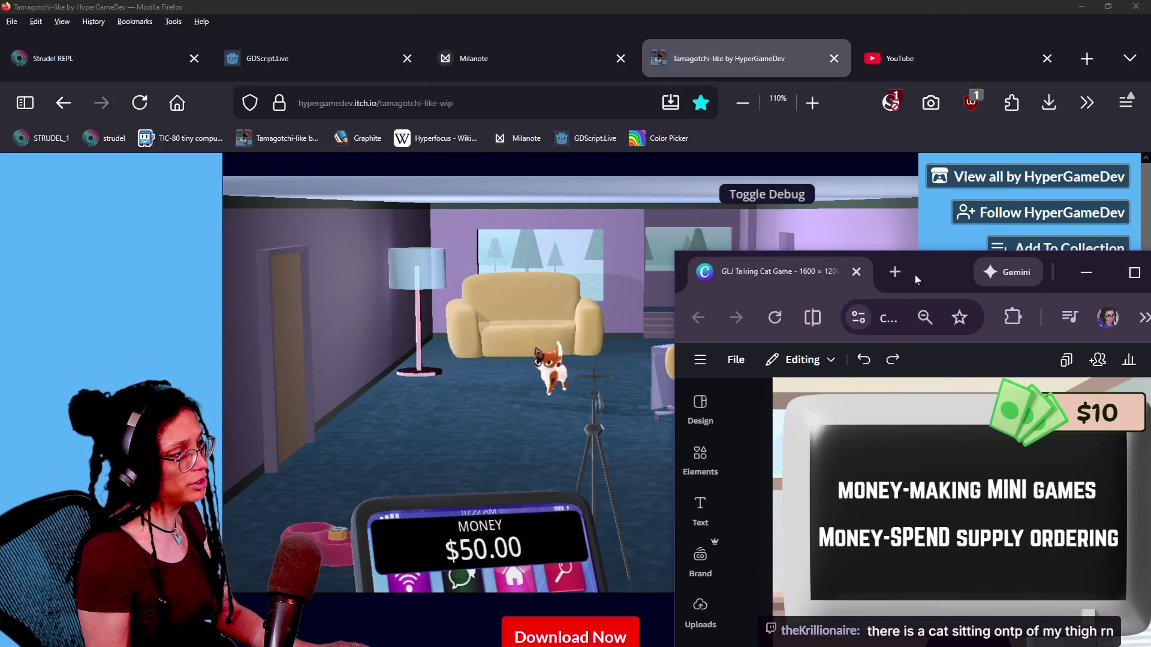
left_click(403, 181)
left_click(367, 195)
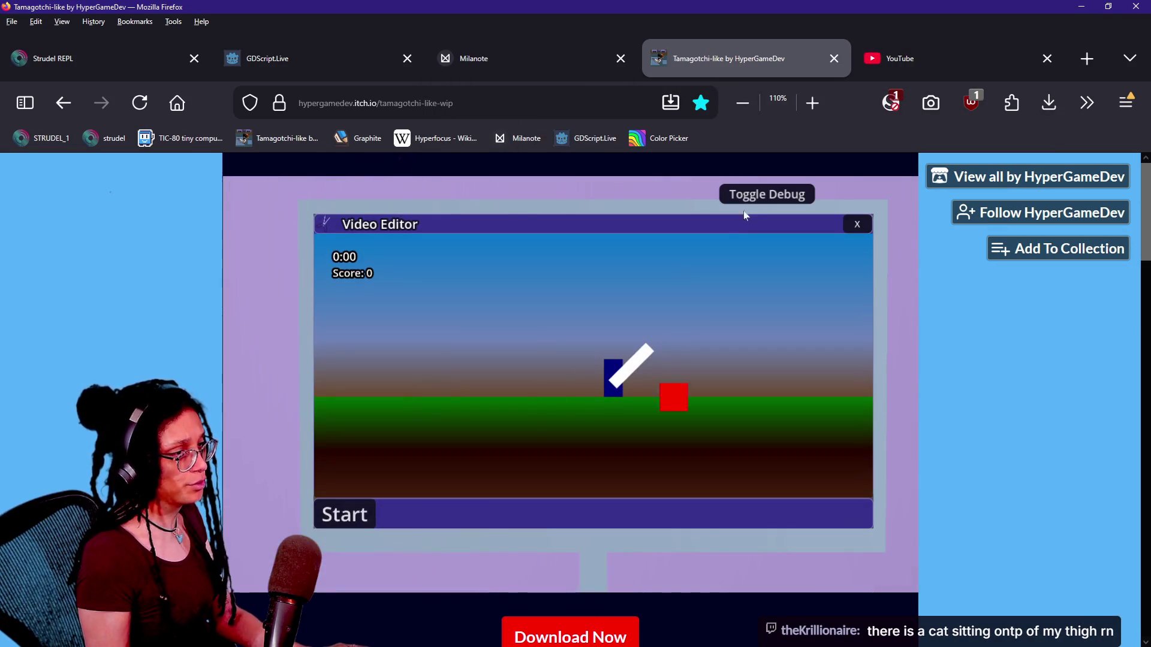
Turn on the game's debug mode, pull the camera back from the computer, and bring the game forward.
left_click(742, 200)
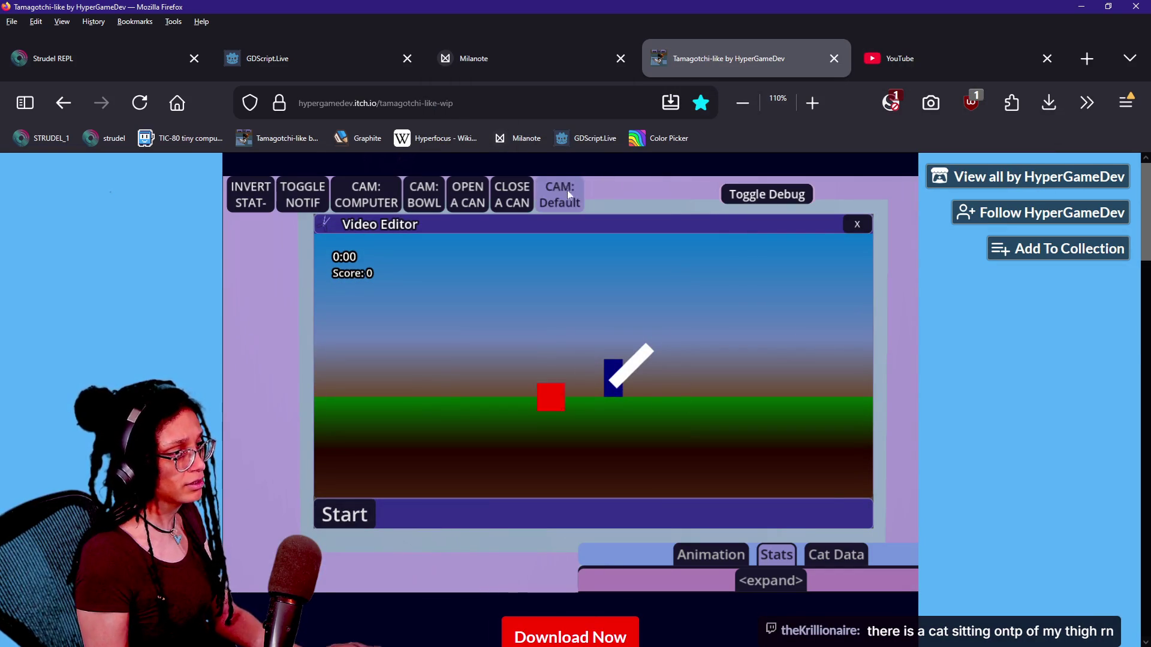
key("alt+Tab")
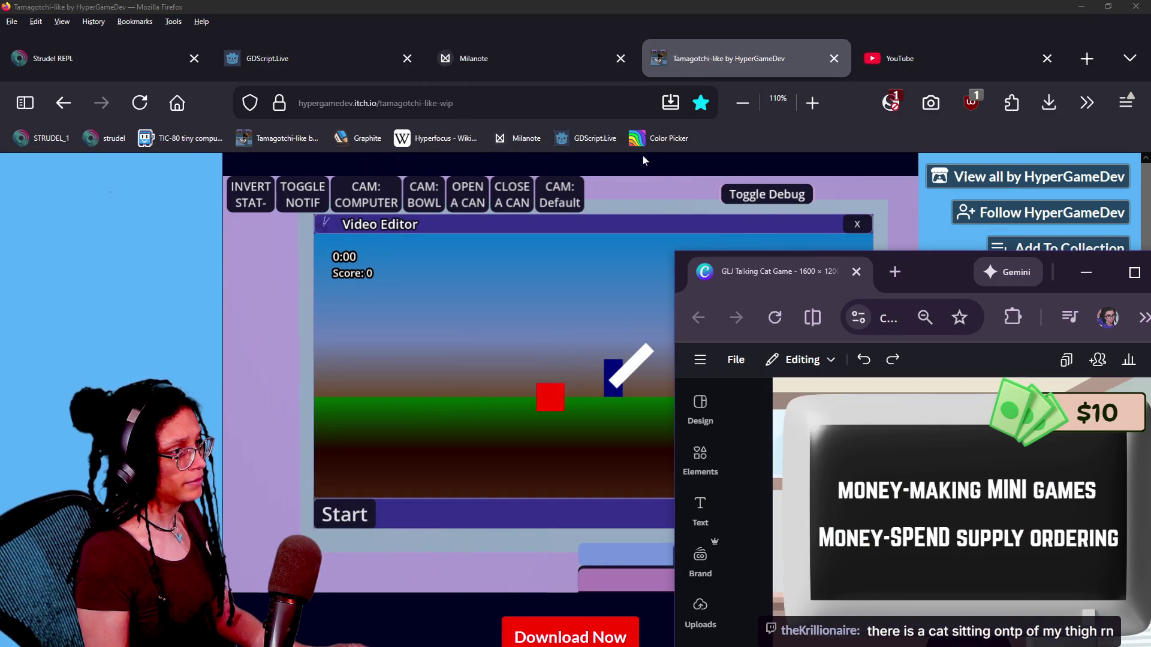
key("alt+Tab")
left_click(742, 192)
left_click(730, 200)
key("alt+Tab")
left_click_drag(995, 267, 940, 144)
scroll(940, 388, "down", 2)
left_click(609, 394)
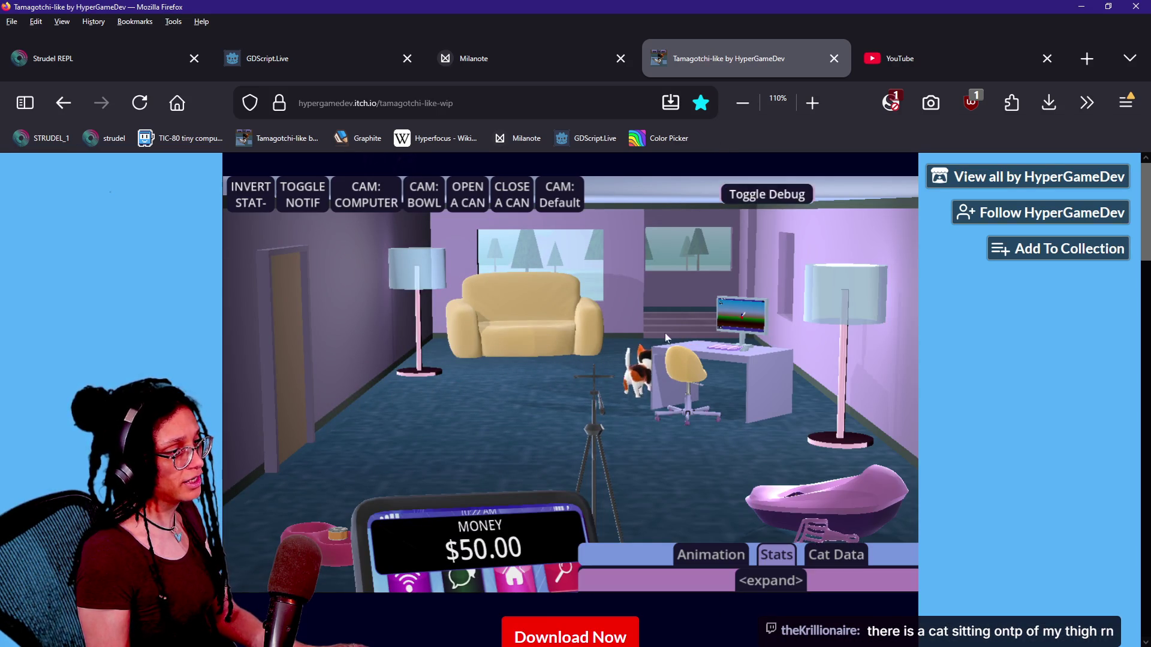
Turn off the game's debug mode, return the camera to the room, and glance at the Canva mockup.
left_click(738, 194)
key("alt+Tab")
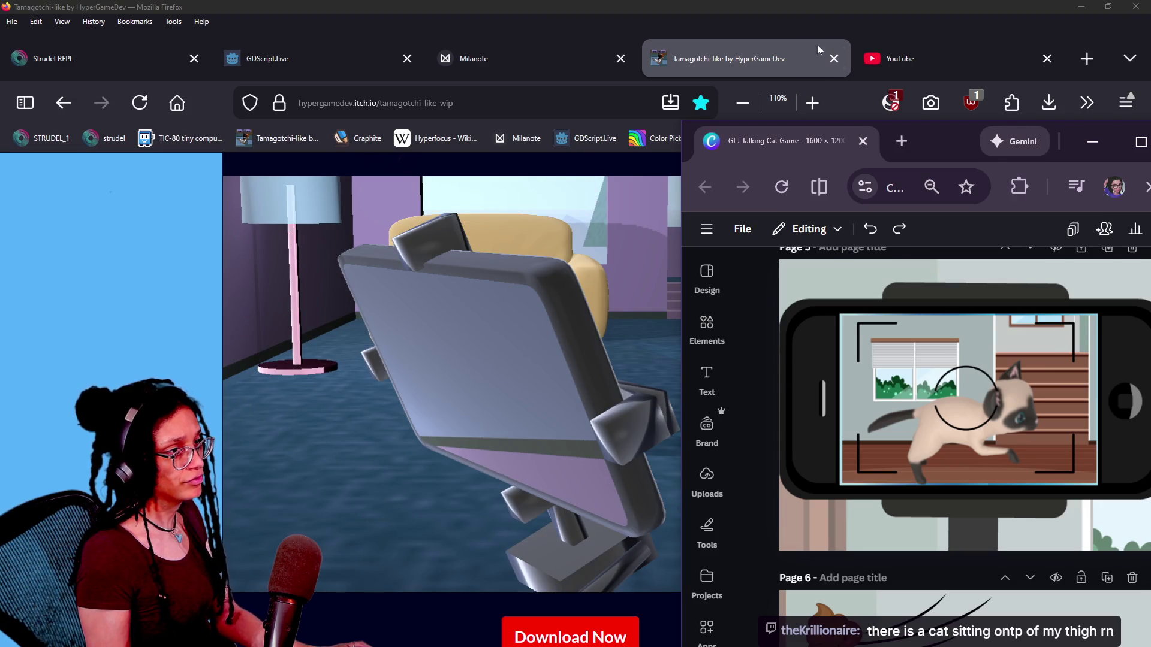
key("alt+Tab")
left_click(779, 458)
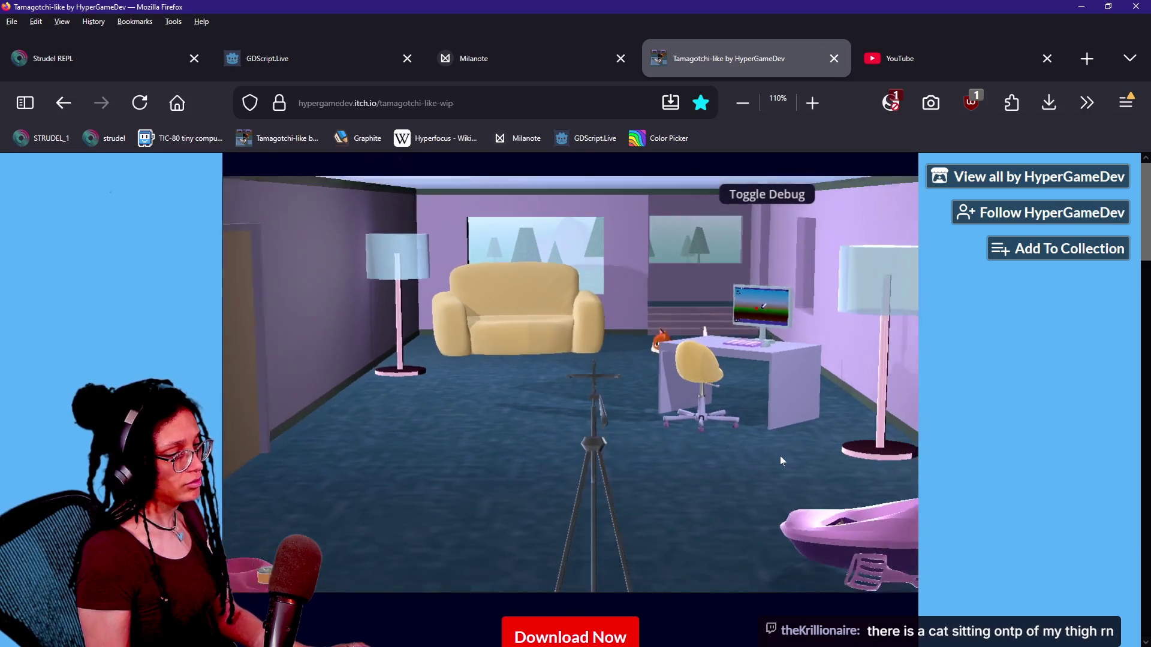
key("alt+Tab")
scroll(858, 425, "down", 7)
scroll(857, 423, "up", 3)
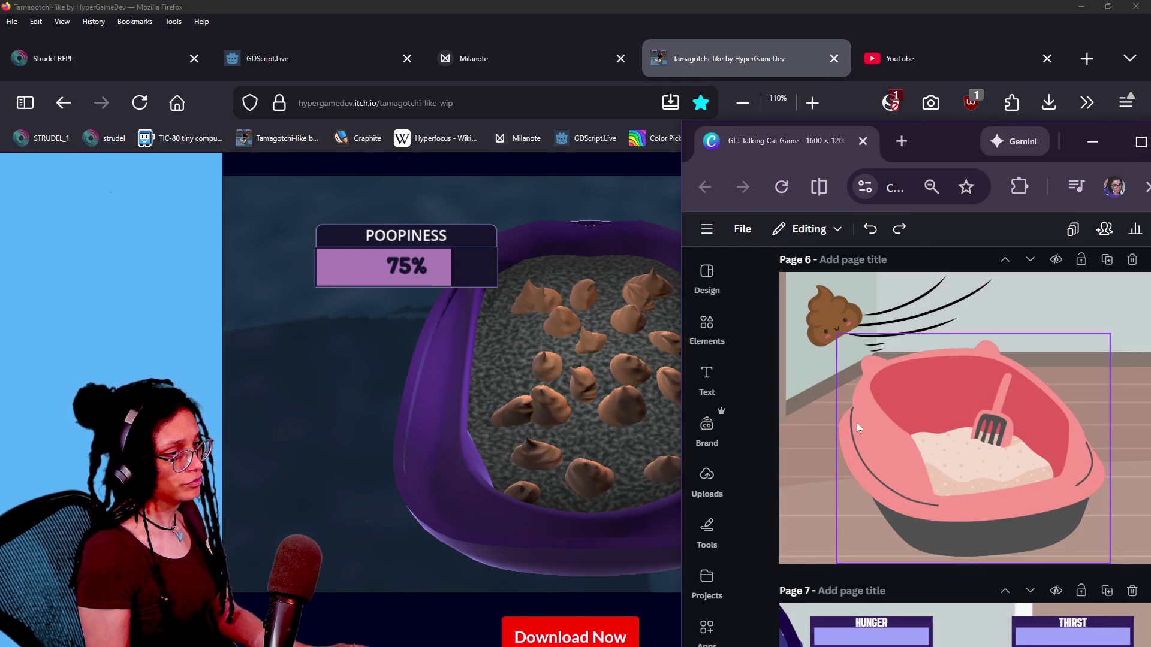
Pick up the scoop, scoop poop out of the litter box, and go back to the room view.
left_click(570, 419)
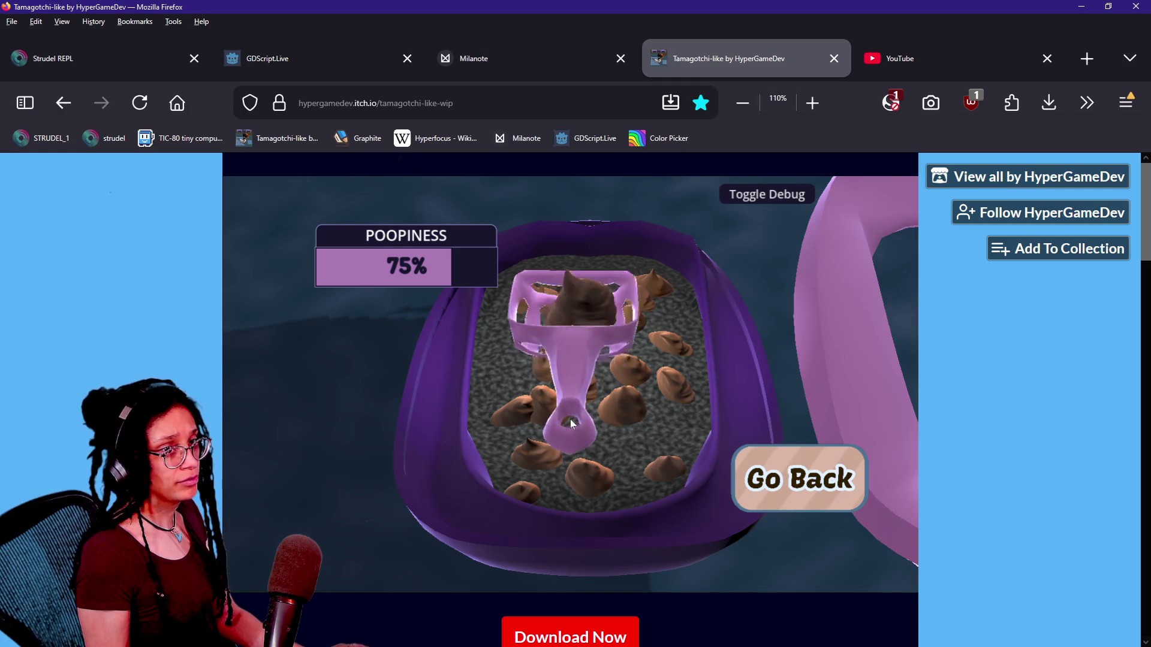
key("alt+Tab")
left_click(660, 451)
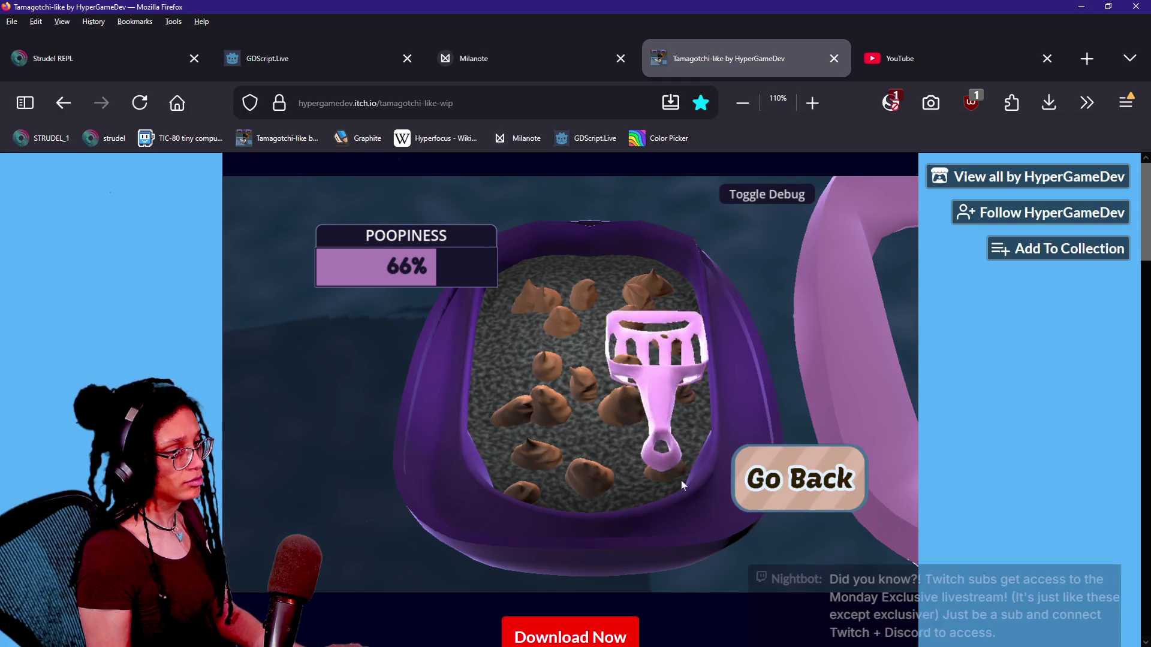
left_click(759, 493)
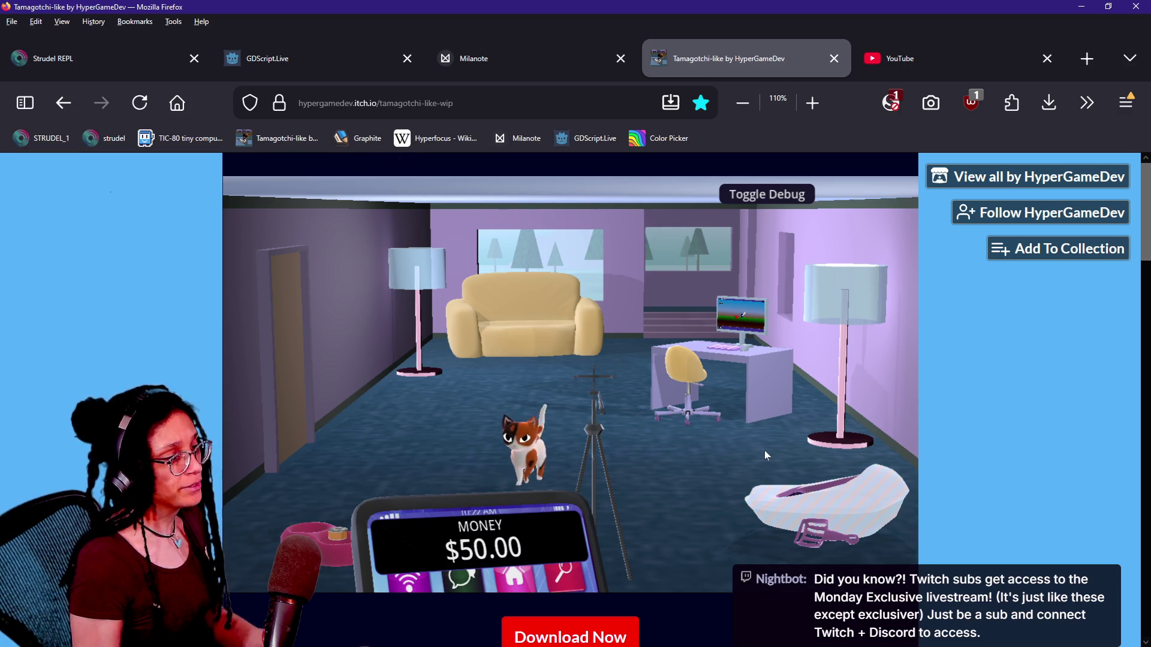
Move the Canva window over the game's left side and select the wind lines above the litter box.
key("alt+Tab")
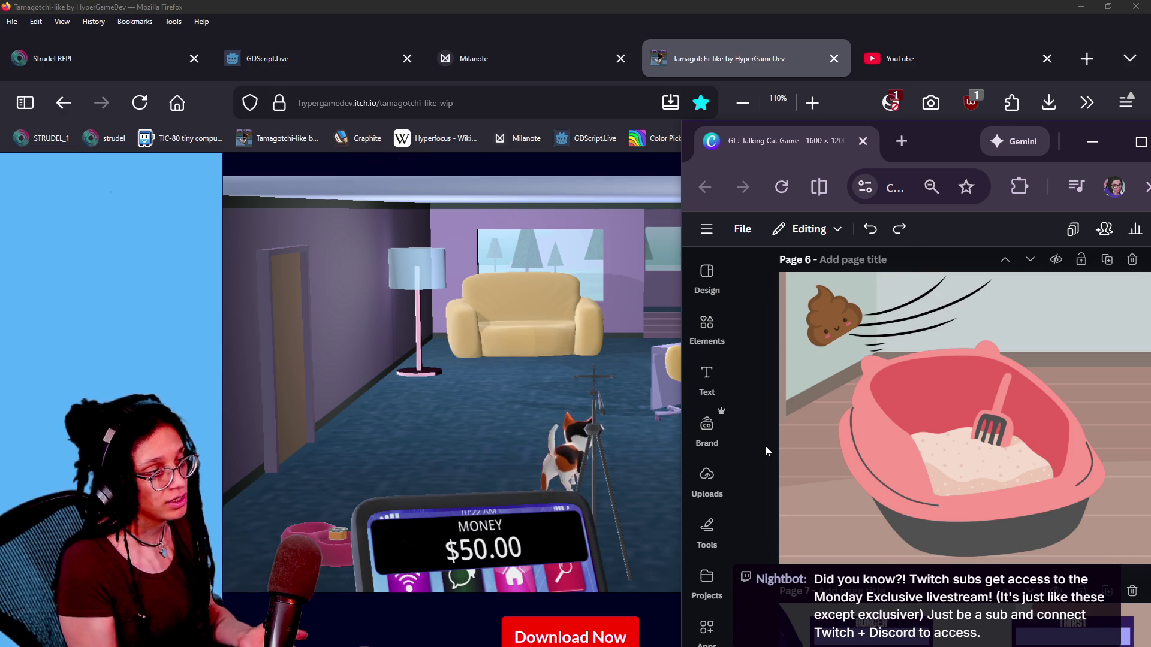
mouse_move(939, 150)
left_mouse_down()
mouse_move(868, 146)
mouse_move(693, 93)
left_mouse_up()
left_click(594, 271)
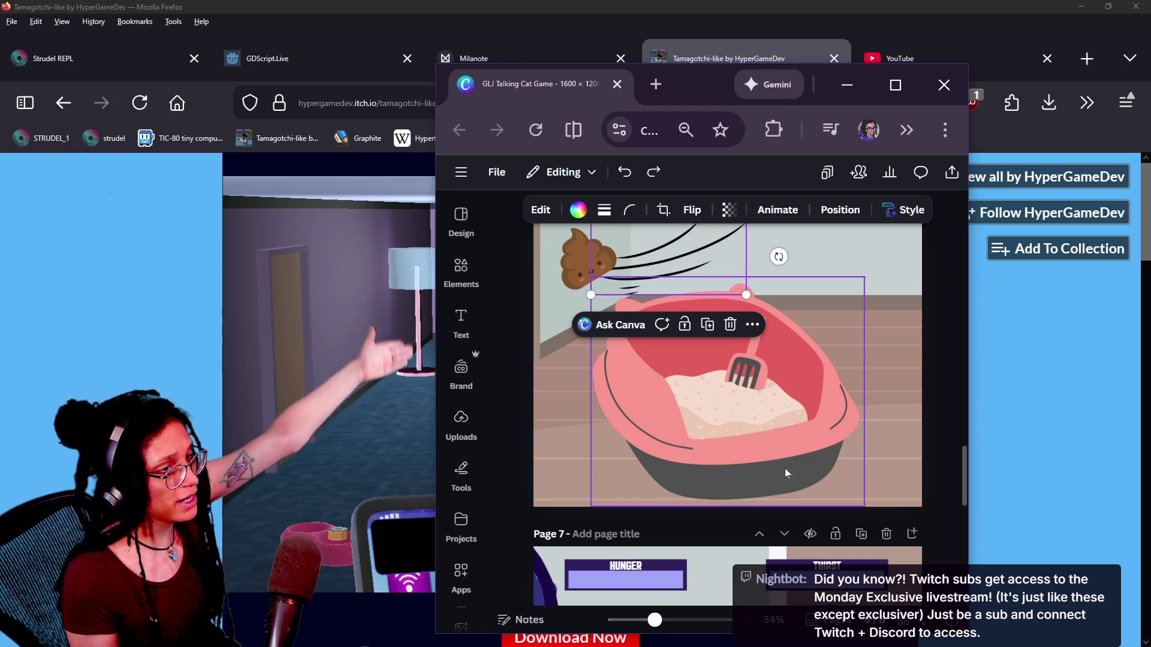
Scoop the litter box twice more until Poopiness reads 50%, then bring back the Canva Page 6 mockup.
left_click(1020, 433)
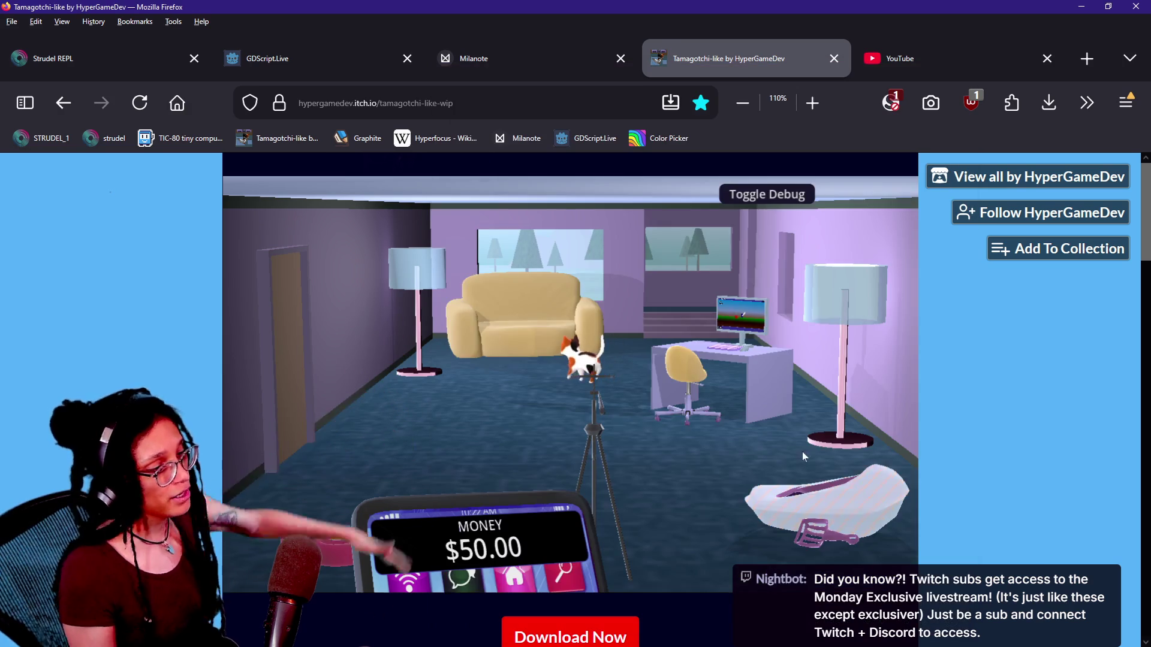
left_click(803, 452)
left_click(621, 394)
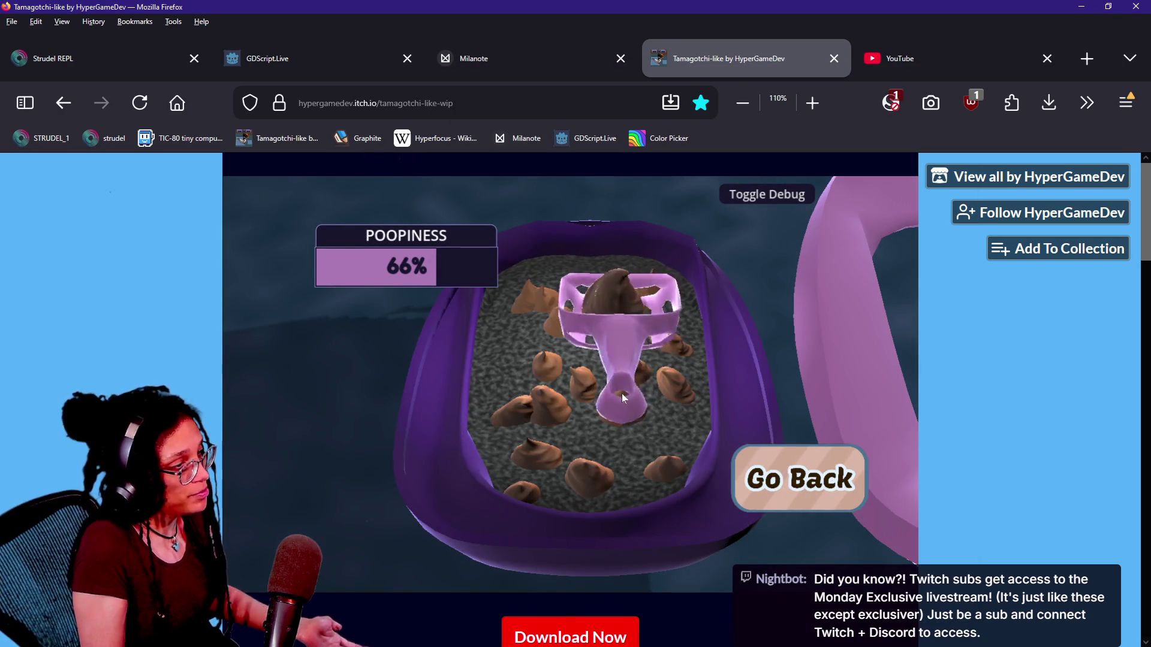
left_click(603, 427)
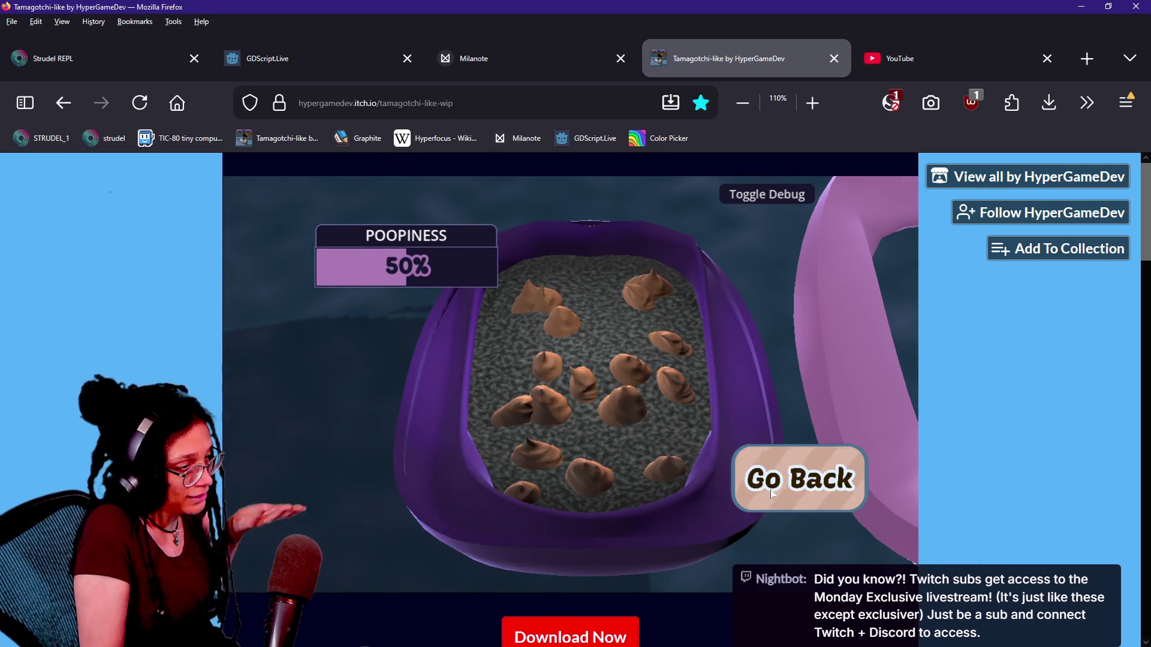
left_click(770, 489)
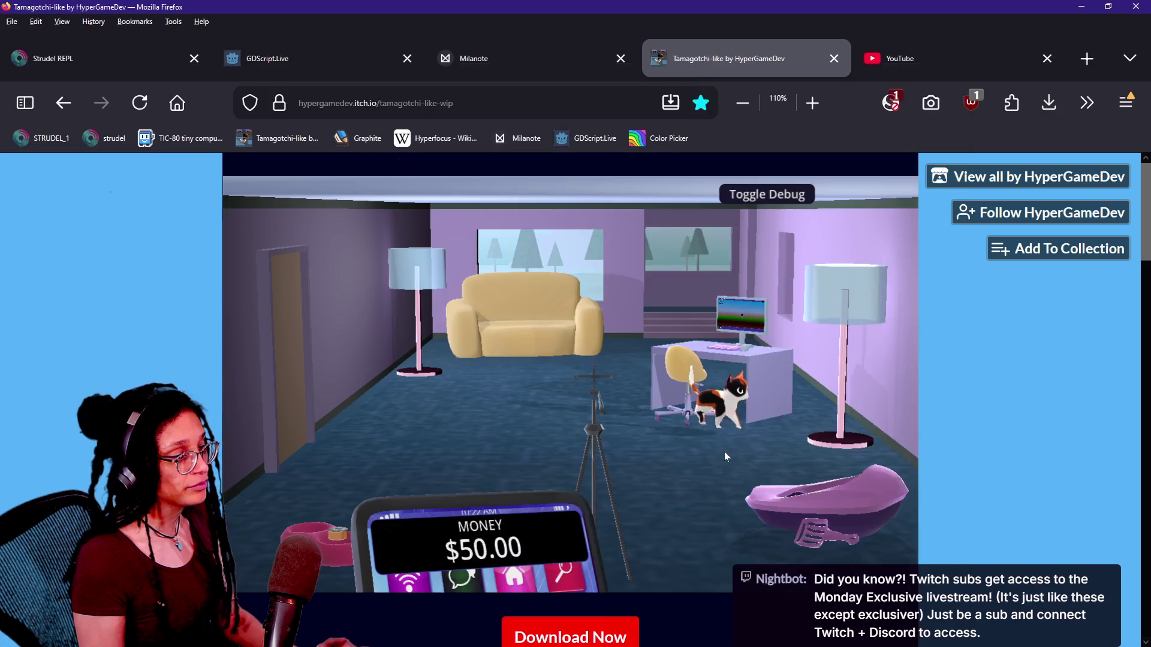
key("alt+Tab")
scroll(778, 456, "down", 9)
scroll(778, 455, "up", 7)
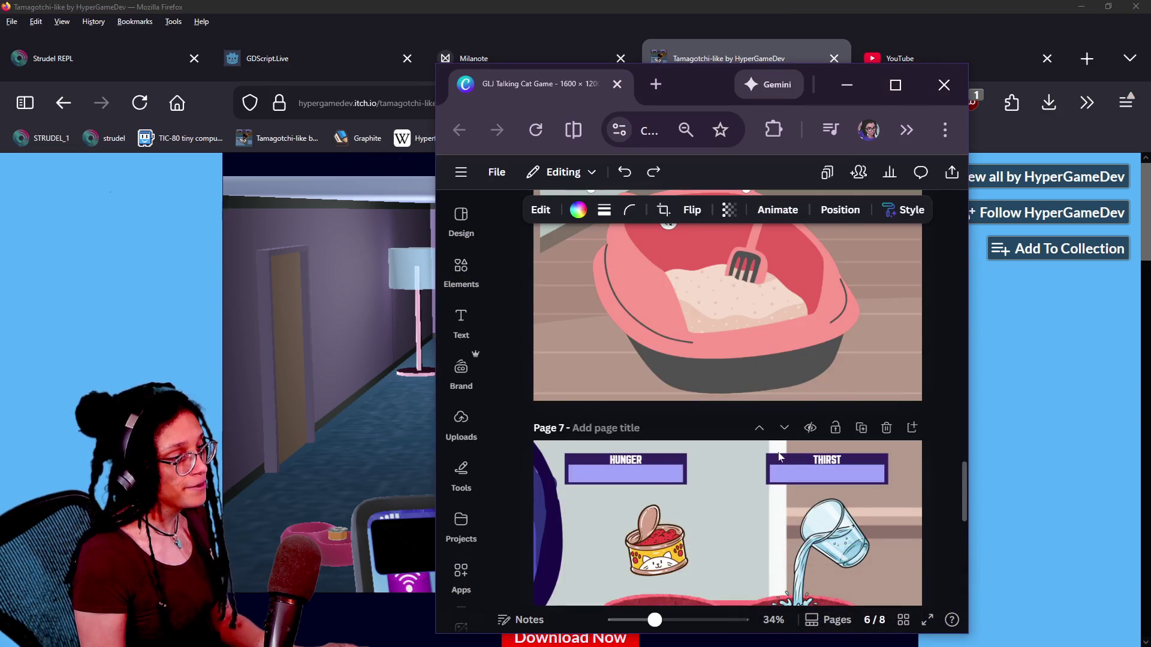
Scroll Canva to Page 7 and point the game camera at the food bowl with the debug CAM: BOWL control.
scroll(779, 456, "down", 2)
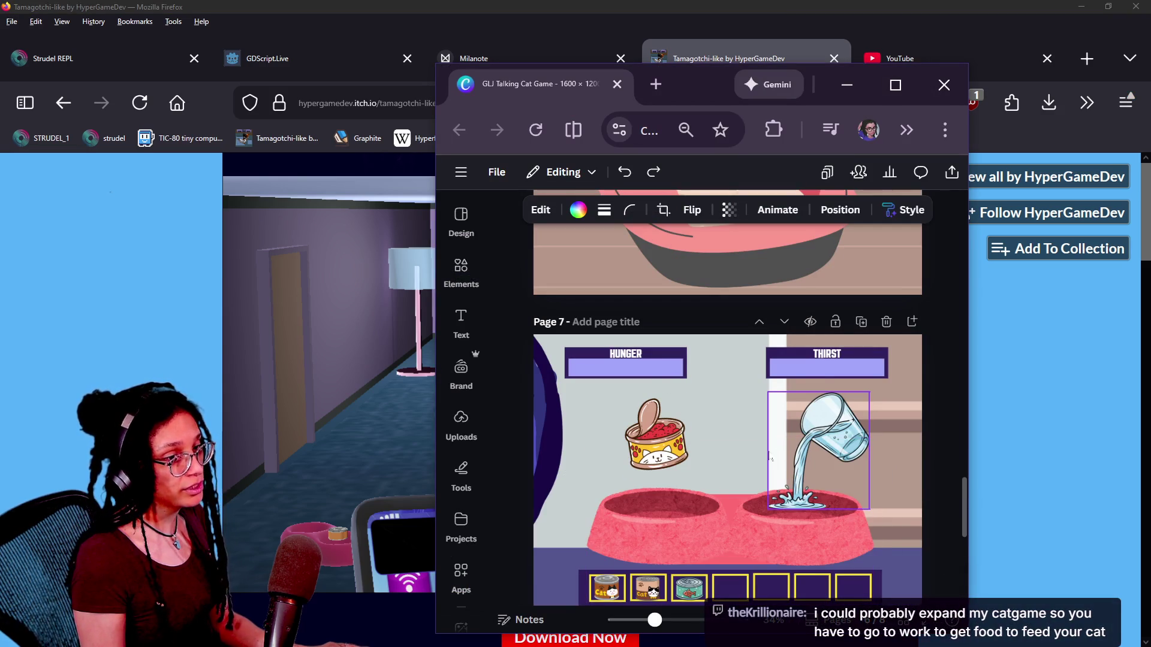
left_click(319, 499)
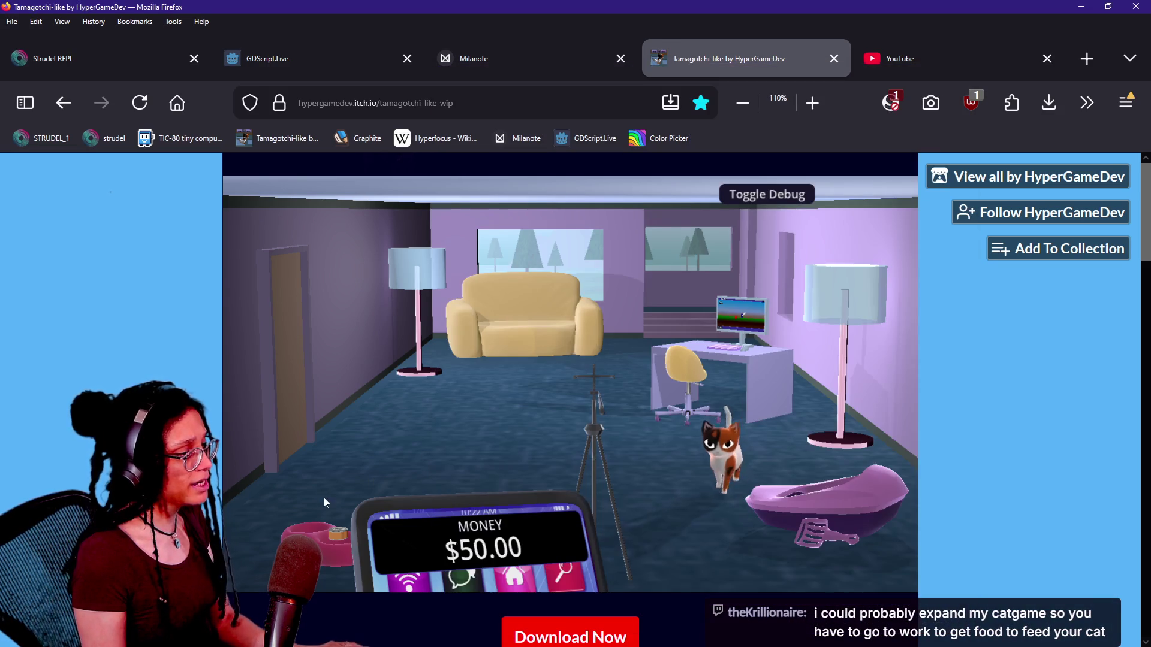
left_click(728, 197)
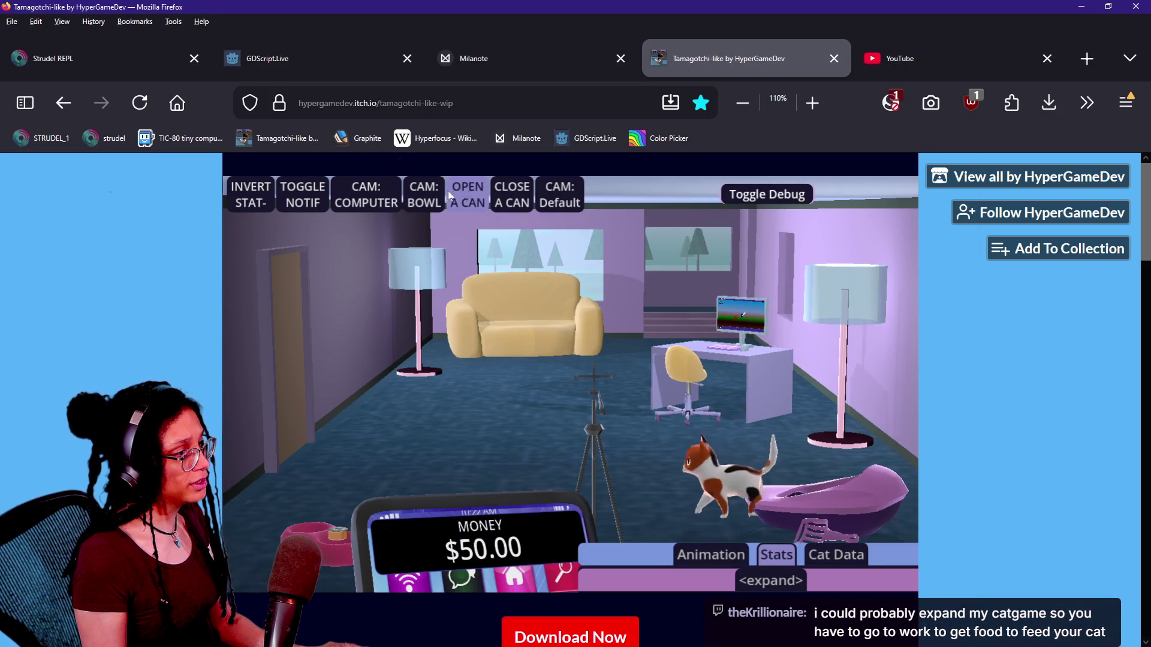
left_click(433, 190)
Reposition the Canva window to show Page 7's bowl mockup at full width.
key("alt+Tab")
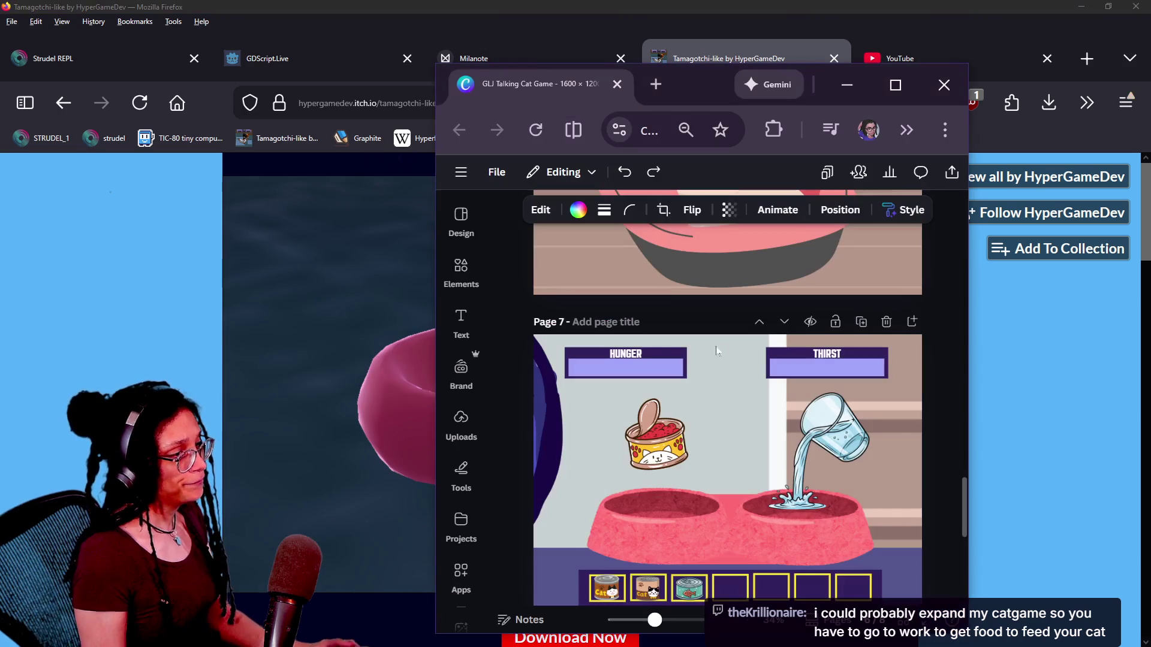
mouse_move(709, 84)
left_mouse_down()
mouse_move(928, 44)
mouse_move(908, 4)
mouse_move(1070, 31)
left_mouse_up()
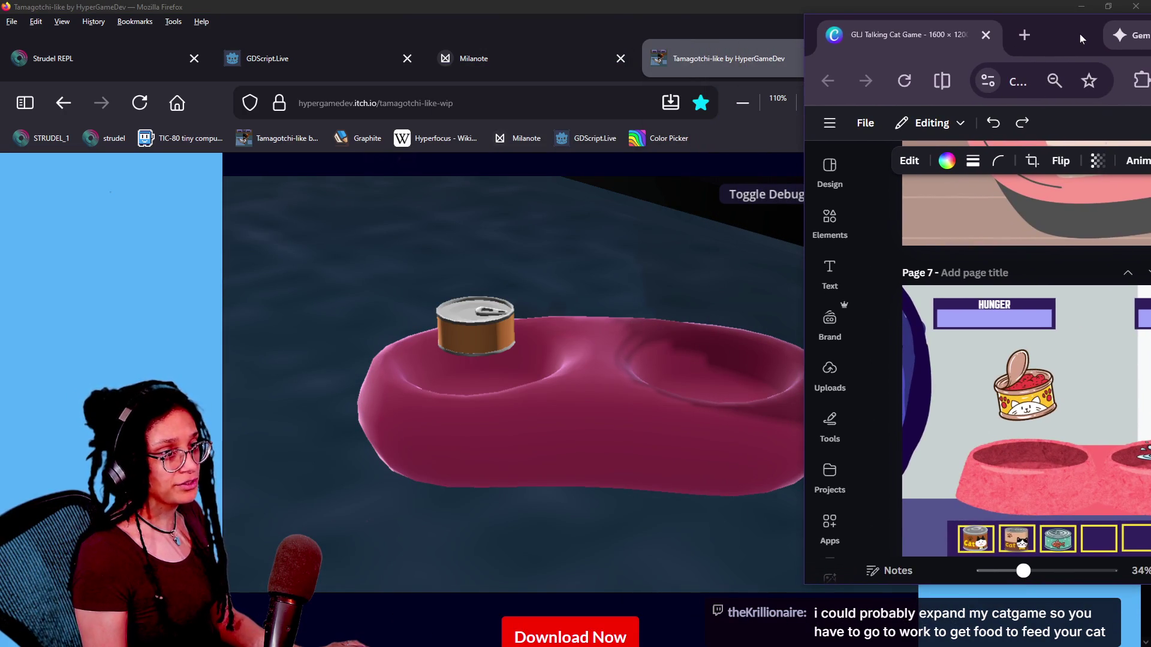
left_click_drag(1080, 34, 875, 10)
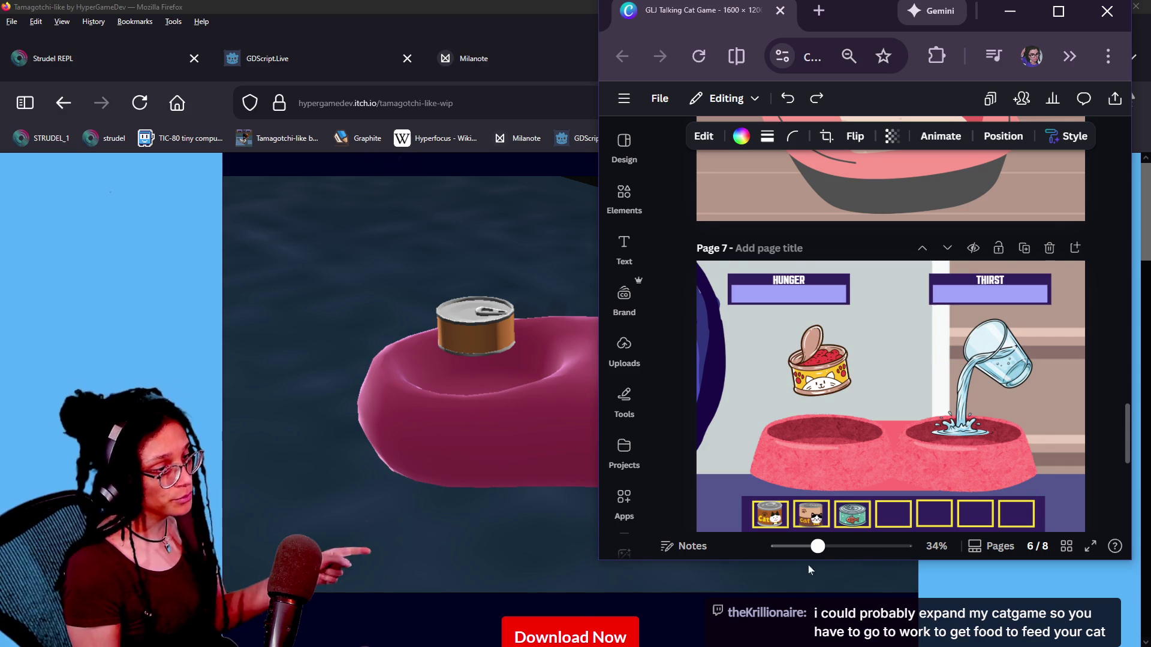
scroll(821, 526, "up", 5)
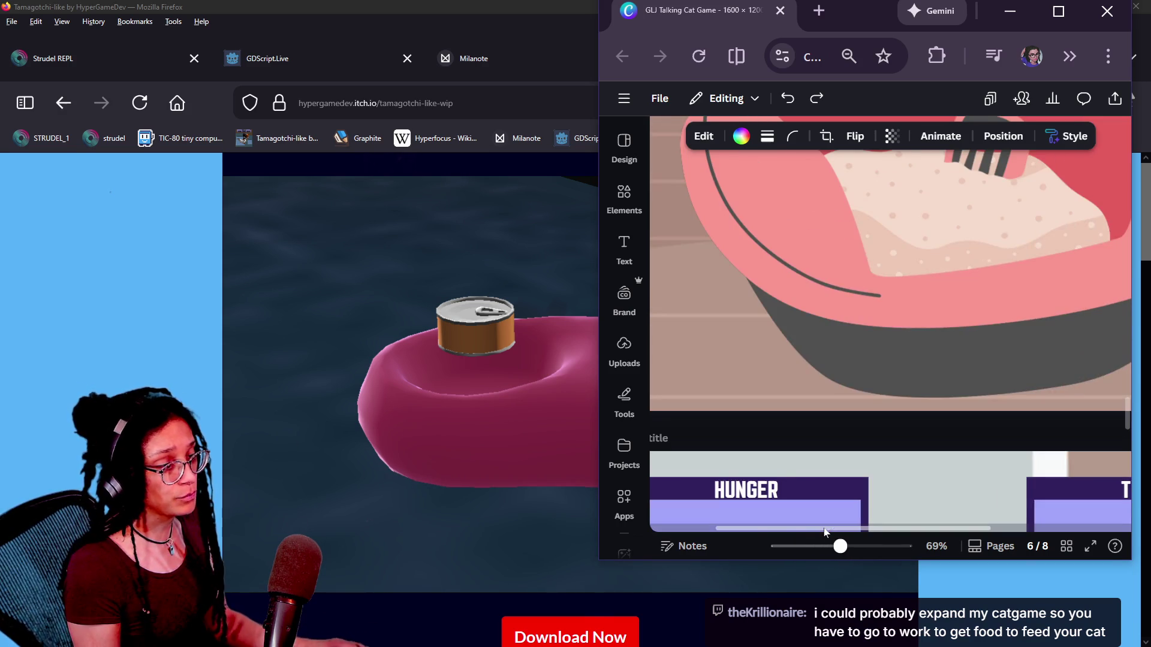
scroll(825, 506, "down", 5)
scroll(828, 490, "down", 3)
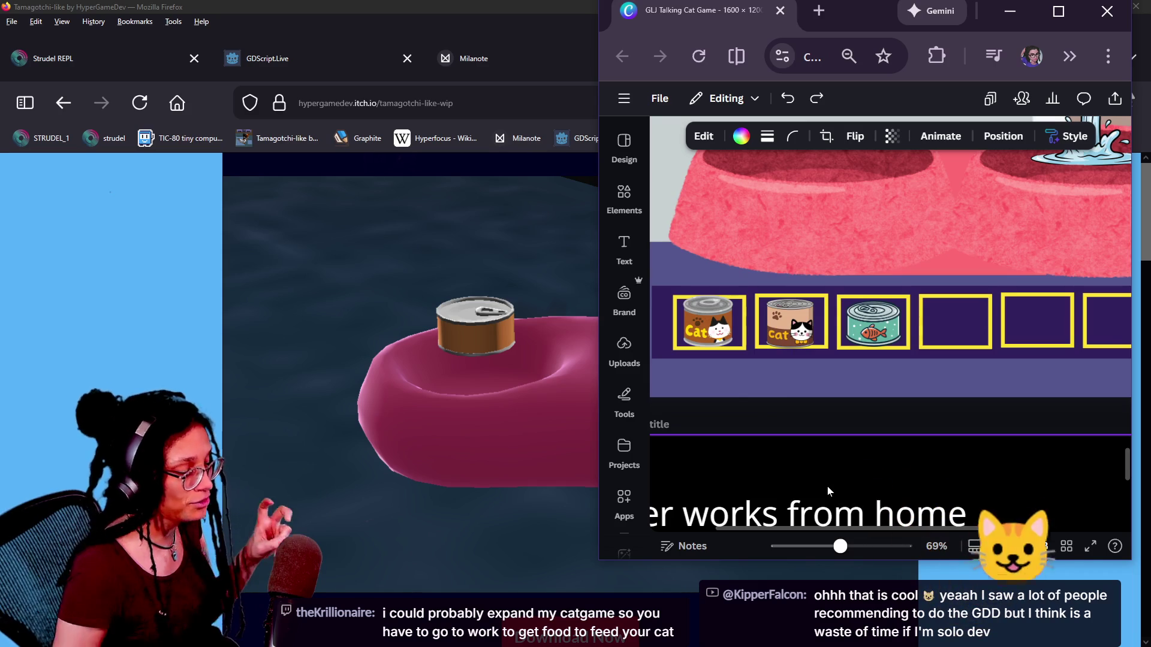
Select the fish can and the water-pouring pitcher on Page 7, then return to the game.
left_click(870, 323)
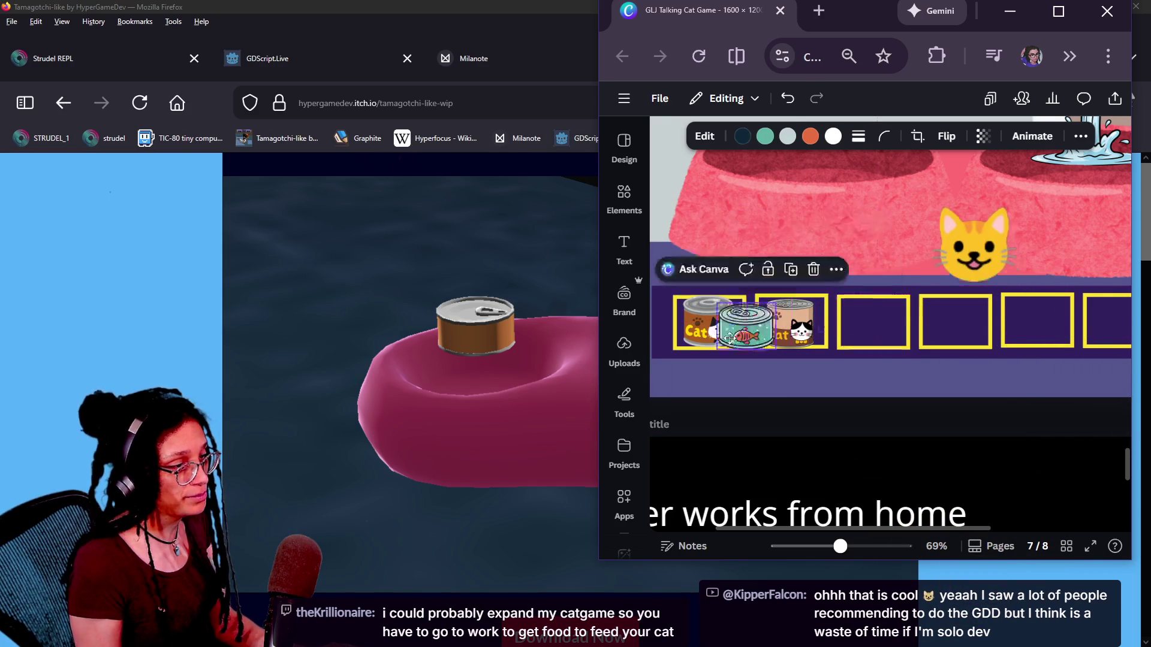
scroll(959, 323, "down", 5, "ctrl")
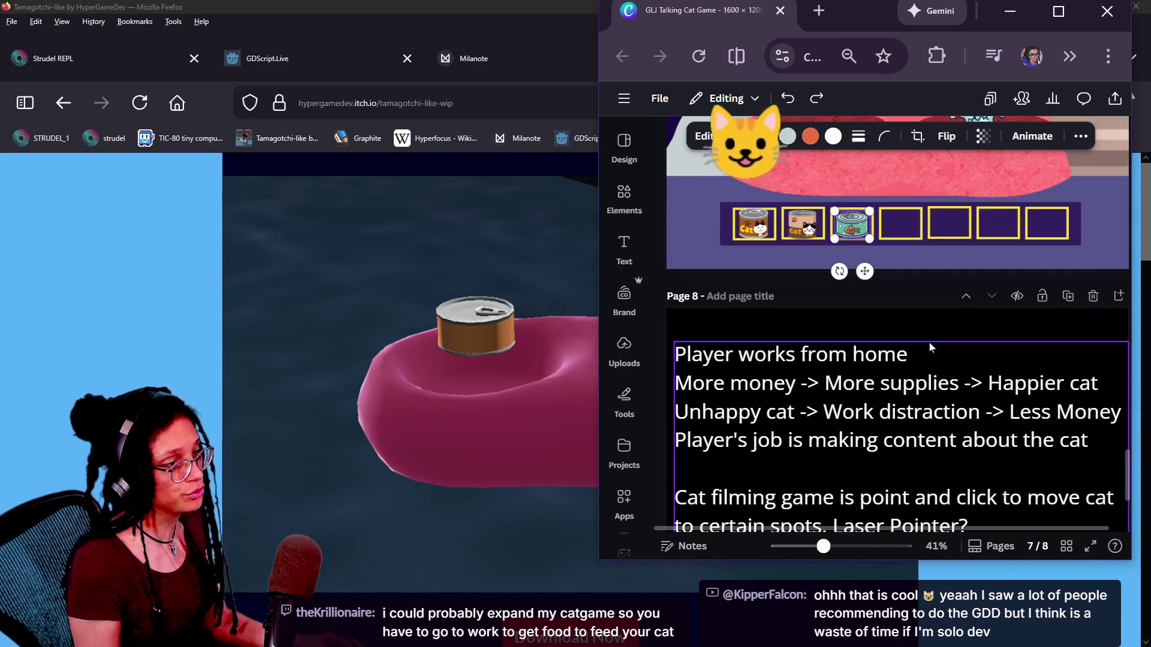
scroll(943, 323, "up", 2)
left_click(1019, 264)
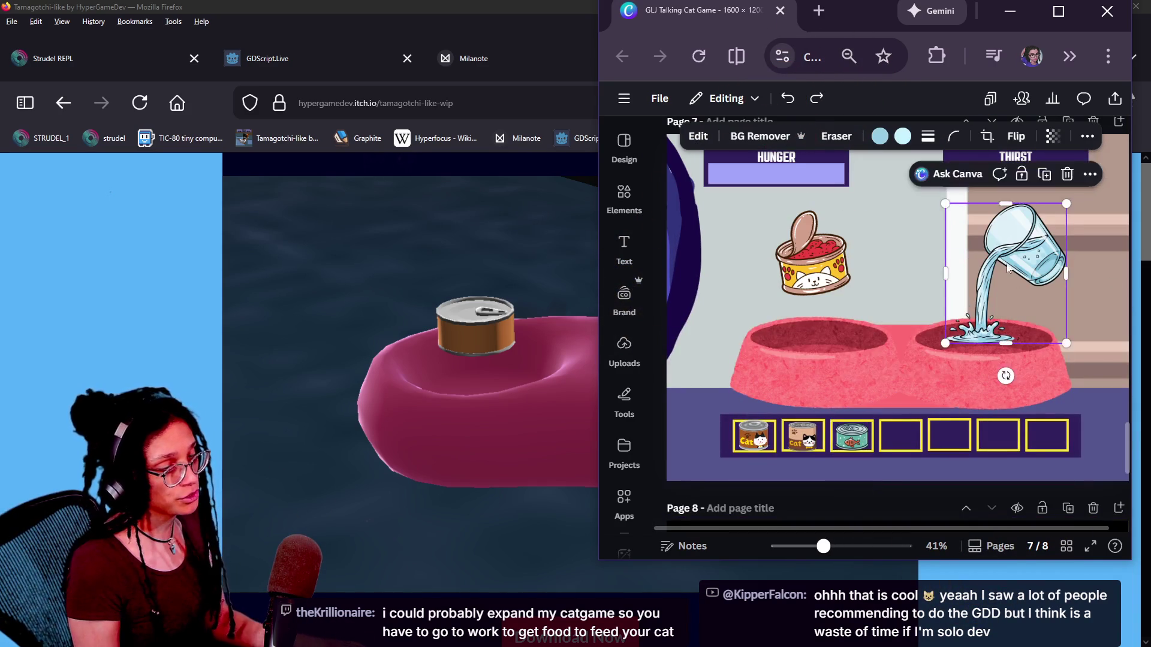
left_click(364, 176)
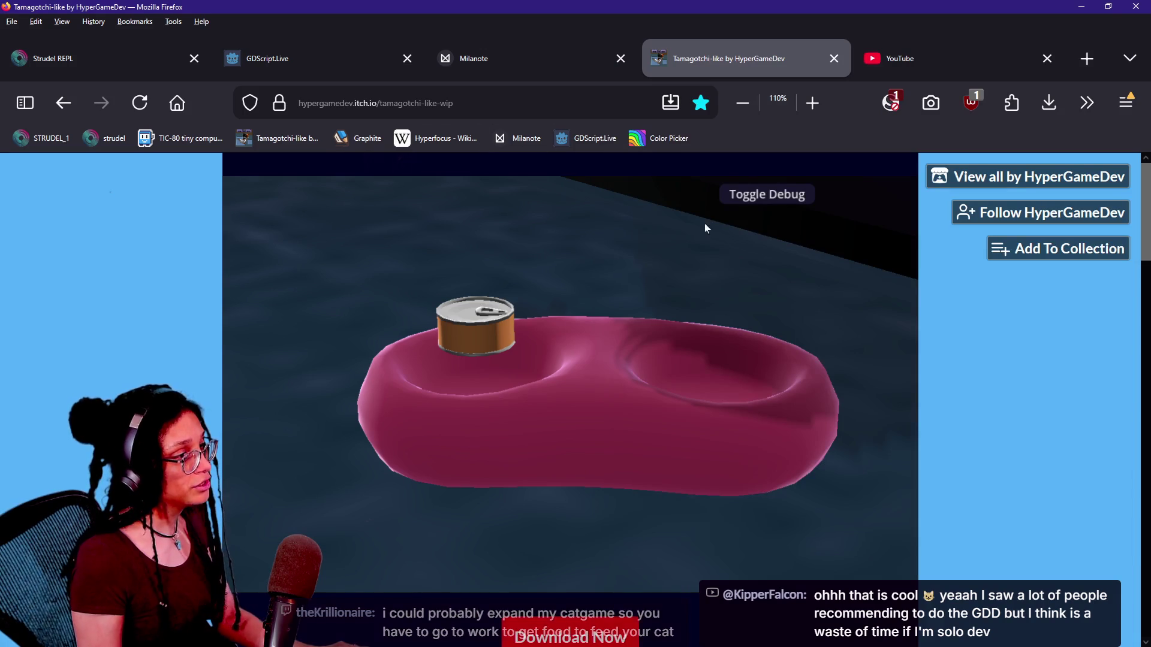
Use OPEN A CAN on the bowl, move the camera back to the living room, hide debug, and return to Canva.
left_click(746, 201)
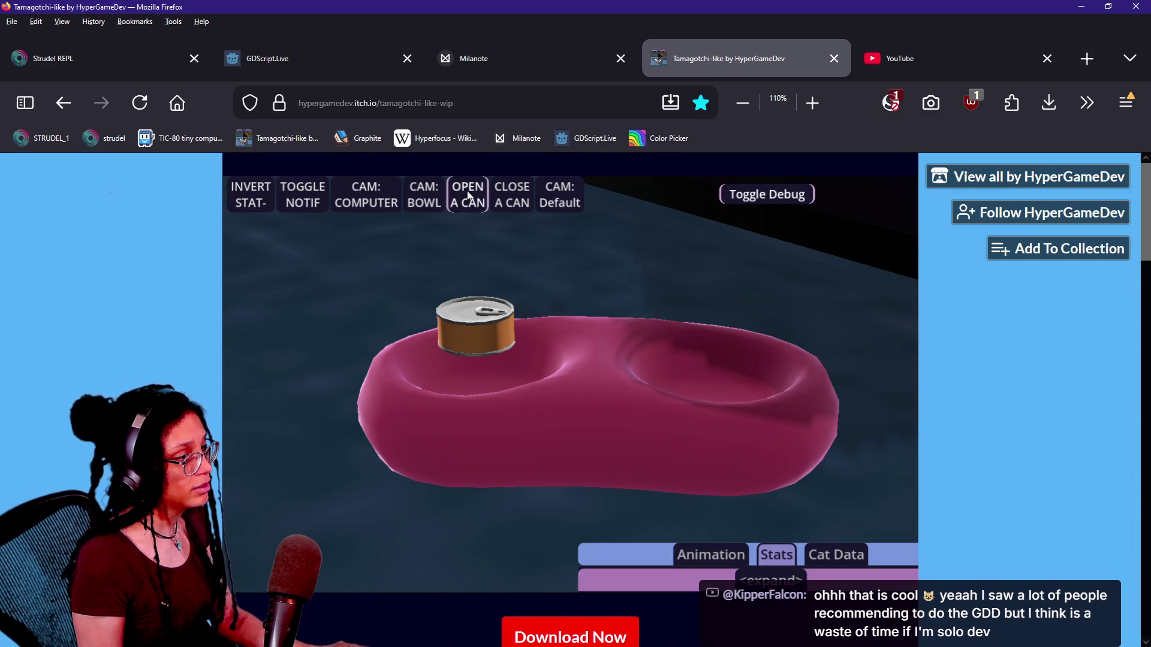
left_click(756, 198)
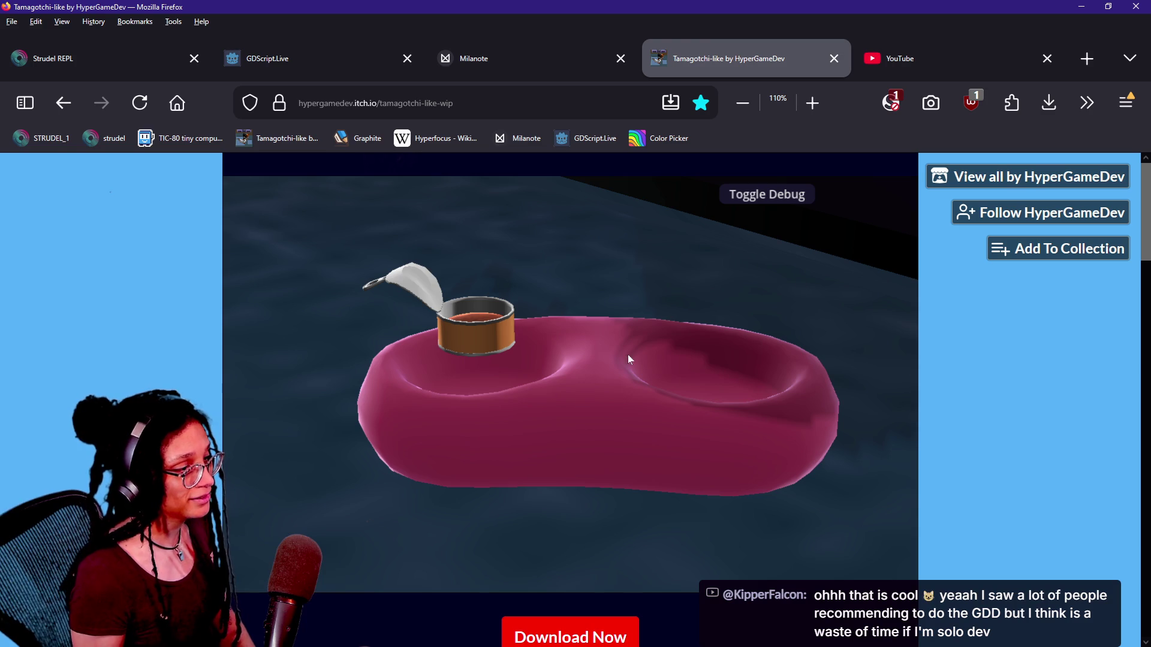
left_click(797, 191)
left_click(570, 193)
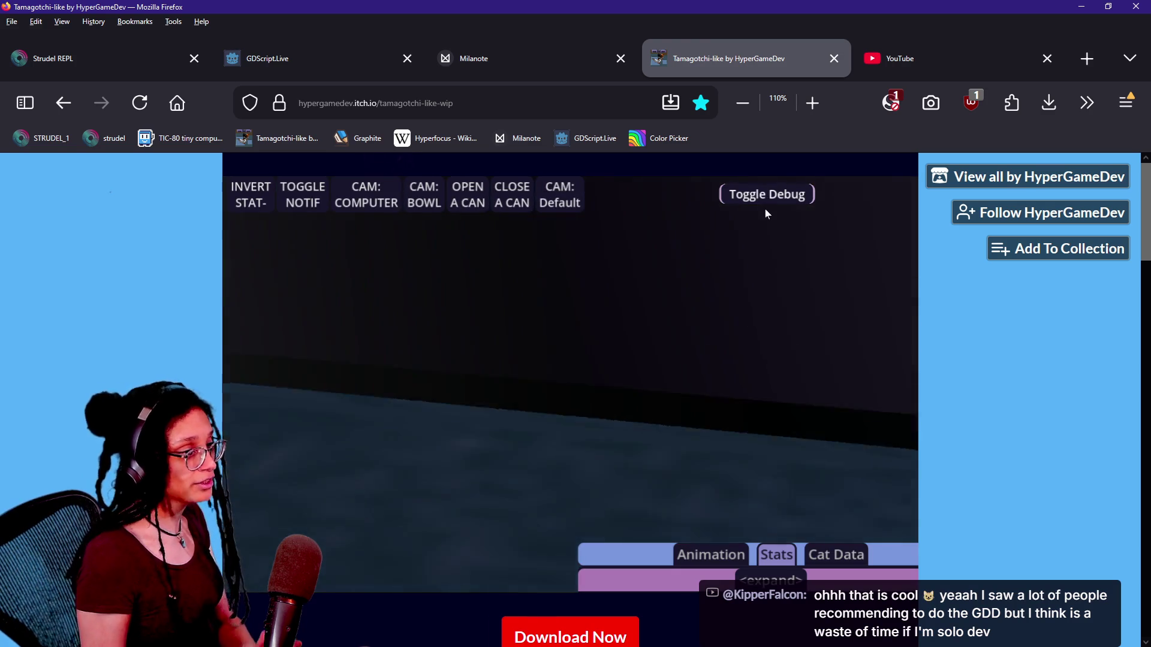
left_click(764, 204)
key("alt+Tab")
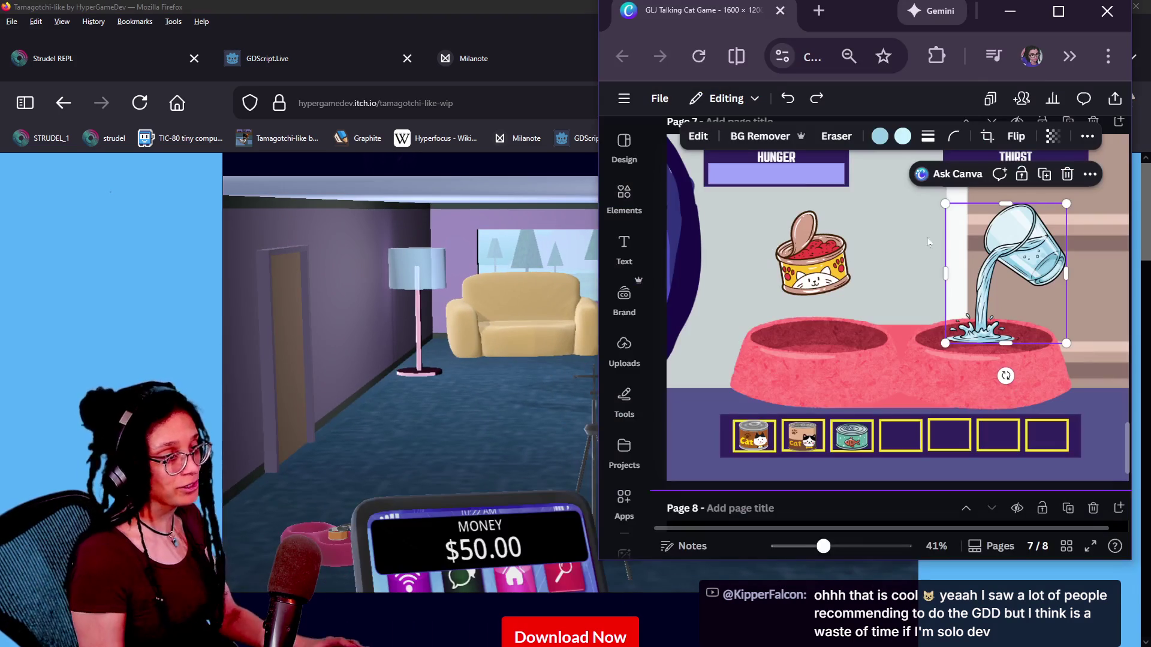
Move the Page 8 design-notes text box up, then undo the move.
left_click_drag(879, 8, 704, 16)
scroll(728, 268, "up", 2)
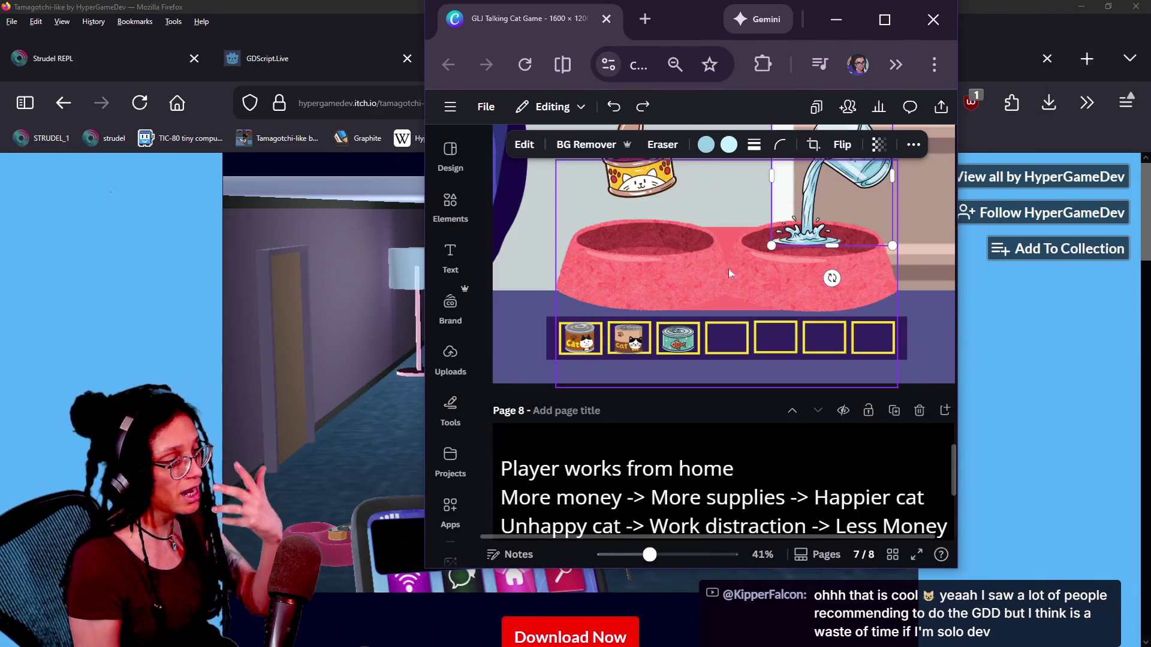
scroll(729, 270, "down", 5)
left_click(790, 398)
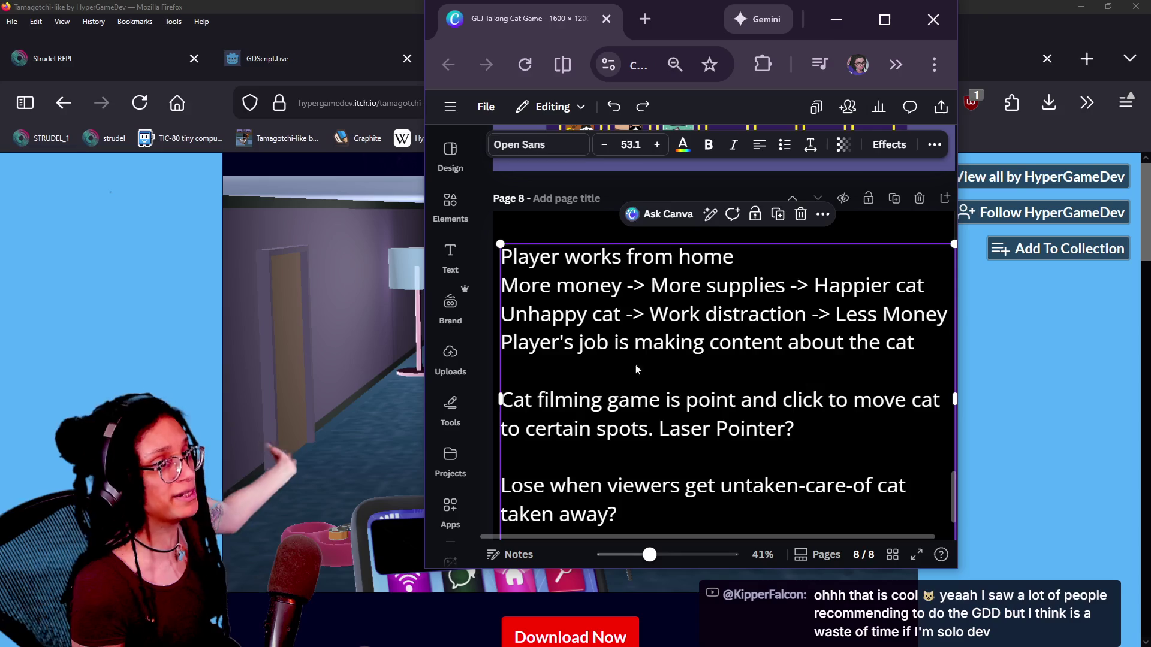
mouse_move(789, 398)
left_mouse_down()
mouse_move(834, 167)
mouse_move(816, 246)
left_mouse_up()
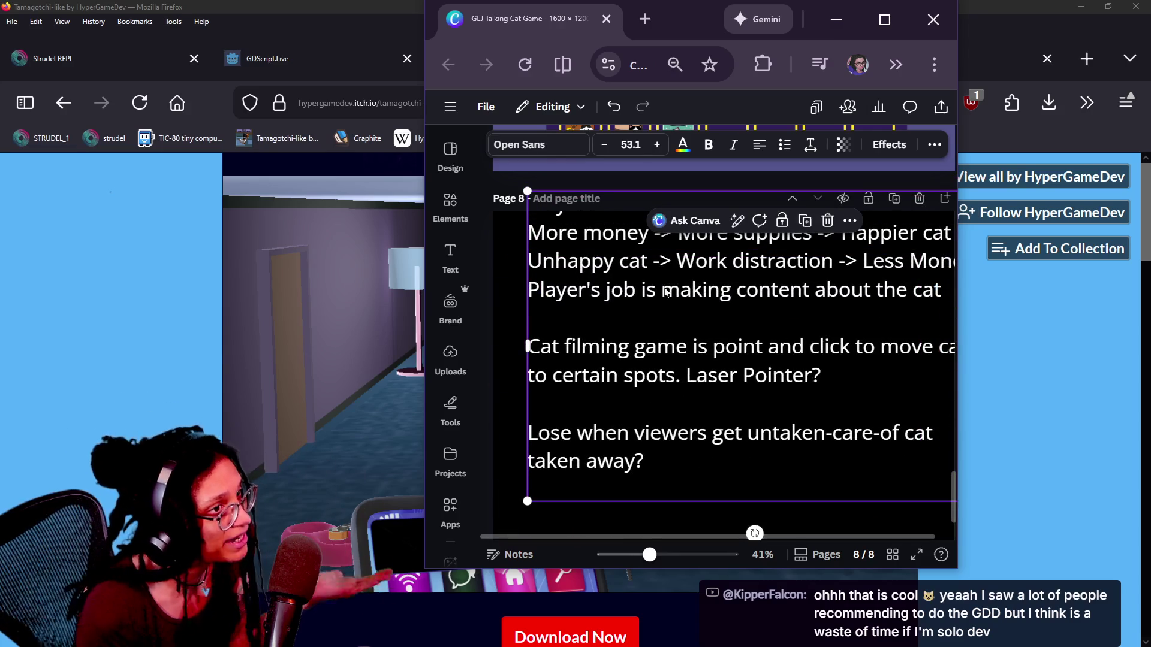
key("ctrl+z")
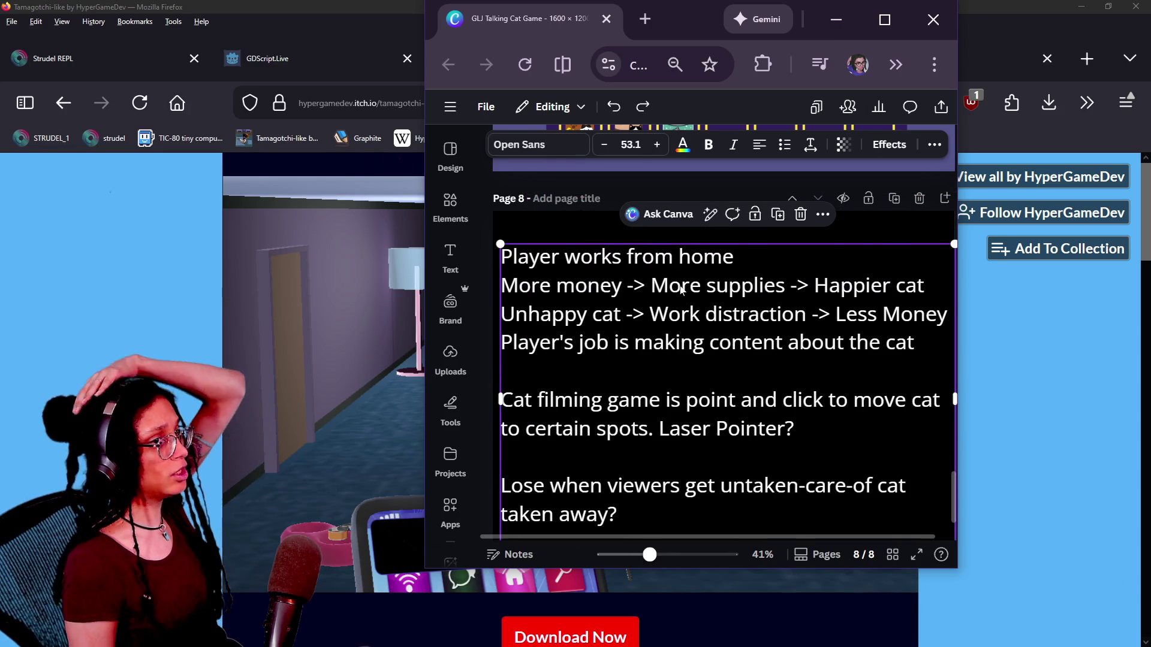
Scroll the design up to Page 1, then move the Canva window aside and close it.
scroll(616, 318, "down", 2)
scroll(616, 315, "up", 15)
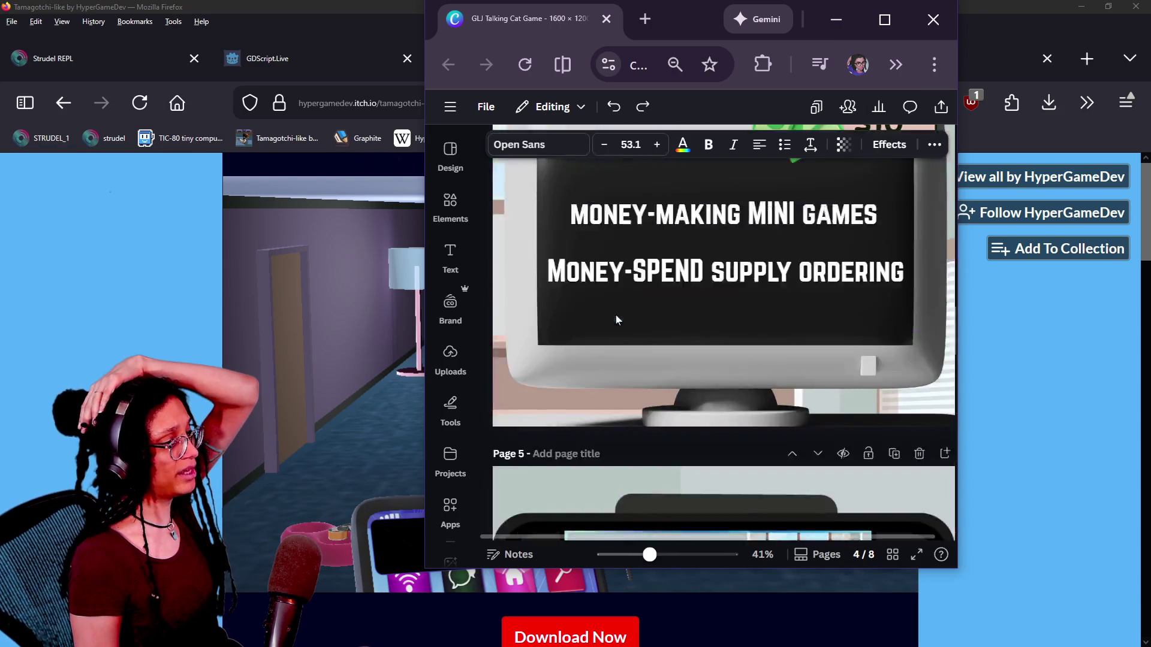
scroll(616, 316, "up", 10)
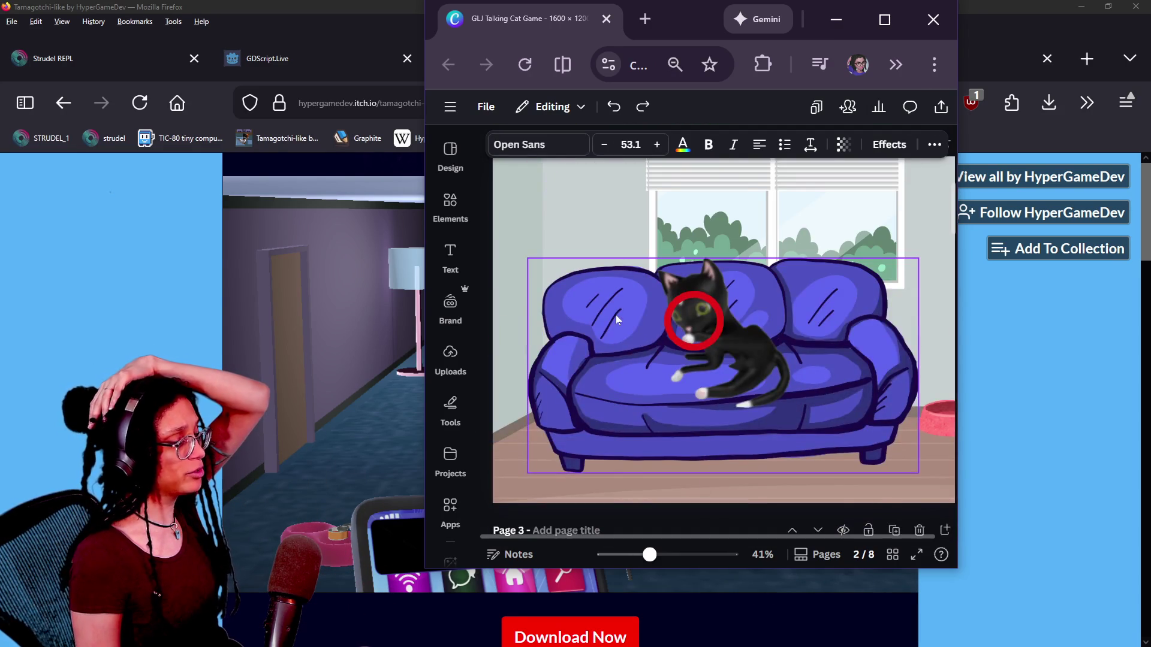
scroll(627, 341, "up", 5)
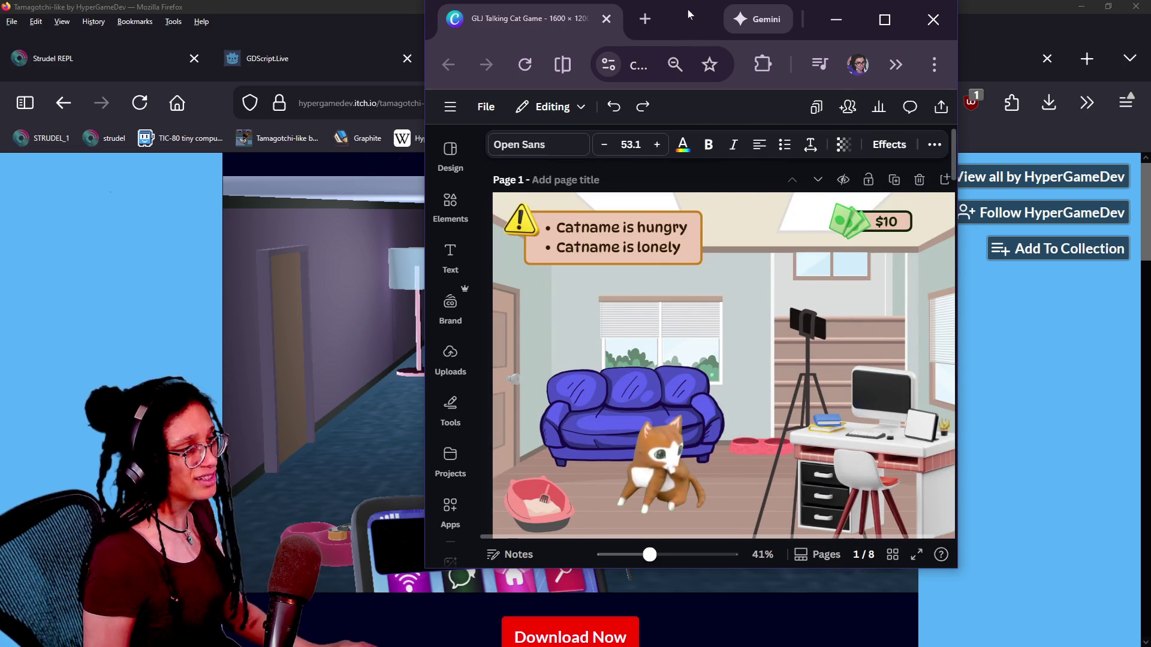
left_click_drag(688, 9, 909, 80)
left_click(825, 91)
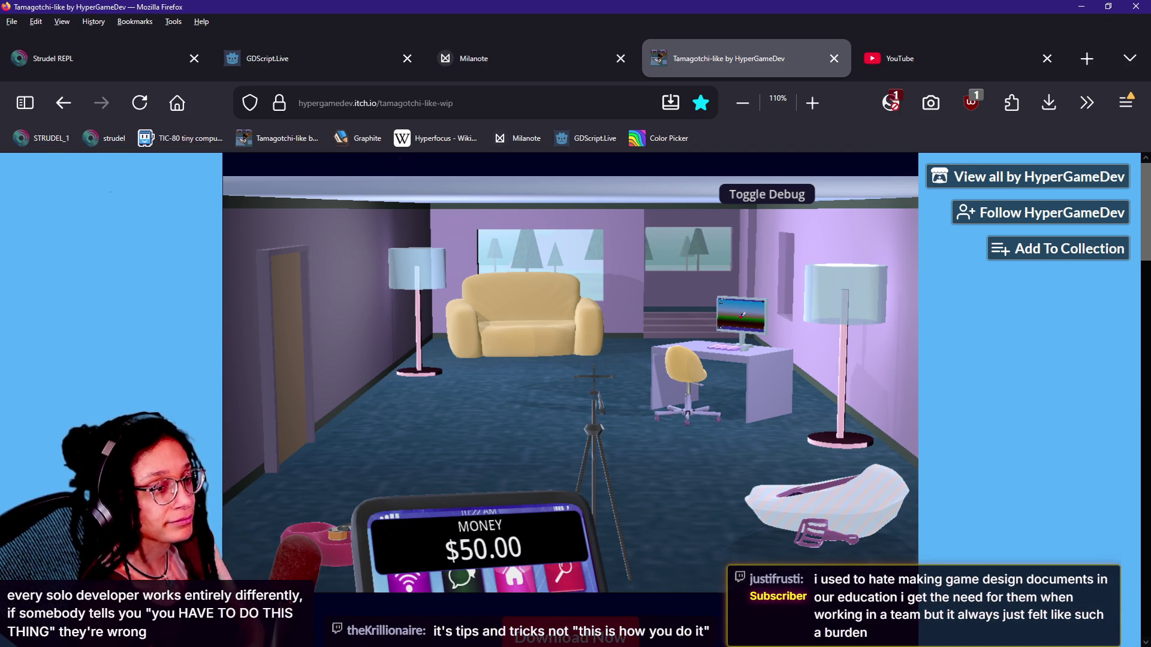
Drop the litter box onto the room floor and pick the tripod camera so the cat walks over.
left_click(826, 504)
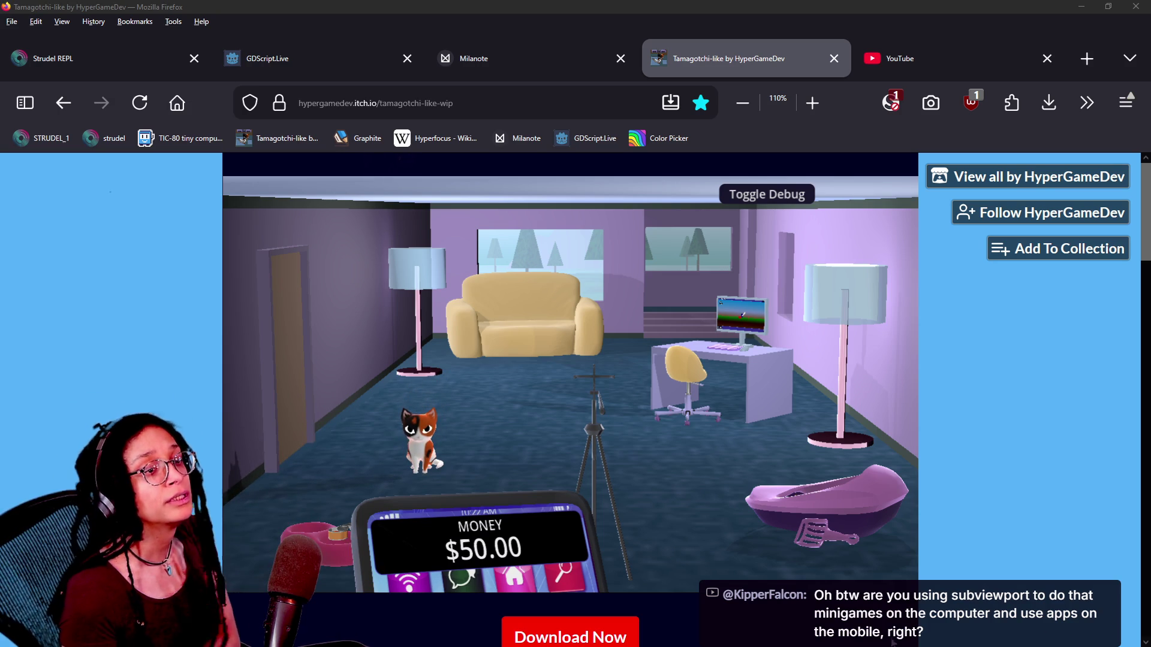
left_click(587, 407)
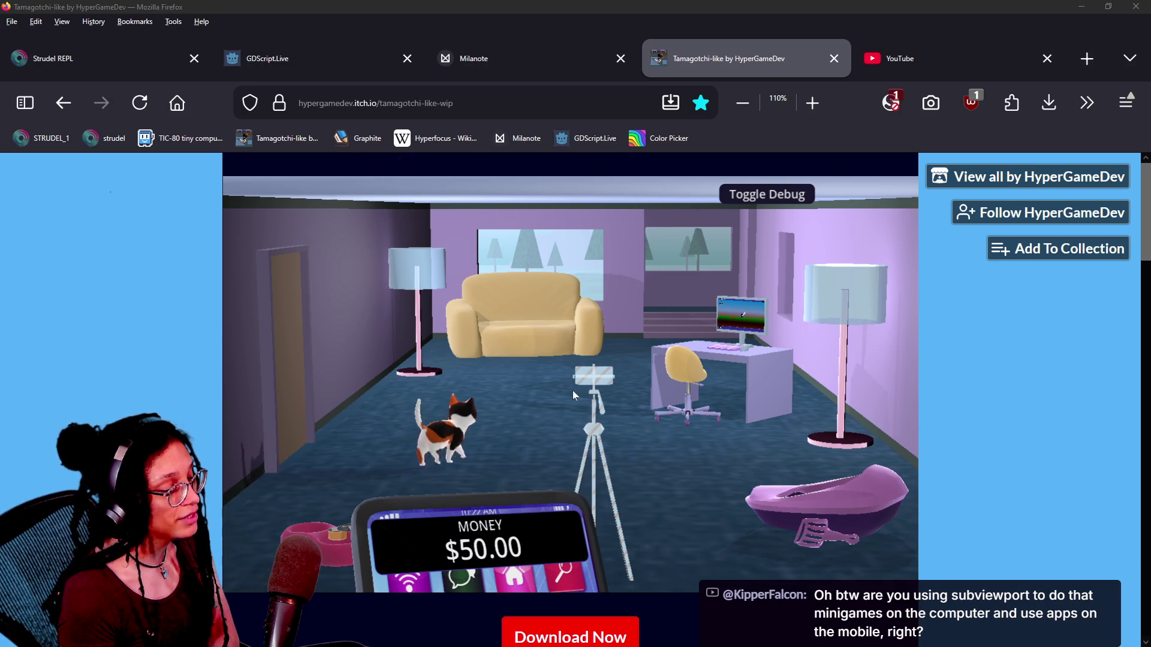
Aim the tripod phone around the room, then briefly visit the computer's Video Editor through the debug camera.
left_click(580, 389)
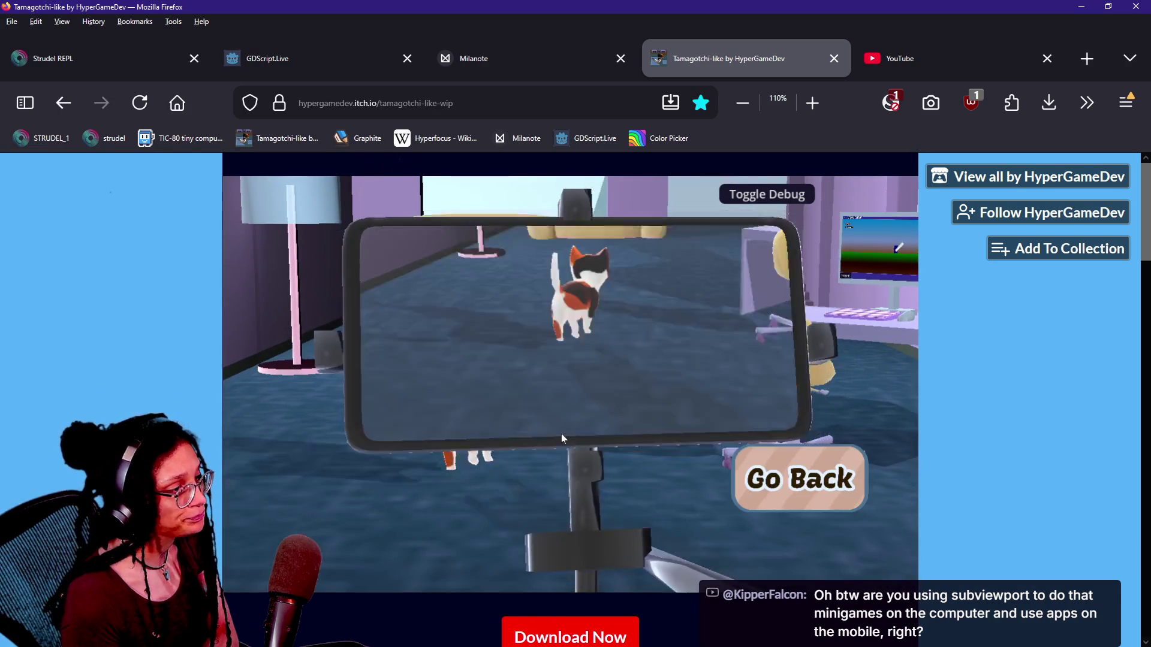
mouse_move(561, 438)
left_mouse_down()
mouse_move(616, 419)
mouse_move(578, 398)
mouse_move(673, 442)
mouse_move(813, 466)
left_mouse_up()
left_click(725, 199)
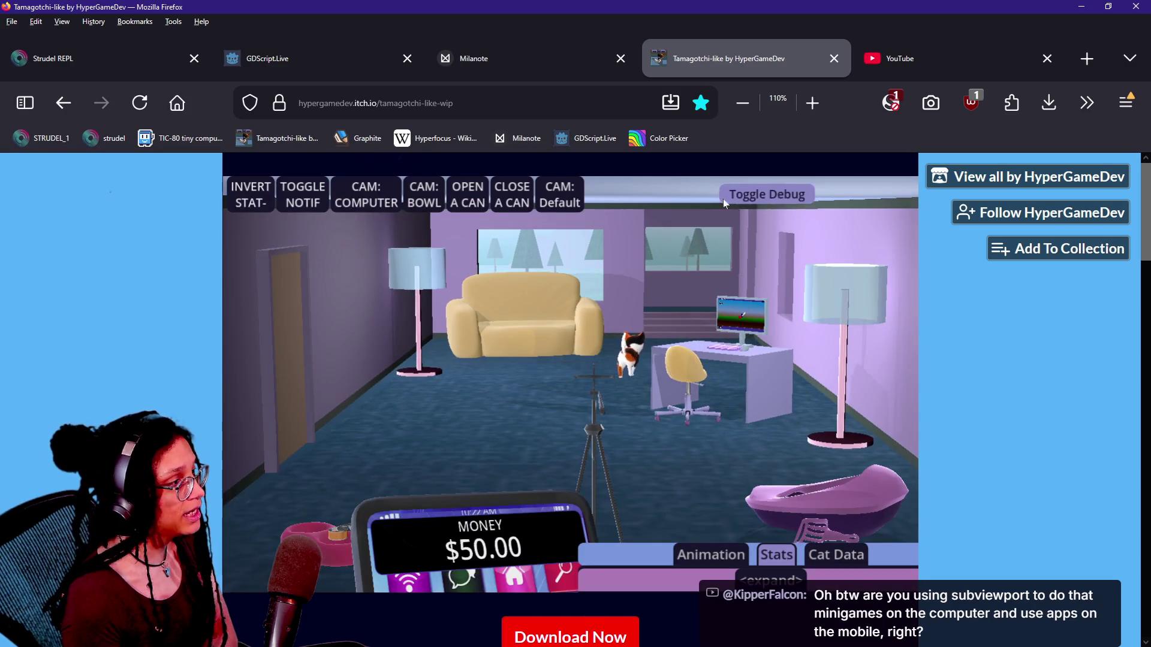
left_click(338, 203)
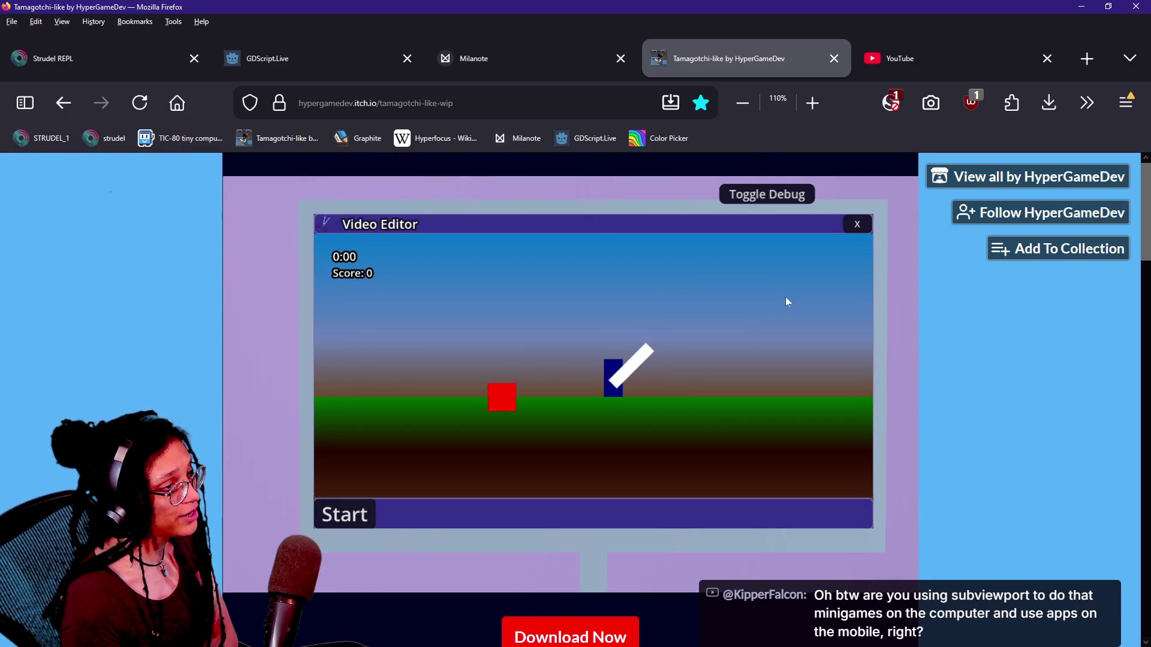
left_click(738, 203)
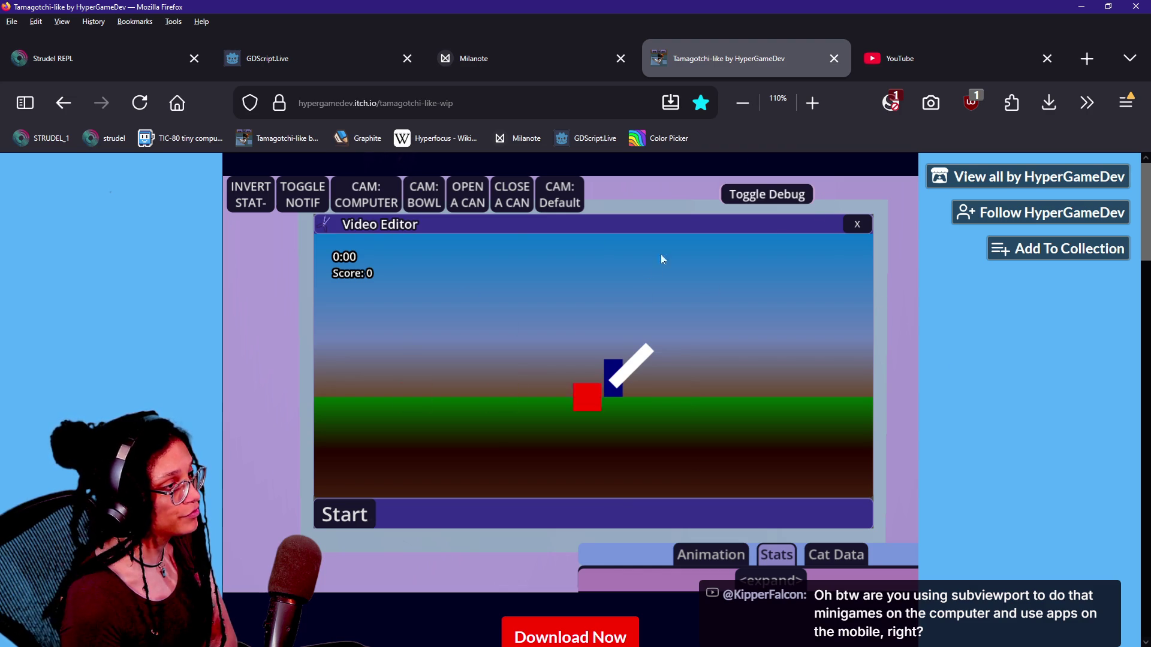
left_click(727, 195)
left_click(728, 196)
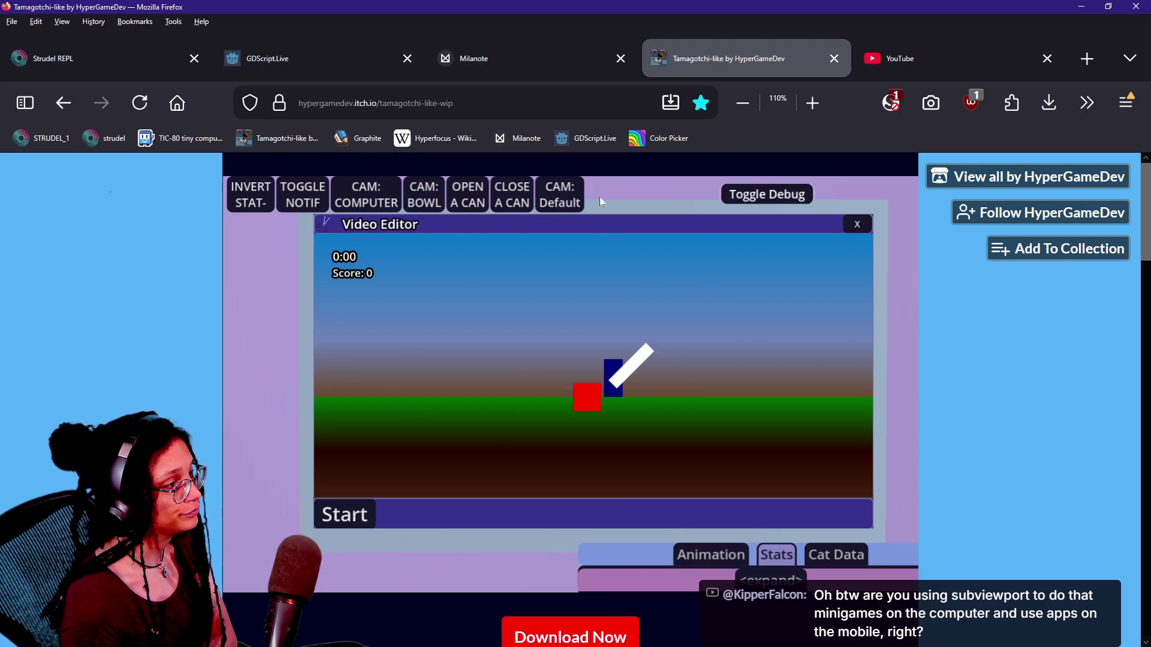
left_click(579, 200)
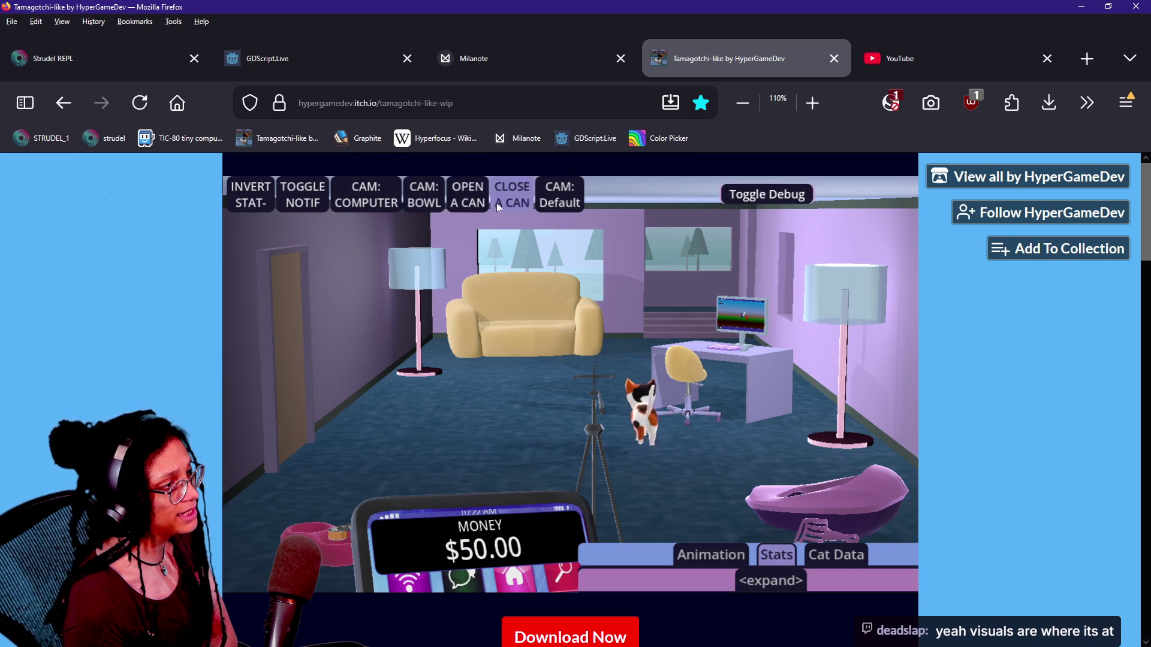
Reopen the Video Editor, open and close its Start menu, and return to the room at $40.20.
left_click(367, 196)
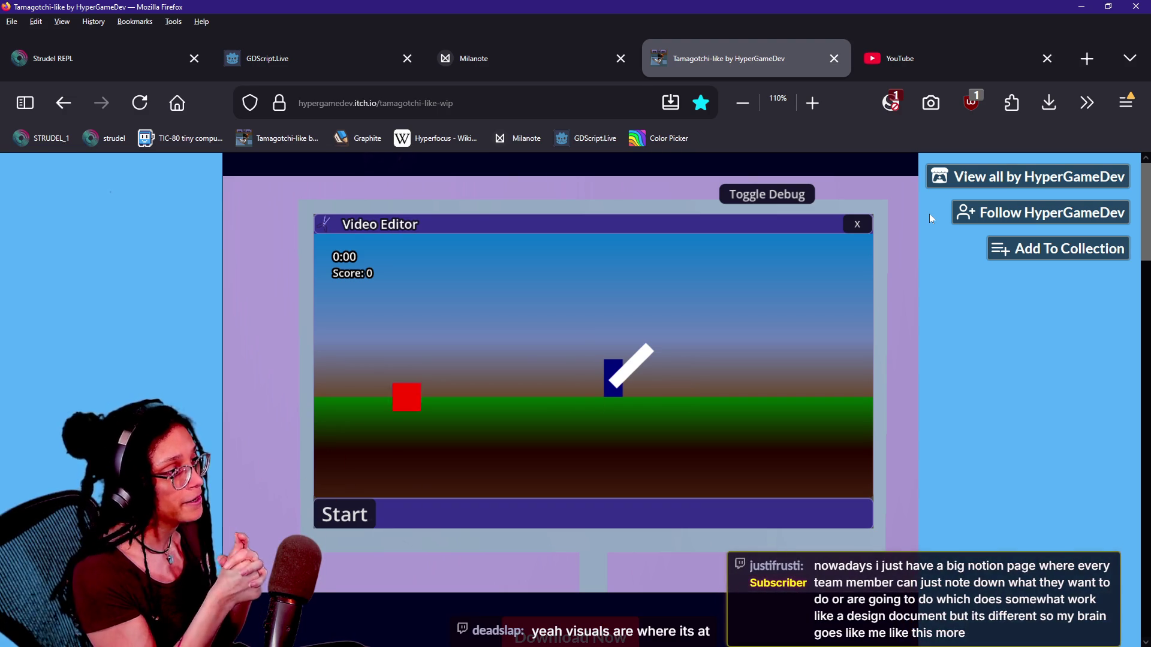
left_click(372, 509)
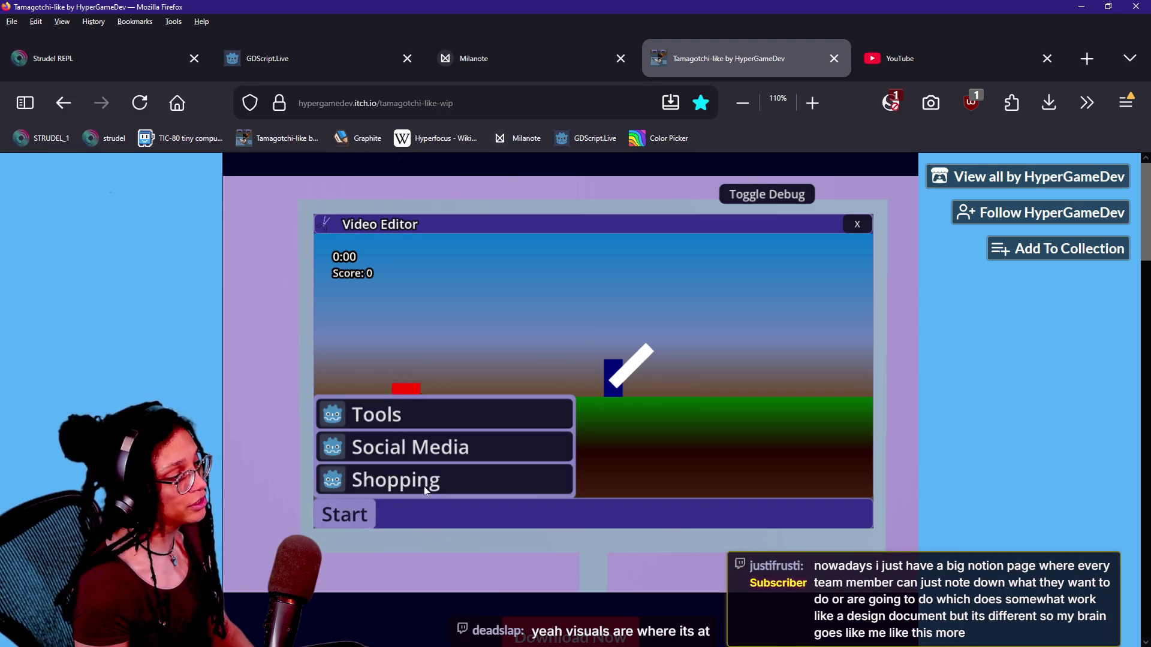
left_click(358, 514)
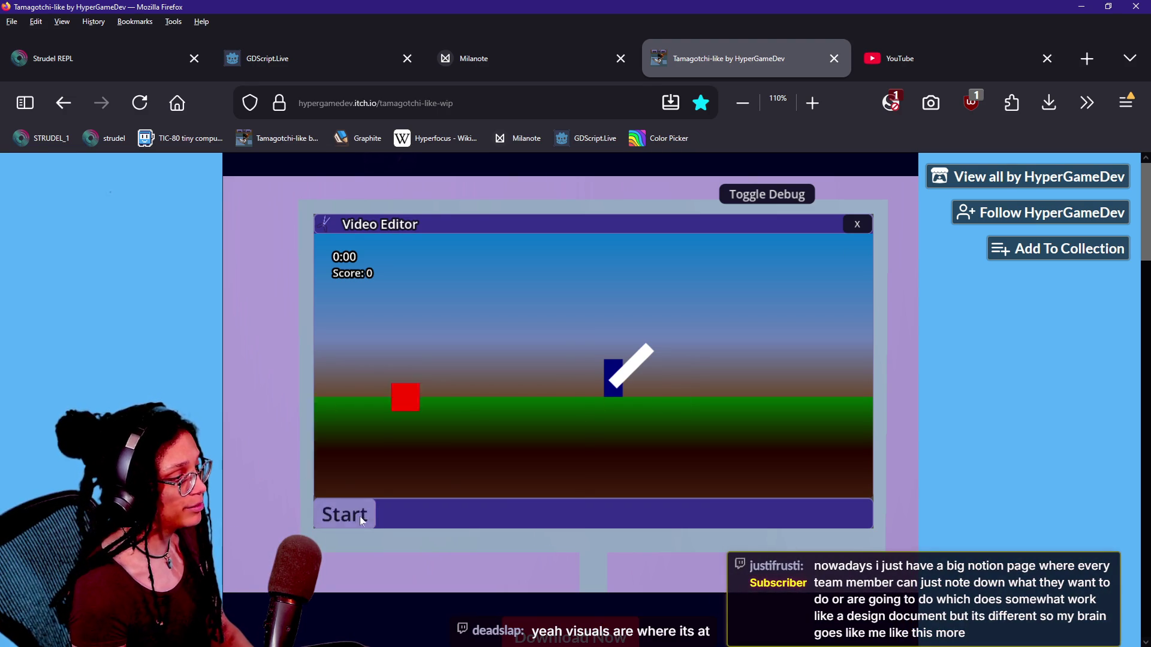
left_click(860, 226)
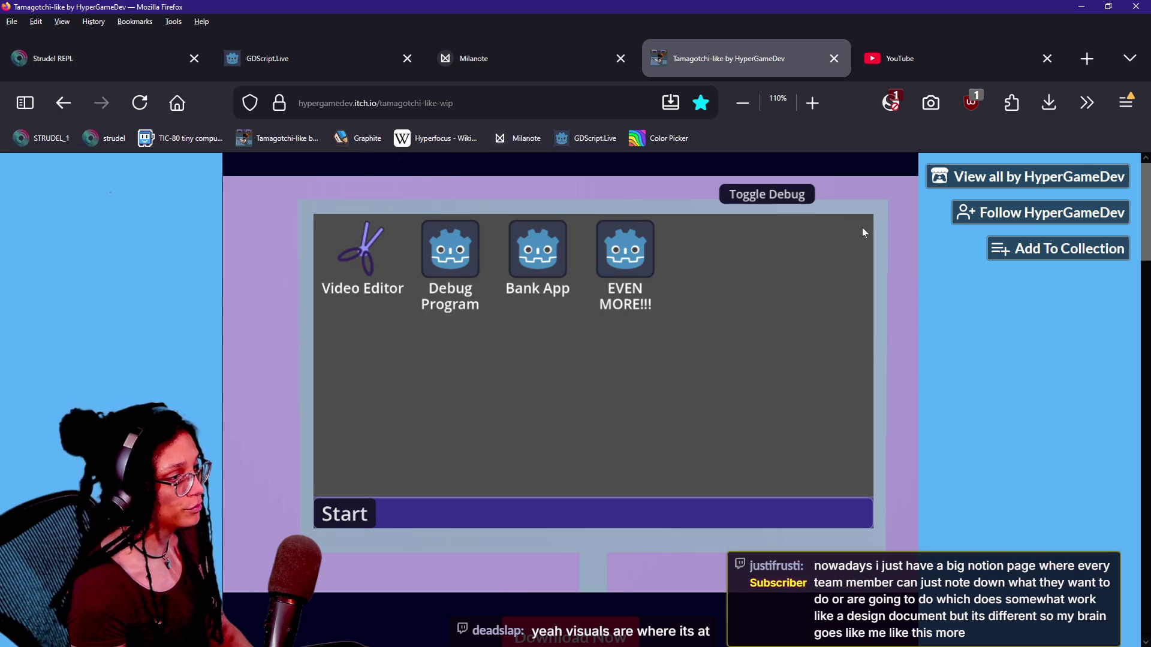
left_click(770, 193)
left_click(560, 195)
left_click(774, 194)
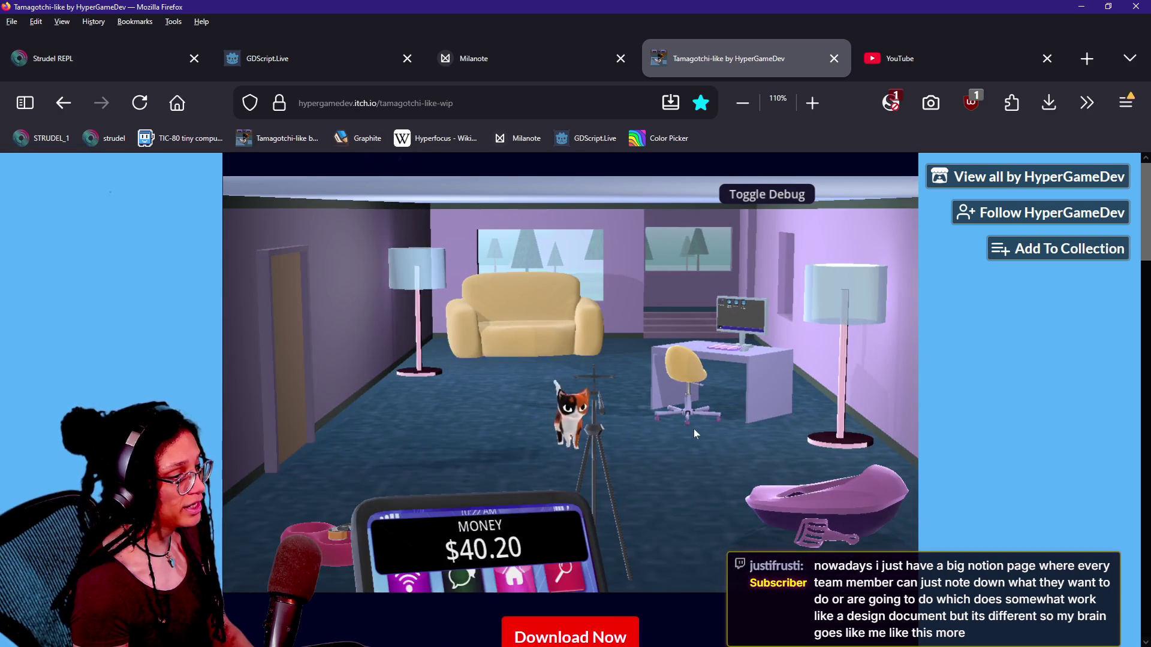
Enlarge the phone to show its full app grid, lowering and raising it a few times.
mouse_move(480, 533)
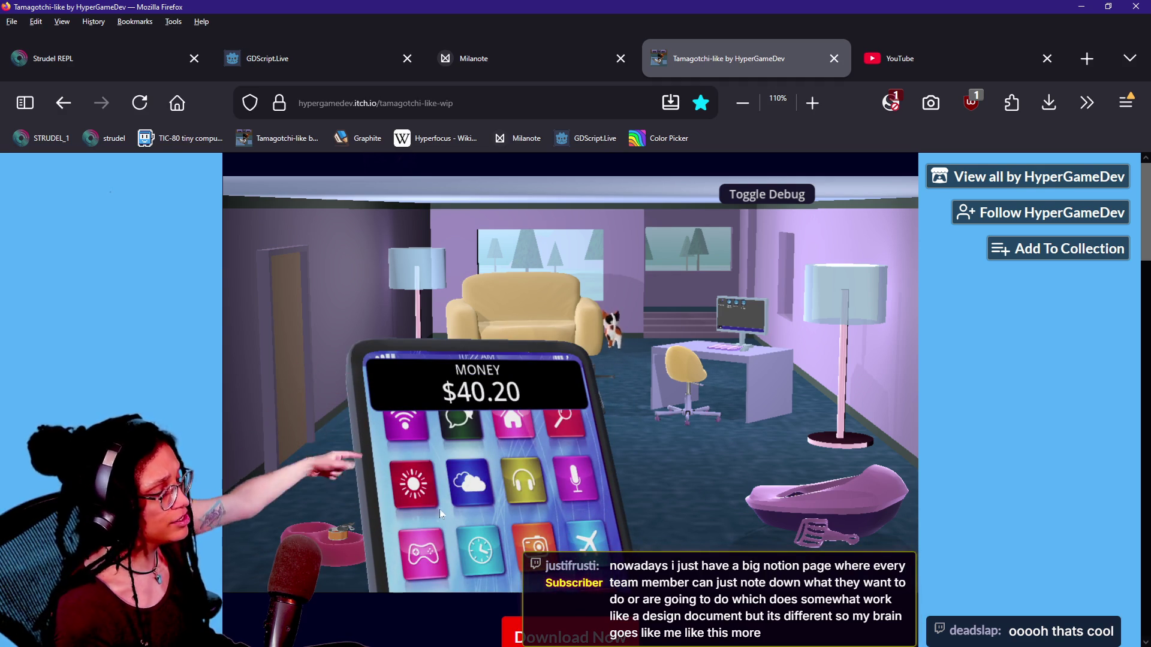
left_click(460, 441)
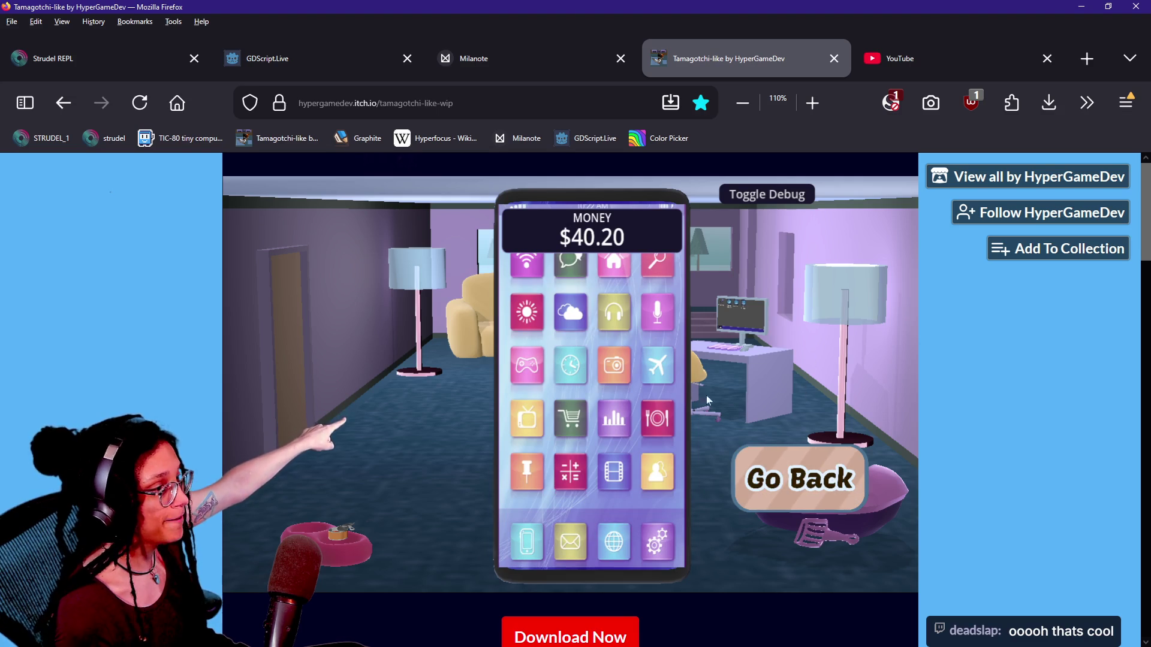
left_click(737, 463)
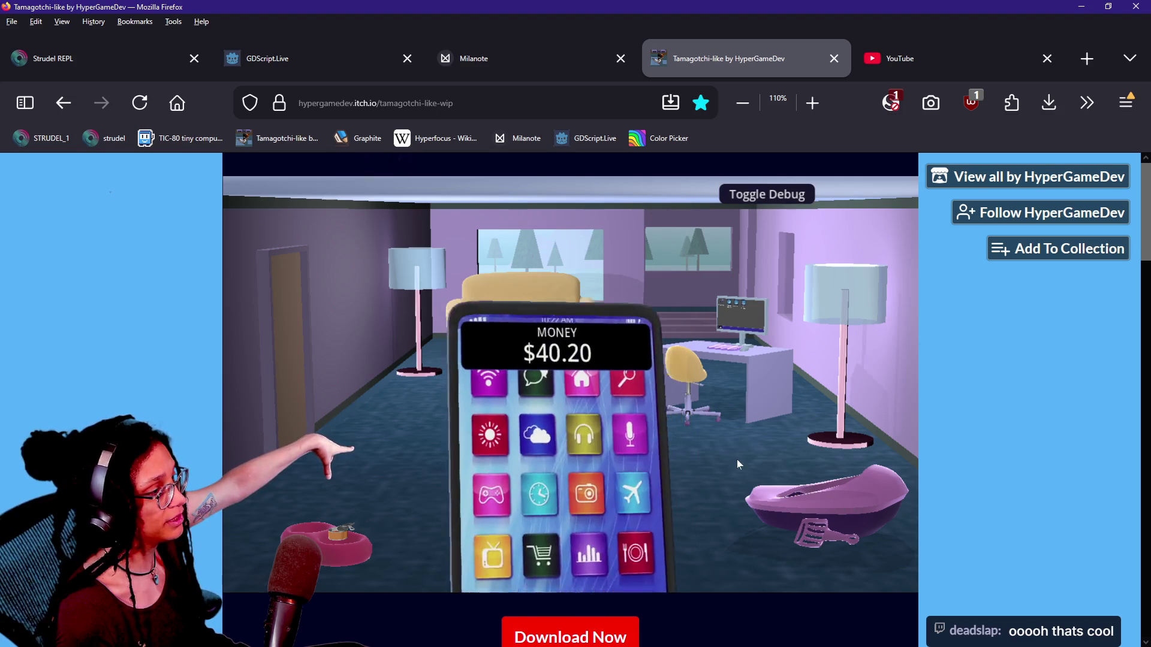
left_click(499, 497)
left_click(793, 465)
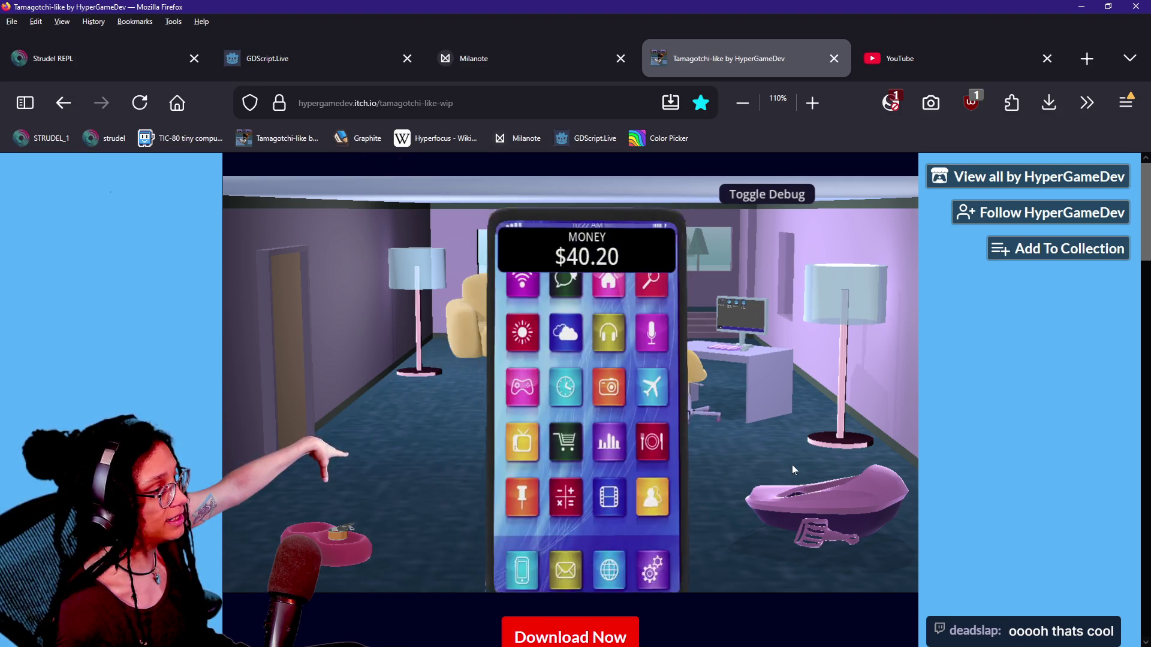
left_click(671, 473)
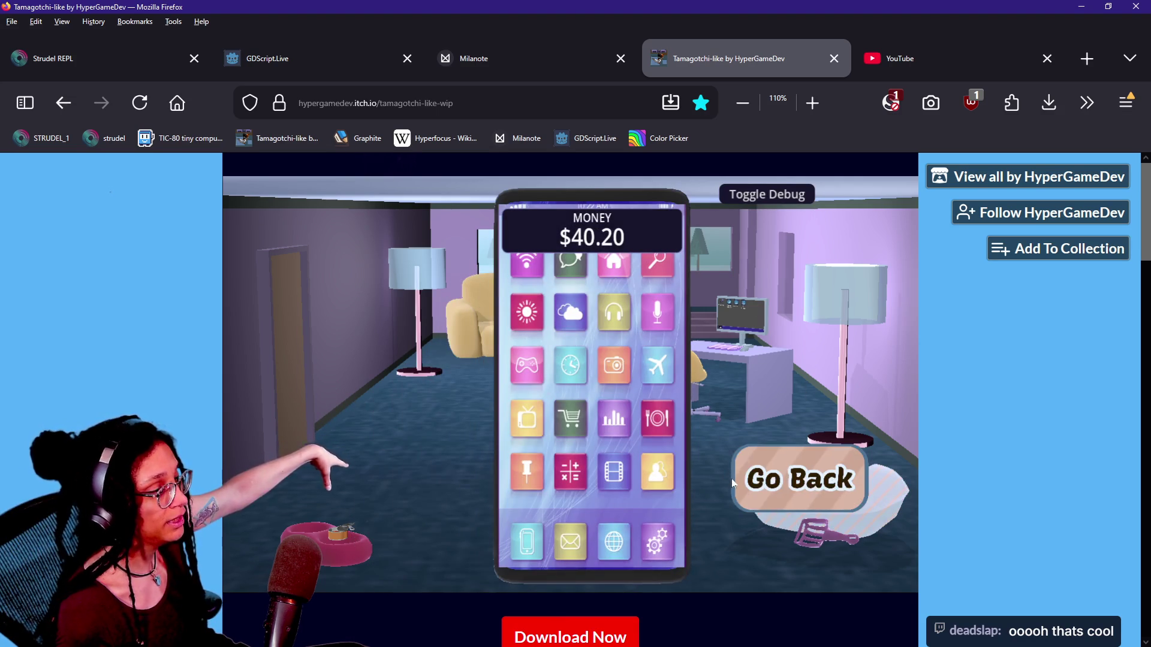
Zoom in on the litter box to check Poopiness at 50%, then put the phone away.
left_click(749, 471)
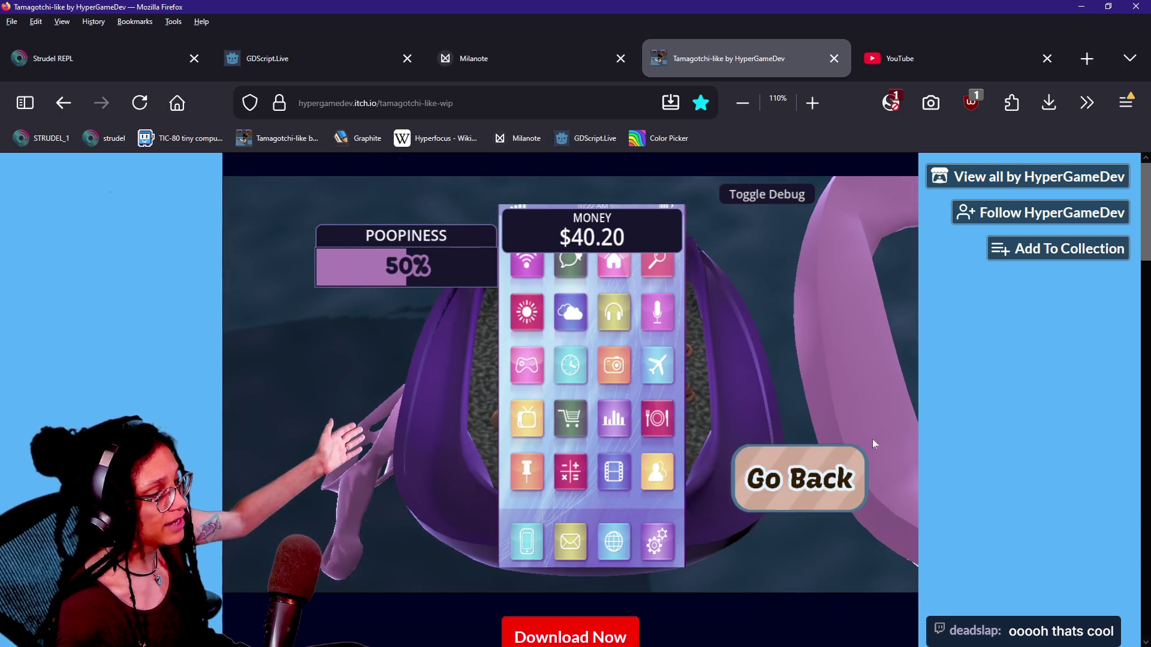
left_click(834, 481)
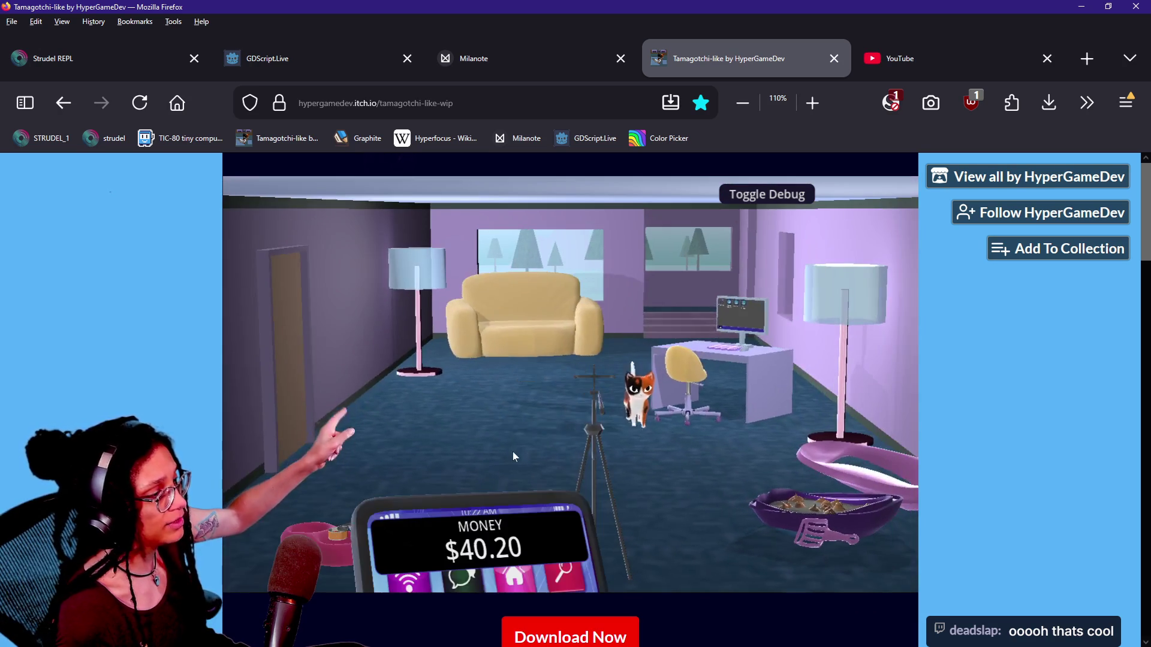
left_click(480, 558)
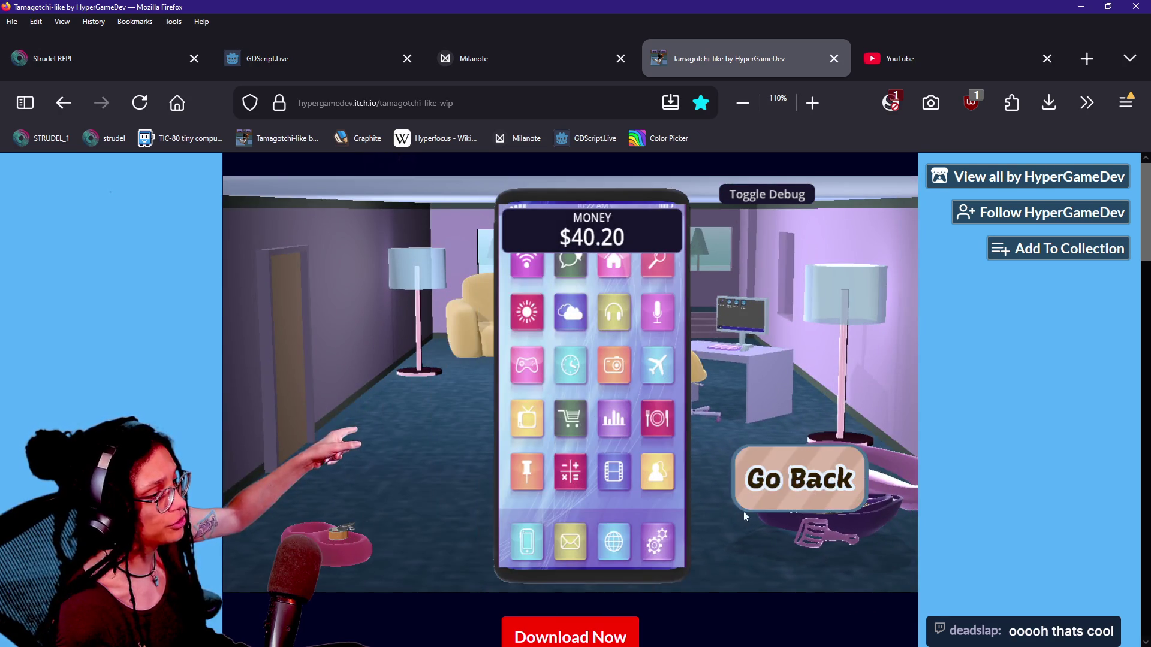
left_click(746, 457)
left_click(747, 455)
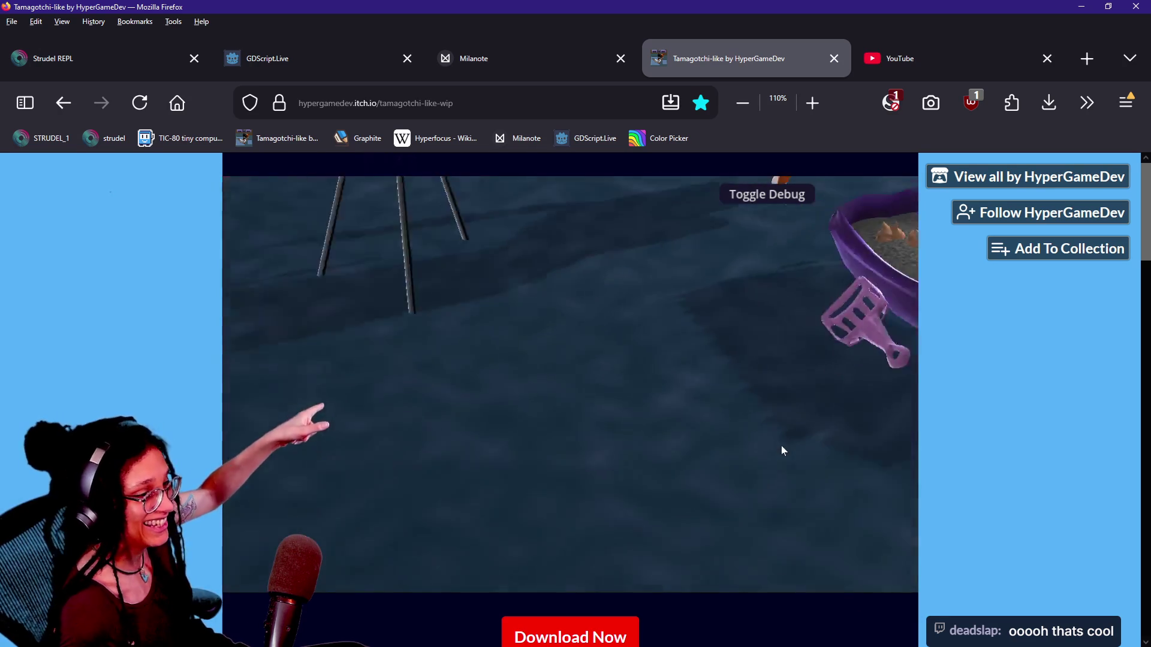
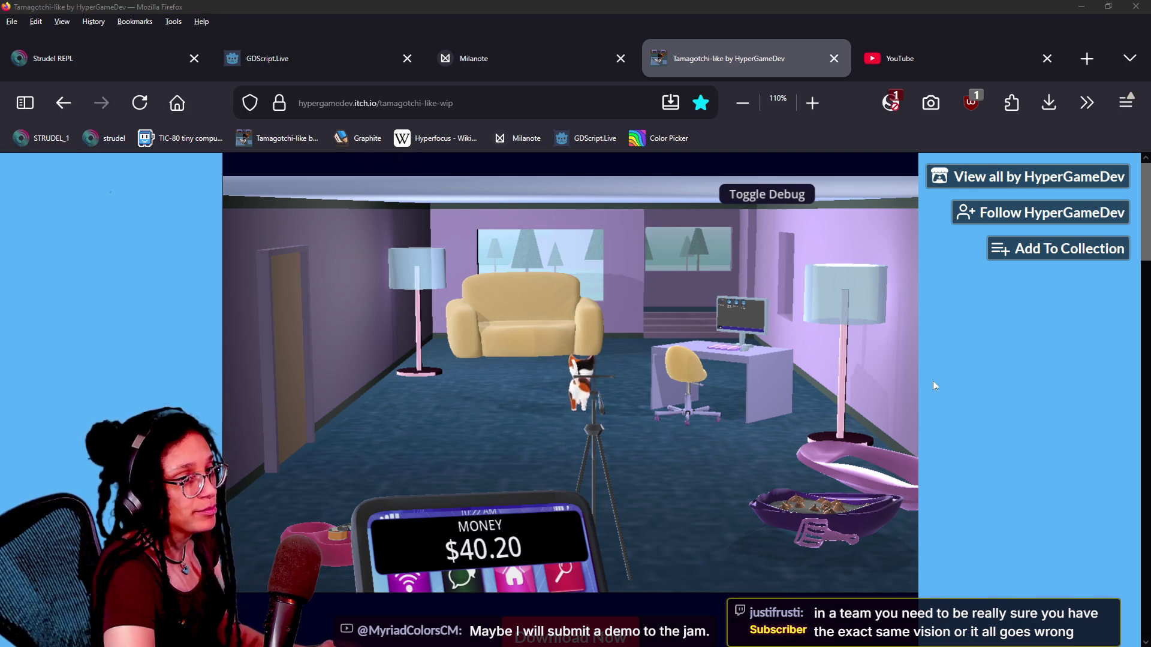
Switch from the itch.io game page to the Canva design in Chrome.
key("alt+Tab")
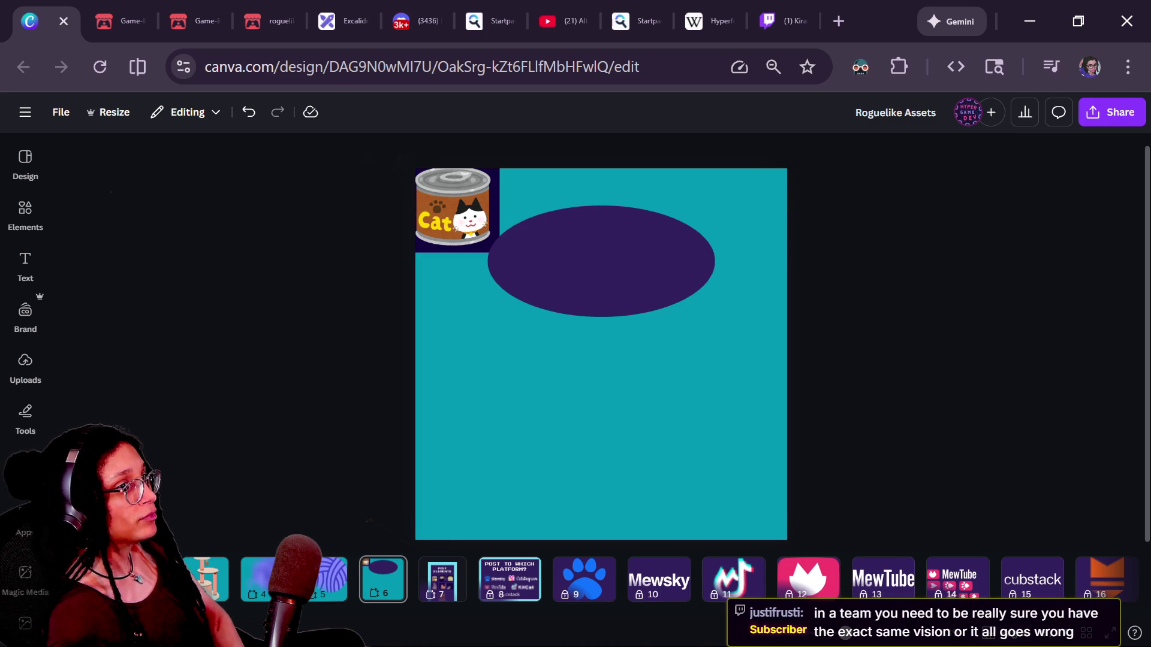
left_click(706, 279)
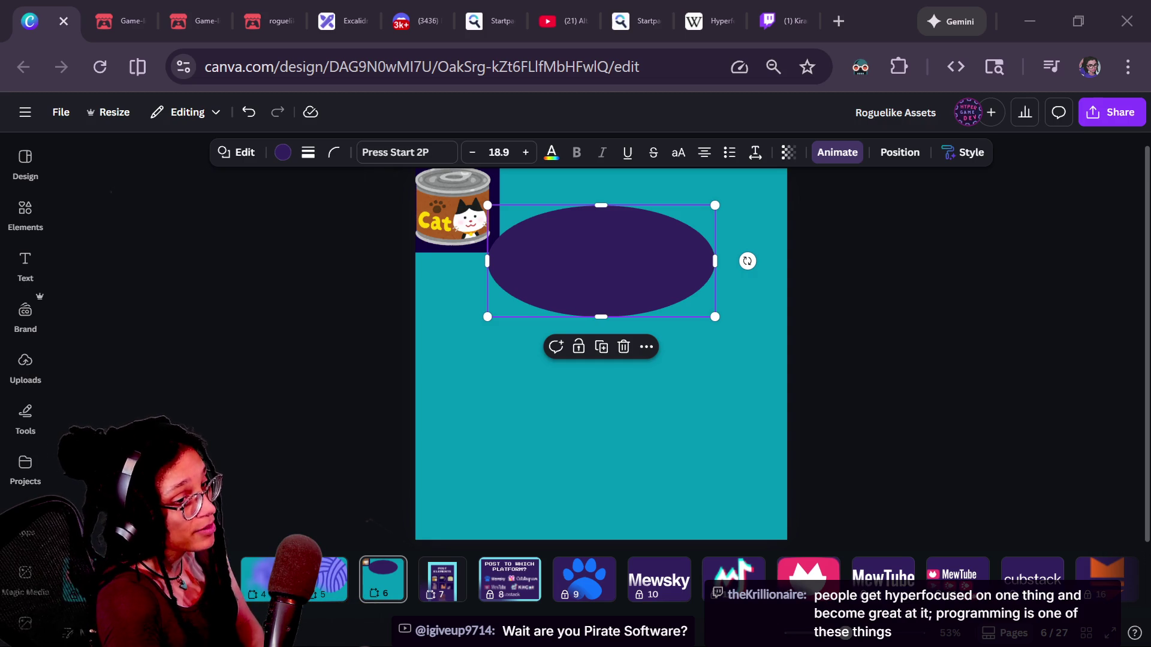
left_click(665, 502)
left_click(621, 306)
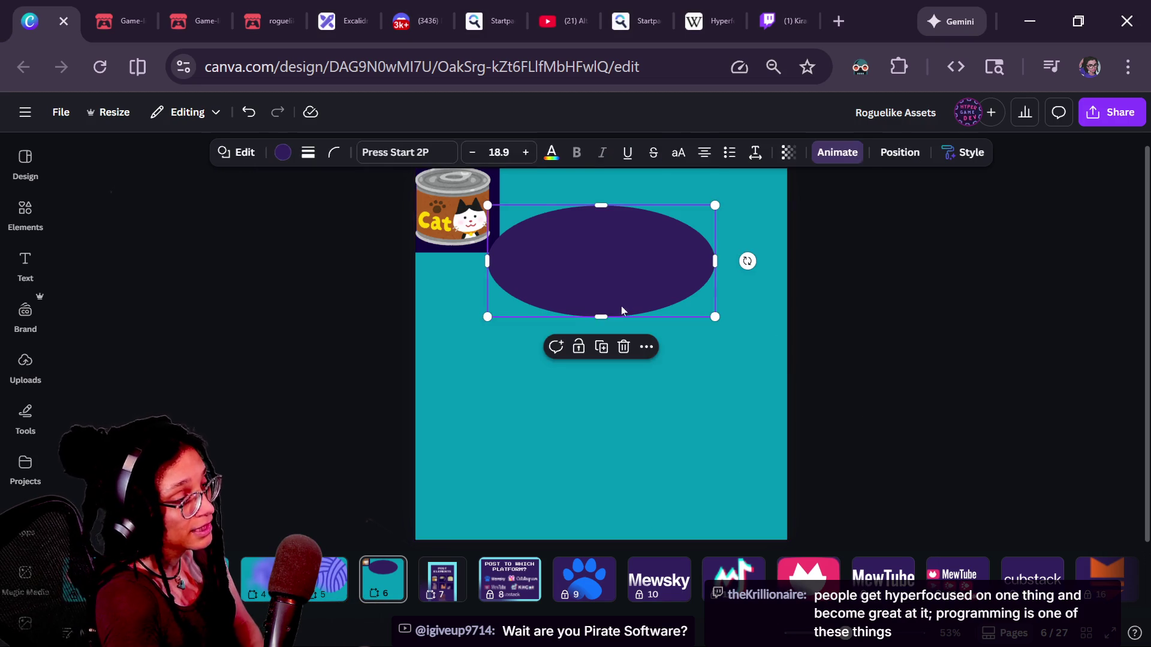
left_click(836, 382)
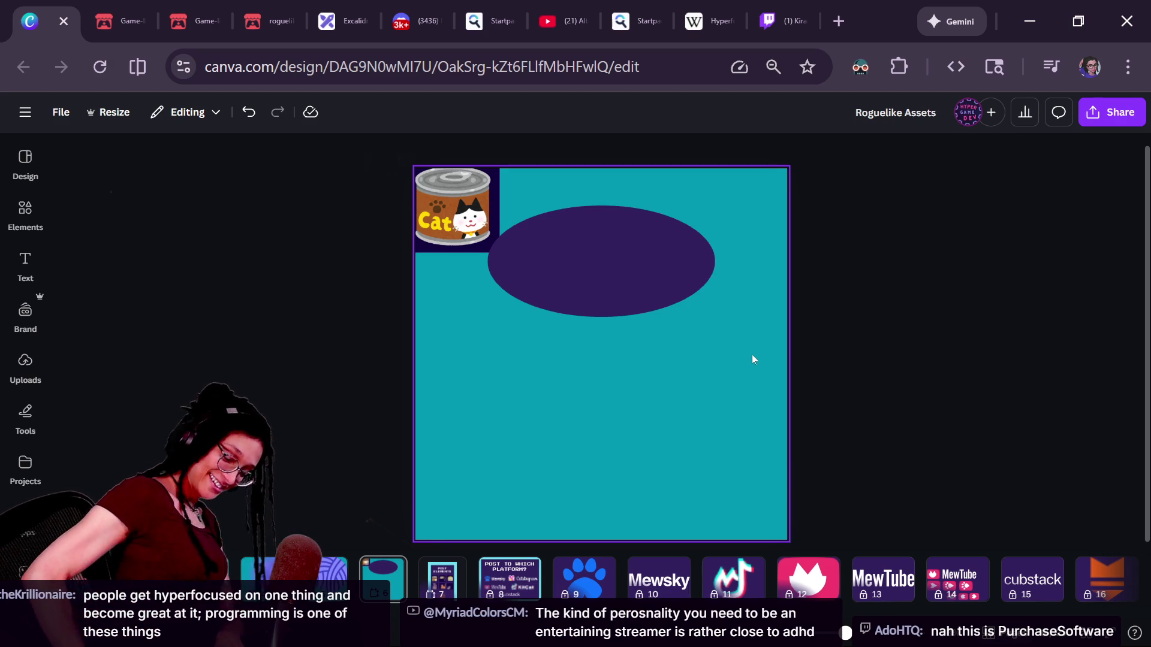
left_click(545, 270)
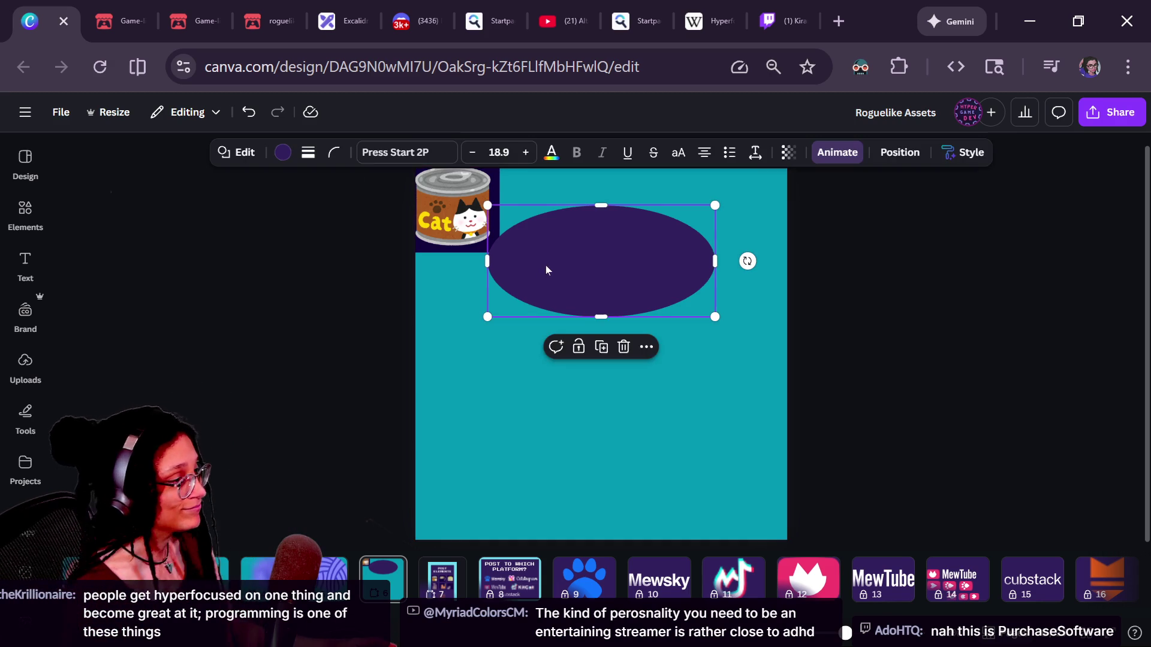
double_click(573, 247)
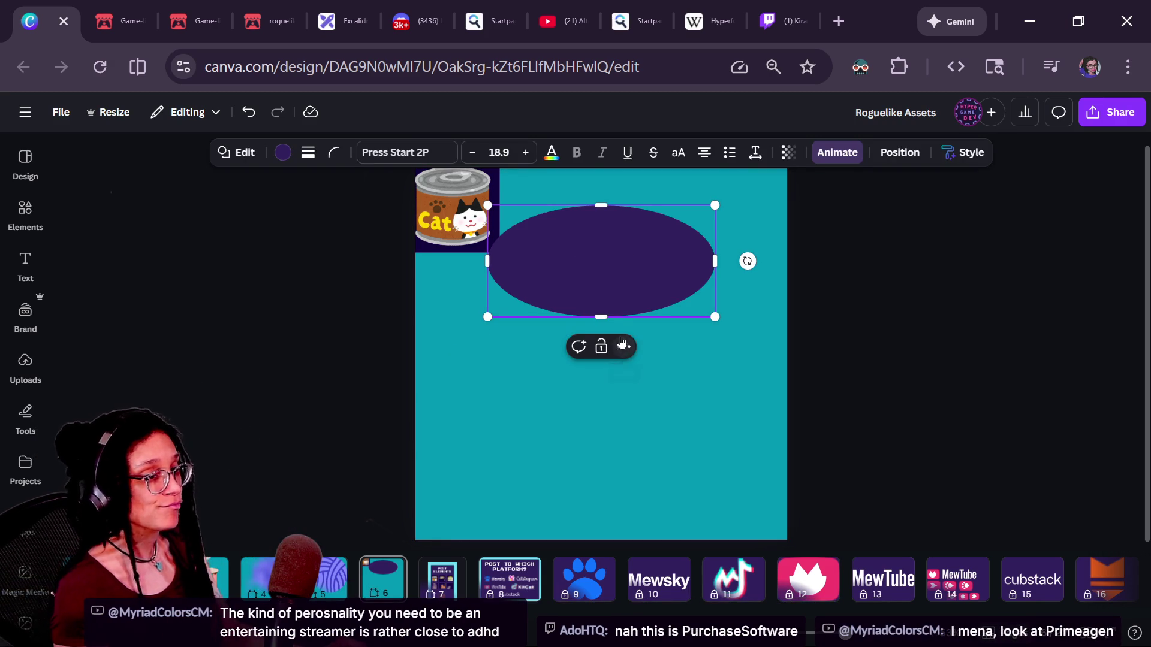
key("Escape")
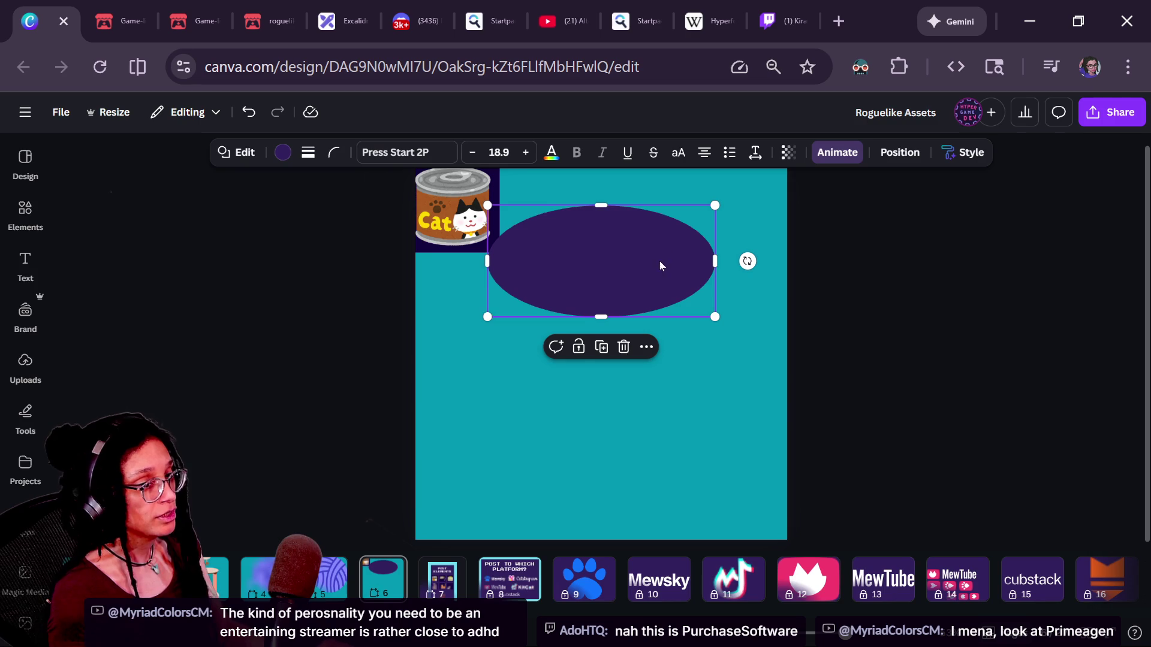
left_click(531, 385)
left_click(596, 260)
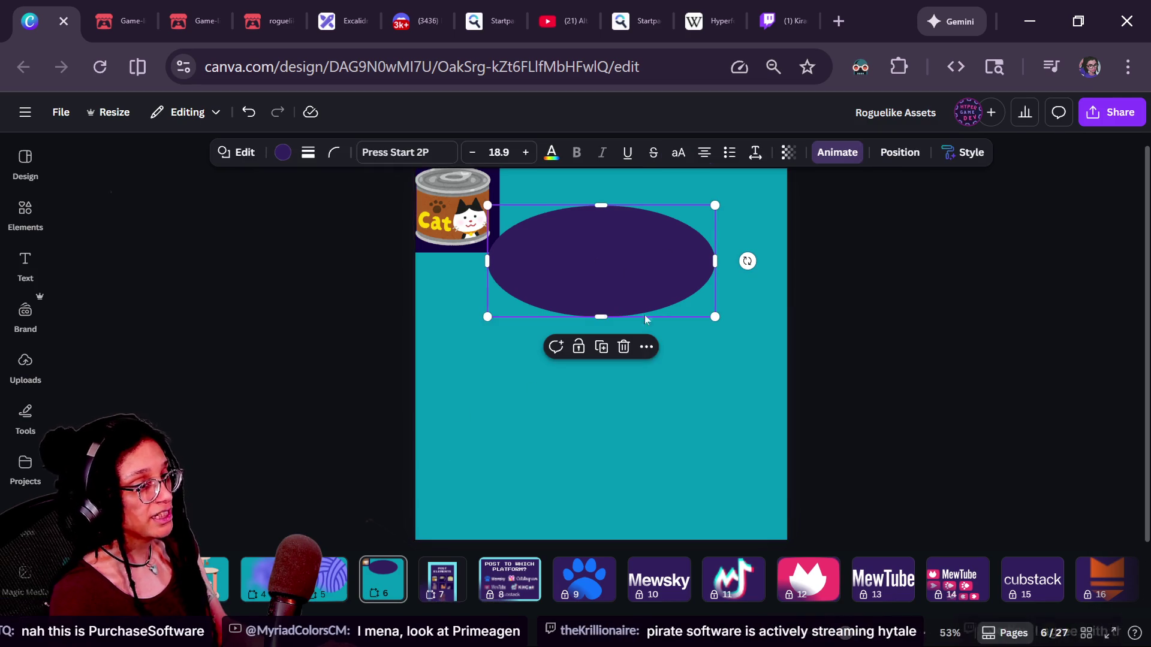
left_click(642, 472)
left_click(598, 297)
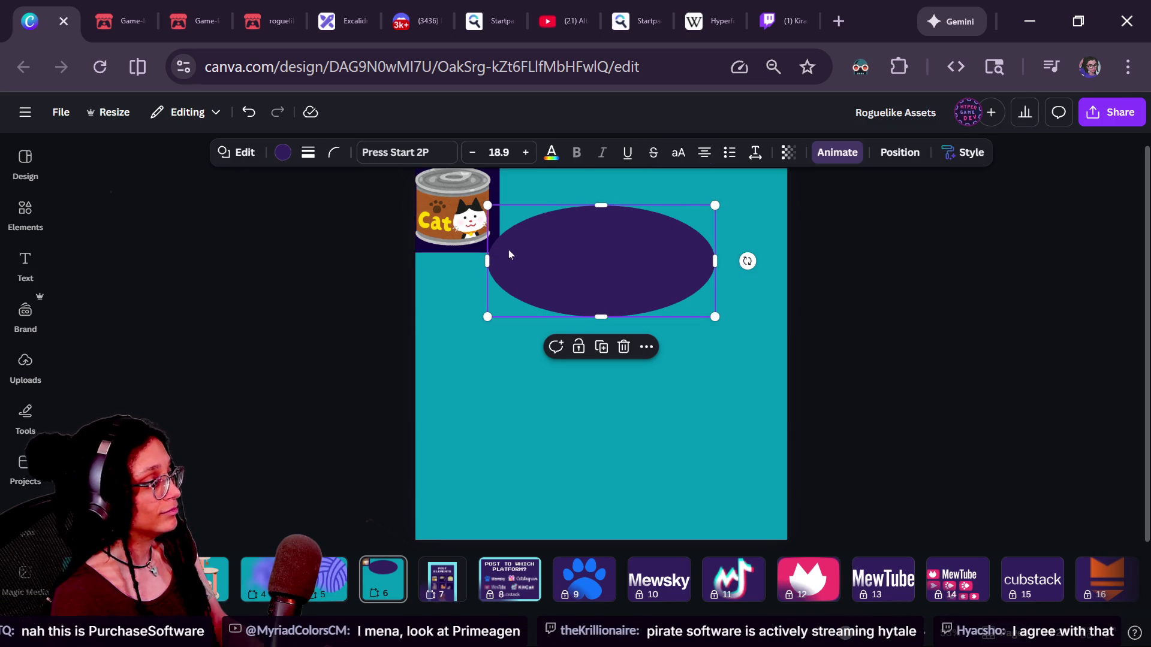
left_click(566, 408)
key("ctrl+v")
mouse_move(607, 387)
left_mouse_down()
mouse_move(619, 532)
mouse_move(602, 443)
mouse_move(604, 486)
mouse_move(606, 473)
left_mouse_up()
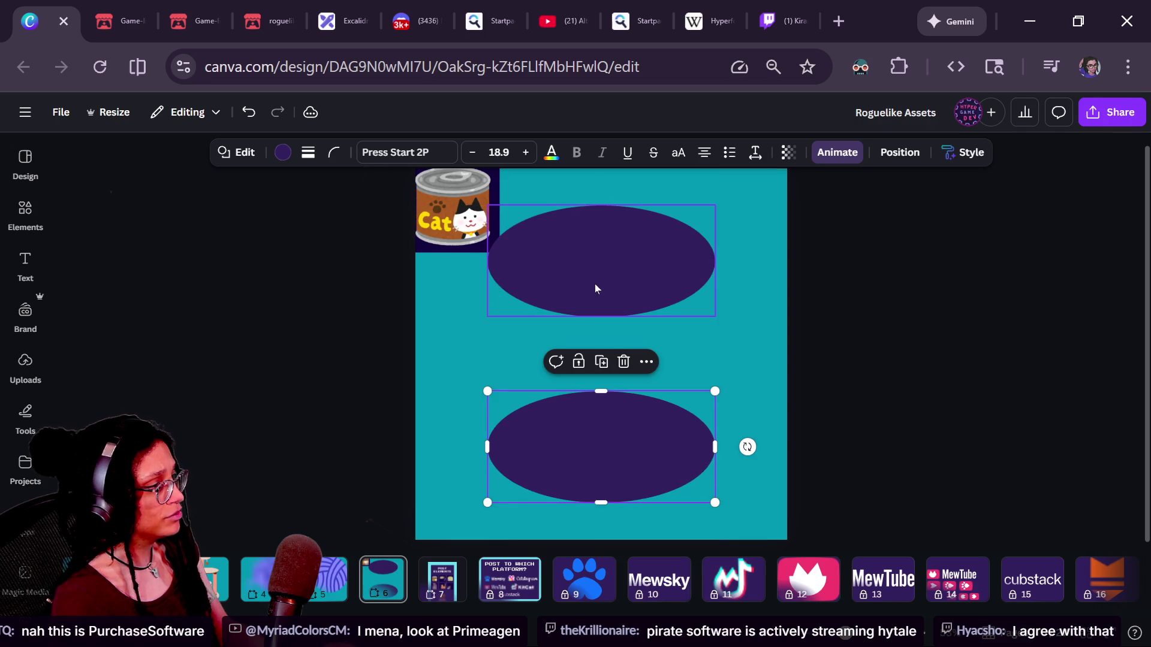
Select both ellipses and fill them with grey.
left_click(562, 279)
left_click(606, 468, "shift")
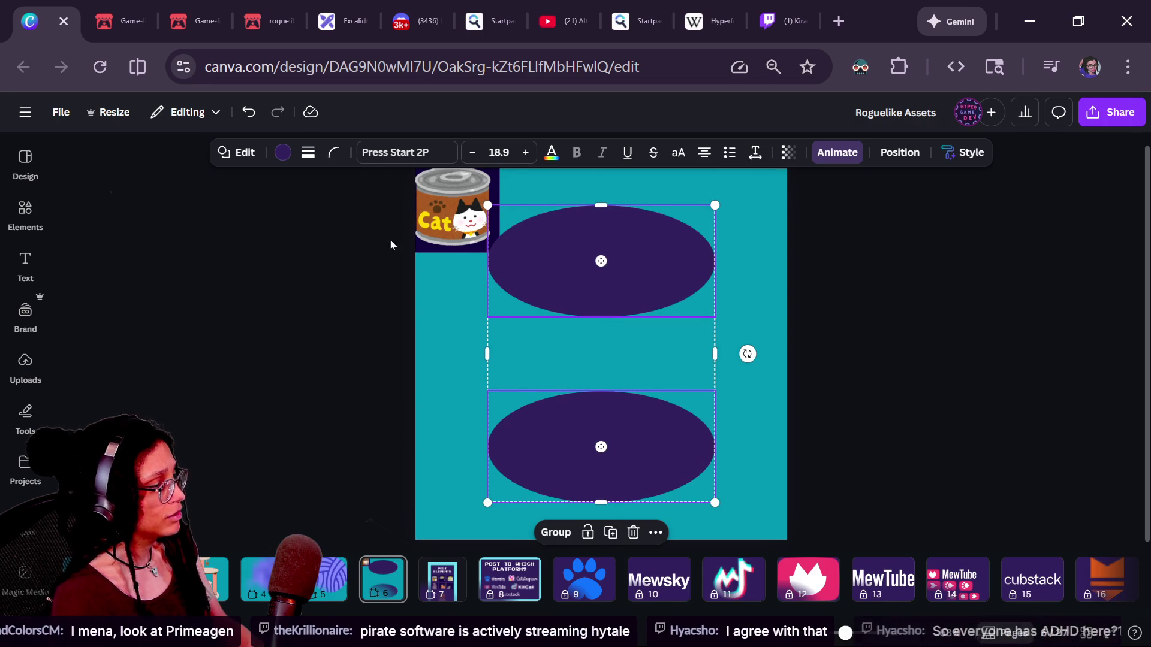
left_click(282, 152)
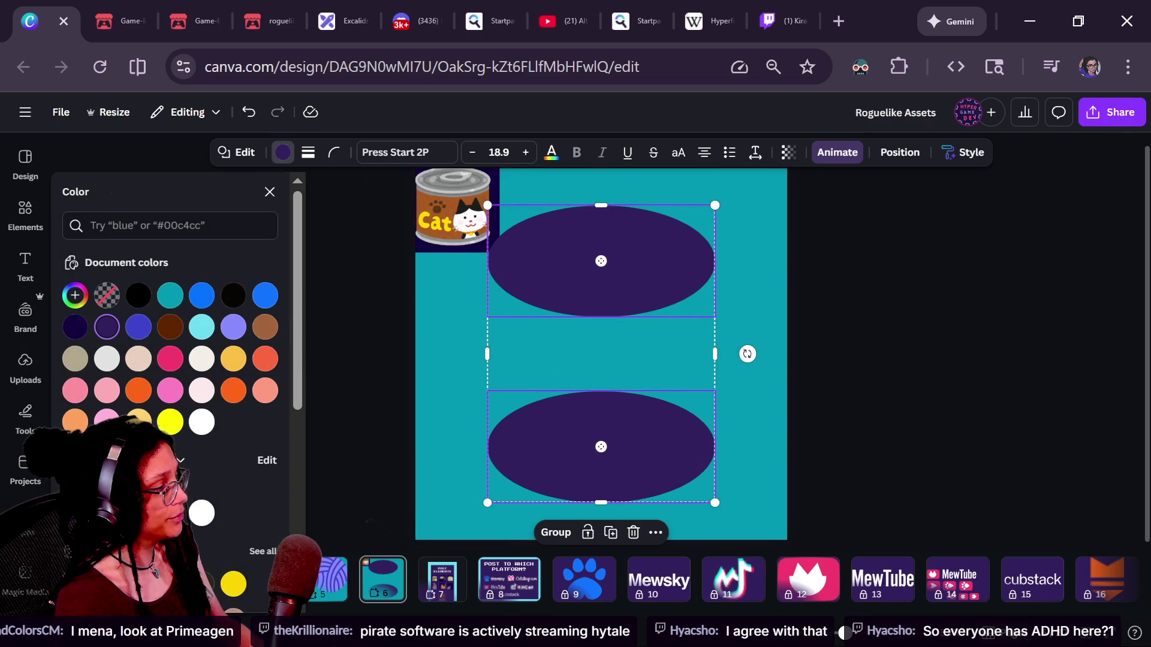
left_click(138, 584)
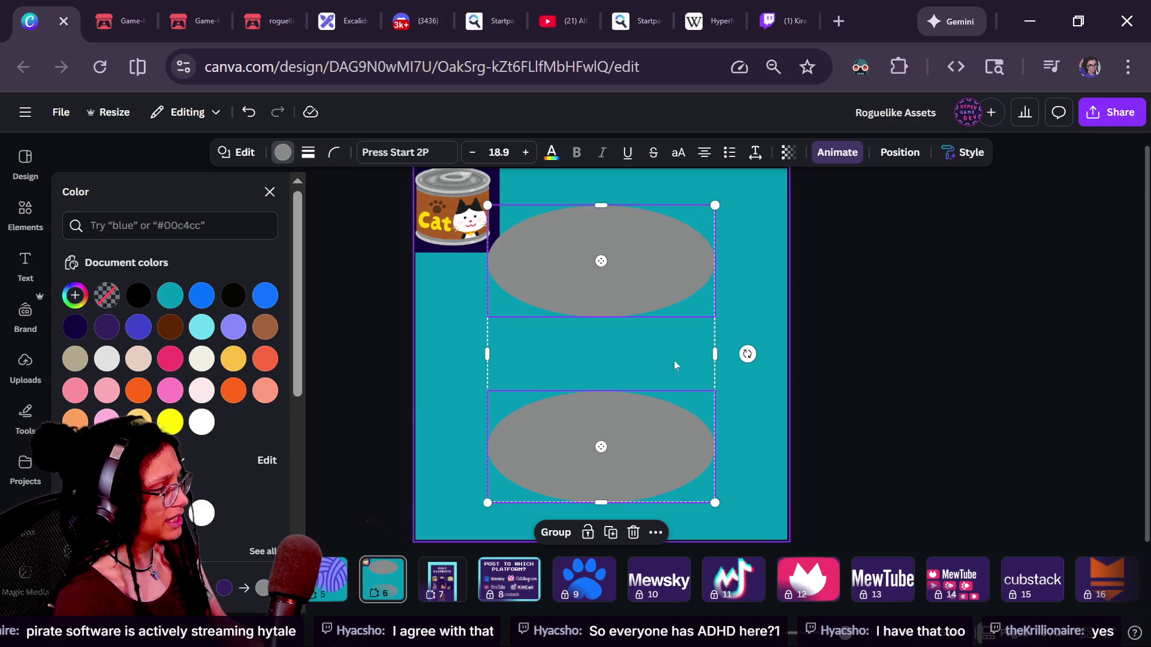
left_click(884, 349)
Change the page background from teal to a dark indigo with the custom colour picker.
left_click(795, 404)
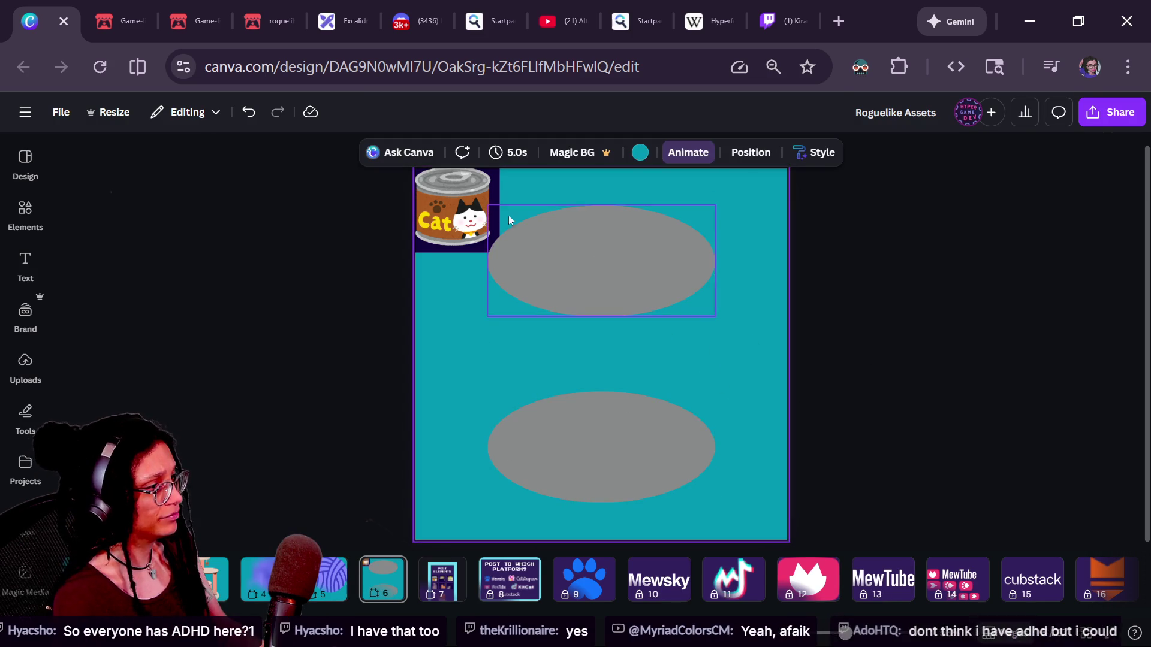
left_click(640, 152)
left_click(75, 261)
mouse_move(179, 329)
left_mouse_down()
mouse_move(179, 317)
mouse_move(211, 329)
left_mouse_up()
mouse_move(170, 424)
left_mouse_down()
mouse_move(218, 420)
mouse_move(207, 423)
left_mouse_up()
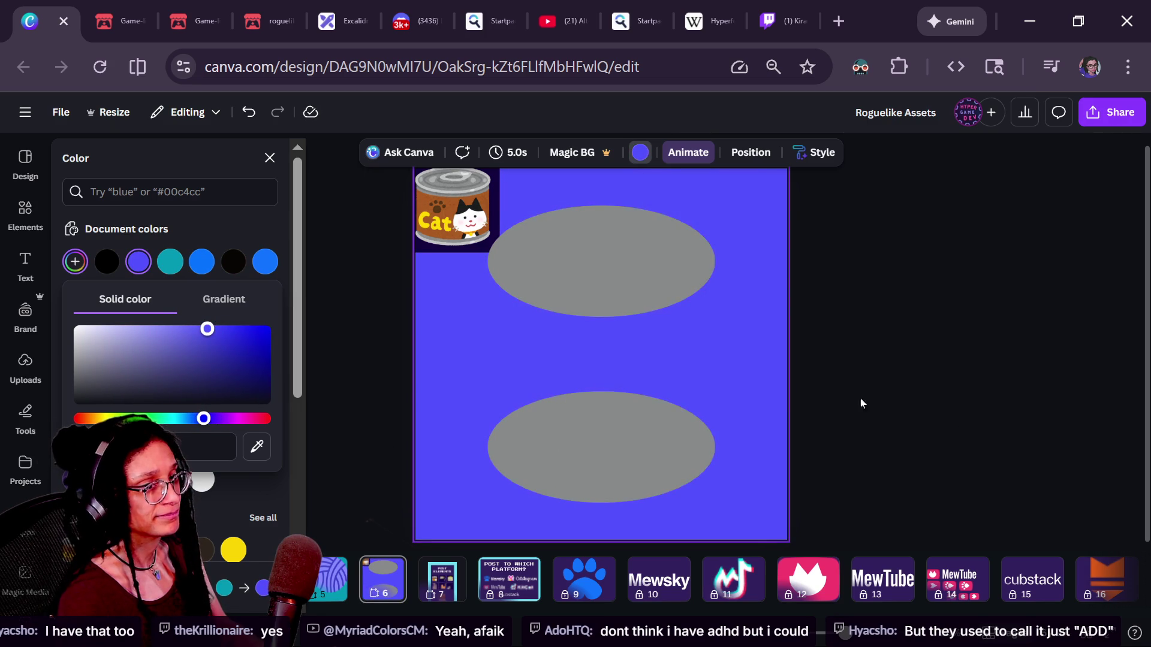
mouse_move(207, 329)
left_mouse_down()
mouse_move(198, 370)
mouse_move(189, 364)
left_mouse_up()
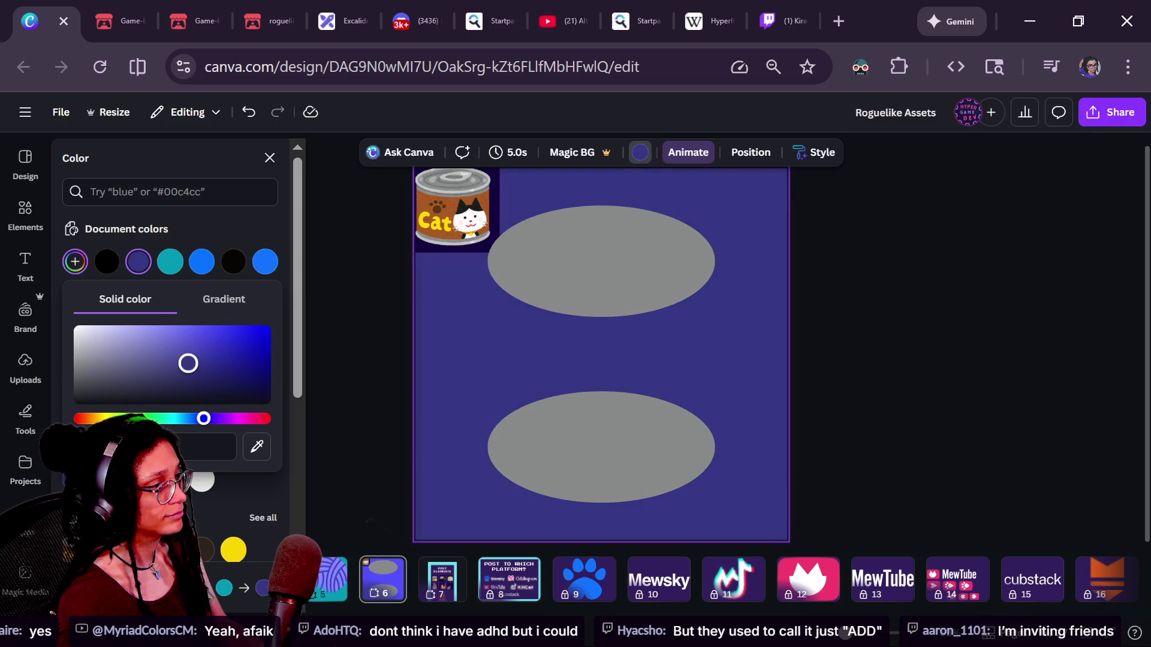
left_click(875, 356)
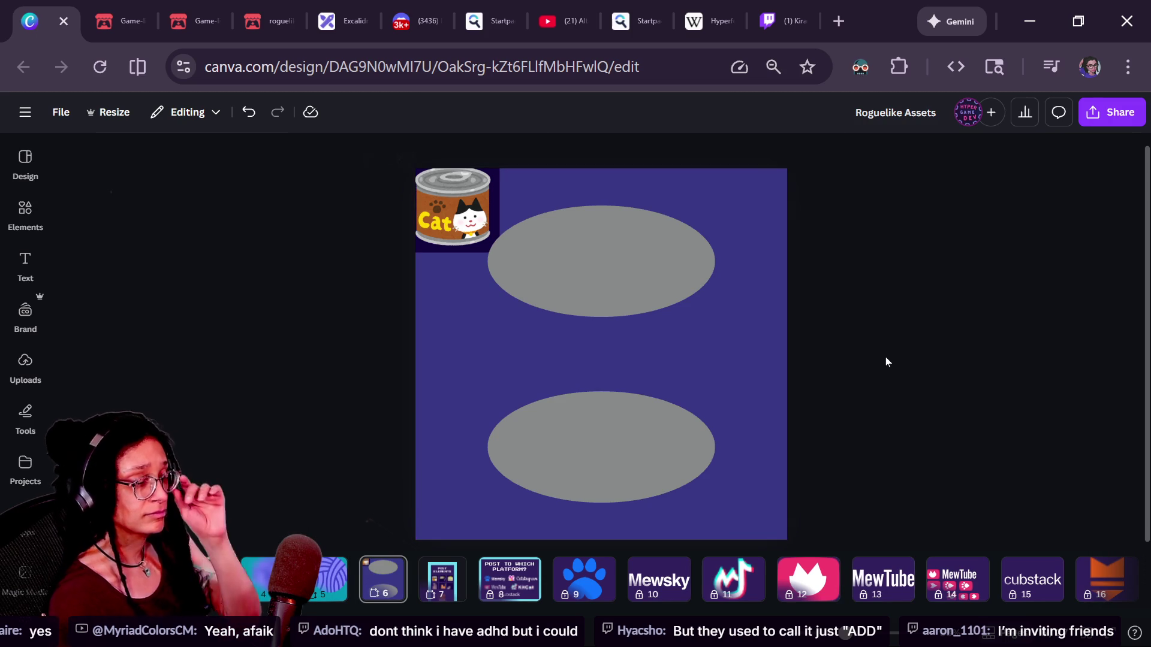
Duplicate the top grey ellipse and shrink the copy inside the original.
left_click(627, 303)
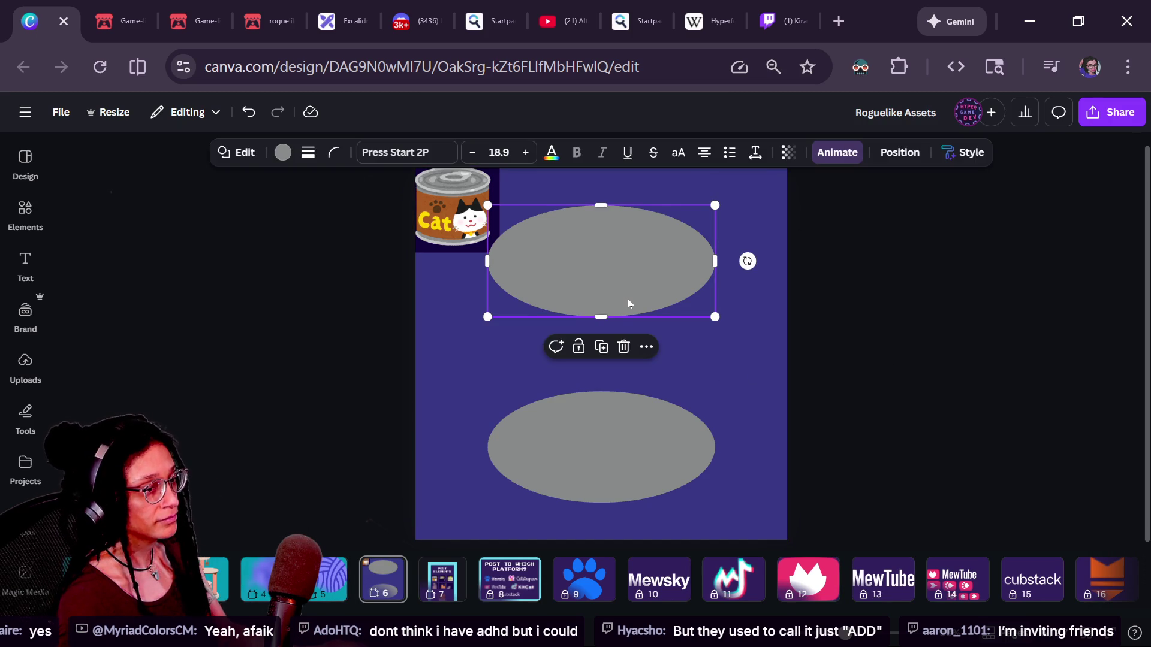
left_click(628, 301)
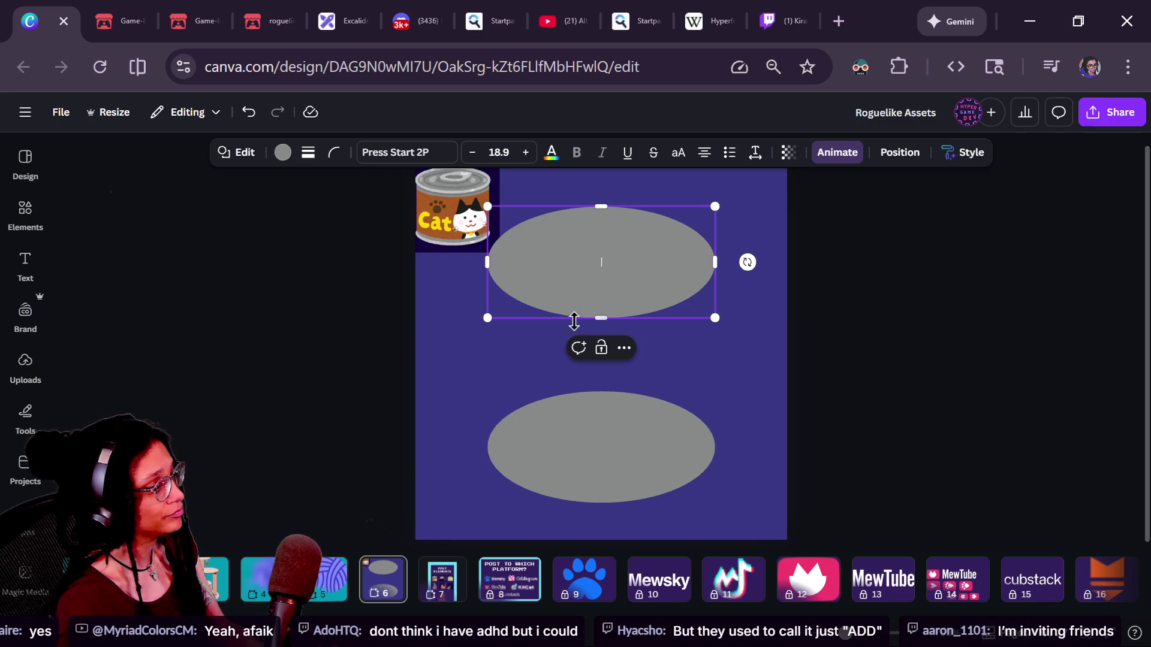
left_click(757, 347)
left_click(638, 297)
left_click_drag(638, 298, 630, 276)
left_click_drag(701, 314, 697, 312)
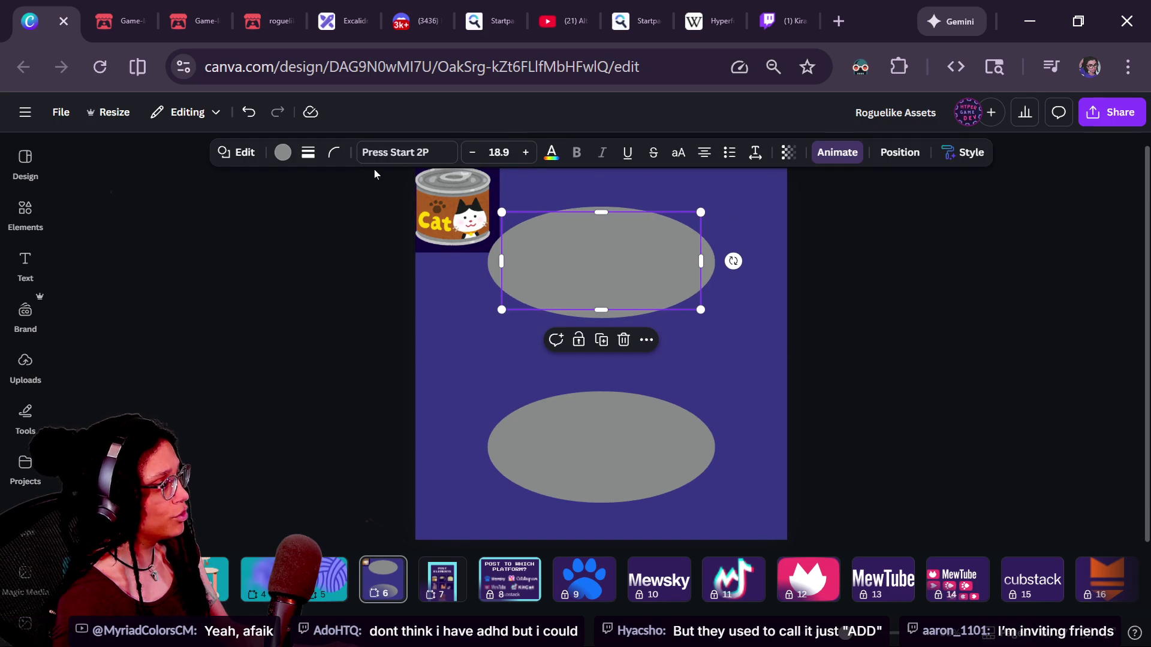
Colour the inner copy dark grey, centre it, and shrink it slightly.
left_click(282, 152)
mouse_move(78, 396)
left_mouse_down()
mouse_move(71, 432)
mouse_move(44, 421)
left_mouse_up()
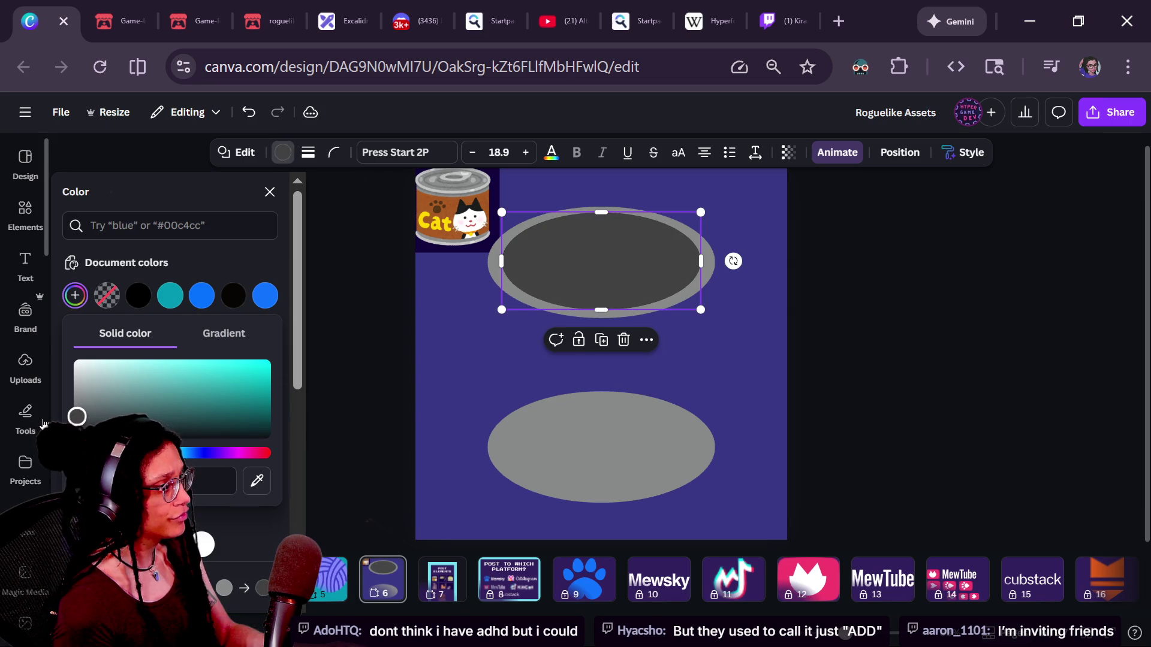
left_click(556, 265)
left_click_drag(595, 272, 596, 270)
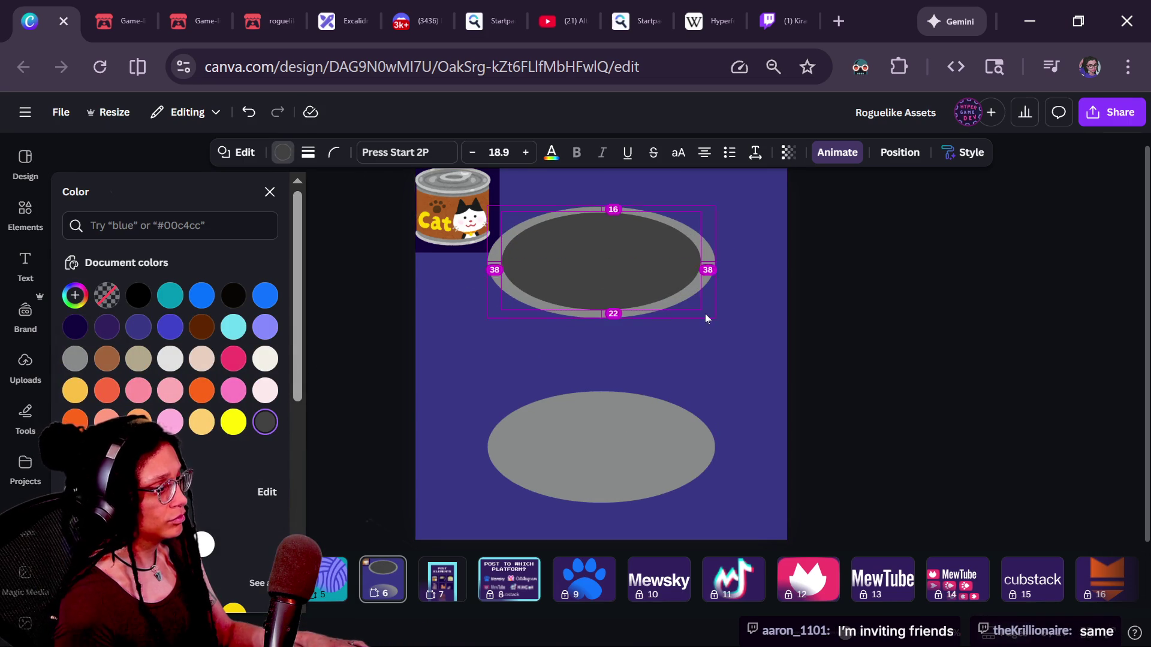
left_click_drag(700, 309, 686, 303)
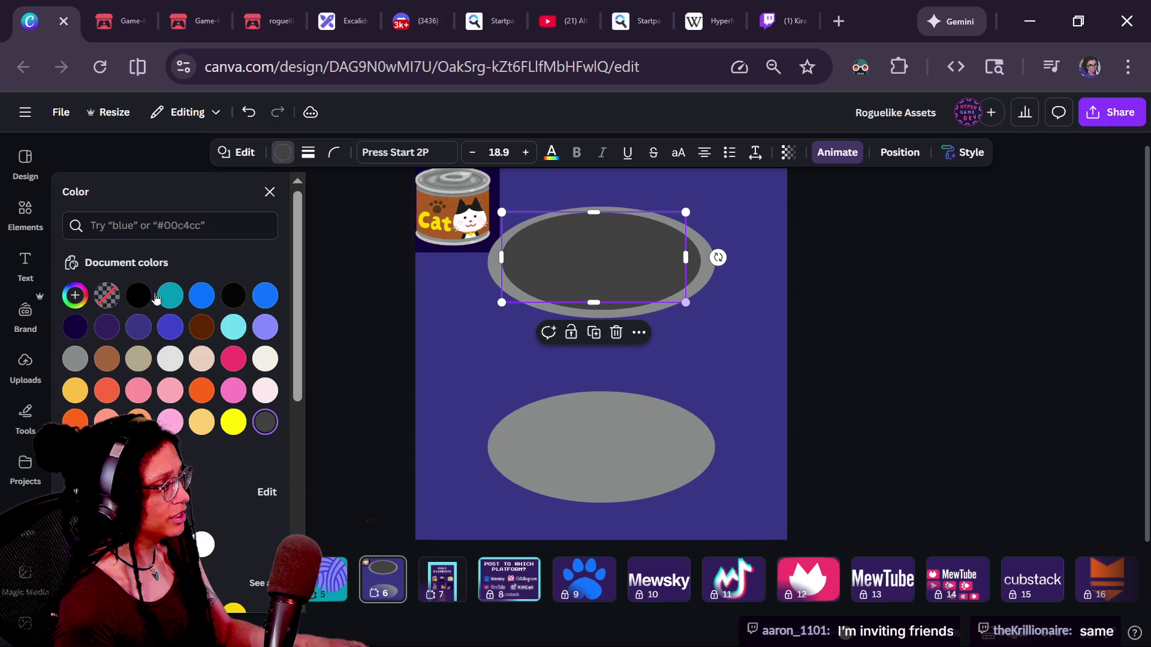
Set the inner ellipse's fill to light grey.
left_click(74, 295)
left_click(98, 403)
left_click(77, 398)
left_click(750, 307)
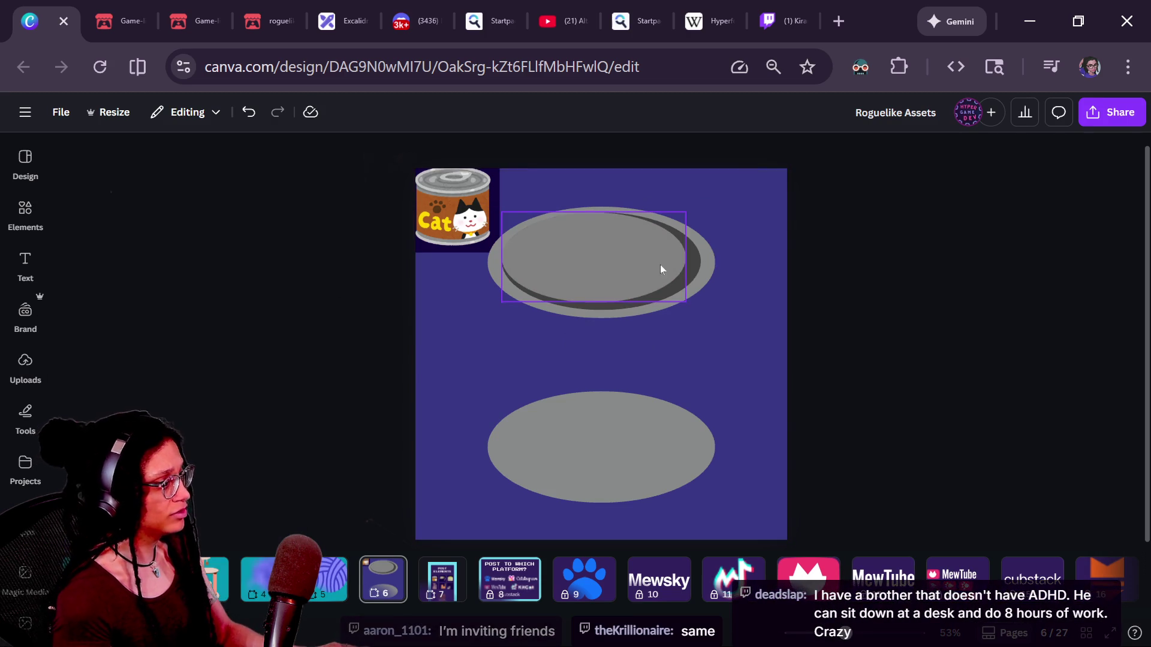
Centre the smaller light grey ellipse inside the dark rim, nudging it up slightly.
left_click(667, 247)
left_click(686, 261)
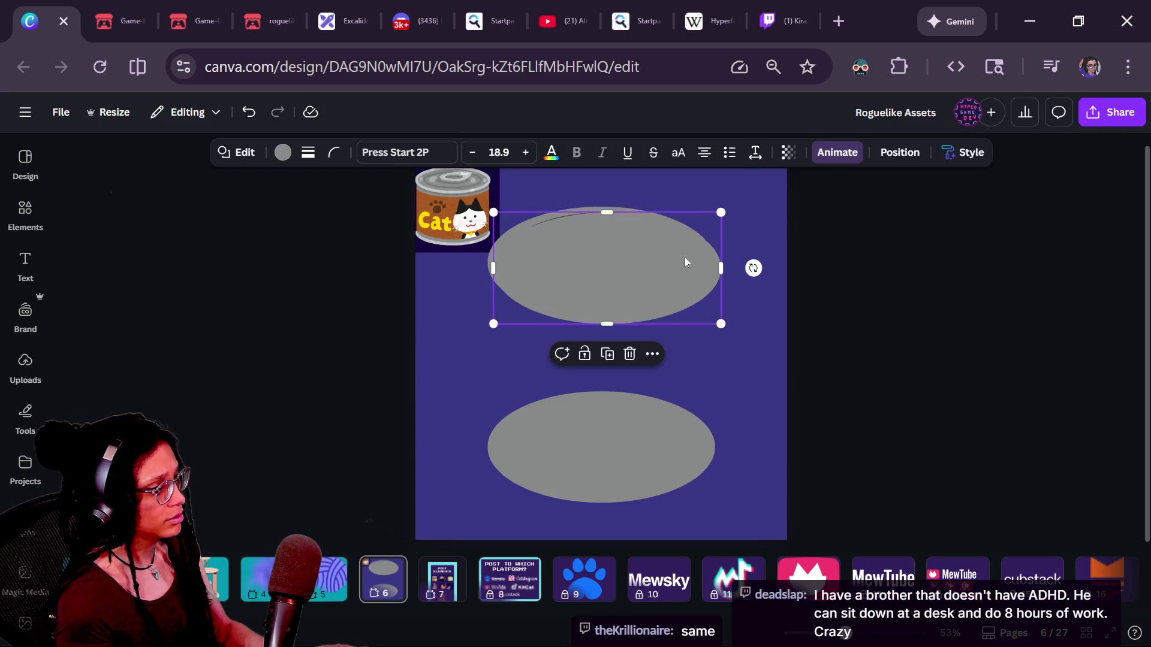
mouse_move(695, 264)
left_mouse_down()
mouse_move(670, 254)
mouse_move(693, 263)
left_mouse_up()
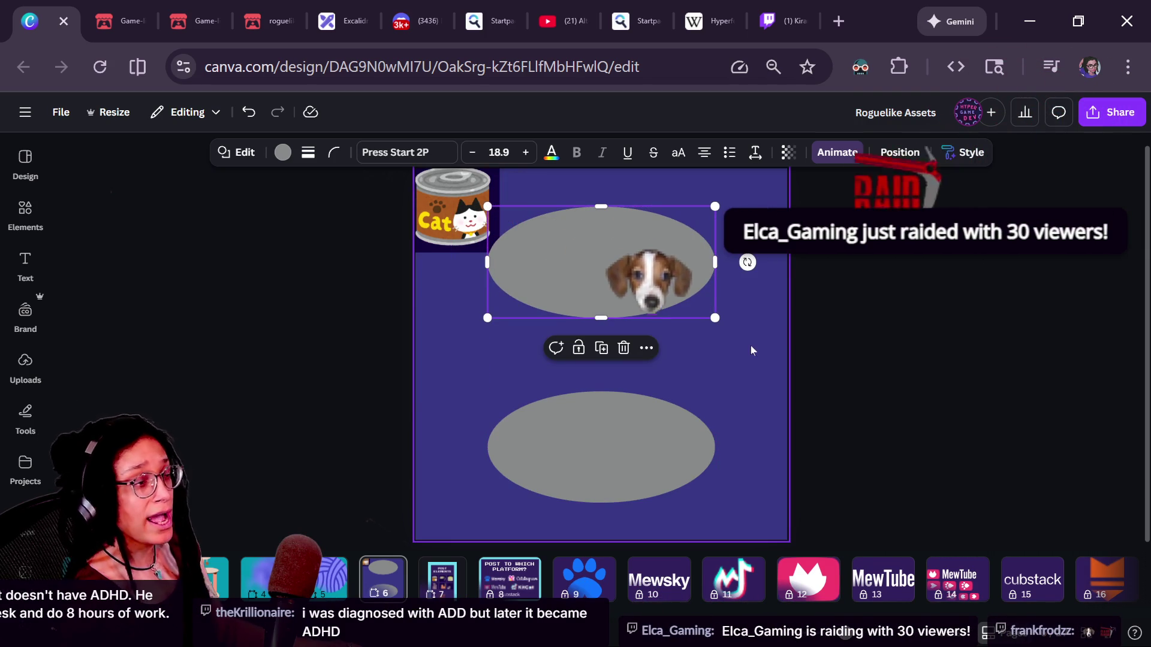
mouse_move(714, 318)
left_mouse_down()
mouse_move(681, 295)
mouse_move(693, 307)
left_mouse_up()
key("ctrl+z")
left_click(660, 259)
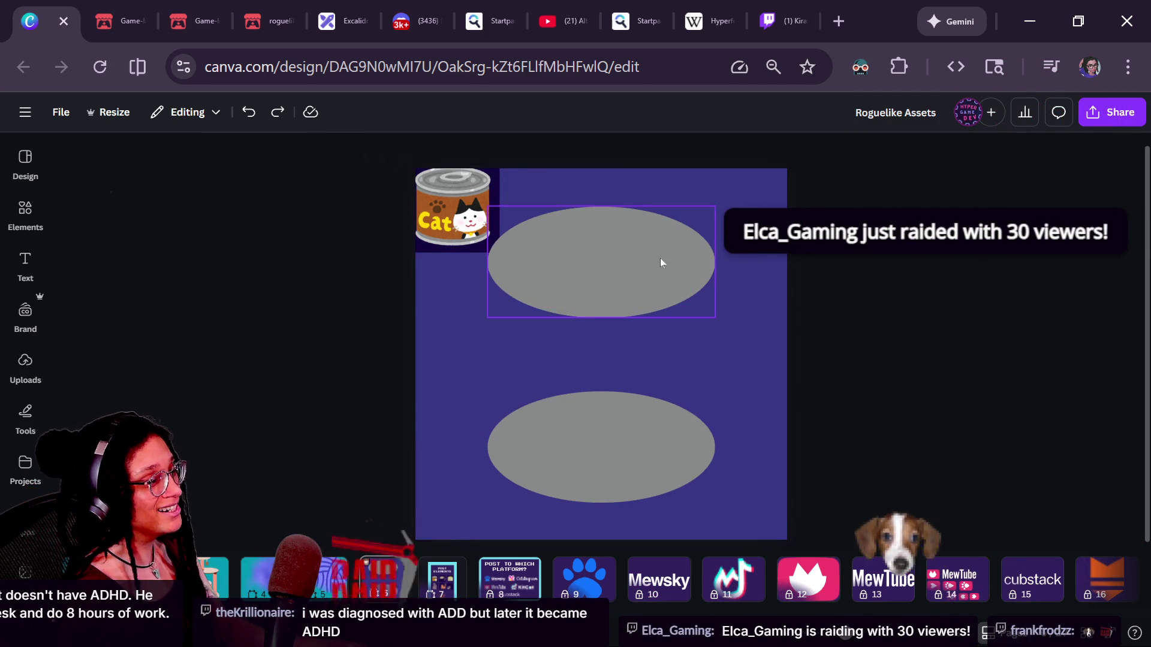
mouse_move(694, 295)
left_mouse_down()
mouse_move(673, 273)
mouse_move(692, 294)
left_mouse_up()
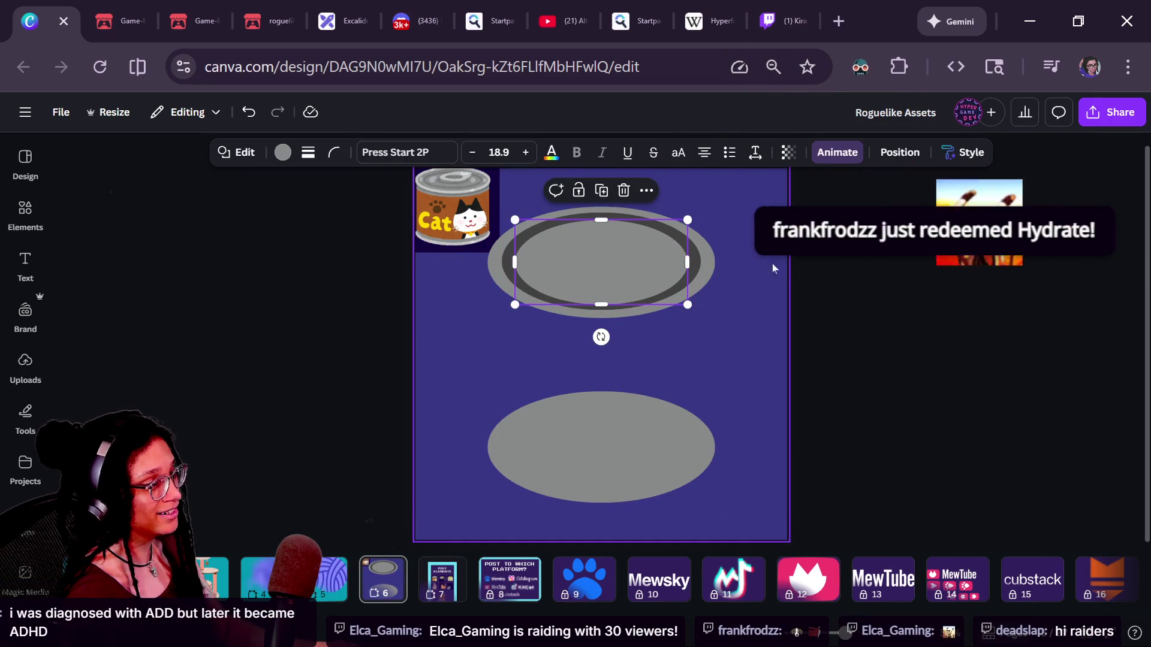
key("Up")
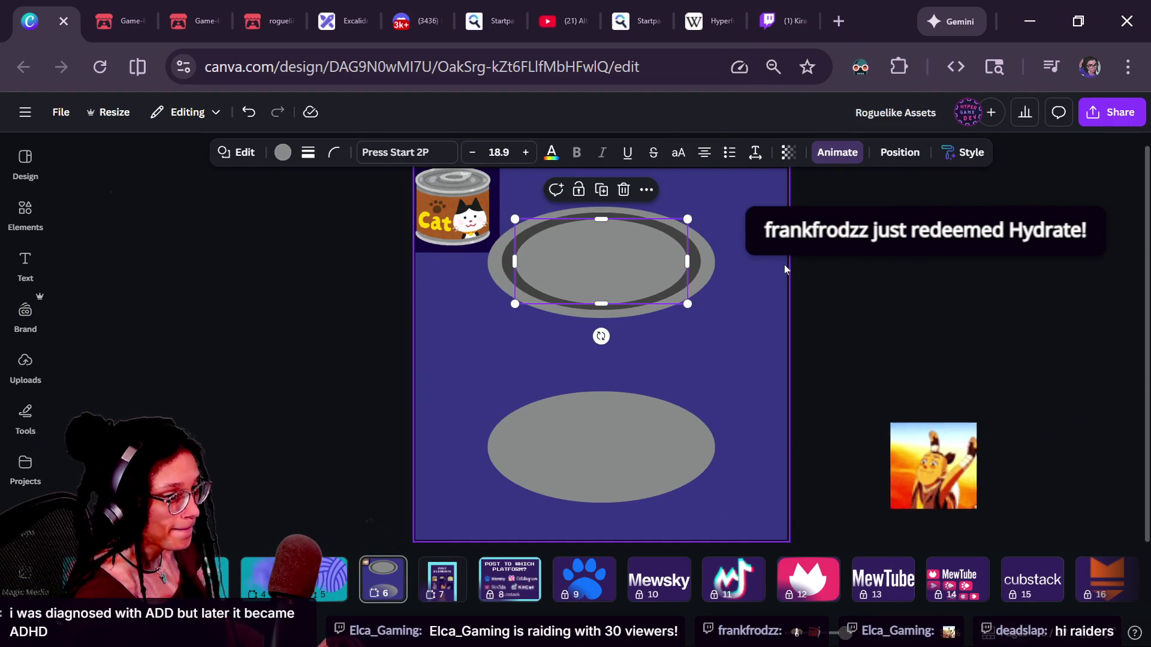